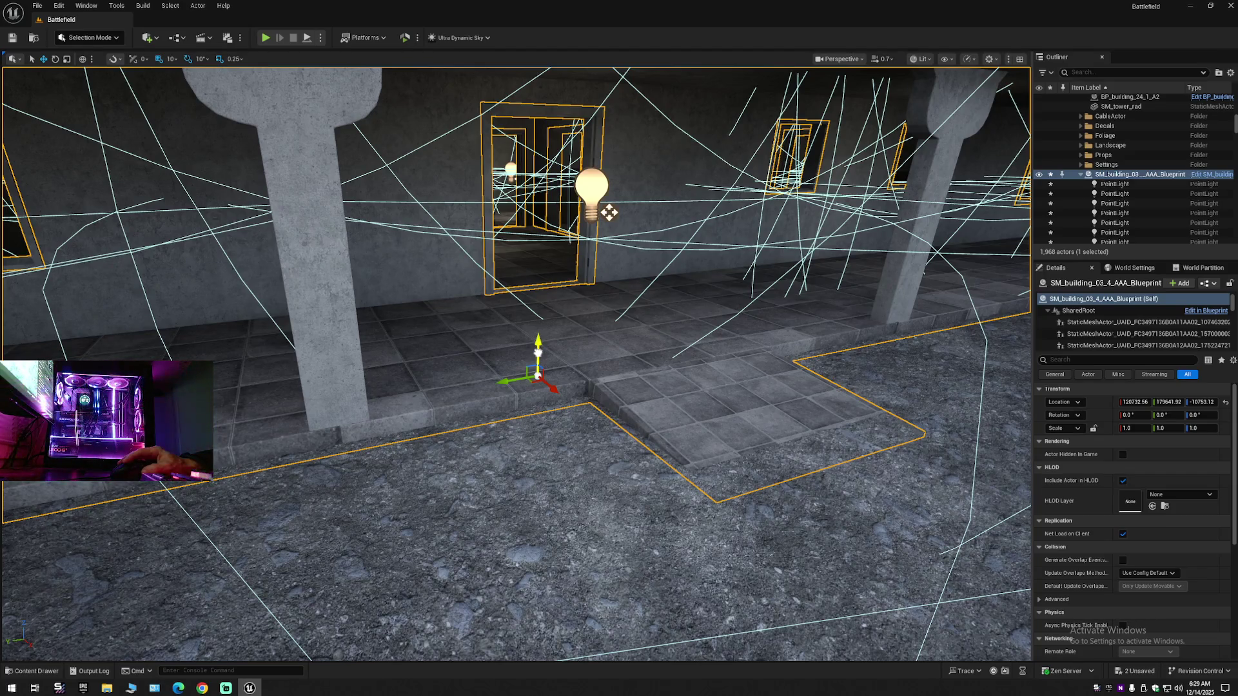
- Fly back from the doorway lights to frame the whole SM_building_03_4_AAA_Blueprint building
drag(610, 212, 609, 221)
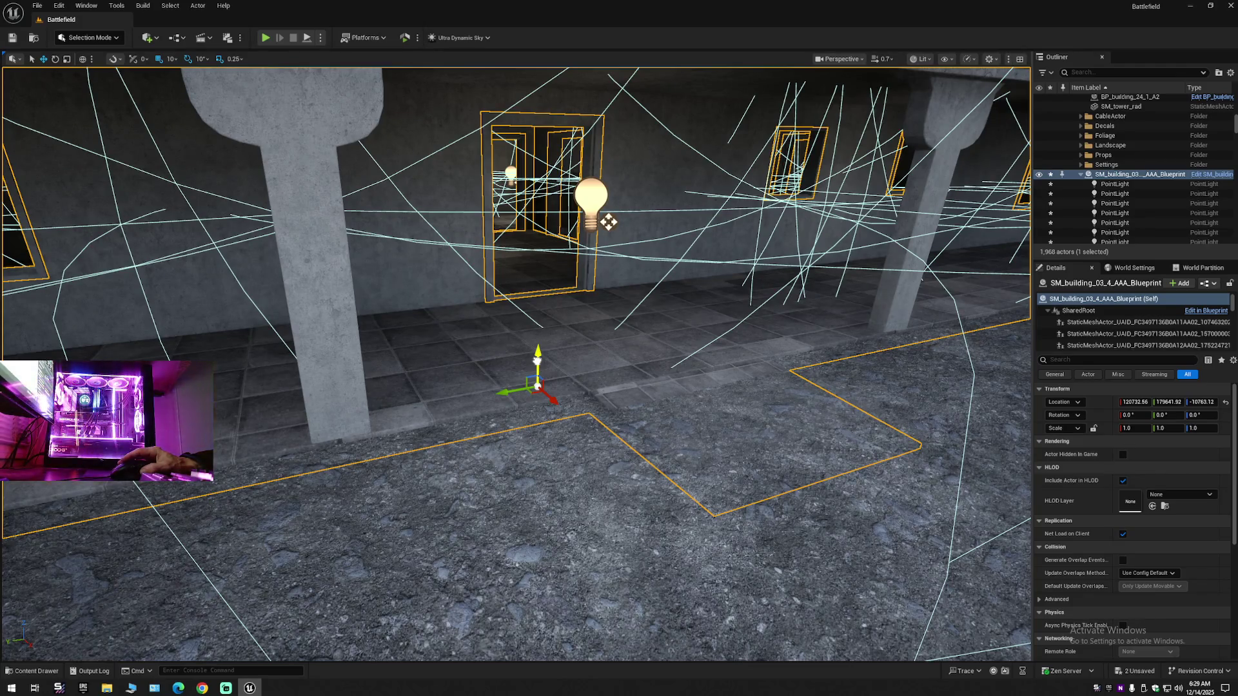
mouse_move(577, 357)
mouse_down()
mouse_move(577, 426)
mouse_move(577, 361)
mouse_move(554, 348)
mouse_move(380, 351)
mouse_move(438, 351)
mouse_move(471, 322)
mouse_move(419, 329)
mouse_move(461, 329)
mouse_up()
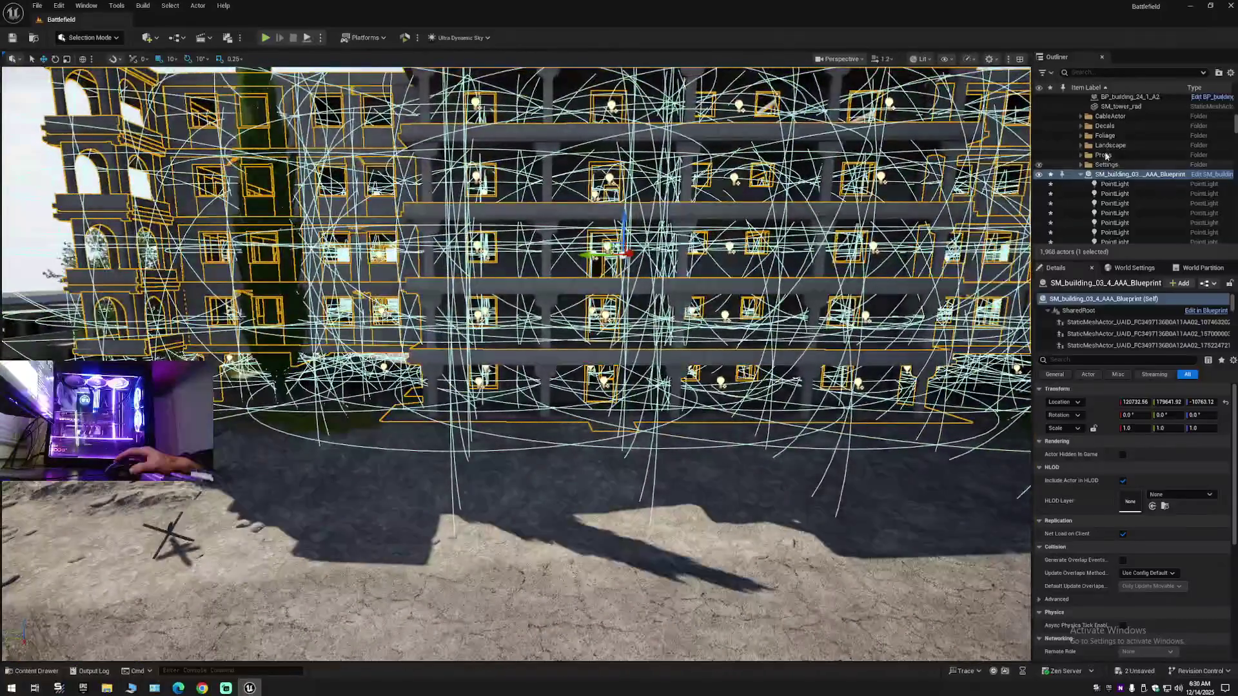
- Deselect the building blueprint and expand Battlefield (Editor) in the Outliner to list its folders
click(1230, 72)
click(1134, 122)
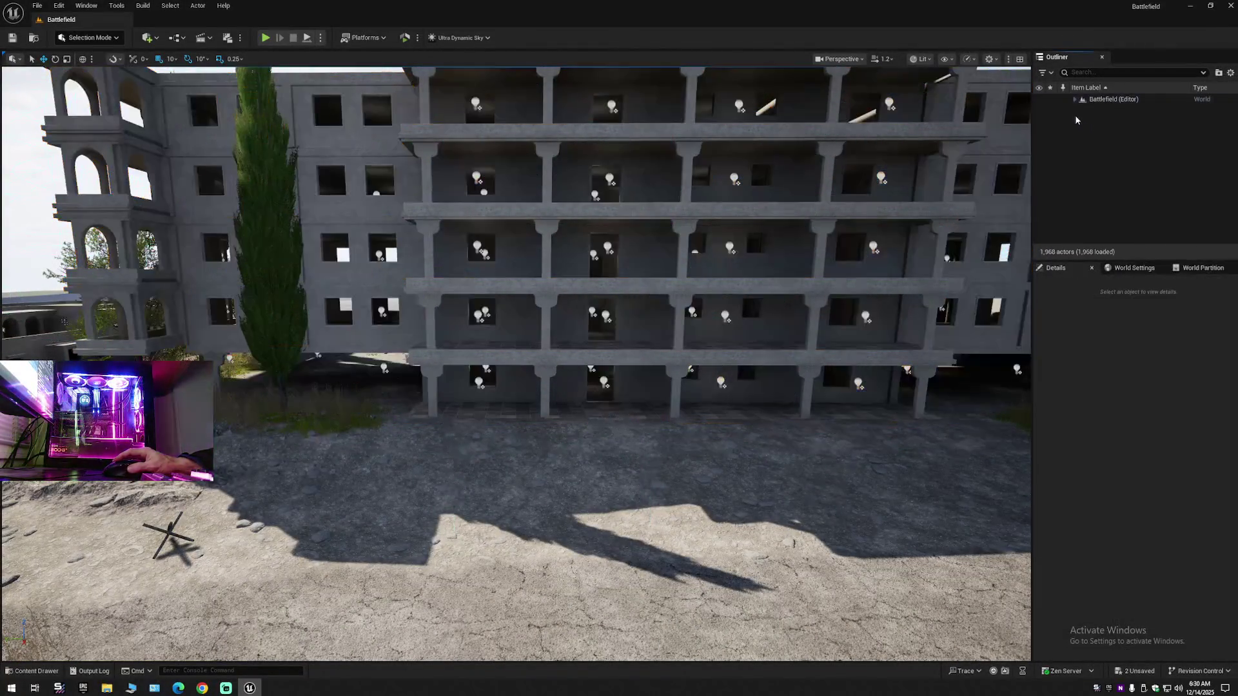
click(1073, 100)
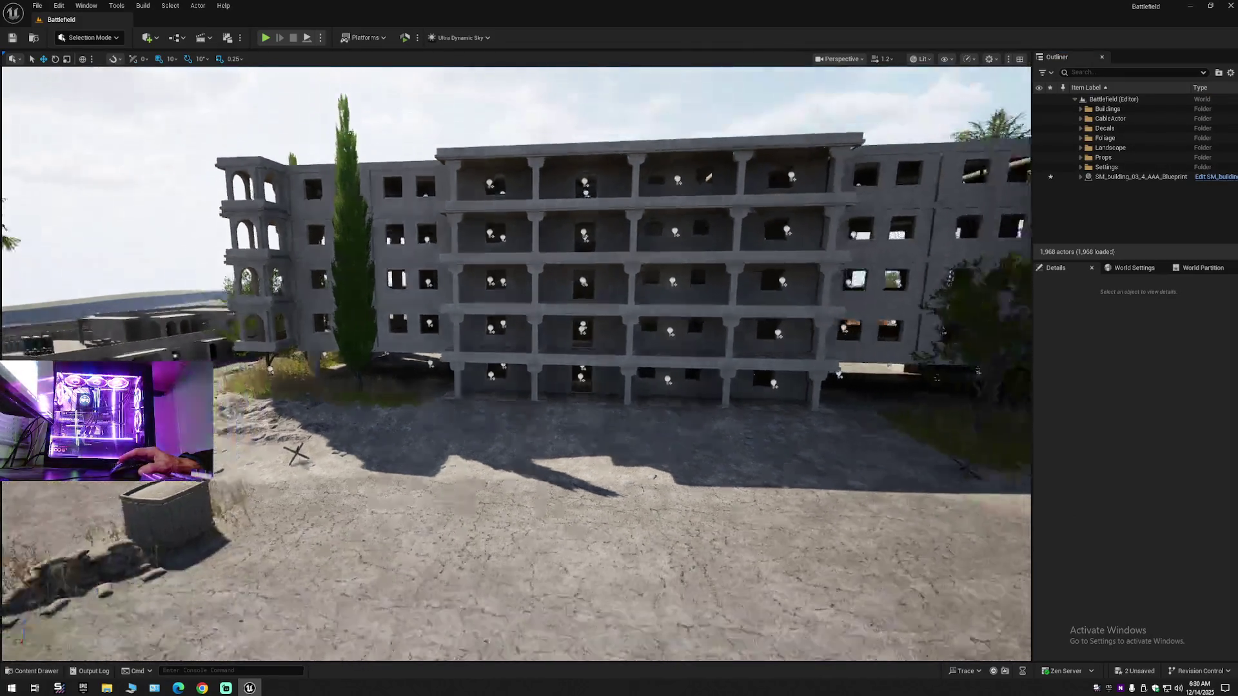
- Fly around the building's right side to inspect the balcony, pillar and arch lights
key(s)
key(d)
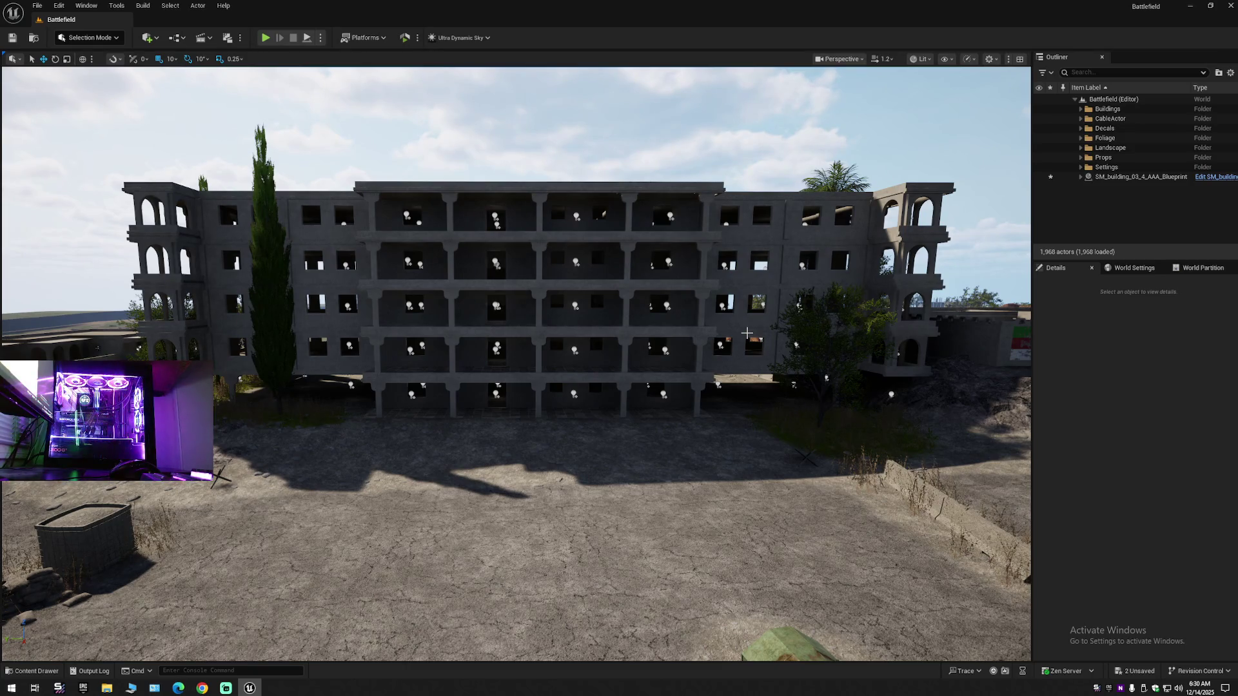
key(w)
key(d)
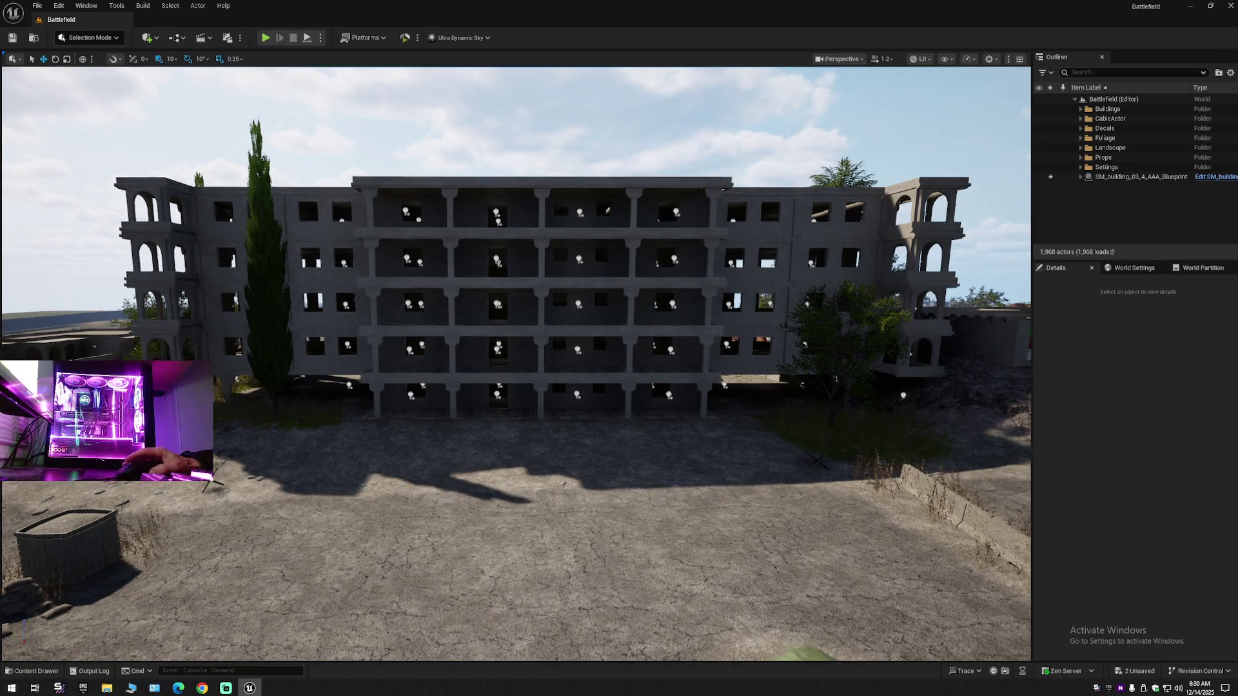
key(d)
key(w)
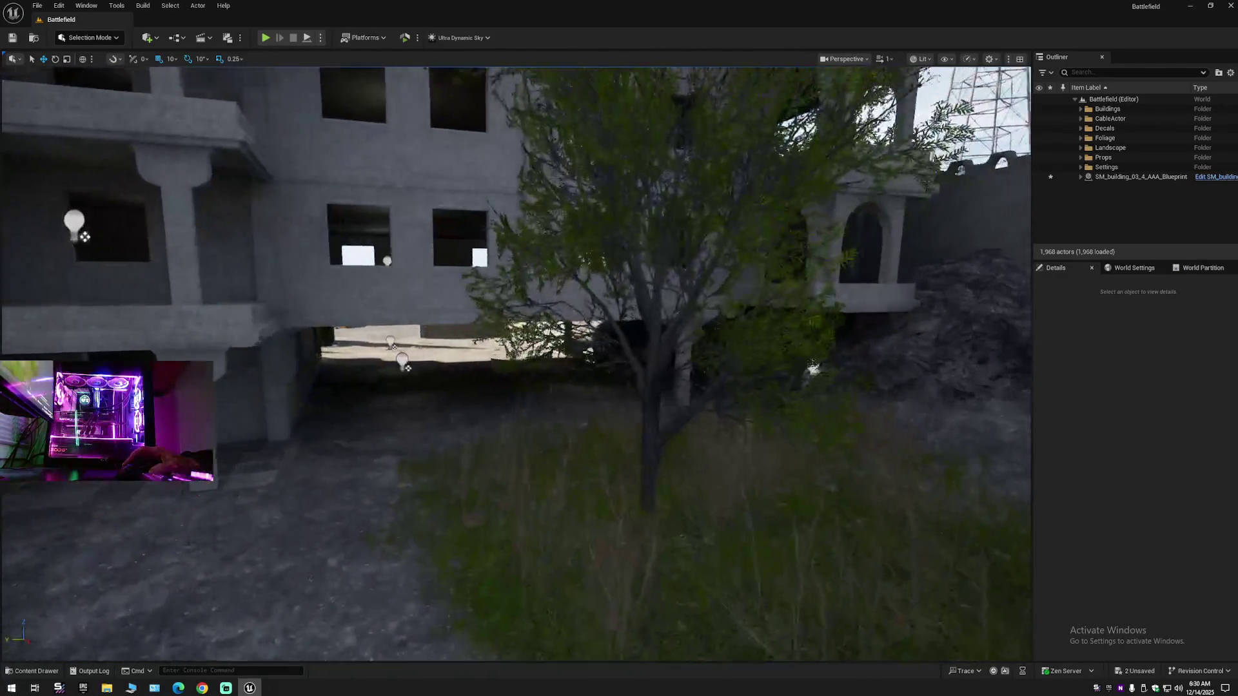
scroll(516, 361, down, 2)
key(w)
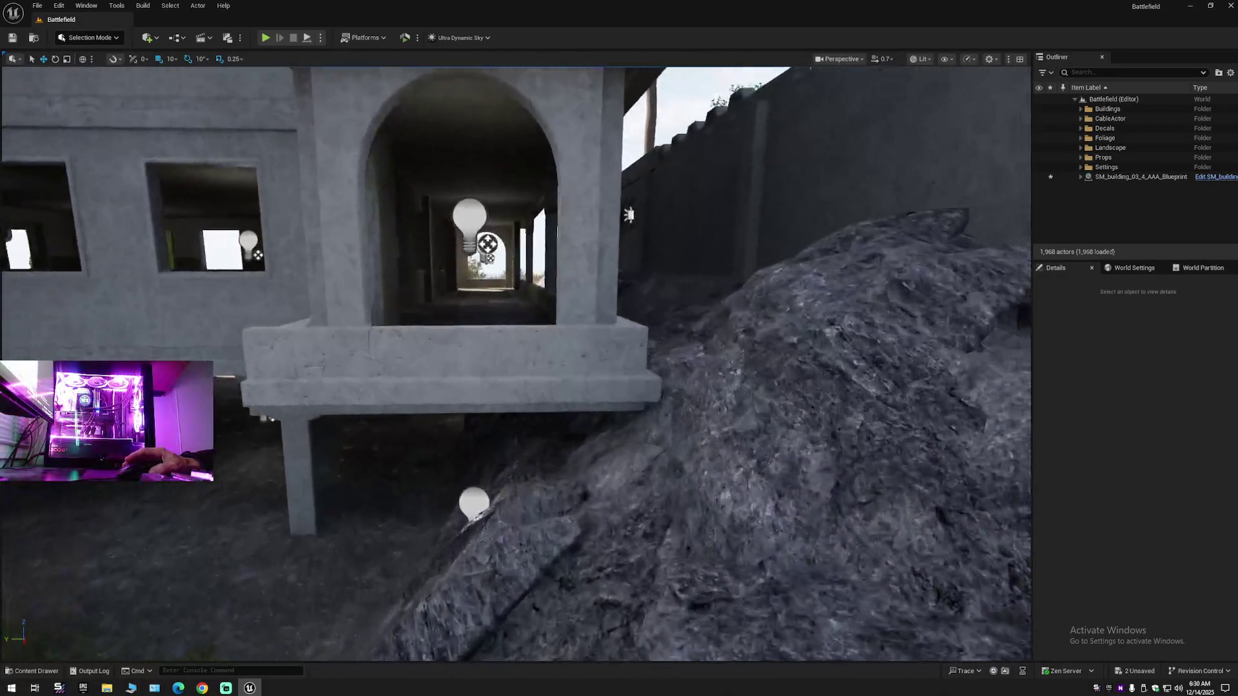
scroll(515, 361, down, 1)
key(a)
key(s)
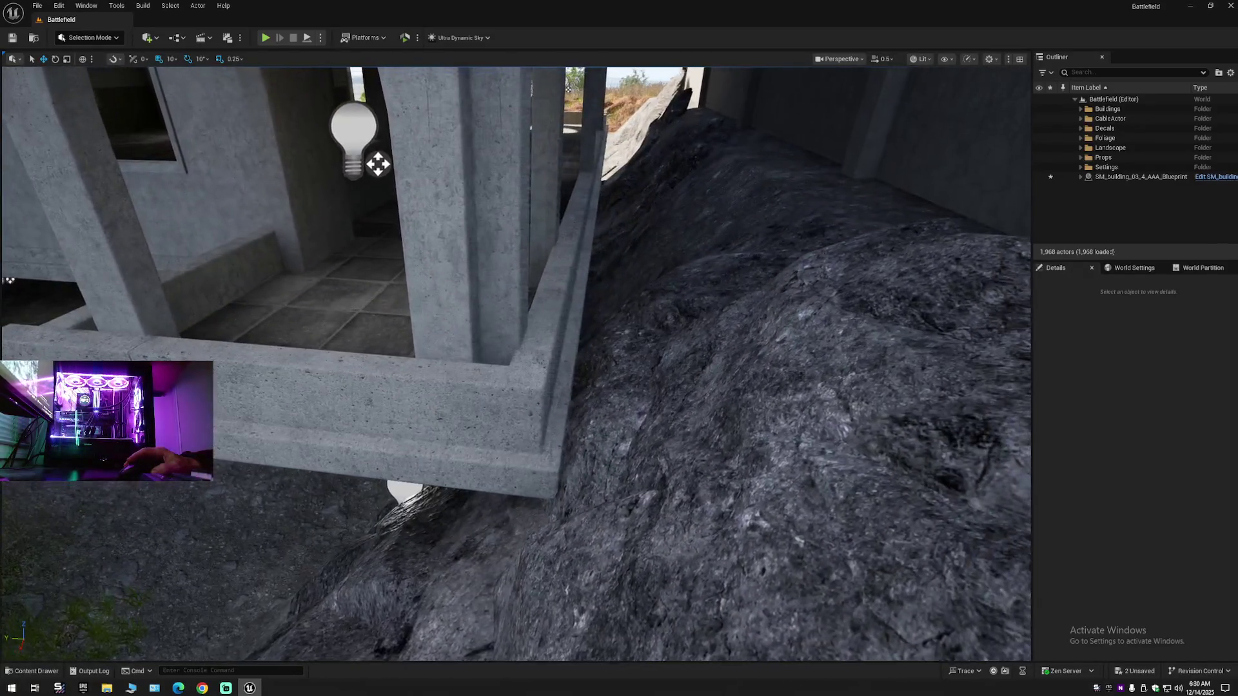
key(d)
key(w)
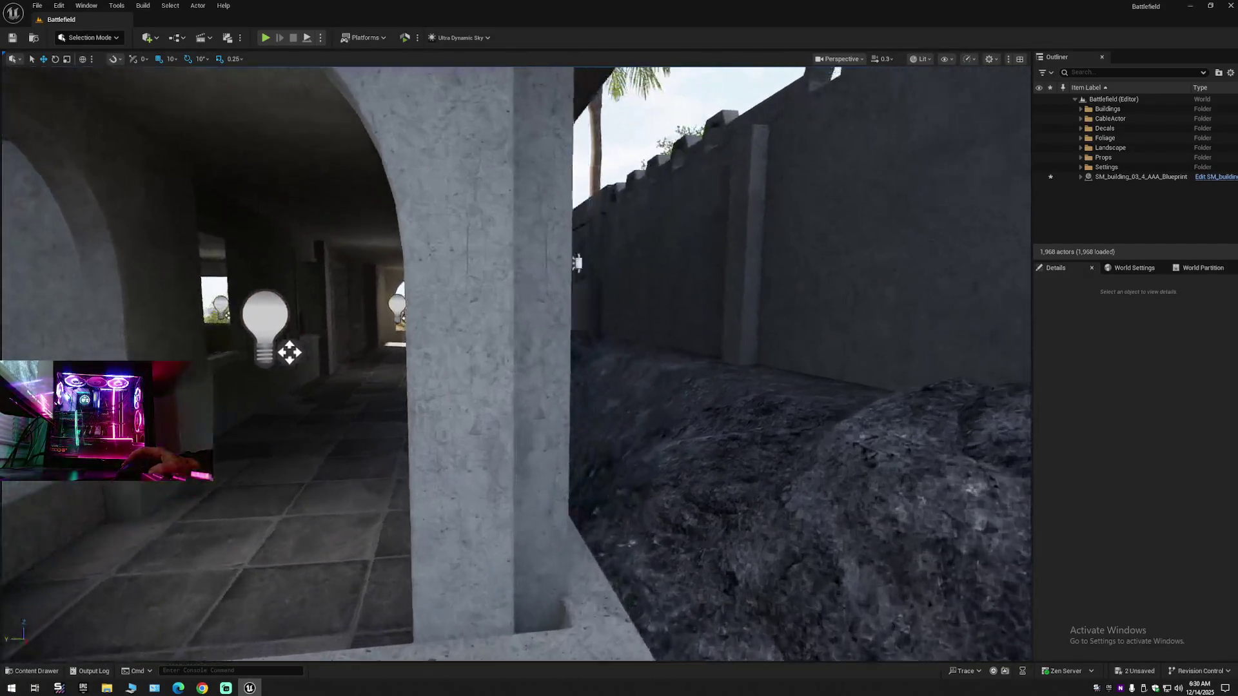
key(a)
key(s)
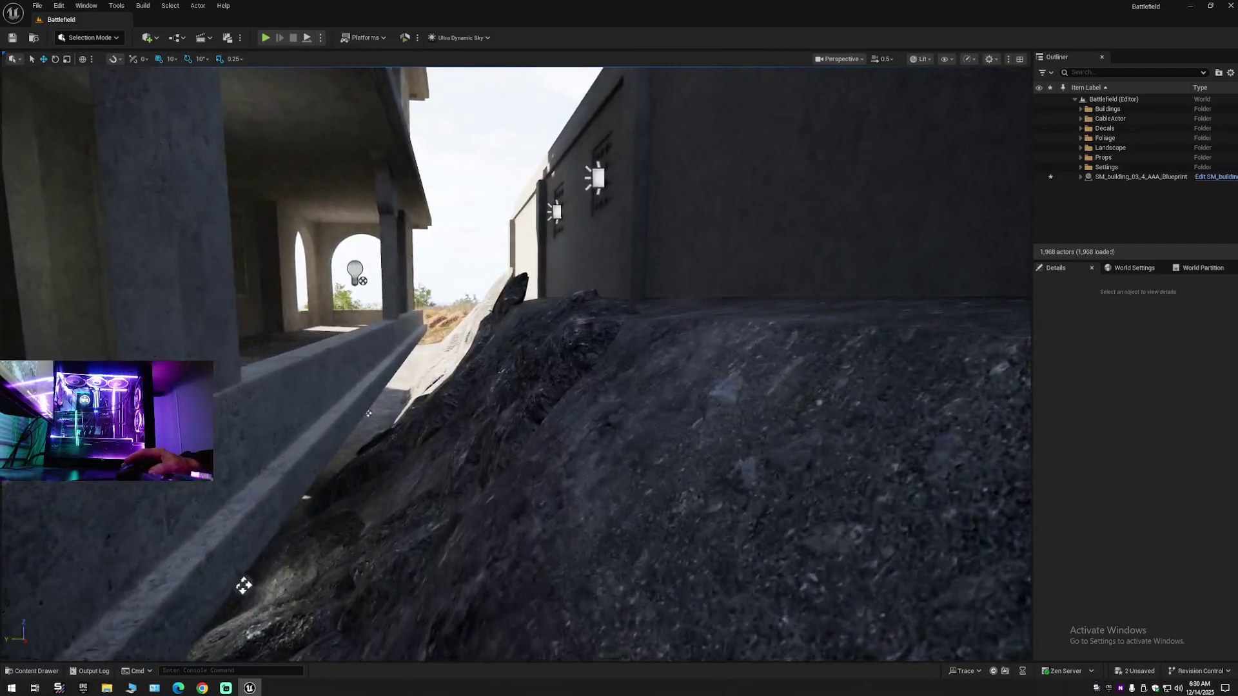
scroll(516, 361, up, 1)
- Fly back across the courtyard, then through the lit corridor out to the tree and path
key(s)
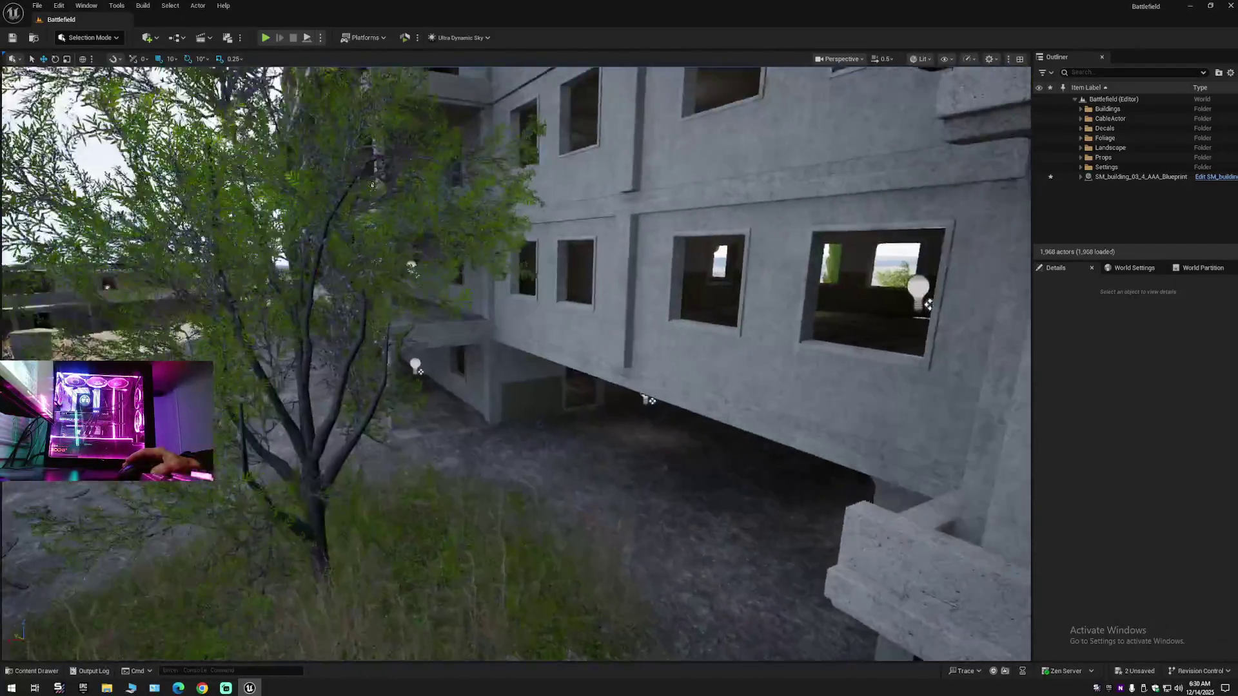
key(s)
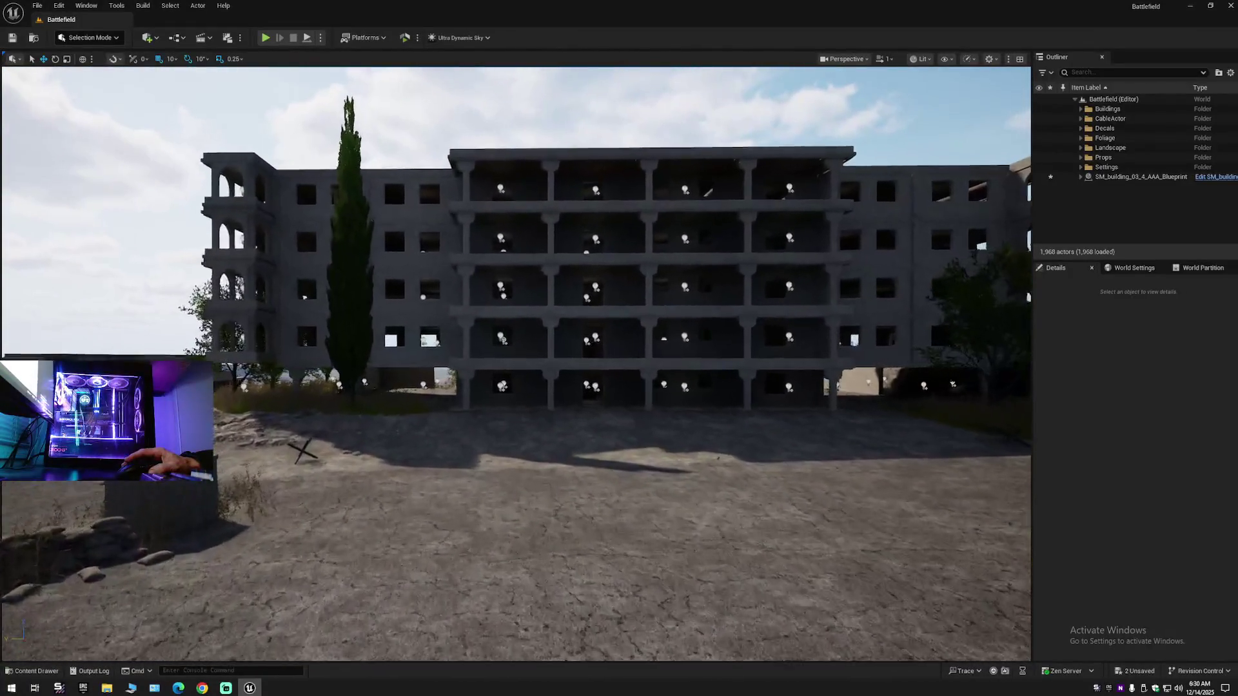
key(w)
key(w)
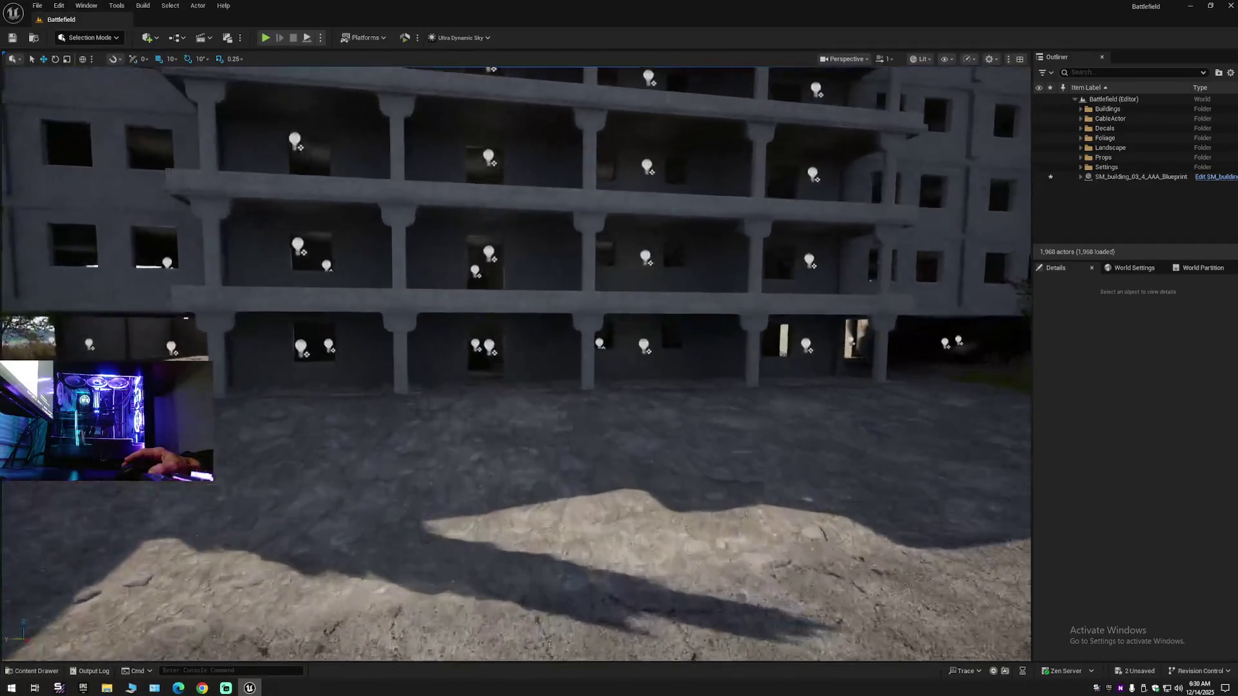
scroll(516, 361, down, 1)
key(w)
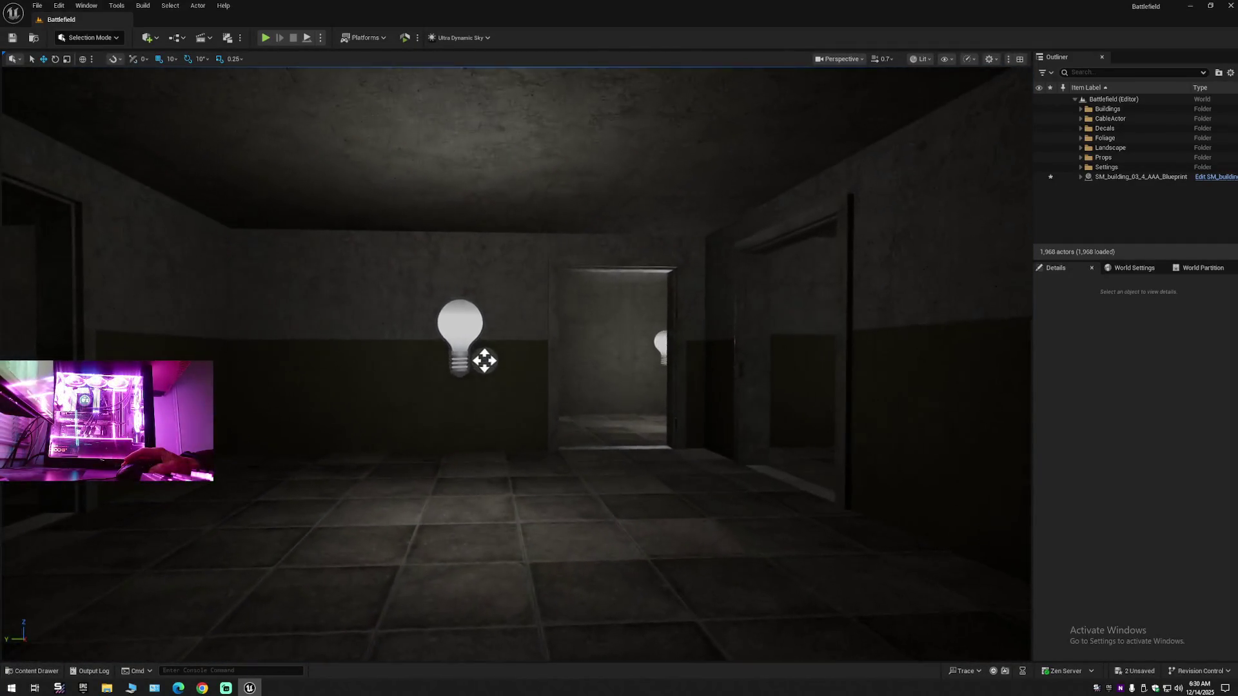
key(w)
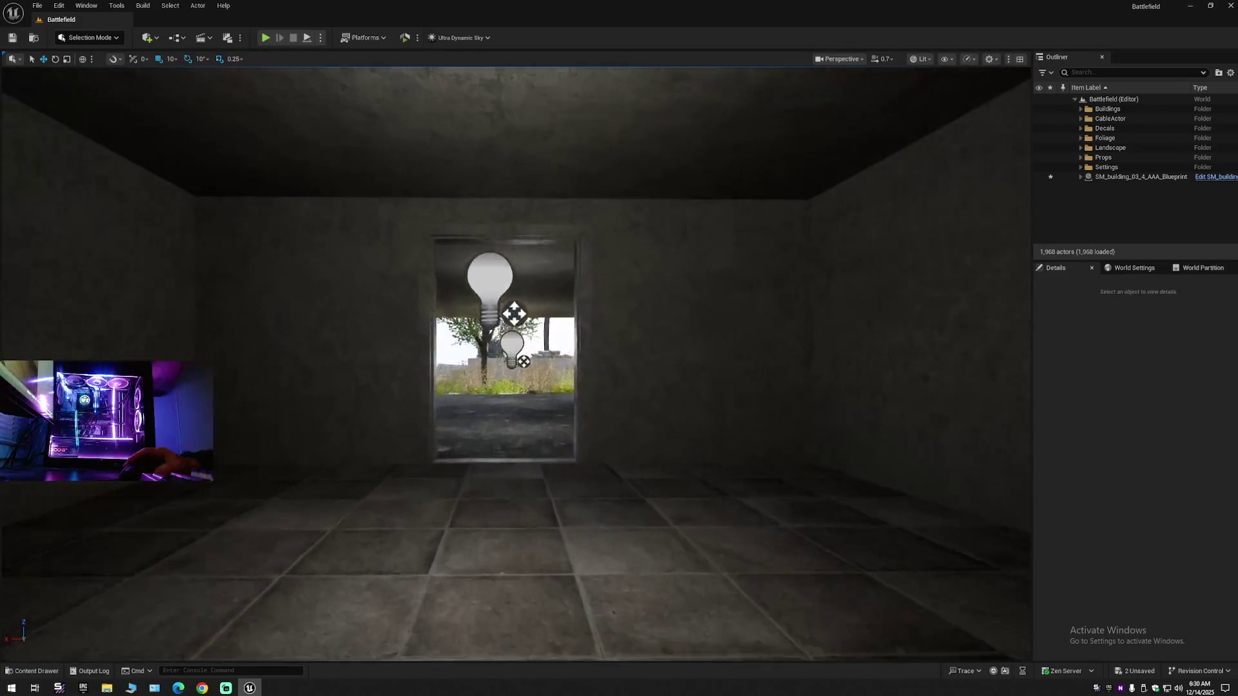
key(w)
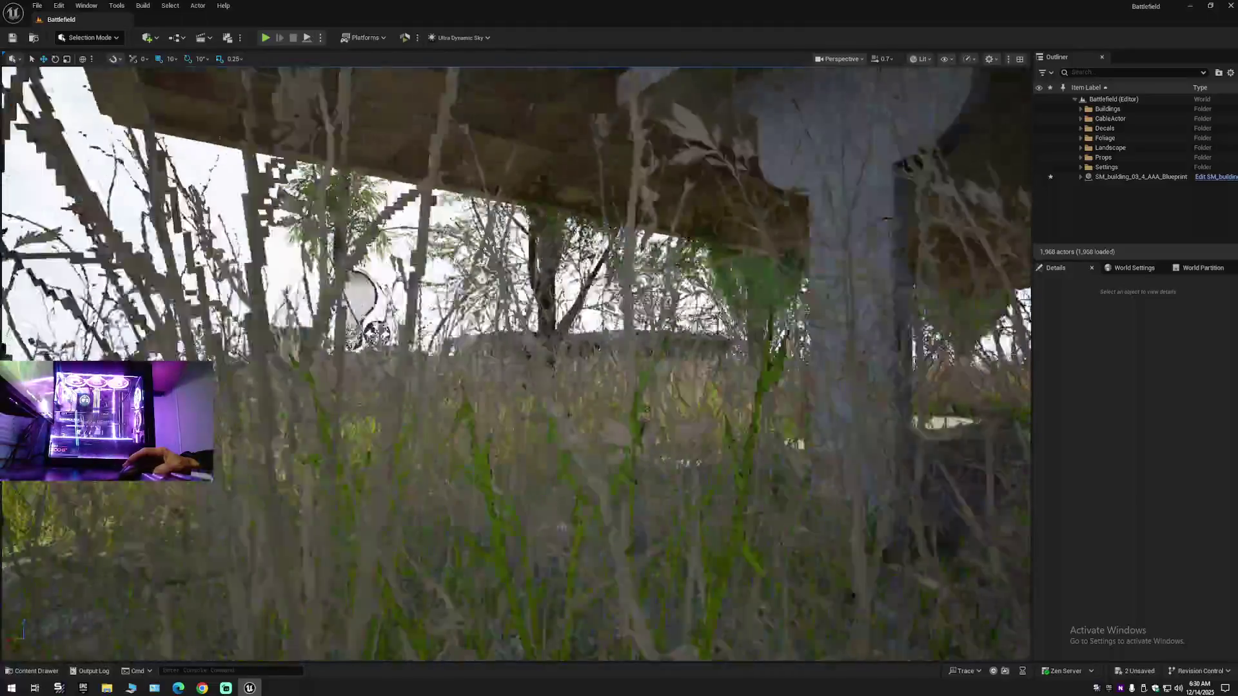
key(w)
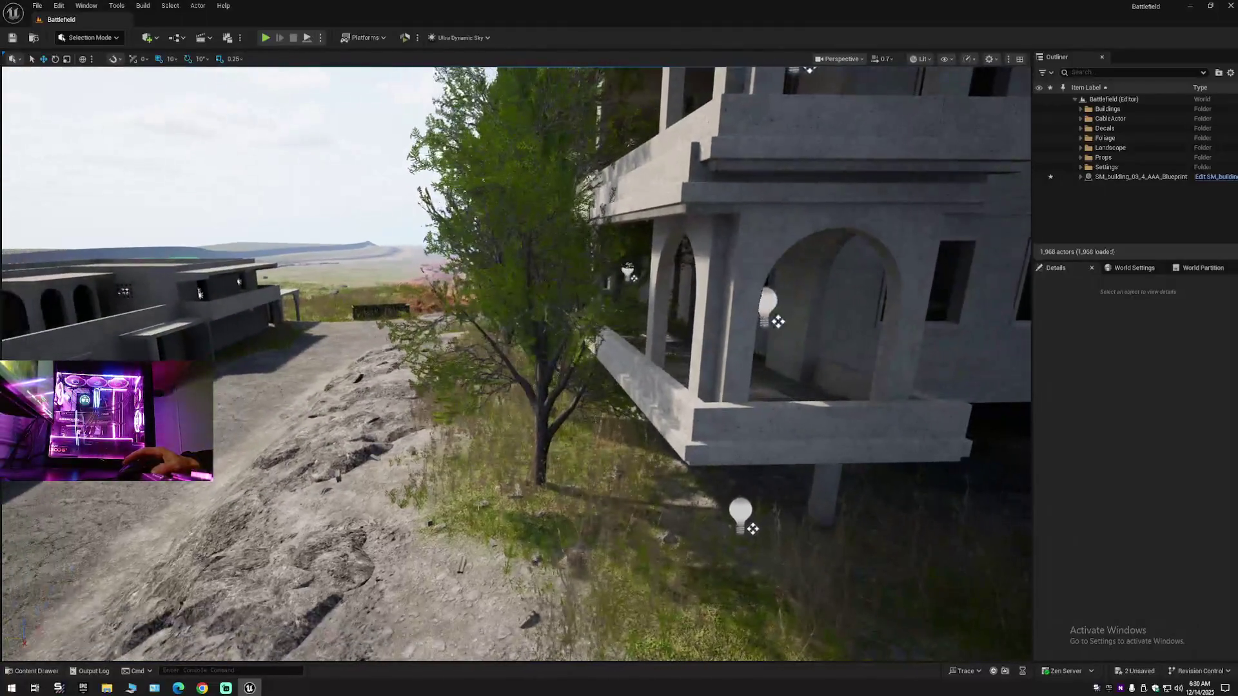
- Switch the editor to Foliage Mode and approach the tree beside the building
click(118, 39)
click(91, 74)
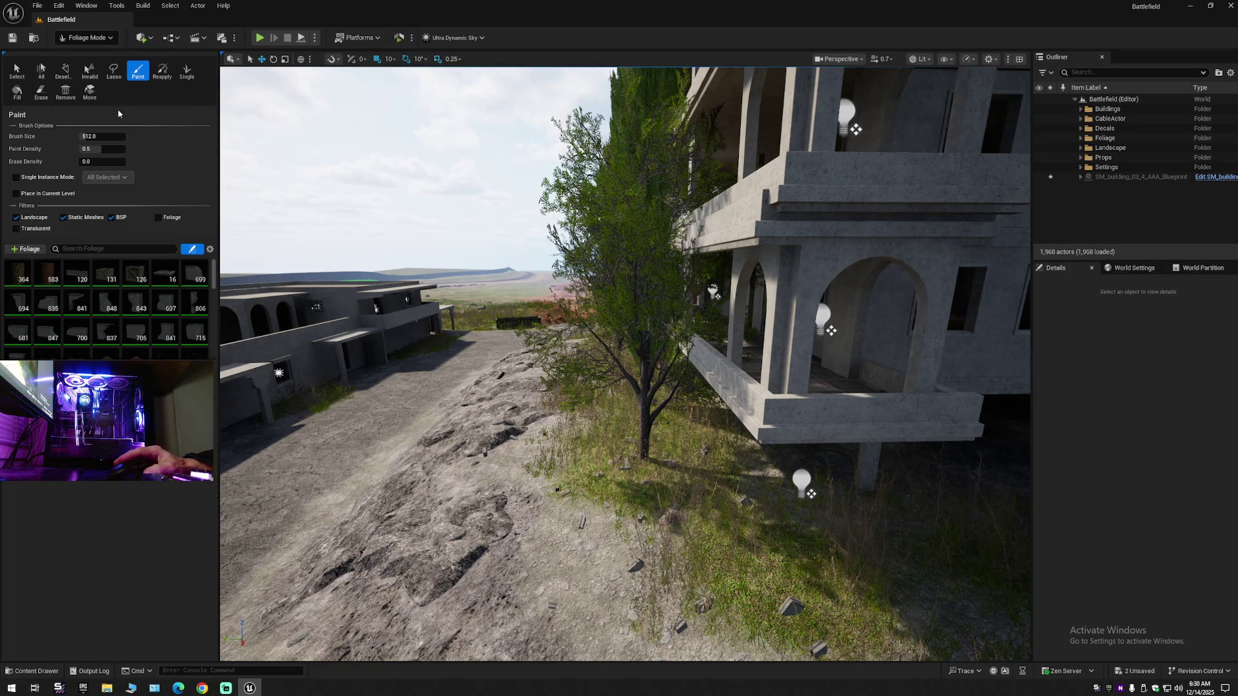
drag(249, 204, 249, 204)
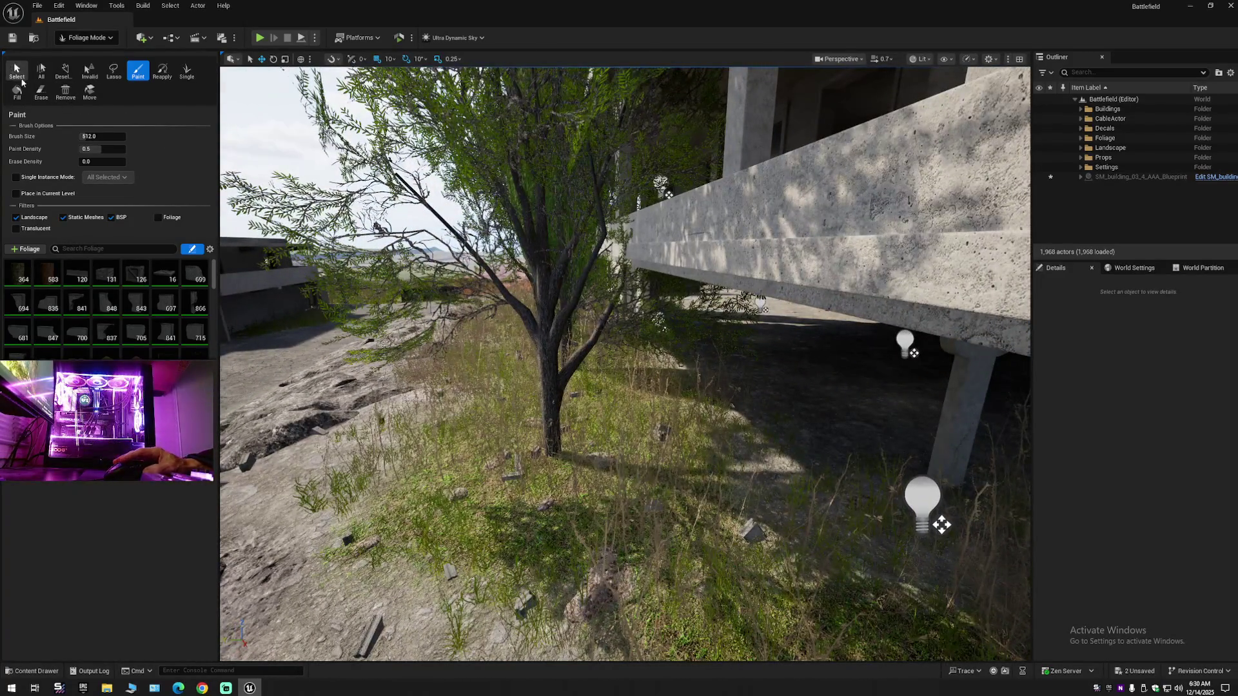
- Select the tree foliage instance, move it left, and snap it to the ground with End
click(17, 71)
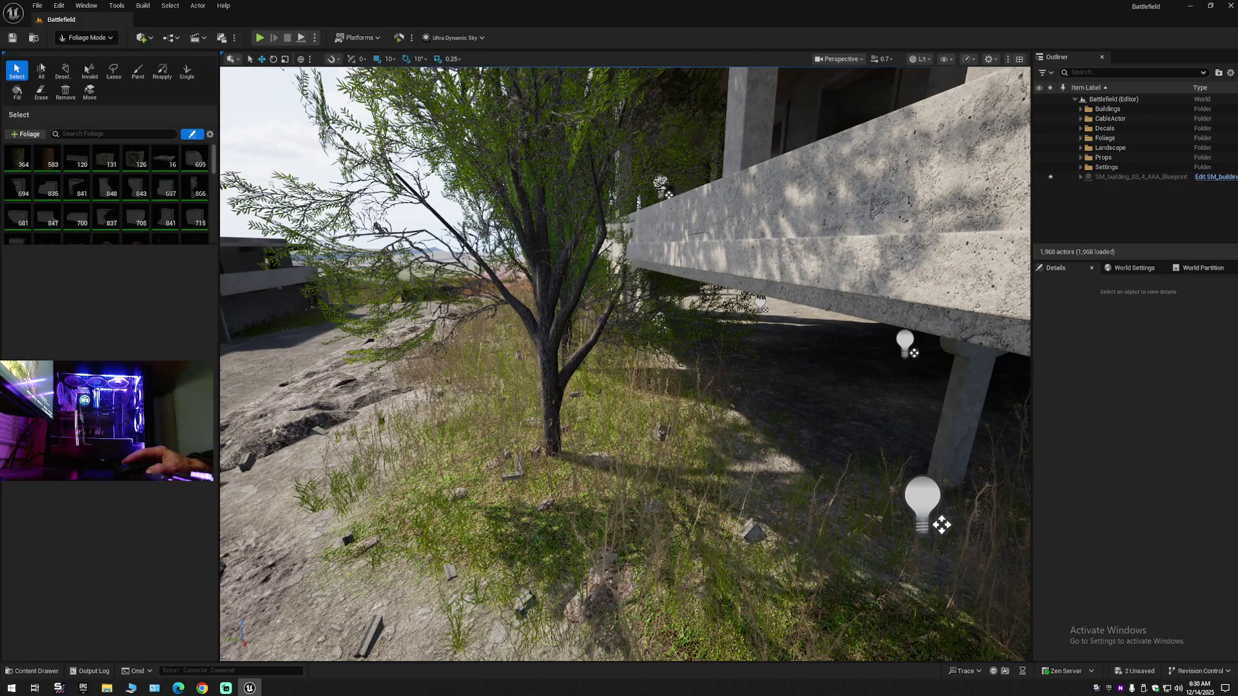
click(581, 355)
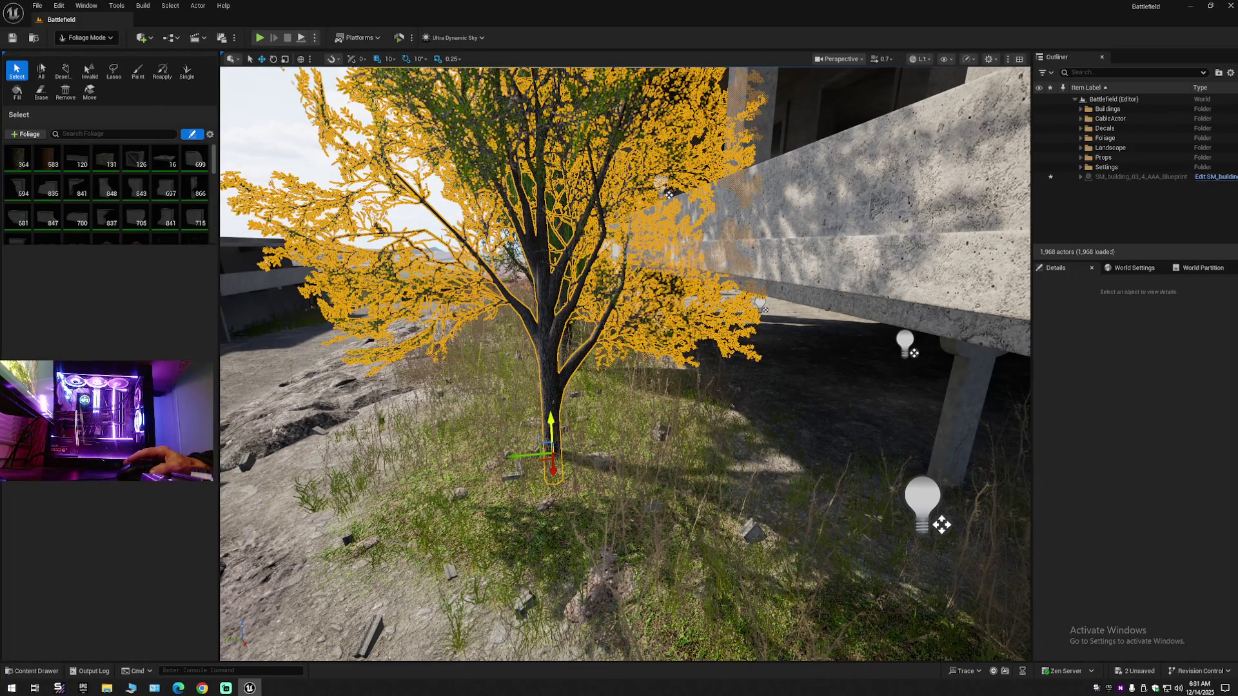
drag(523, 455, 359, 443)
key(w)
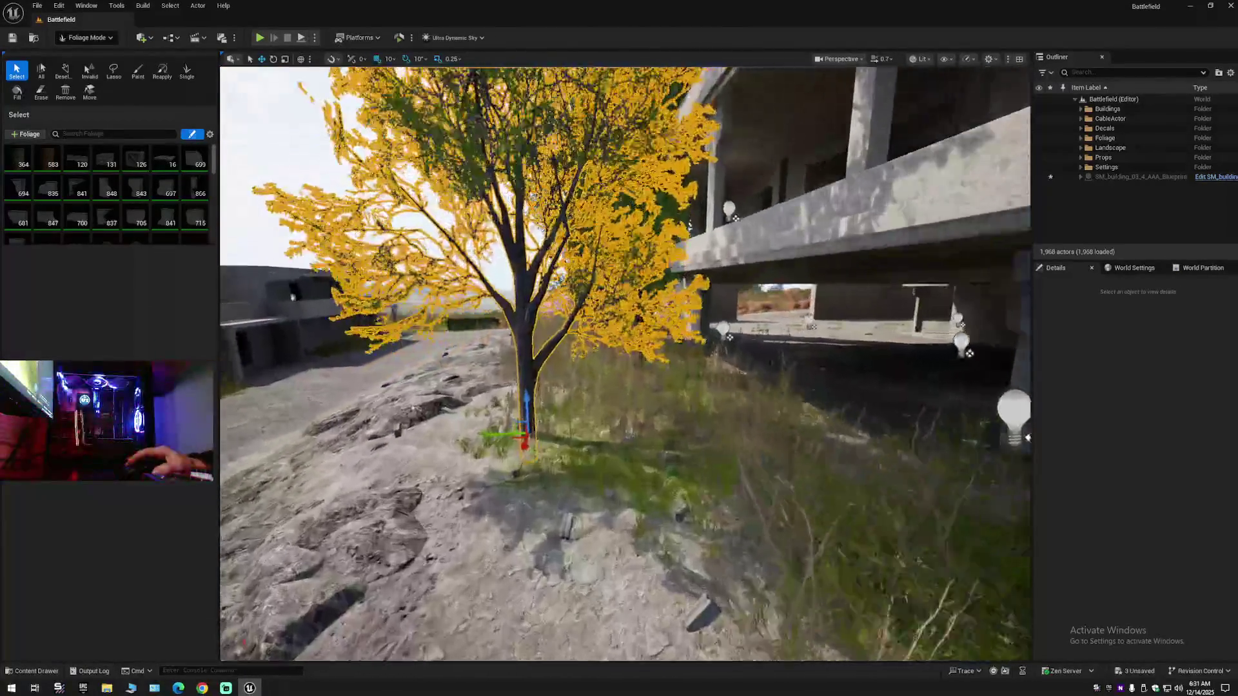
key(w)
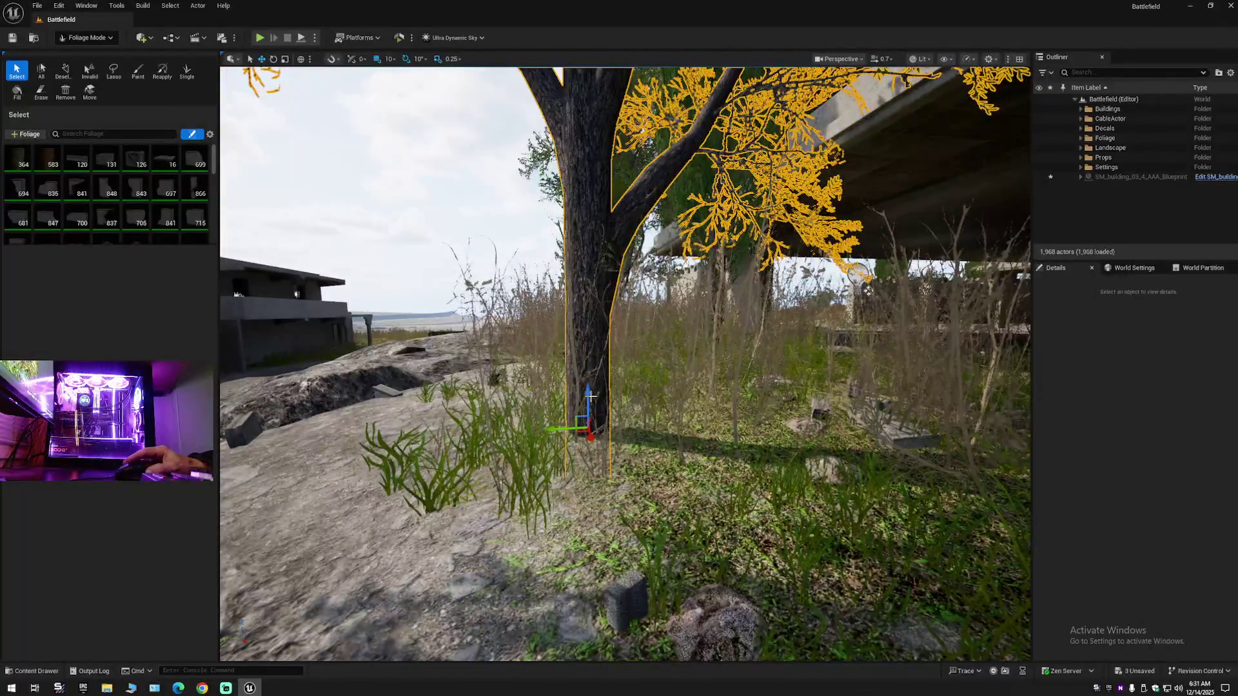
key(End)
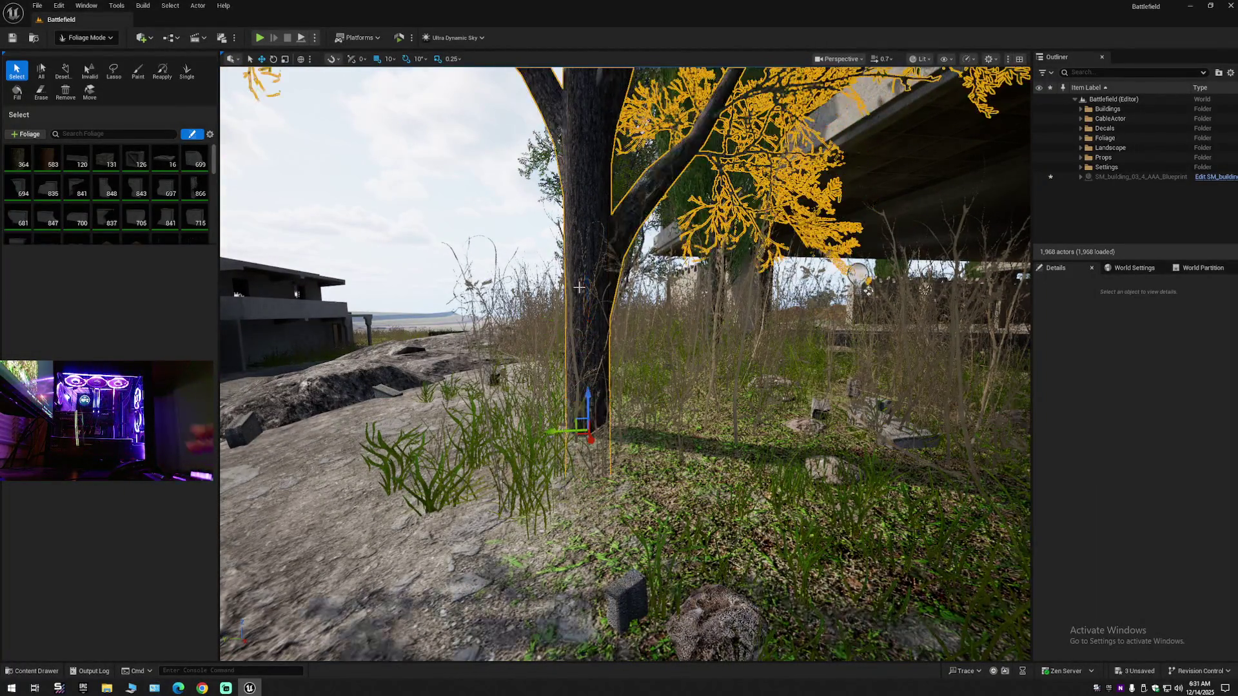
- Raise the tree back up slightly and inspect it from around
mouse_move(589, 411)
mouse_down()
mouse_move(580, 335)
mouse_move(806, 367)
mouse_up()
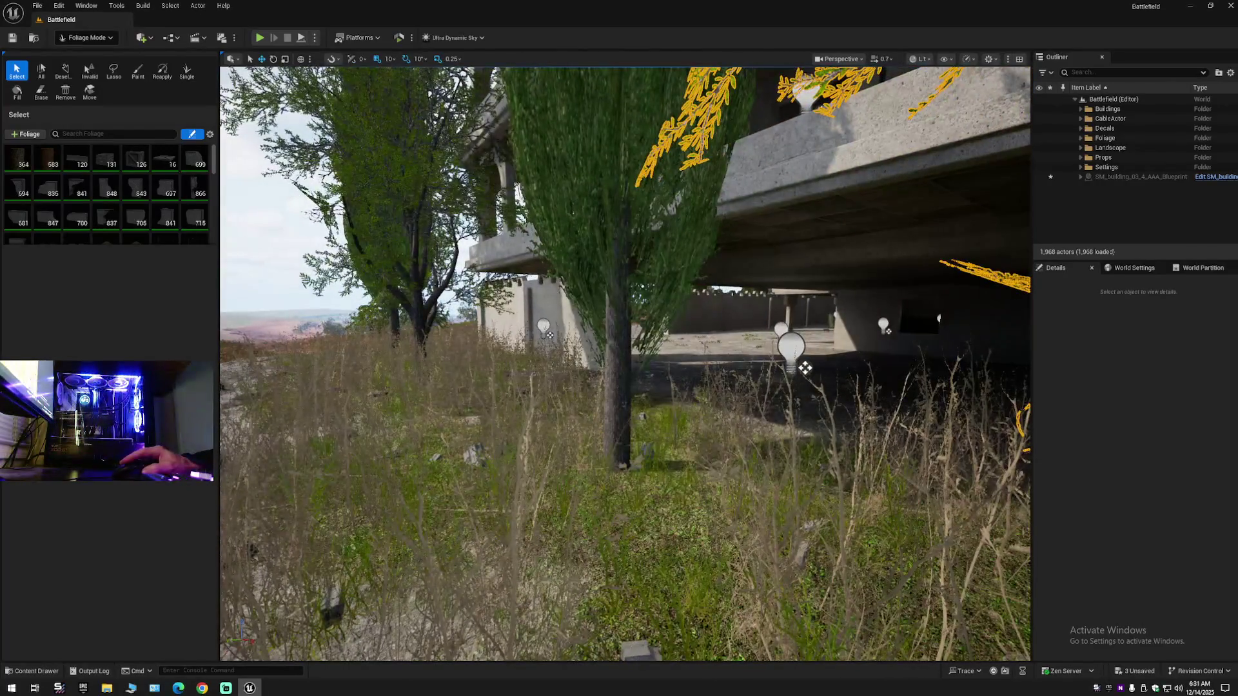
drag(567, 394, 567, 451)
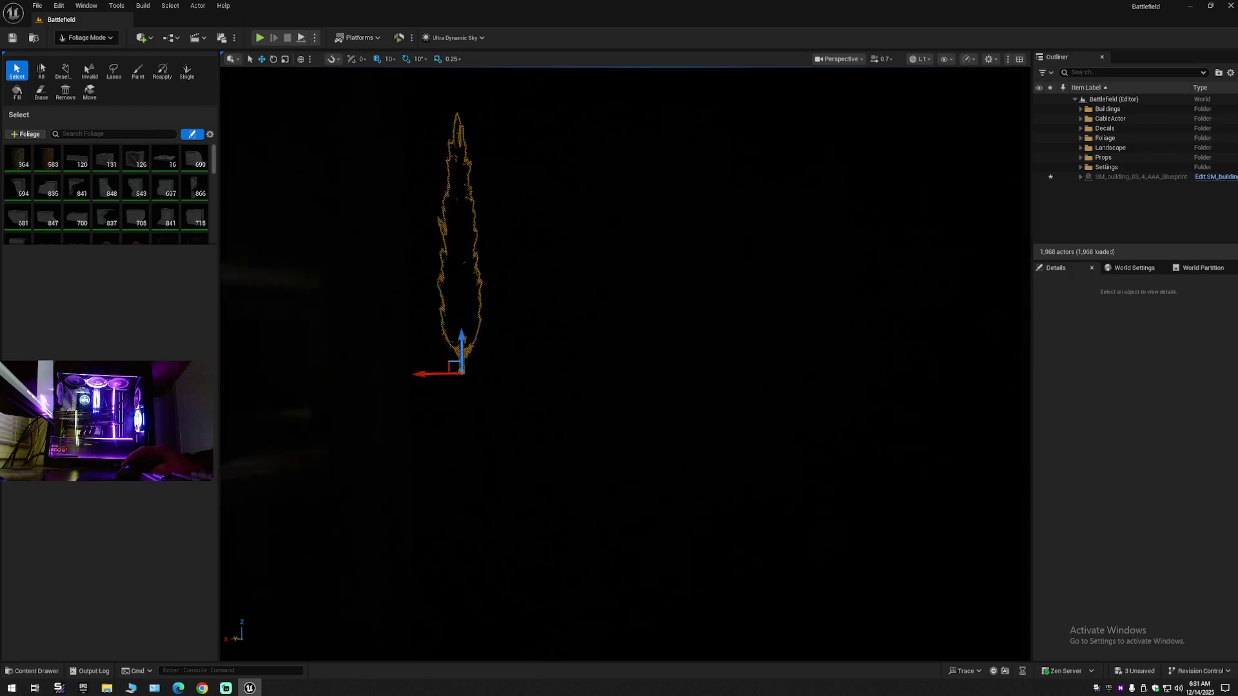
mouse_move(625, 387)
mouse_down()
mouse_move(641, 284)
mouse_move(745, 306)
mouse_up()
scroll(703, 290, down, 1)
scroll(719, 293, down, 2)
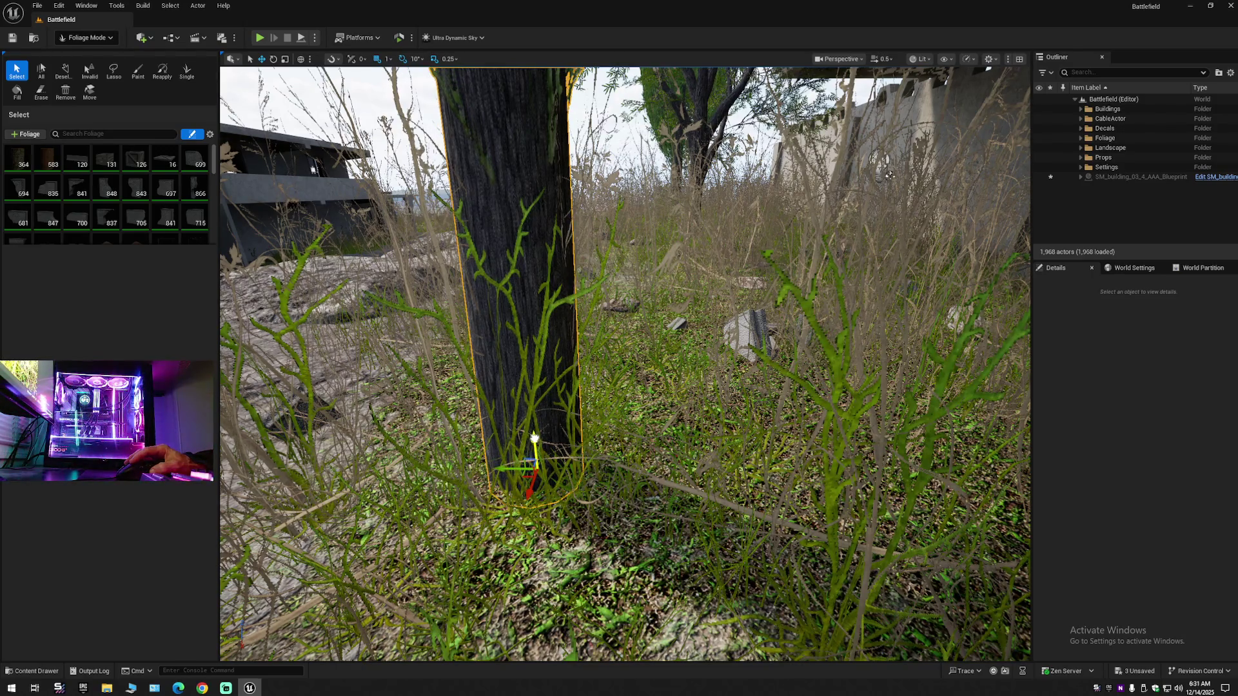
- Select the tree in front of the building and inspect its trunk and placement from around
drag(535, 439, 595, 425)
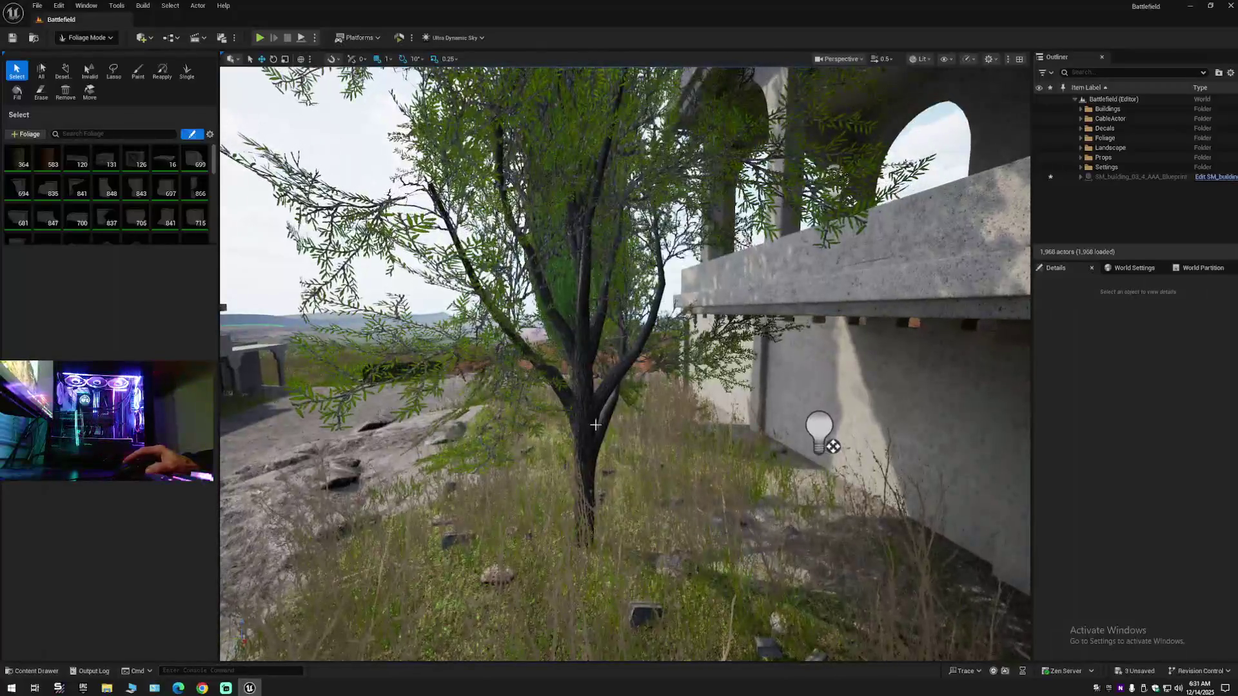
click(585, 432)
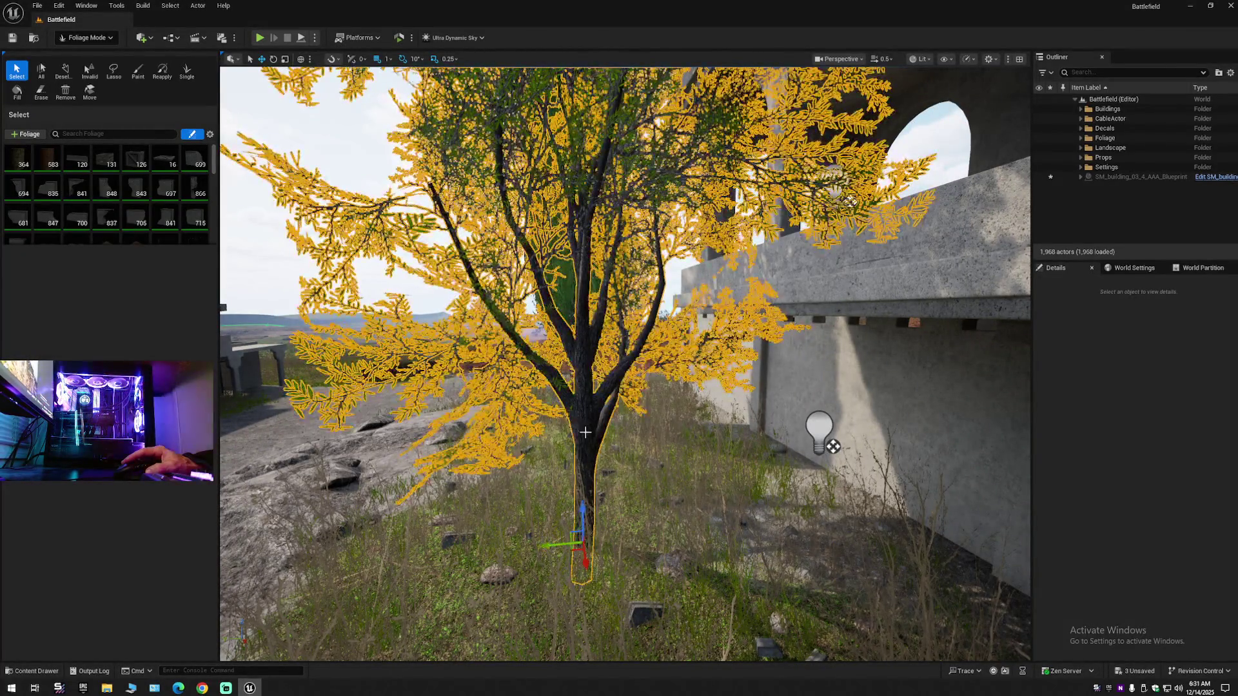
mouse_move(559, 543)
mouse_down()
mouse_move(544, 542)
mouse_move(543, 519)
mouse_up()
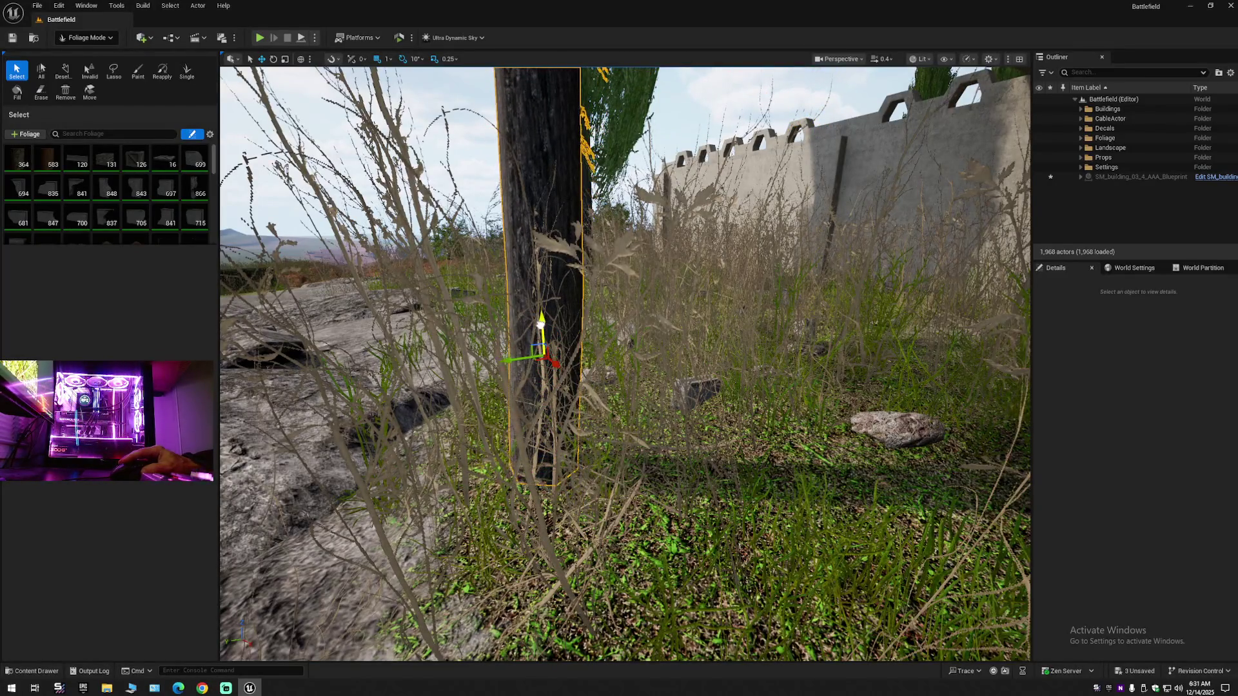
drag(559, 386, 557, 375)
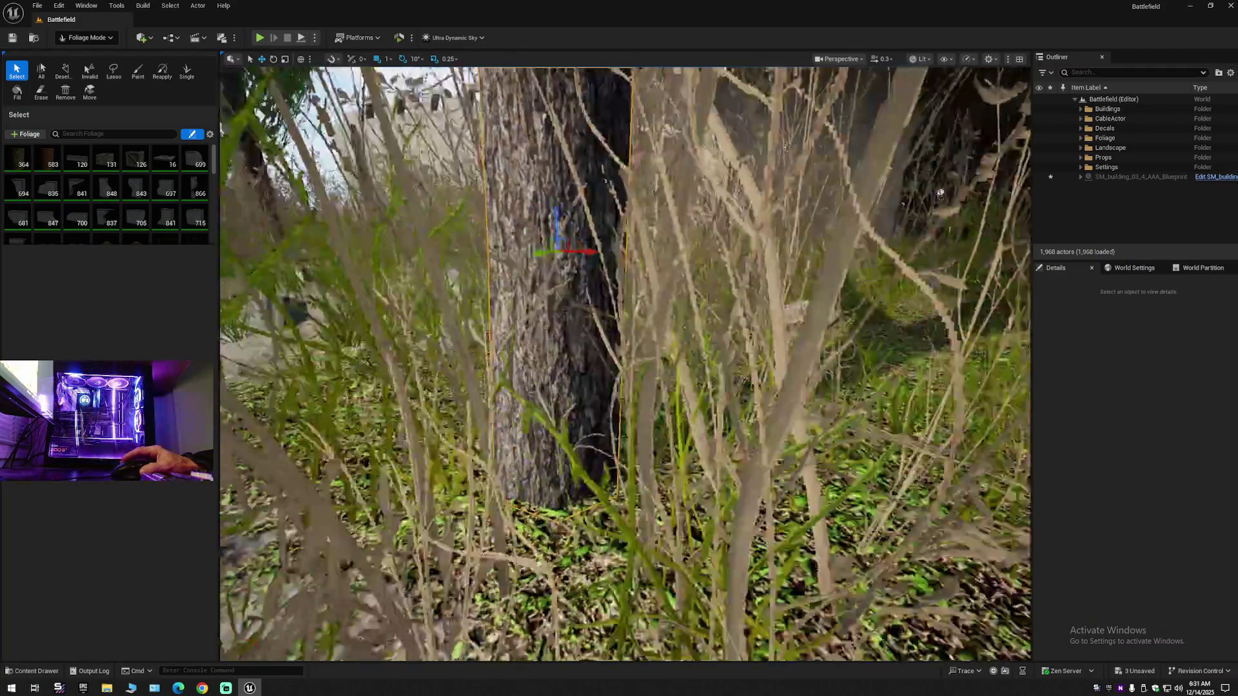
drag(557, 375, 555, 365)
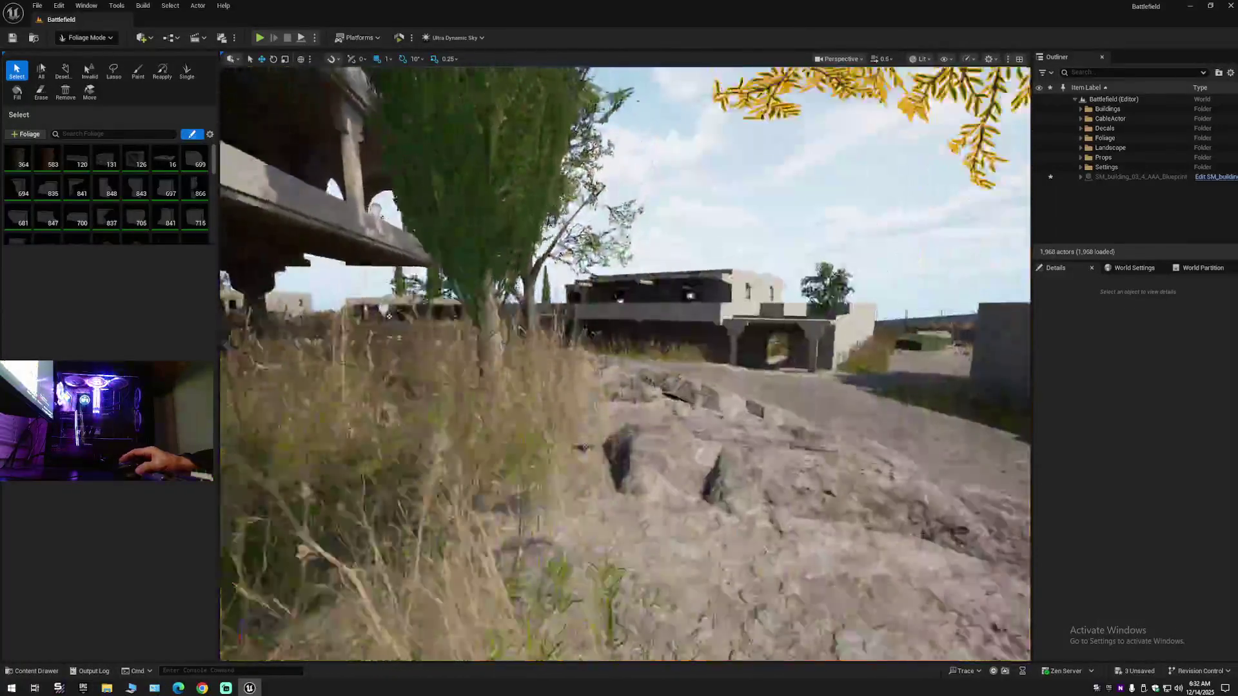
drag(389, 316, 653, 327)
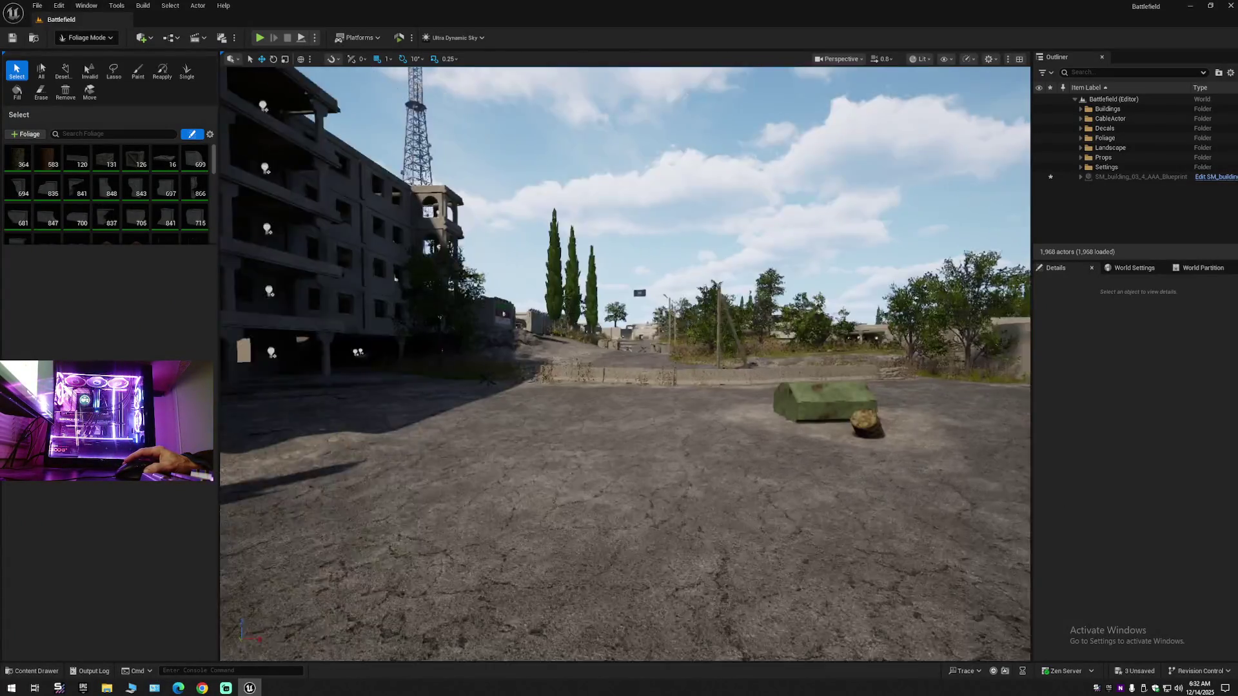
mouse_move(396, 278)
mouse_down()
mouse_move(905, 71)
mouse_move(774, 123)
mouse_up()
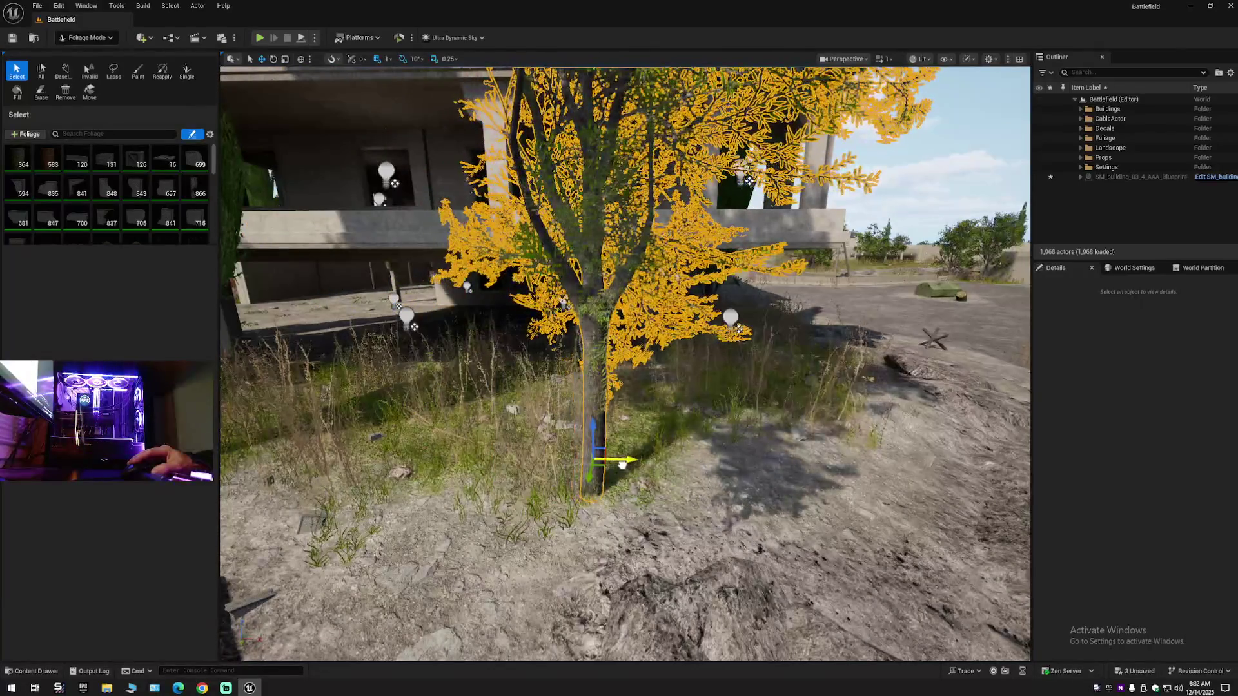
mouse_move(622, 464)
mouse_down()
mouse_move(593, 548)
mouse_move(602, 496)
mouse_up()
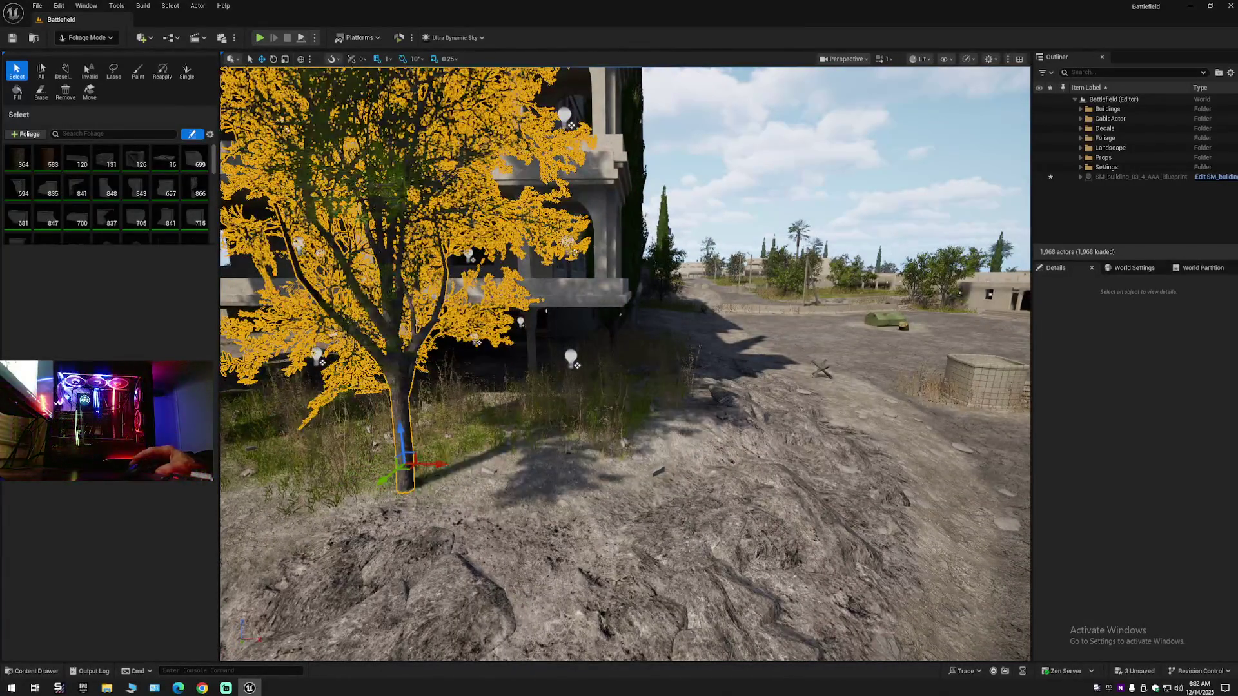
mouse_move(603, 497)
mouse_down()
mouse_move(445, 497)
mouse_move(643, 500)
mouse_up()
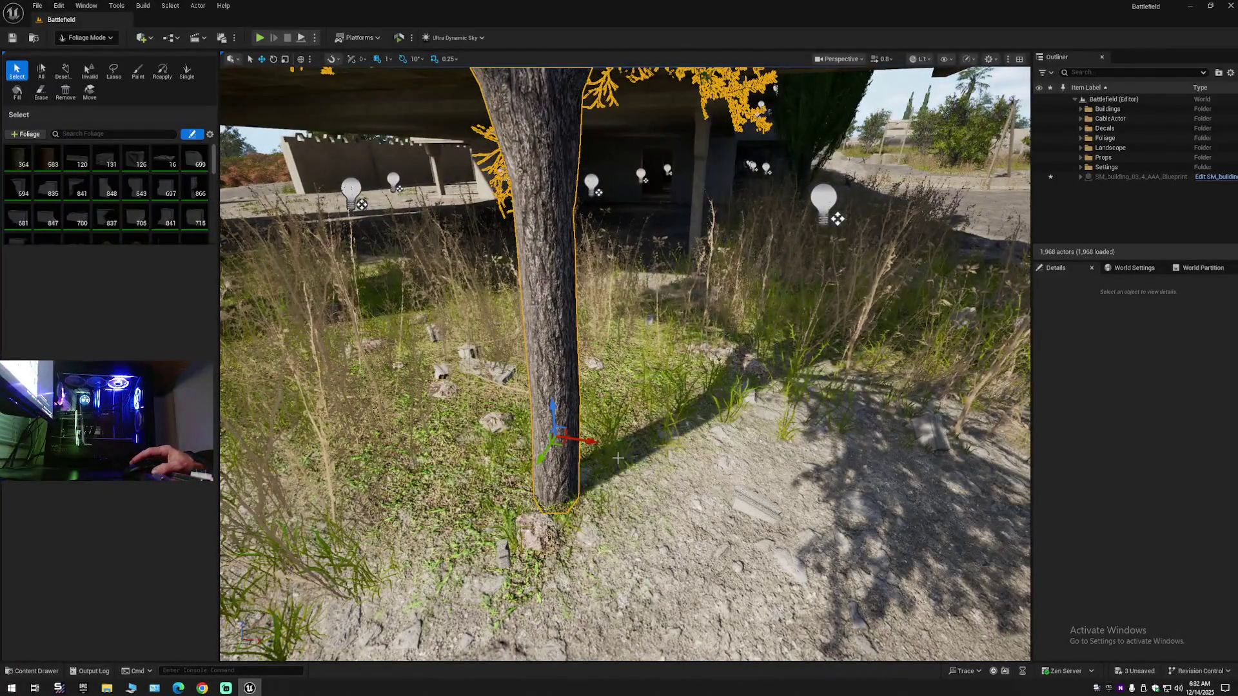
- Slide the tree sideways along one gizmo axis and frame it with F
drag(582, 439, 519, 437)
key(f)
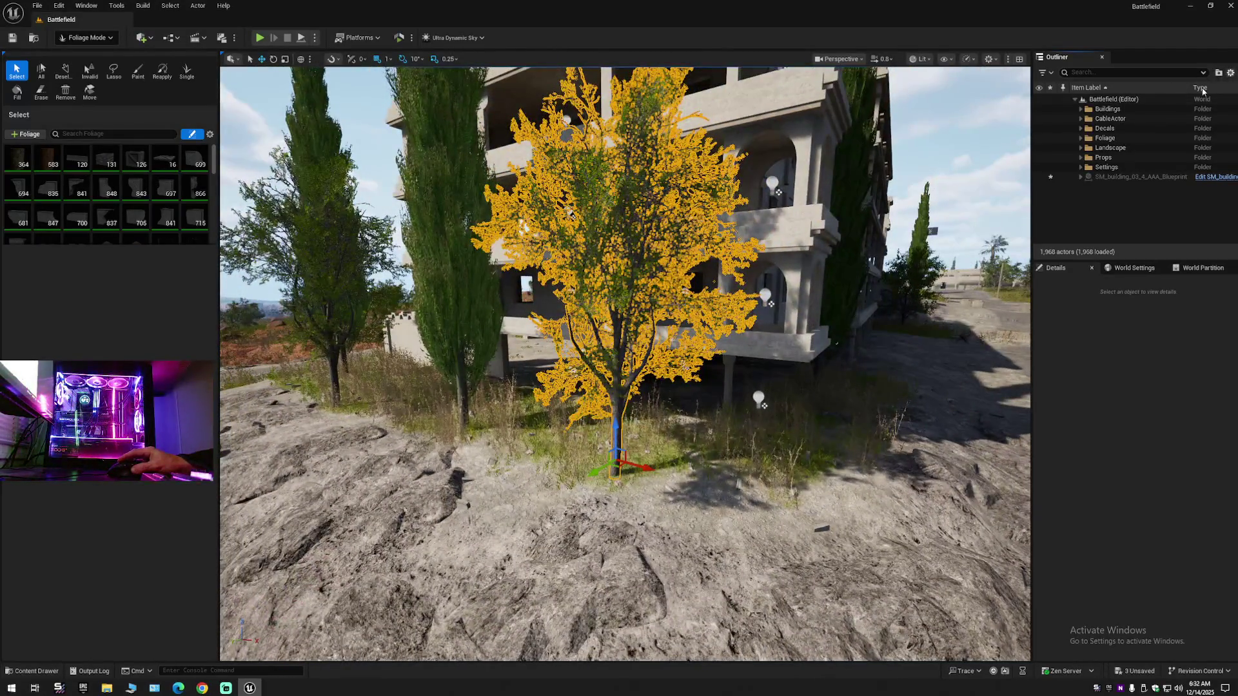
scroll(624, 363, up, 3)
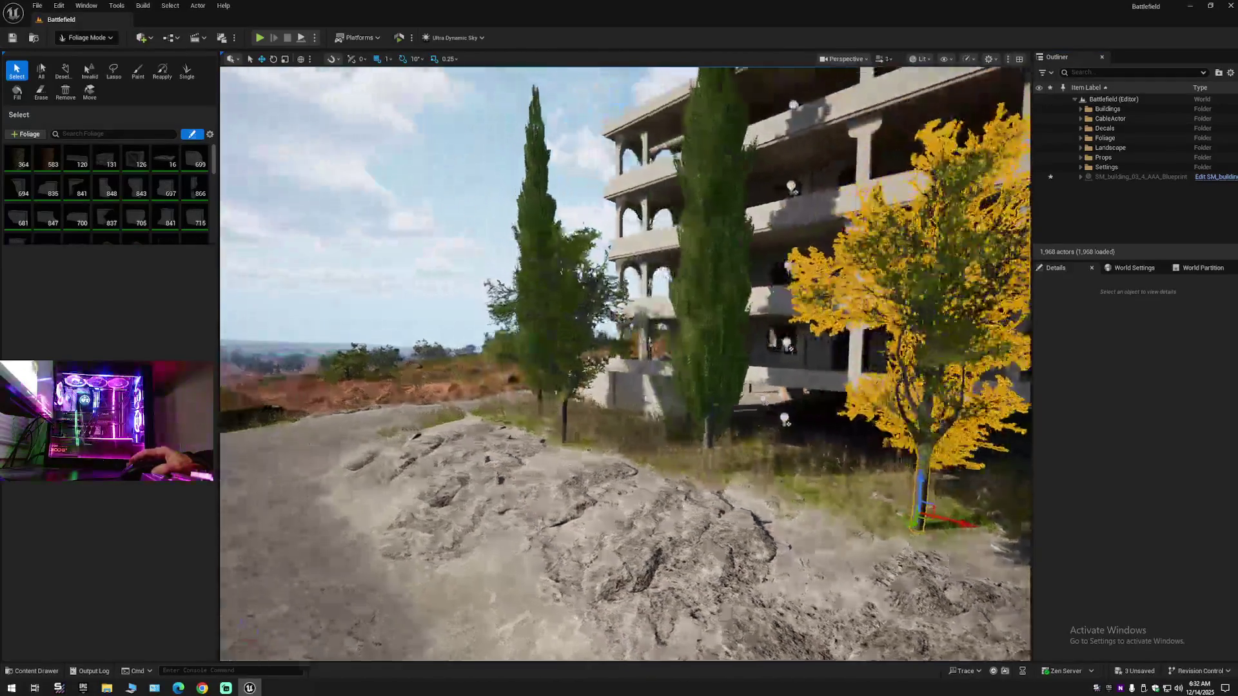
scroll(624, 364, down, 2)
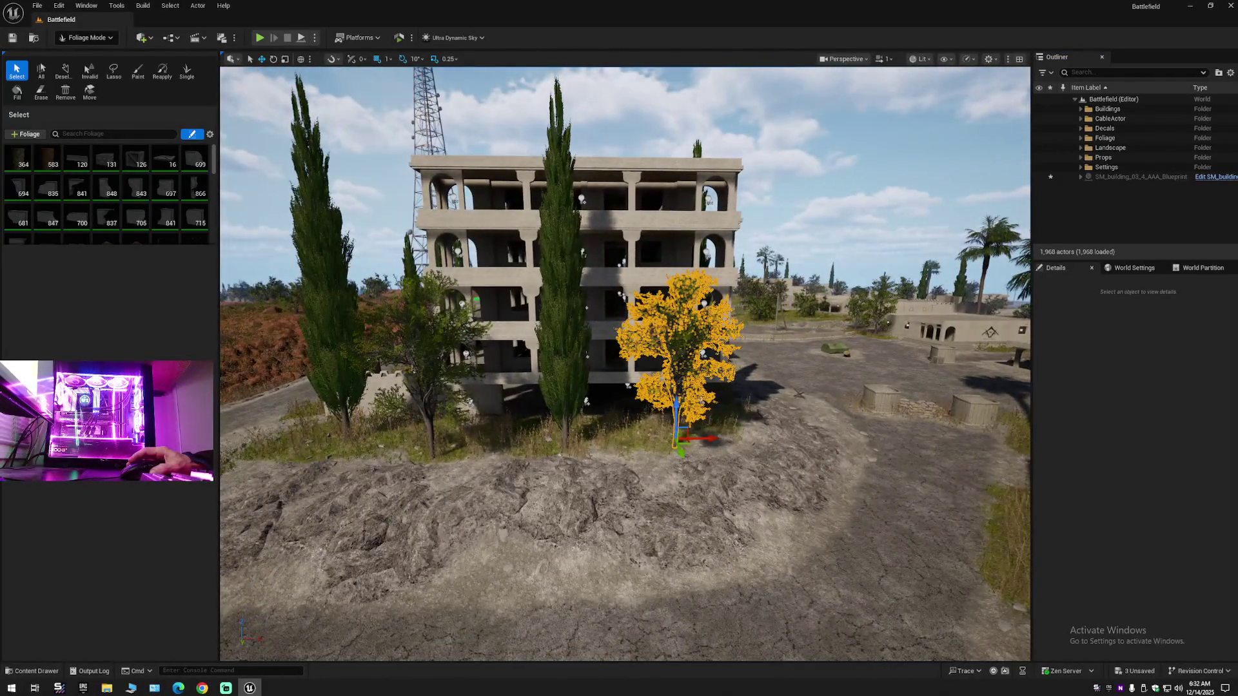
- Return to Selection Mode, then save the current level and all modified assets
click(87, 38)
click(94, 52)
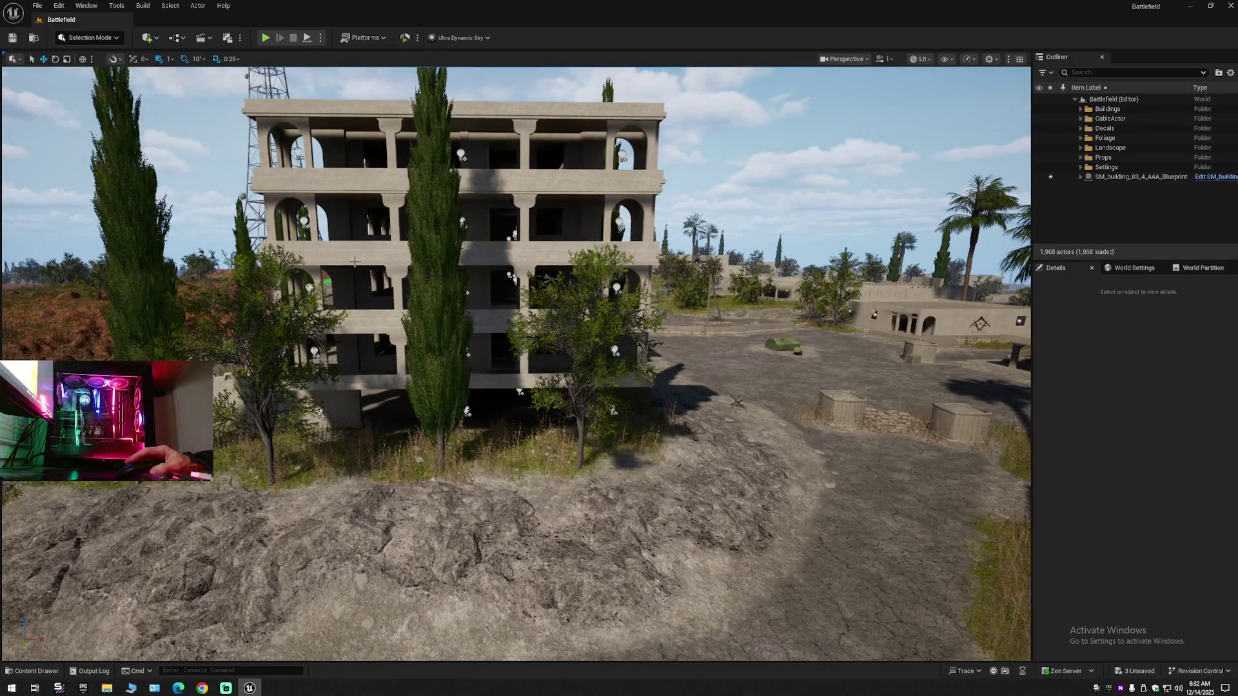
click(13, 38)
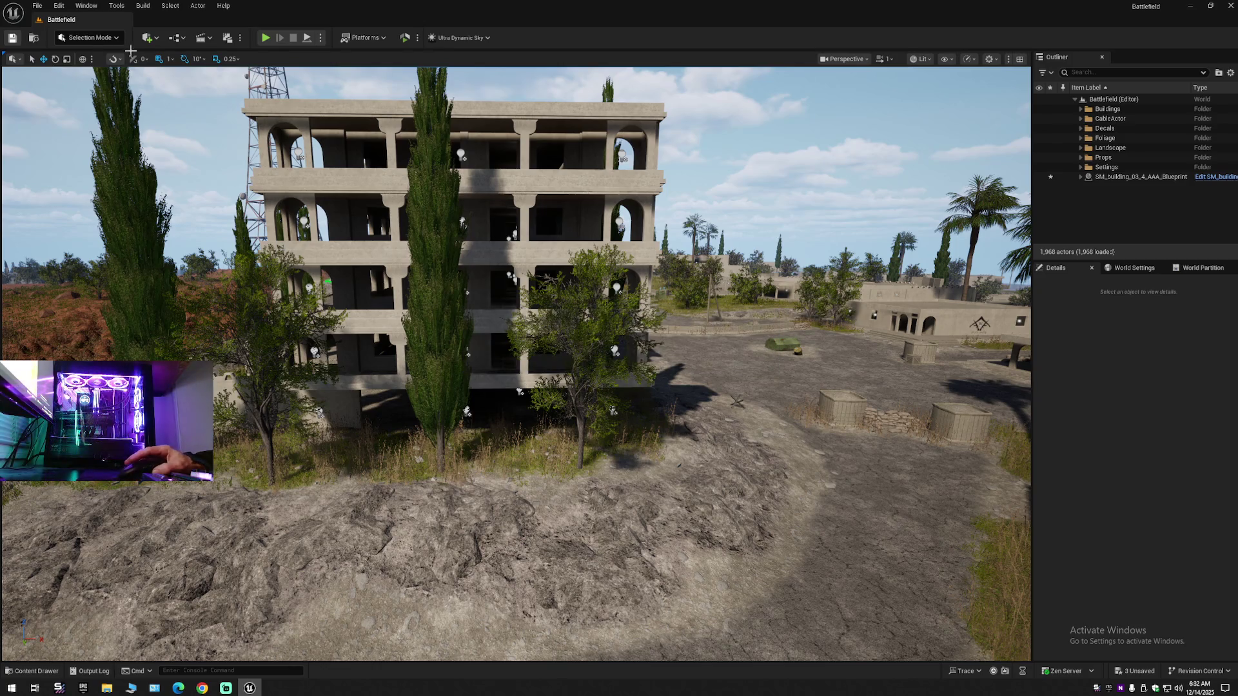
click(38, 6)
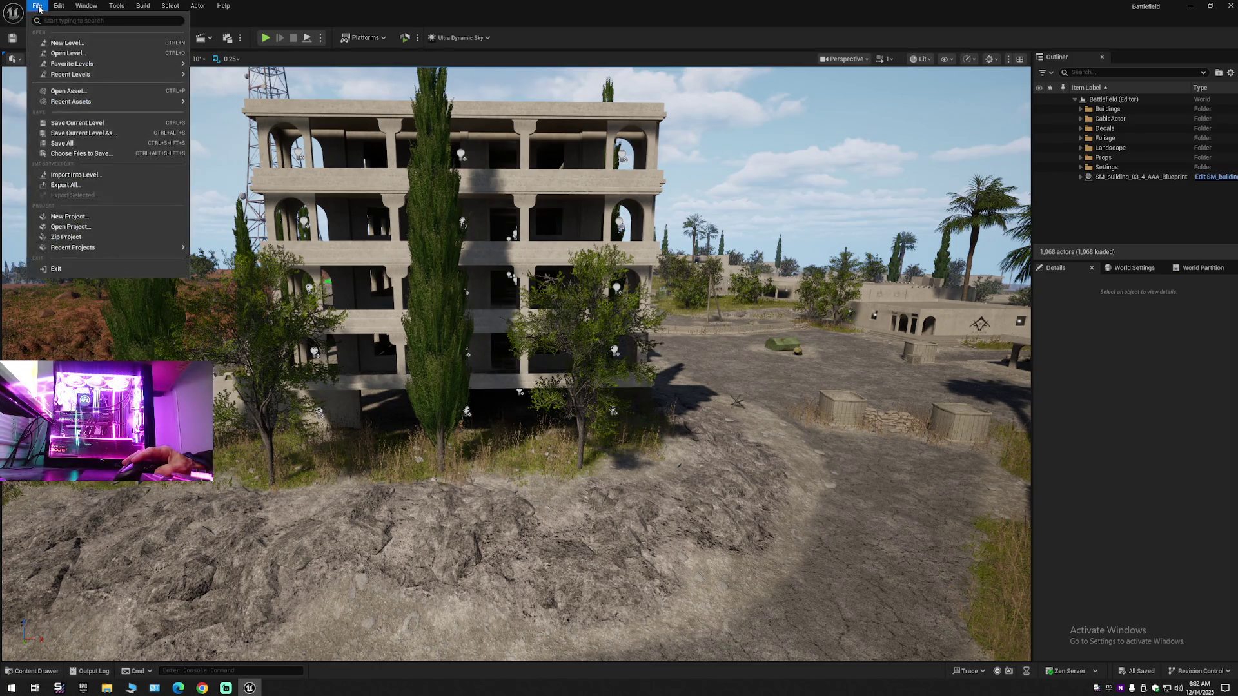
click(74, 123)
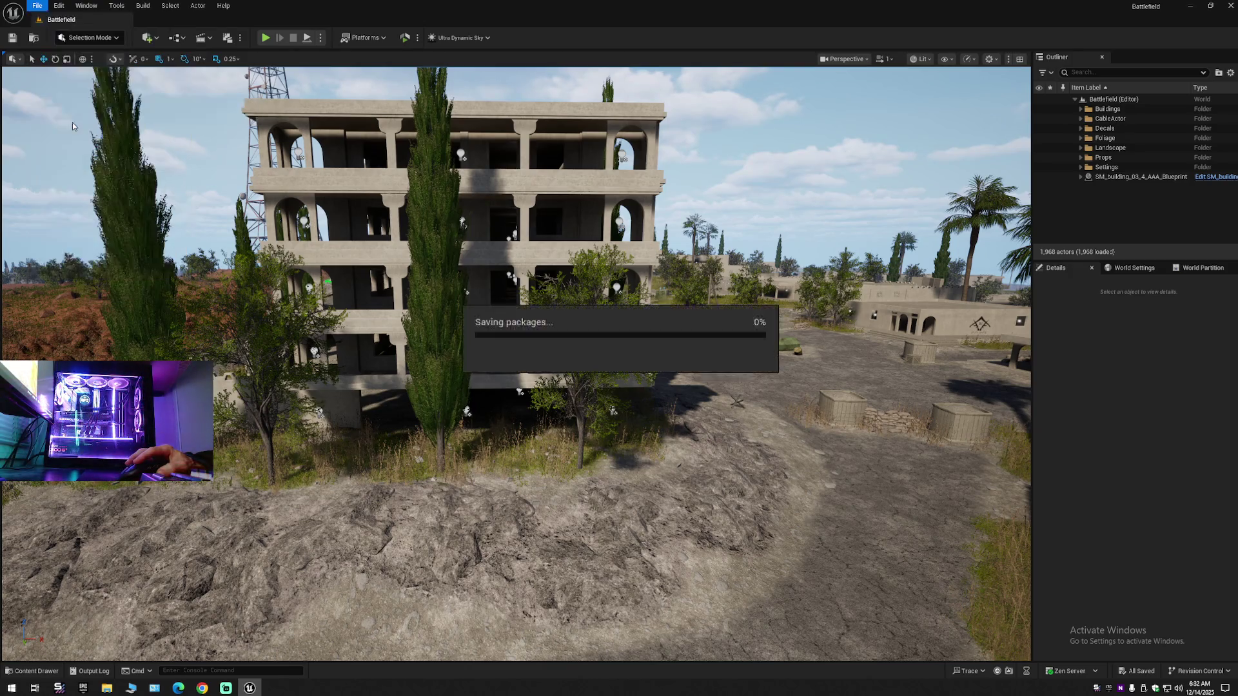
click(39, 6)
click(63, 139)
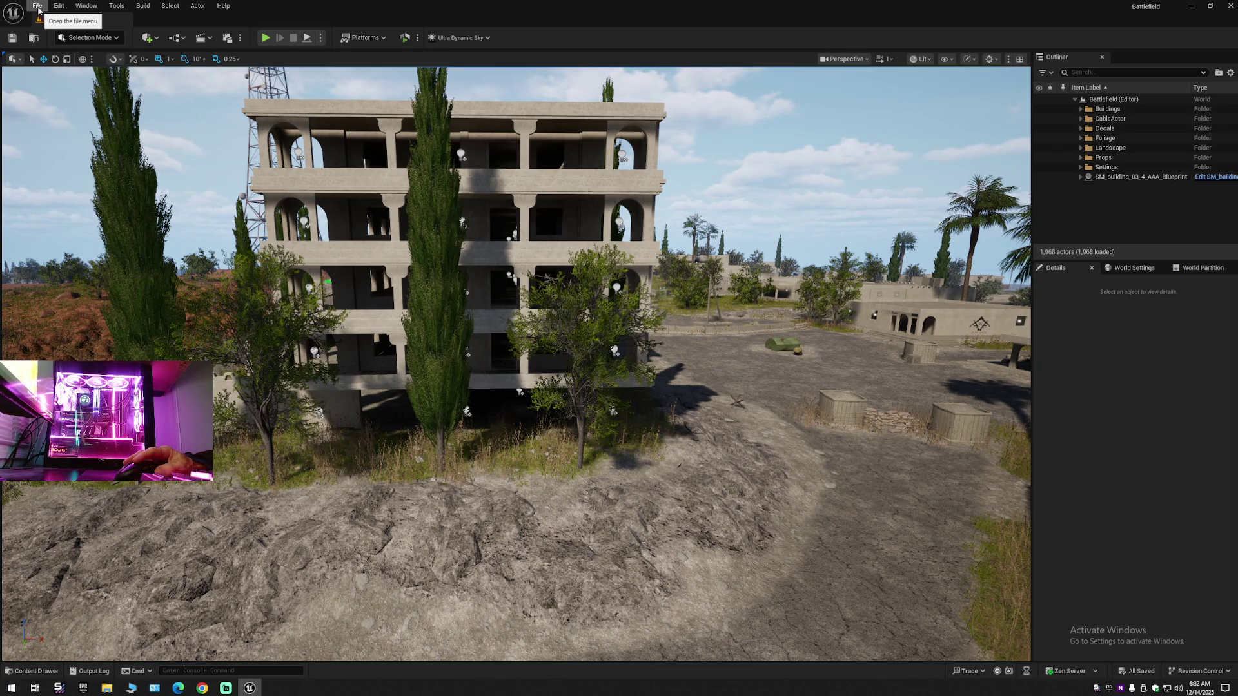
- Fly over the rooftops, then save the current level and all assets again
click(37, 7)
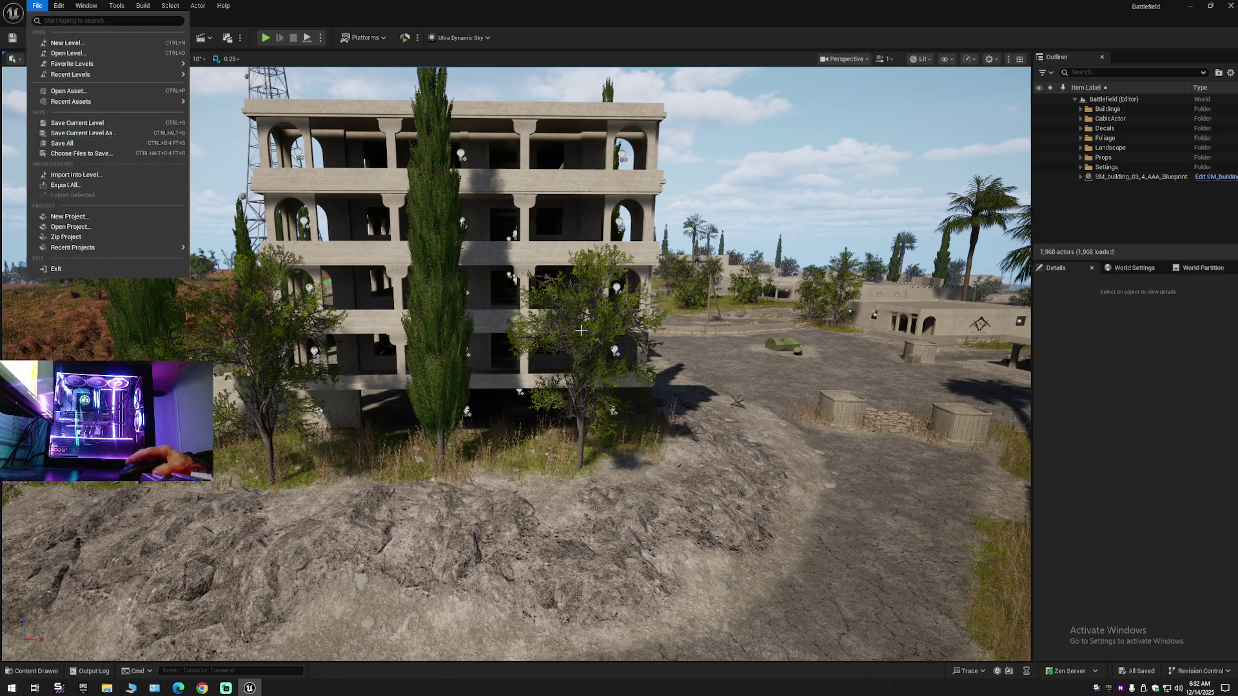
mouse_move(580, 330)
mouse_down()
mouse_move(545, 320)
mouse_move(540, 304)
mouse_up()
key(w)
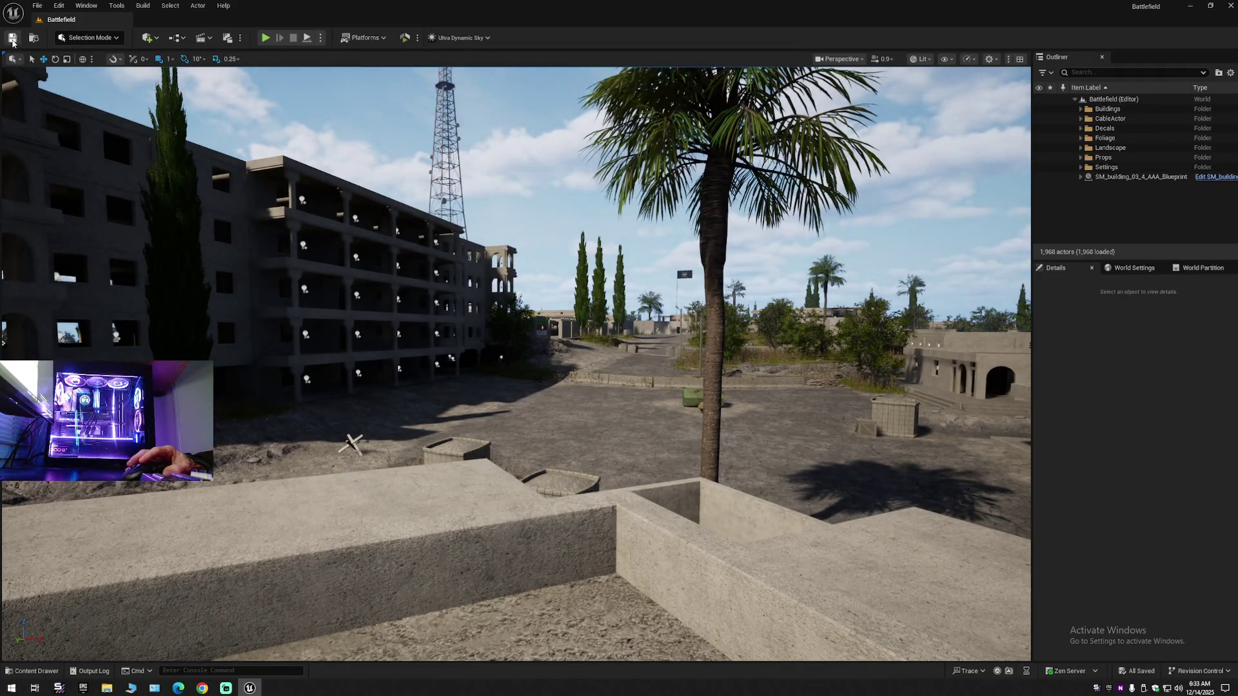
click(13, 37)
click(36, 5)
click(63, 122)
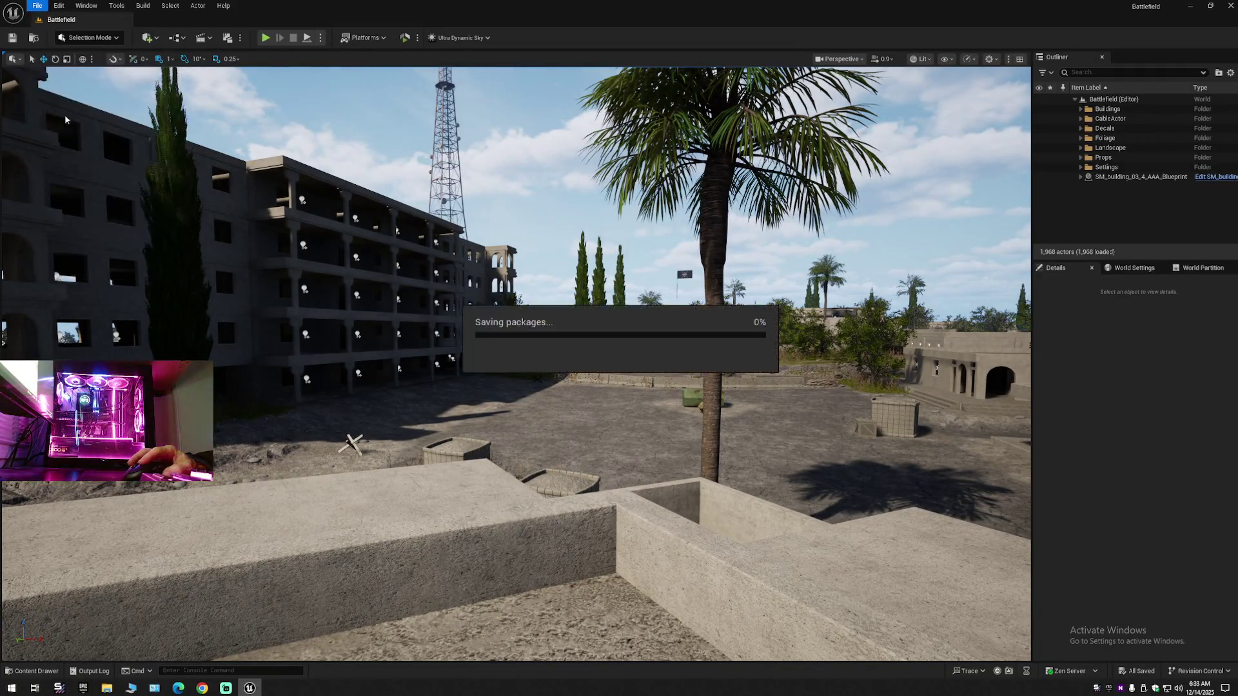
click(37, 5)
click(72, 147)
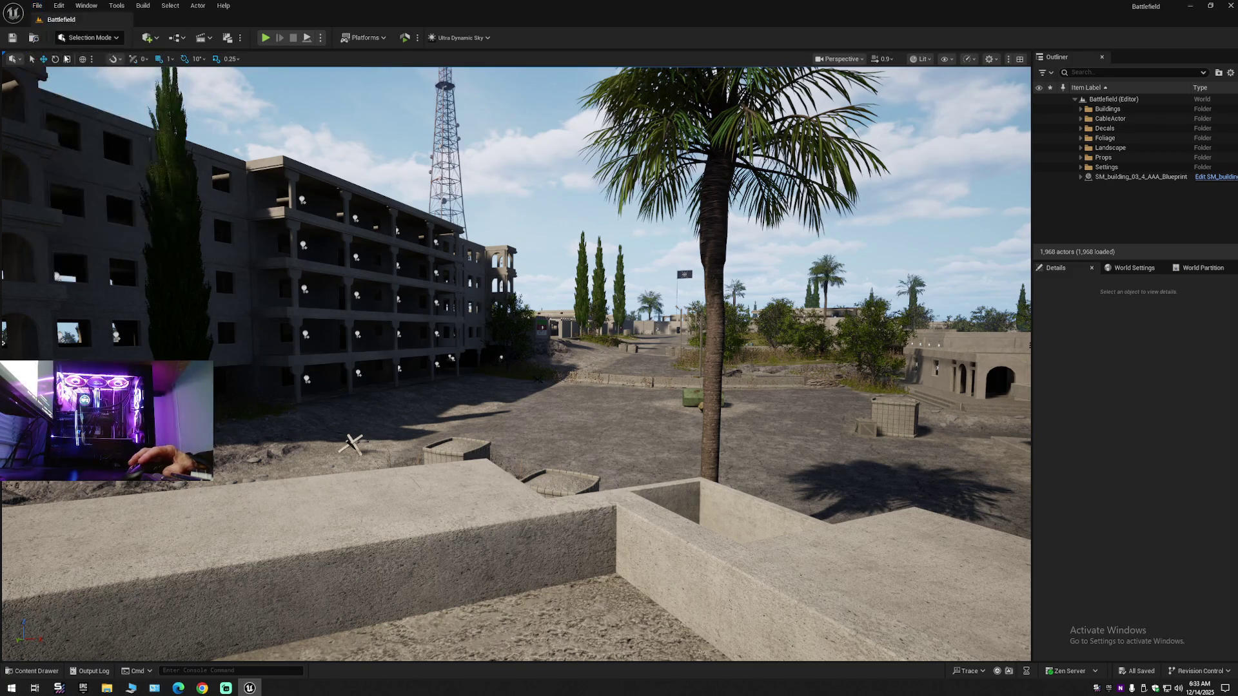
- Save the current level as Battlefield, replacing the existing Battlefield map
click(37, 5)
click(69, 133)
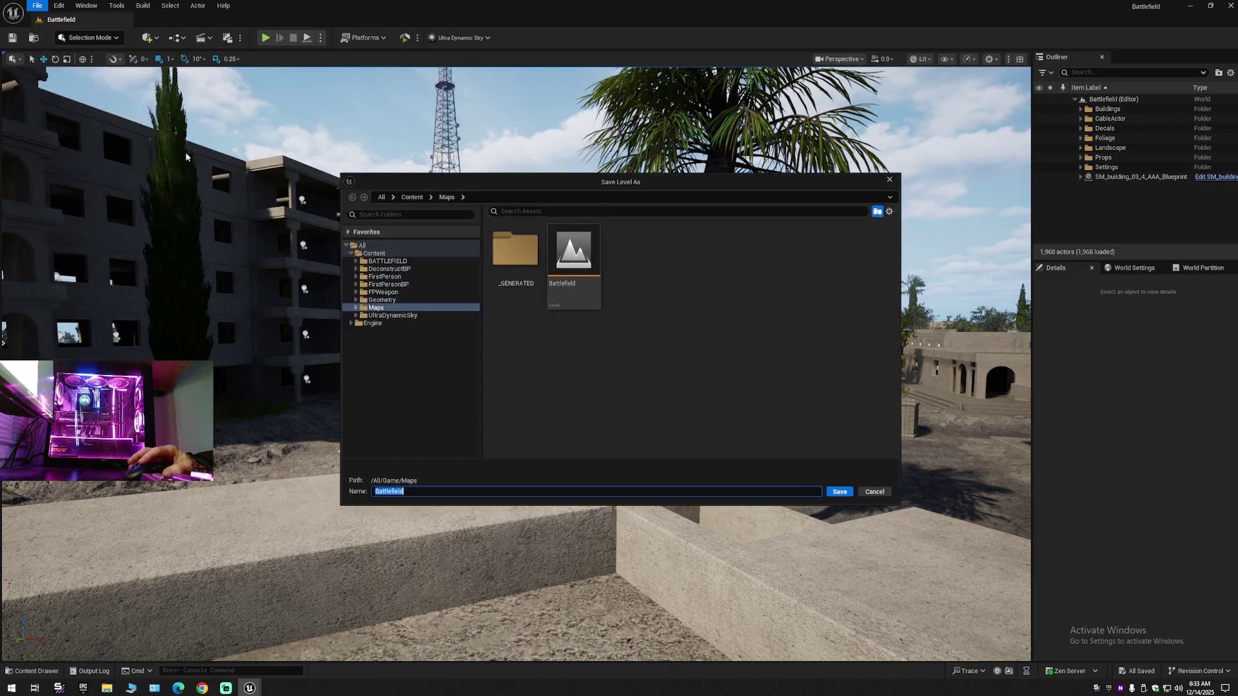
double_click(574, 250)
click(645, 361)
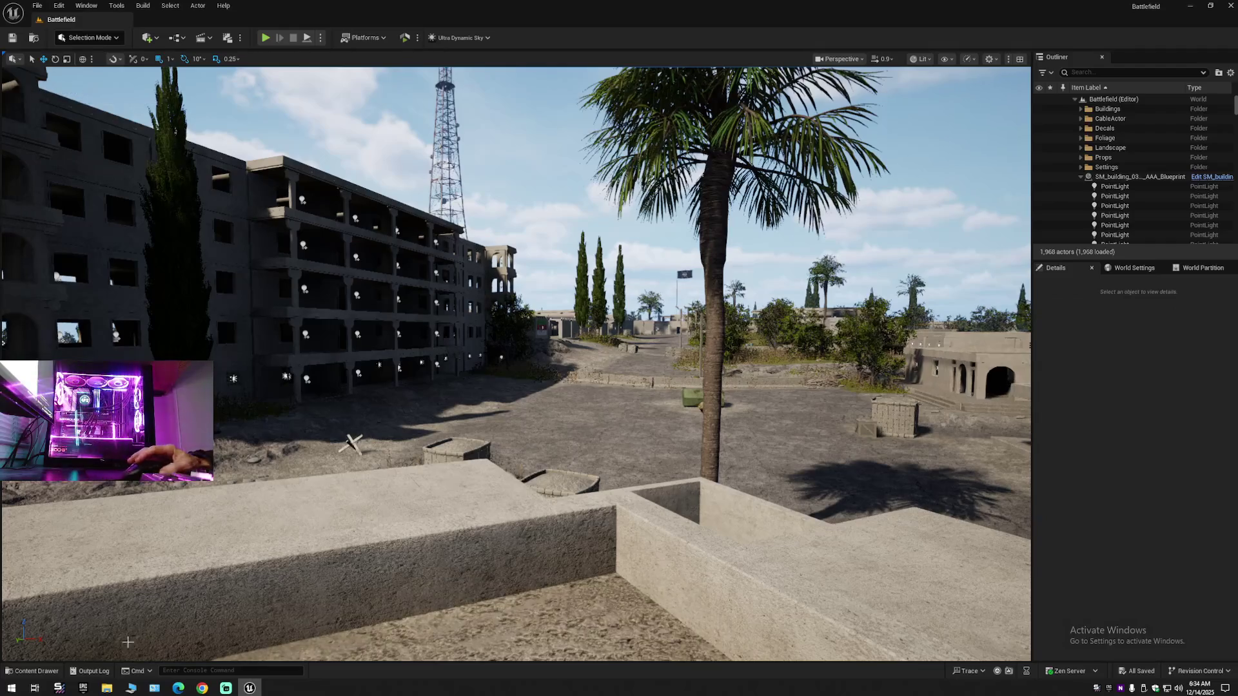
- In the Content Drawer, browse to the DeconstructBP folder and copy its name
click(32, 671)
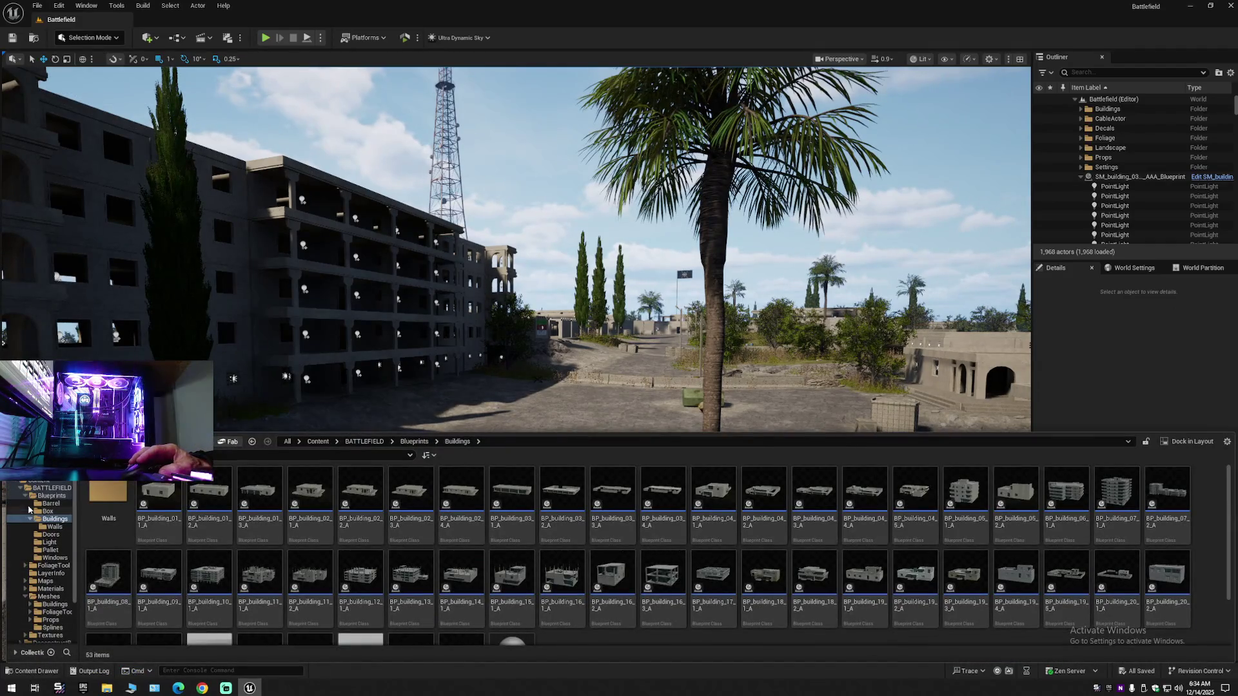
double_click(51, 495)
click(26, 534)
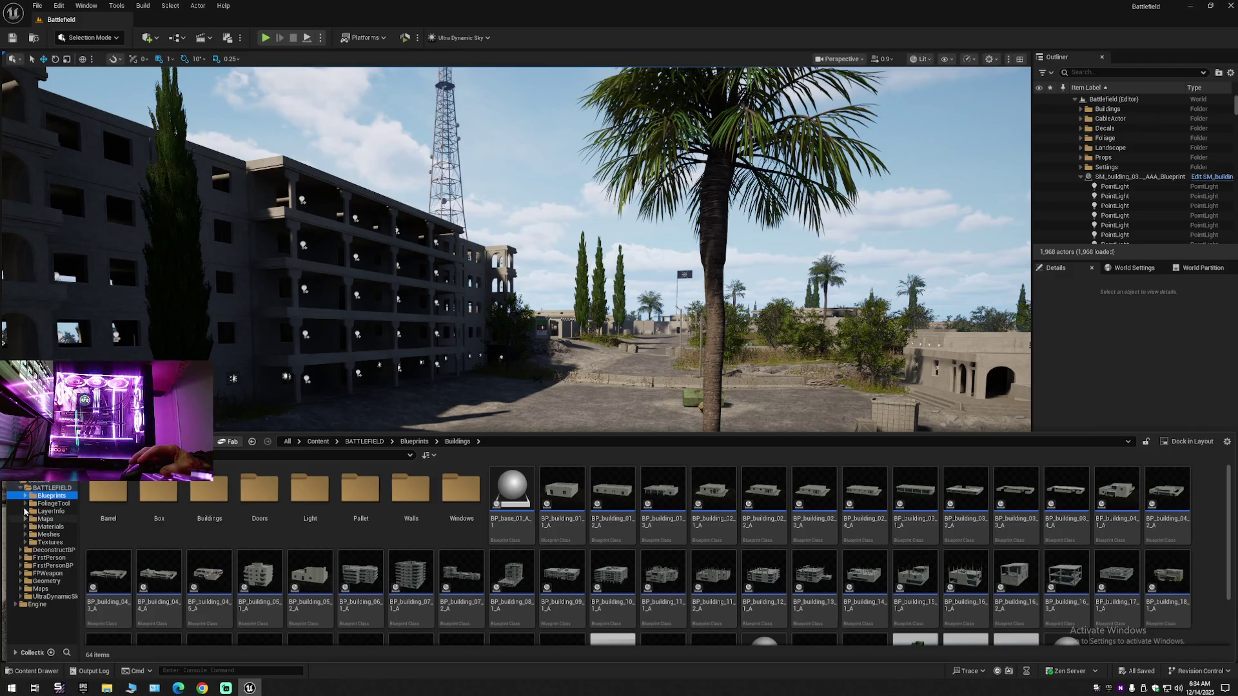
double_click(26, 490)
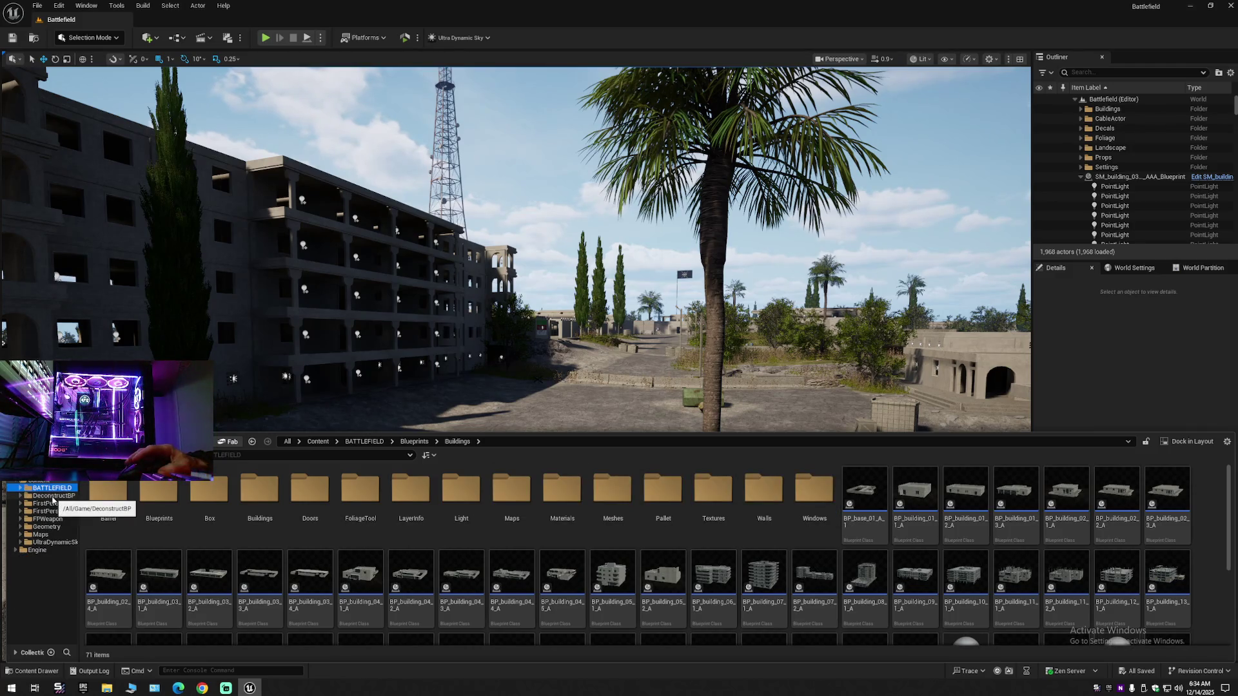
click(52, 496)
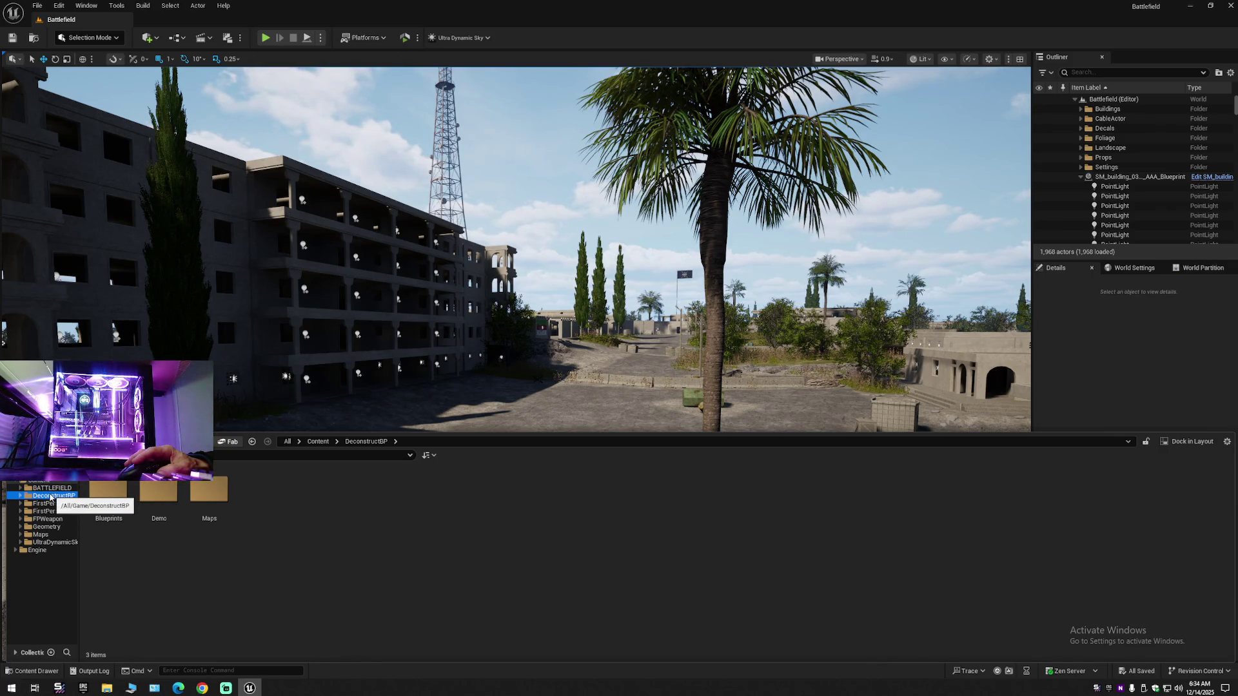
right_click(50, 497)
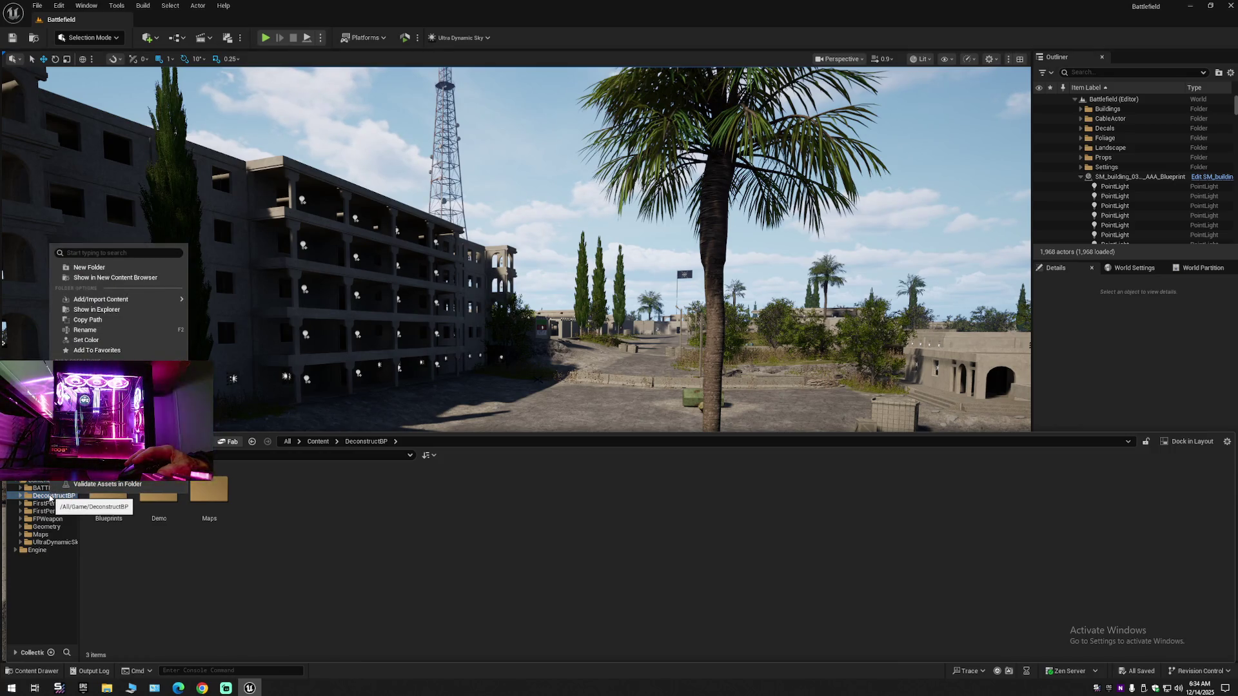
click(98, 330)
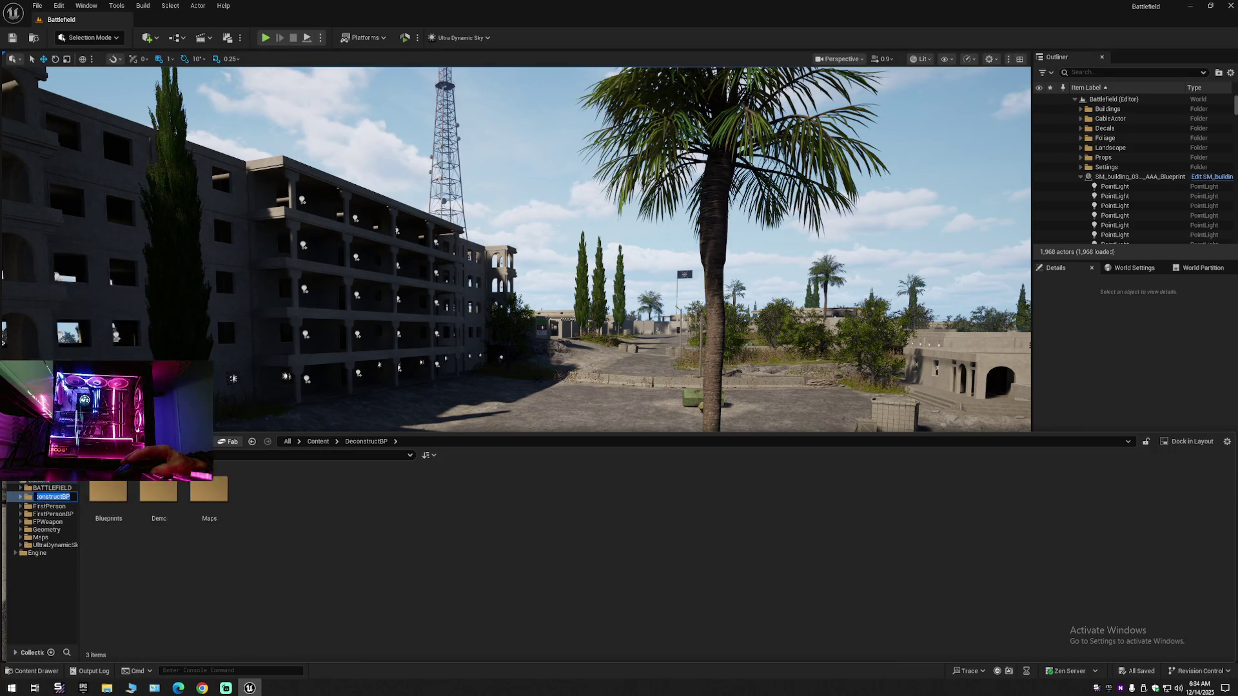
right_click(54, 497)
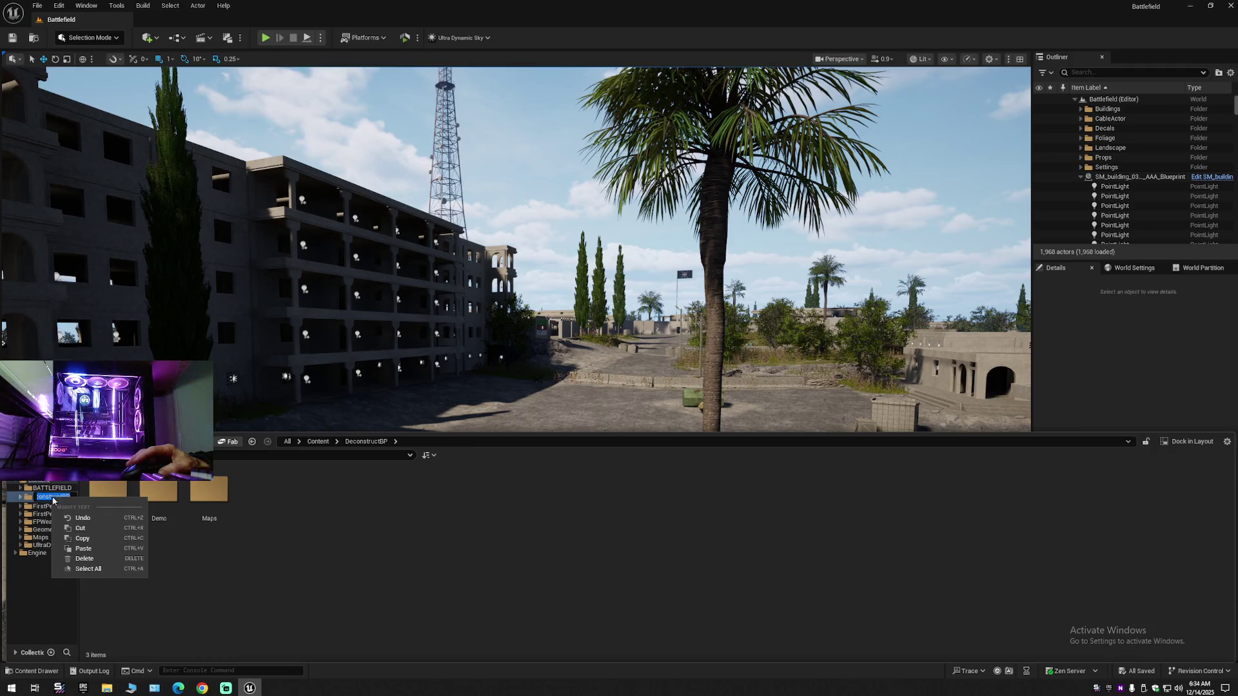
click(80, 538)
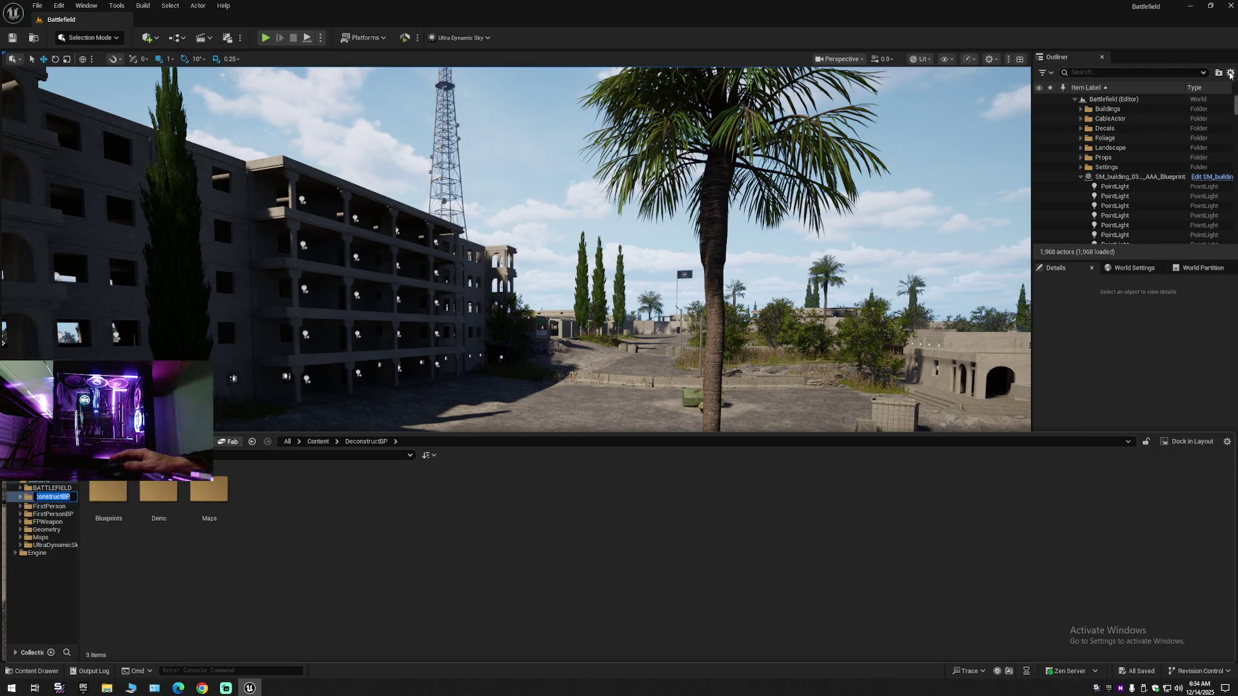
- Collapse Battlefield in the Outliner and re-expand it to show only its folders
right_click(1204, 110)
click(1083, 118)
click(1075, 99)
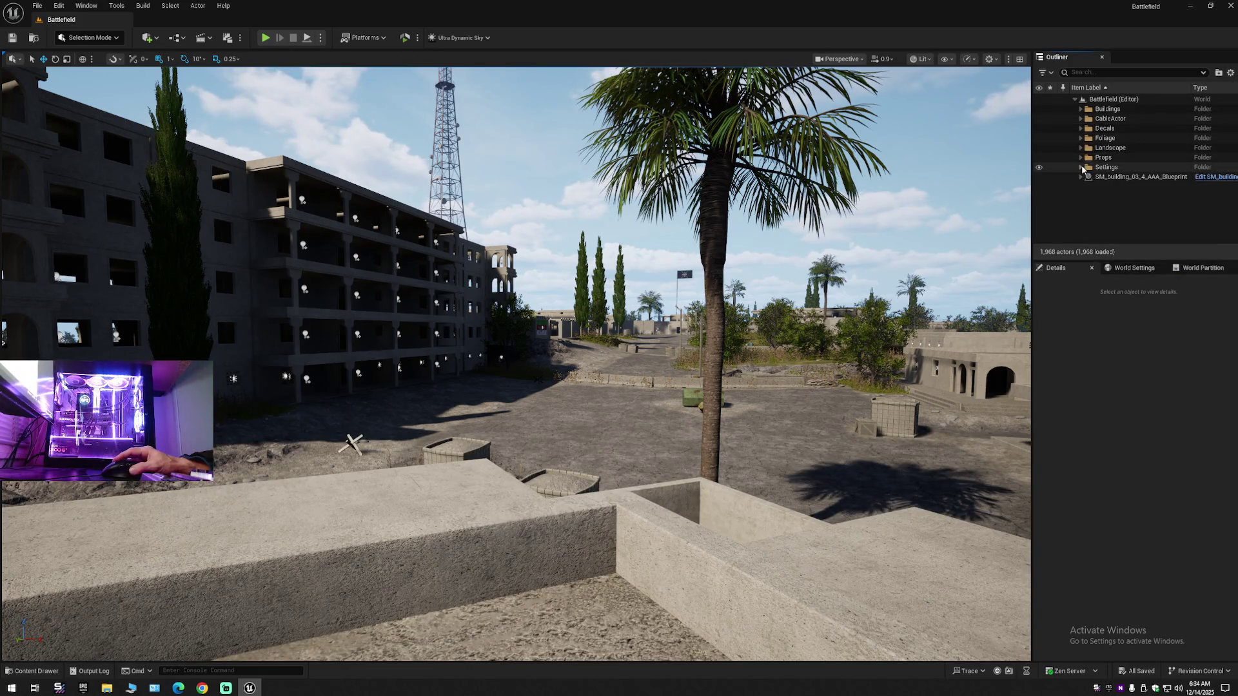
- Create a sub folder named DeconstructBP inside the Settings folder
click(1081, 169)
click(1106, 168)
right_click(1104, 169)
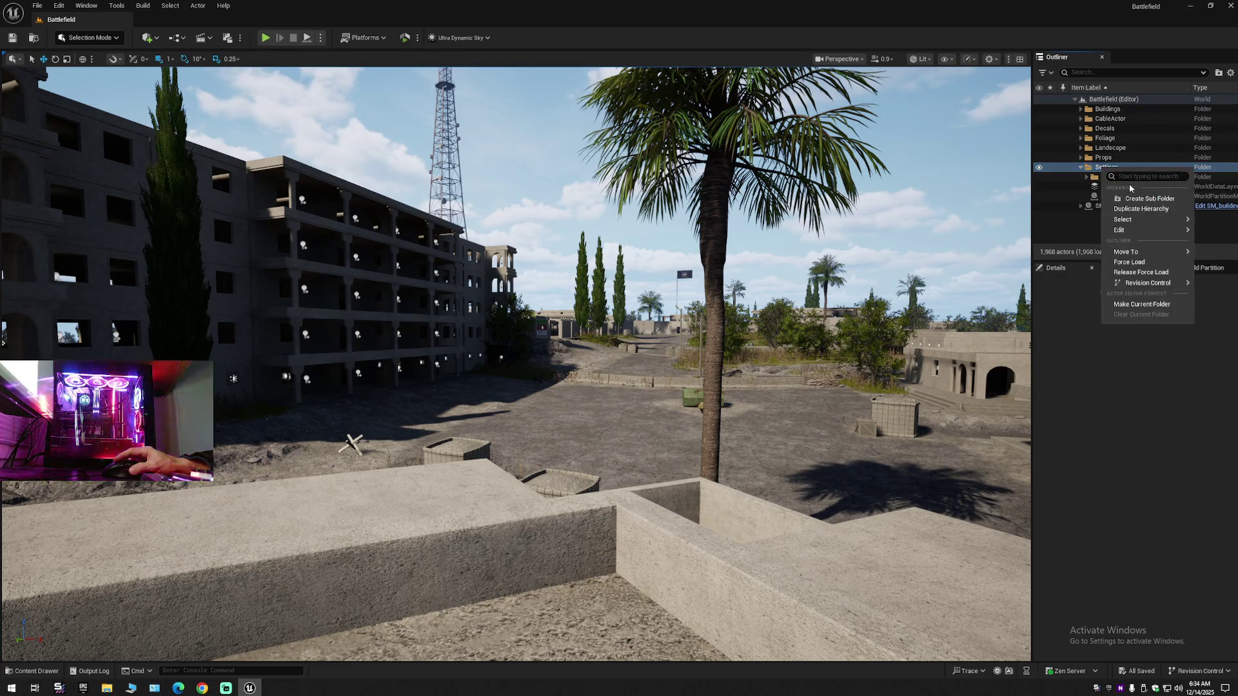
click(1134, 199)
right_click(1122, 189)
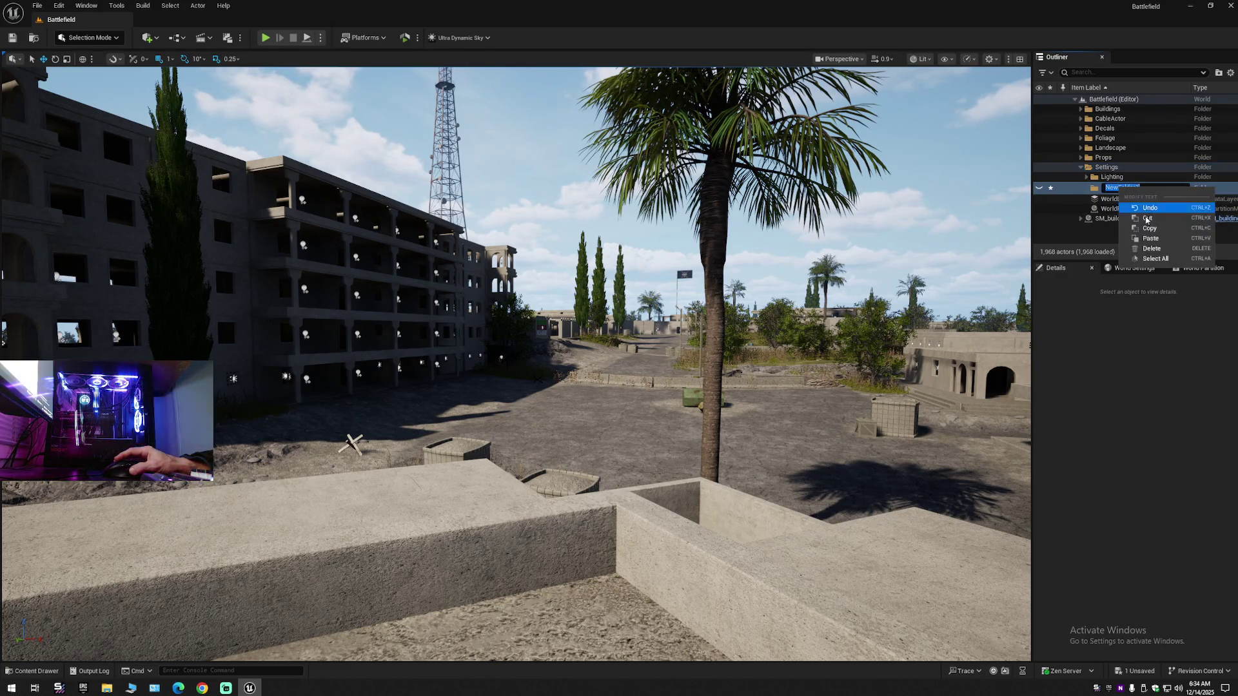
click(1145, 239)
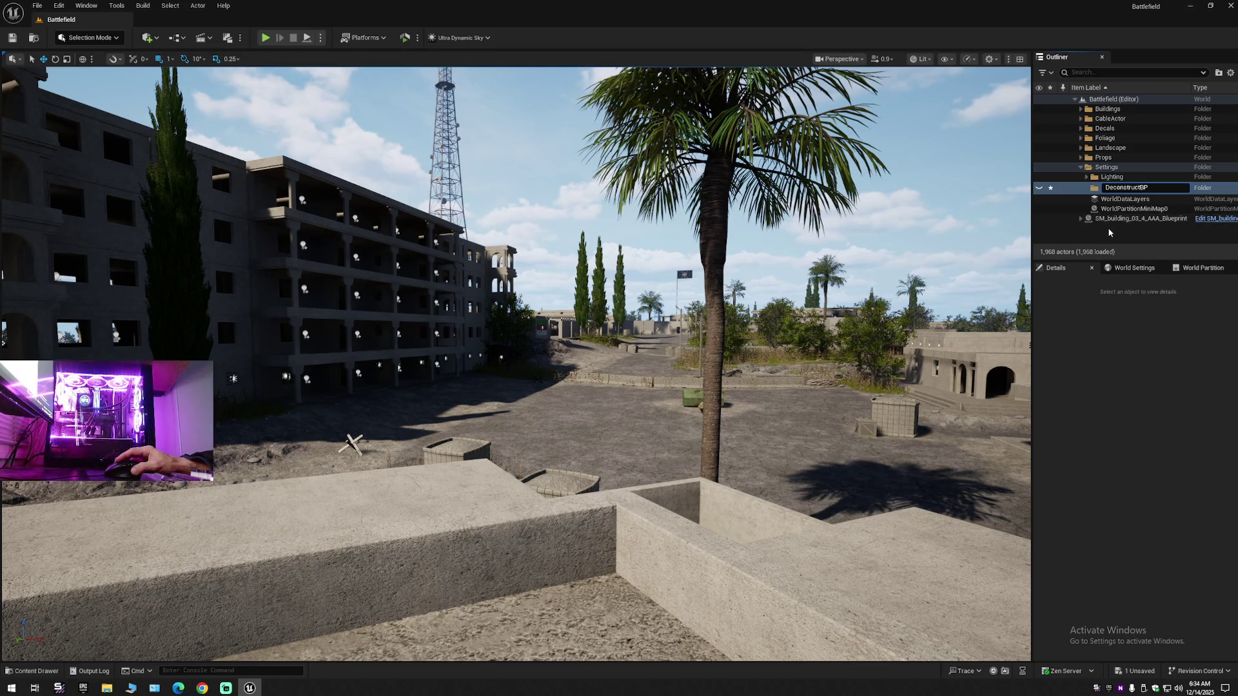
key(Return)
click(1080, 167)
- Move the SM_building_03_4_AAA_Blueprint actor into the Buildings folder
click(1113, 177)
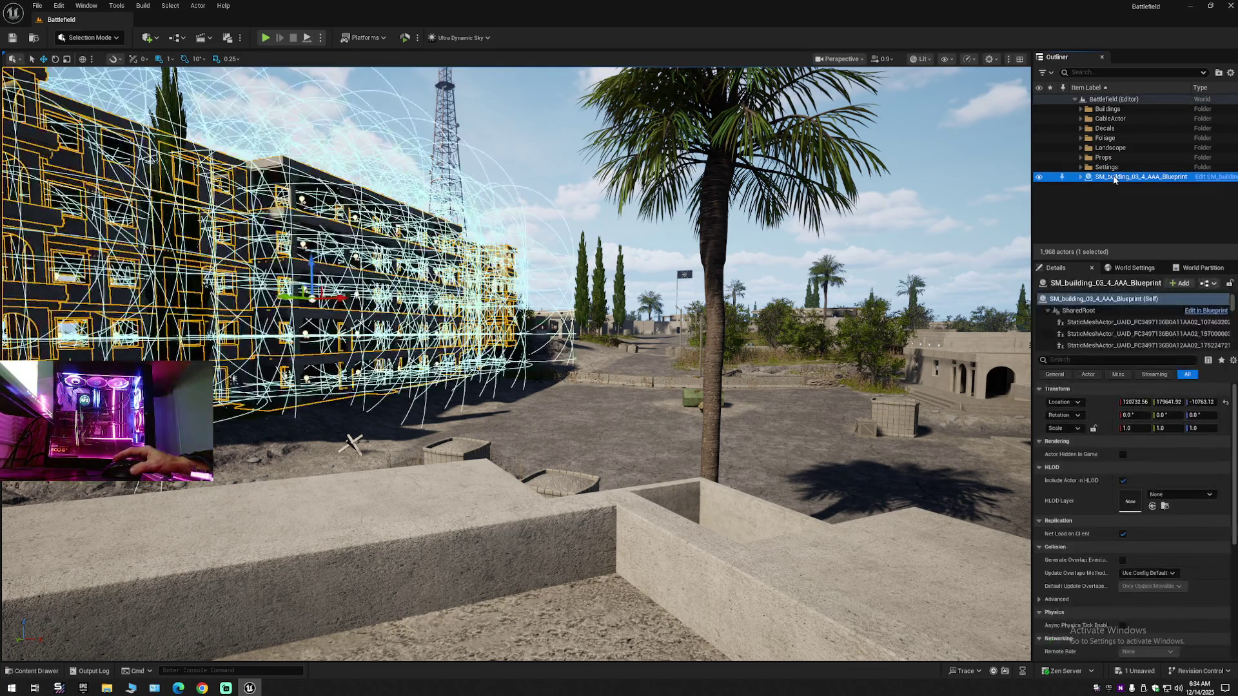
click(1080, 109)
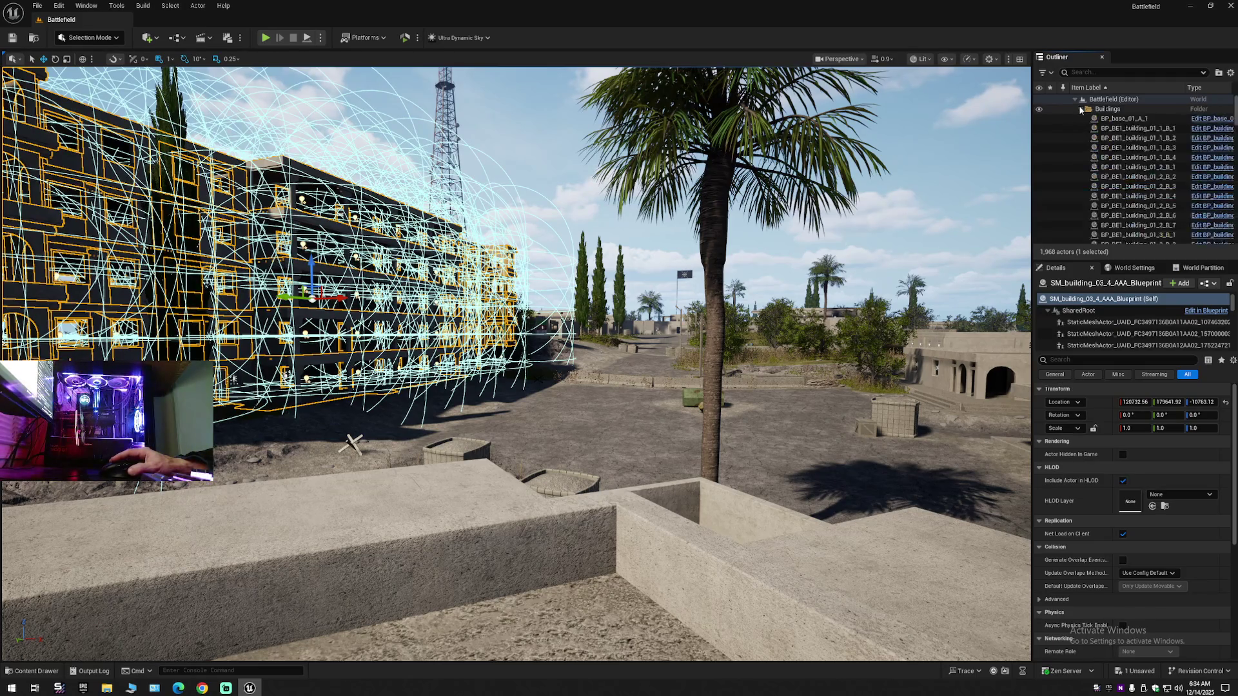
click(1080, 109)
right_click(1114, 178)
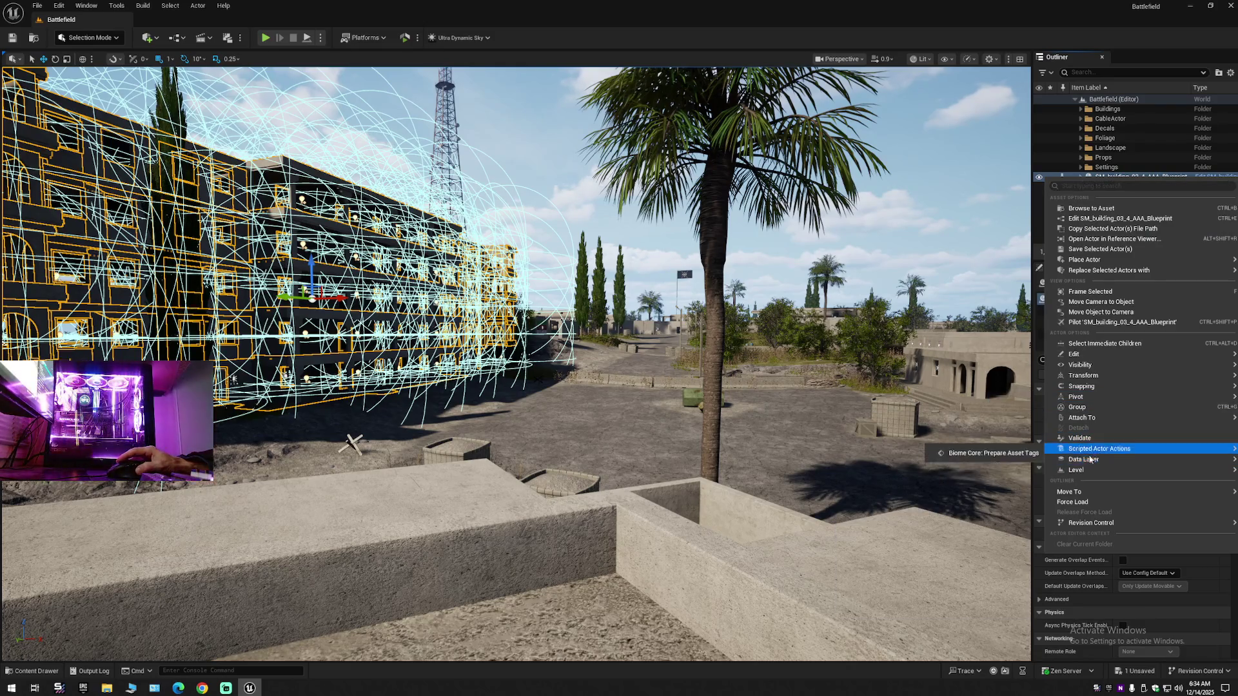
mouse_move(1077, 493)
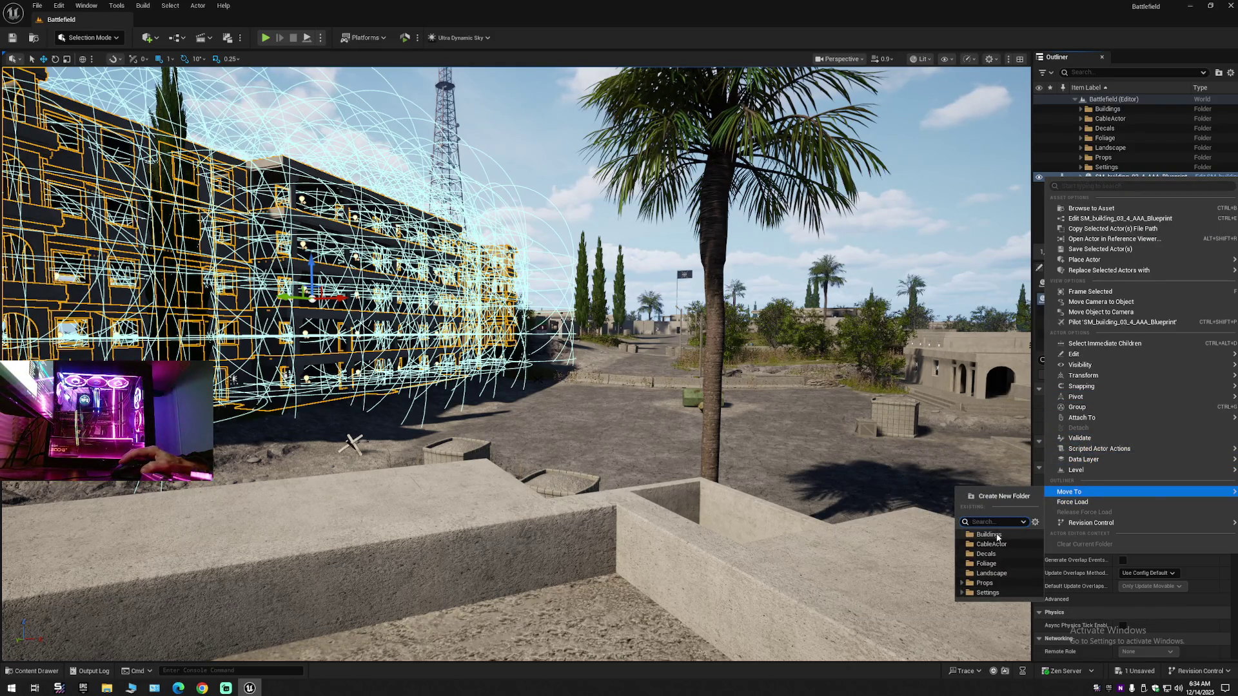
click(995, 535)
- Collapse the Outliner to the top-level folders and clear the selection
click(1230, 72)
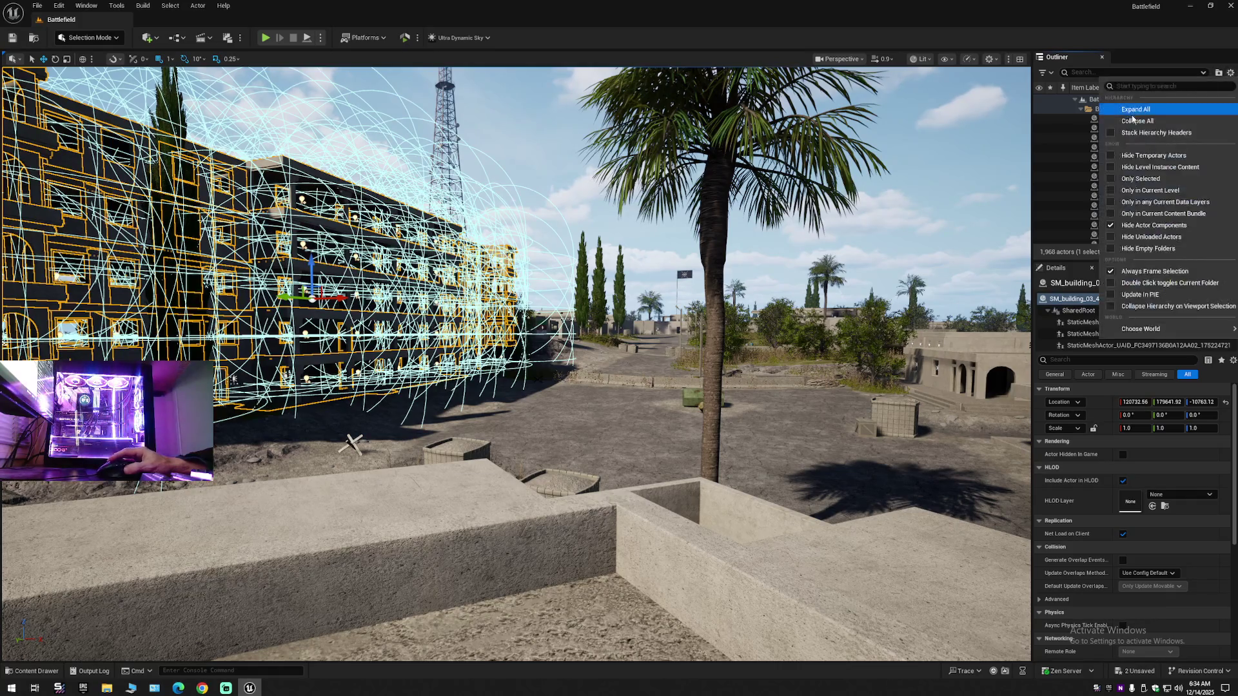
click(1122, 127)
double_click(1087, 101)
double_click(1087, 101)
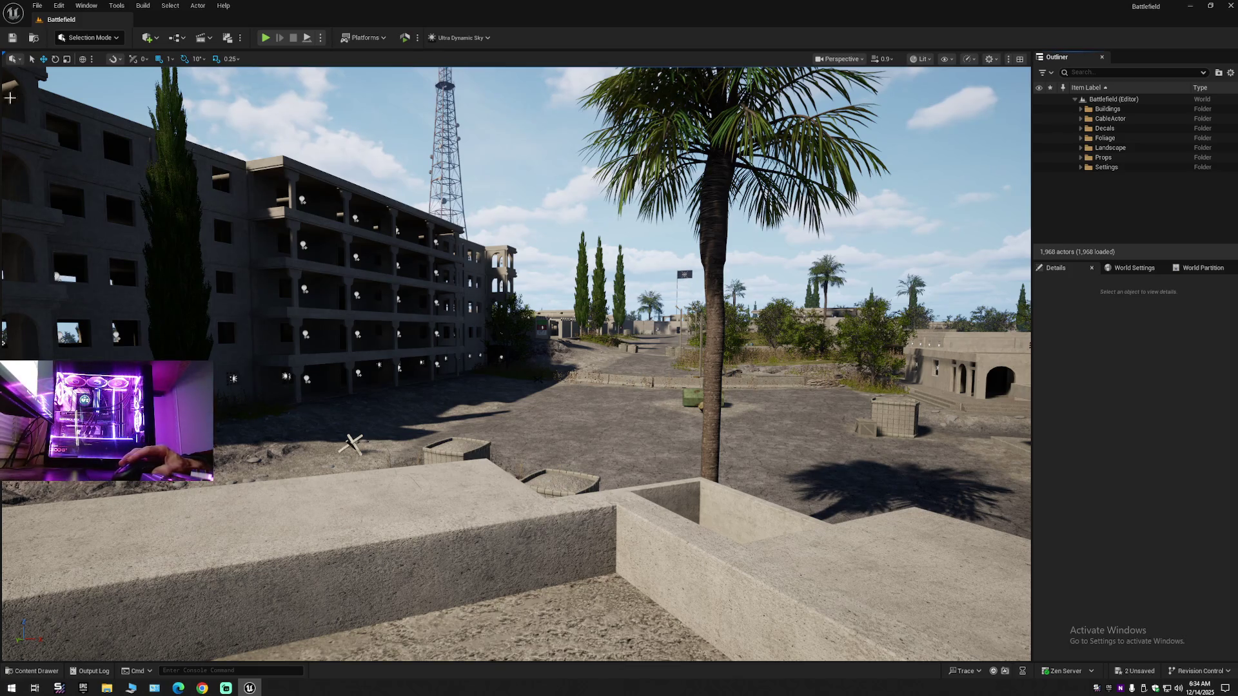
- Run Save Current Level and Save All, then fly the camera toward the buildings
click(12, 37)
click(37, 6)
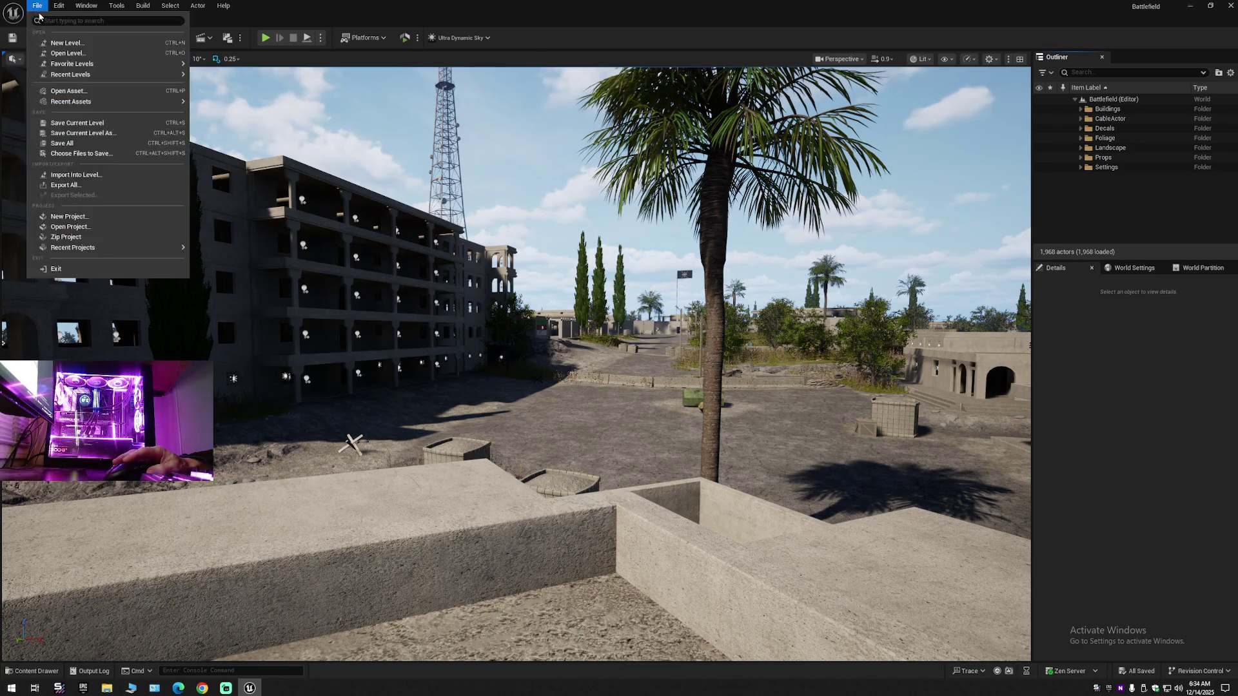
click(76, 122)
click(38, 7)
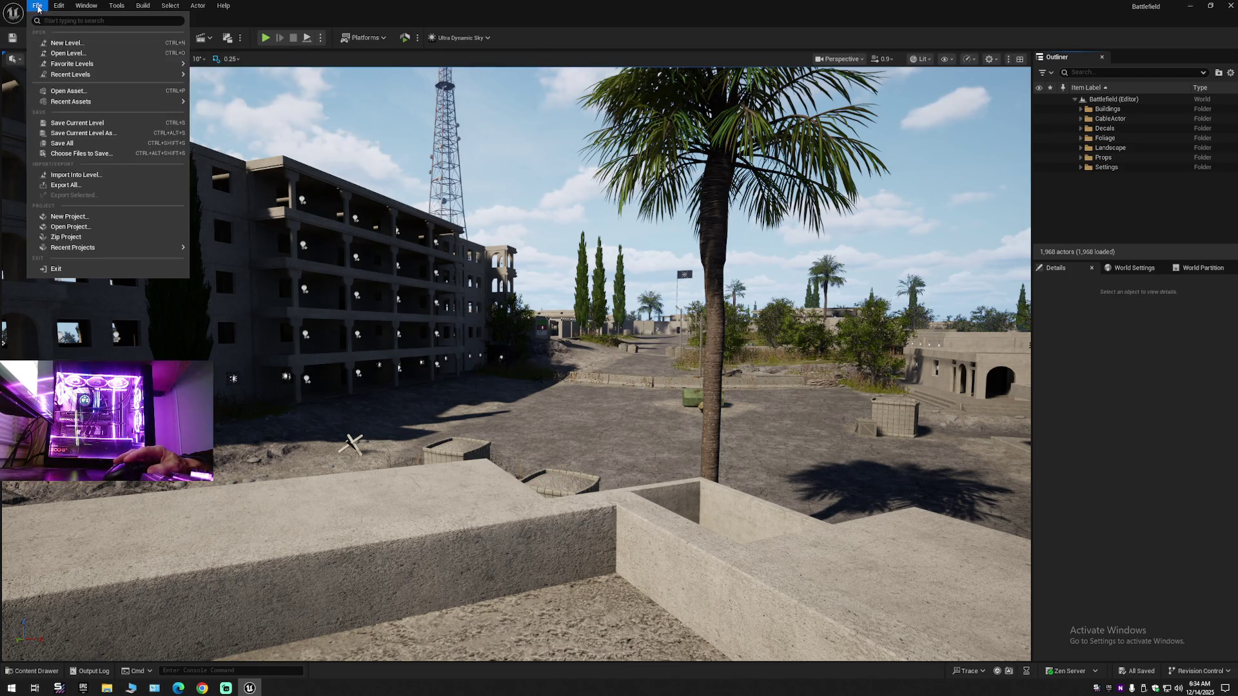
click(62, 143)
mouse_move(668, 494)
mouse_down()
mouse_move(864, 496)
mouse_move(580, 496)
mouse_move(529, 509)
mouse_move(667, 491)
mouse_up()
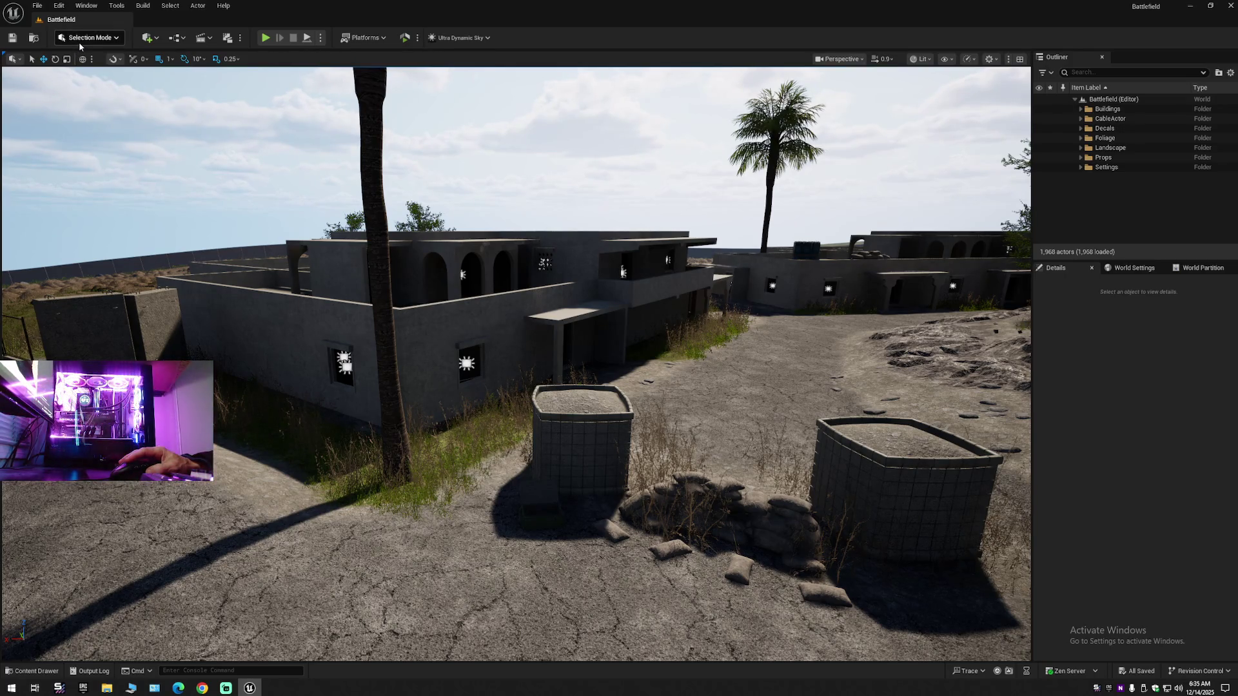
- Google 'unreal engine building blueprint with lights not lighting up' in Chrome
click(202, 688)
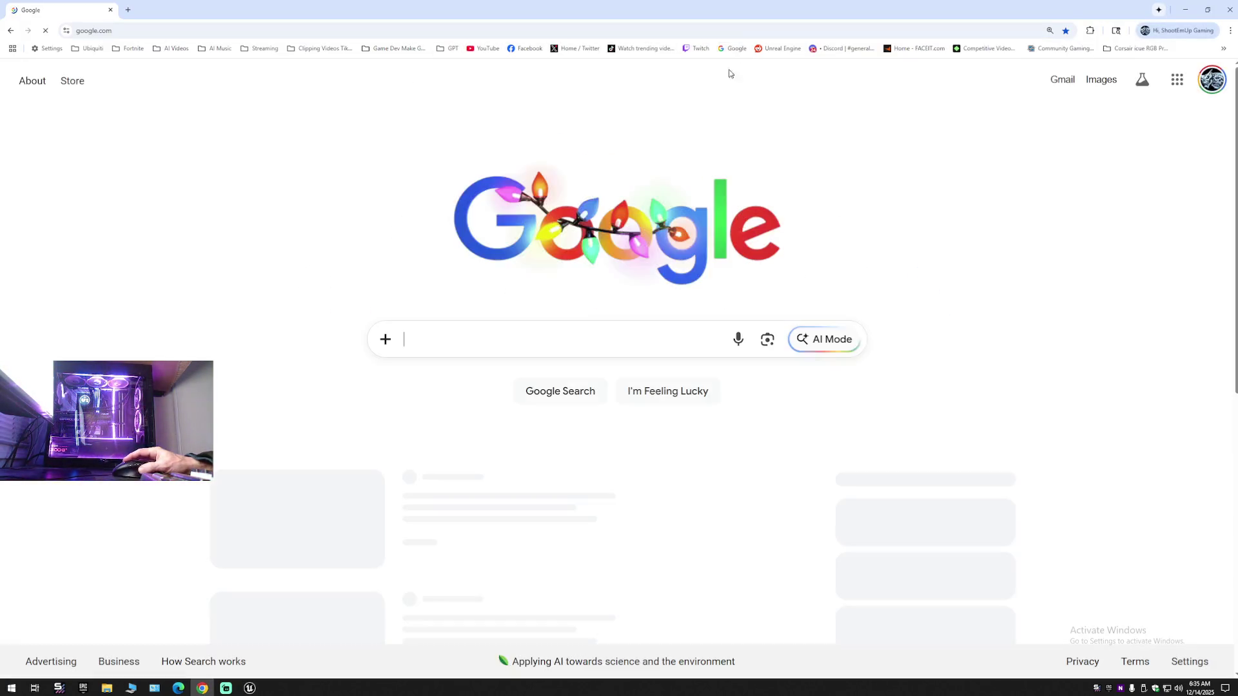
text(un)
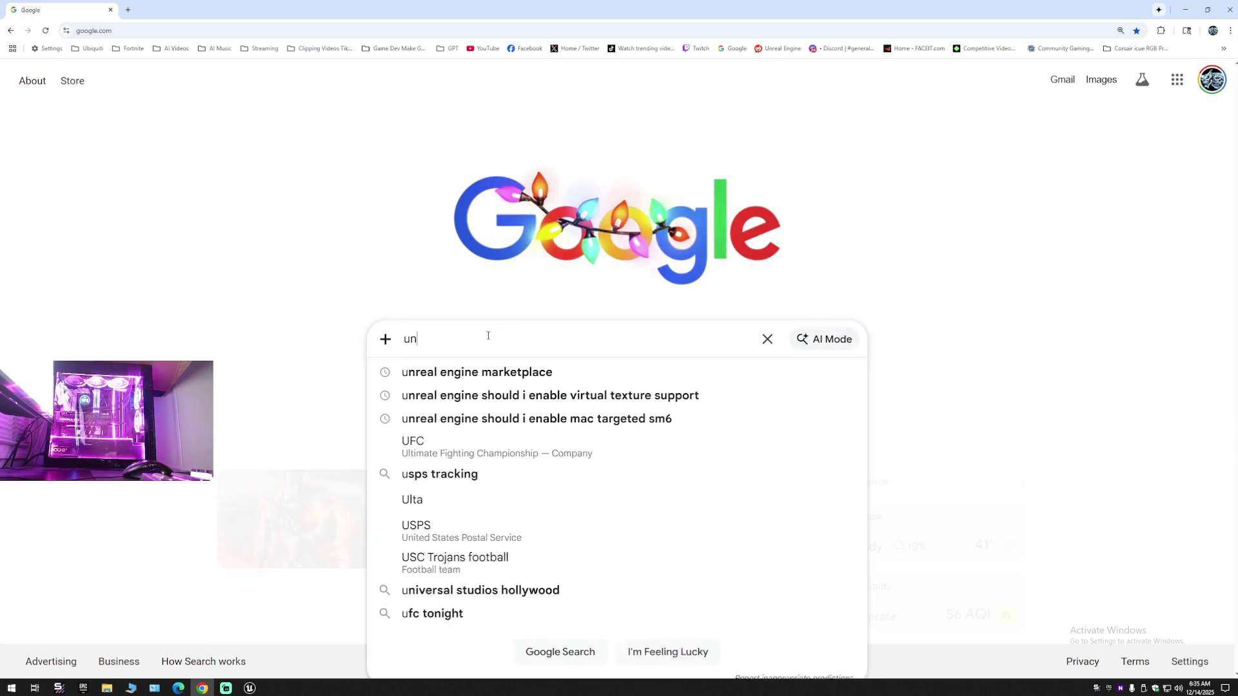
click(458, 372)
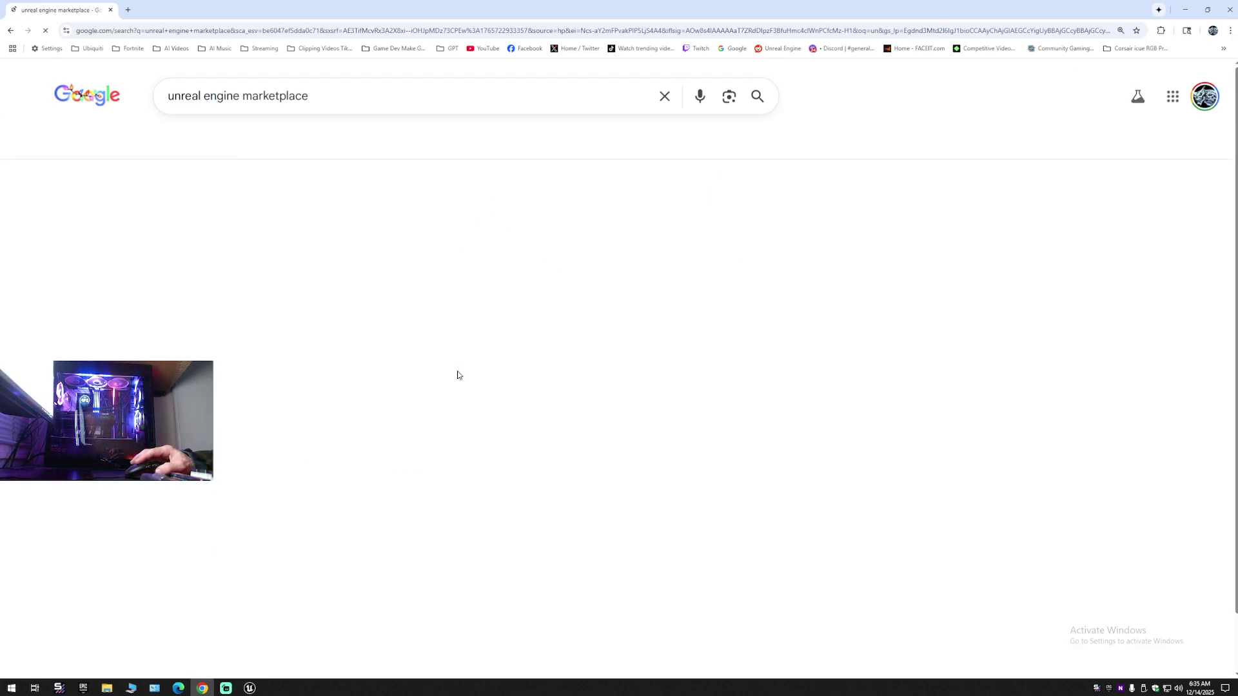
double_click(442, 102)
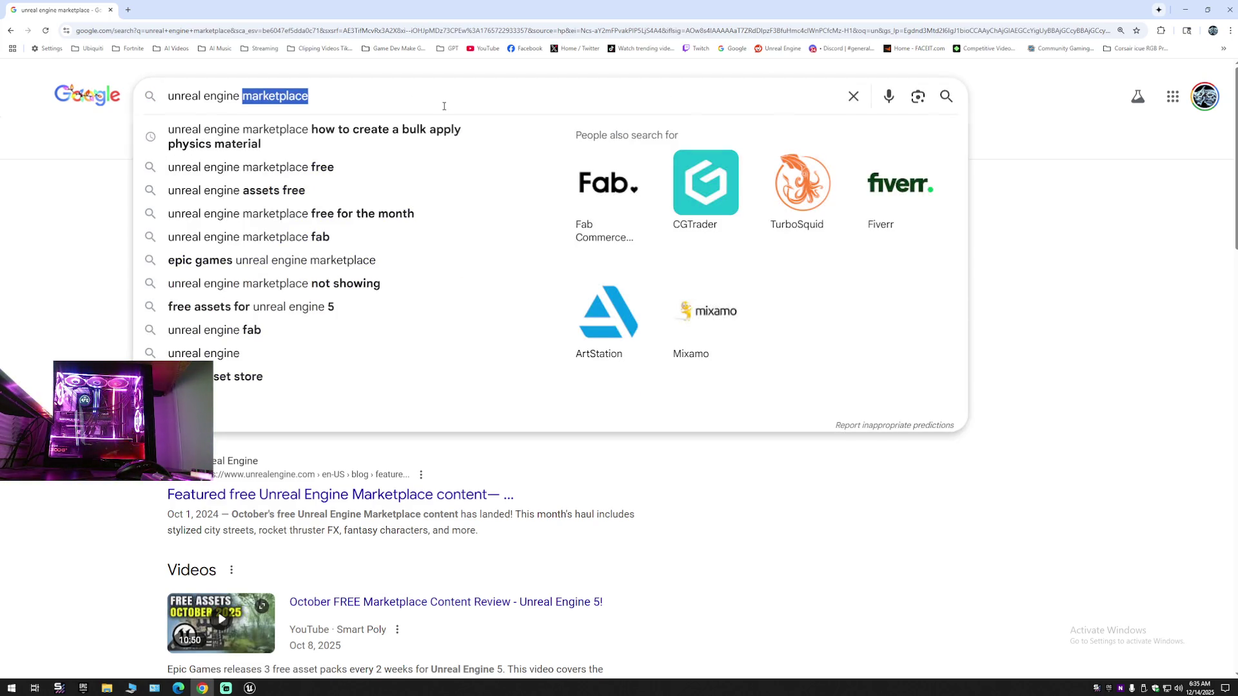
text(buil)
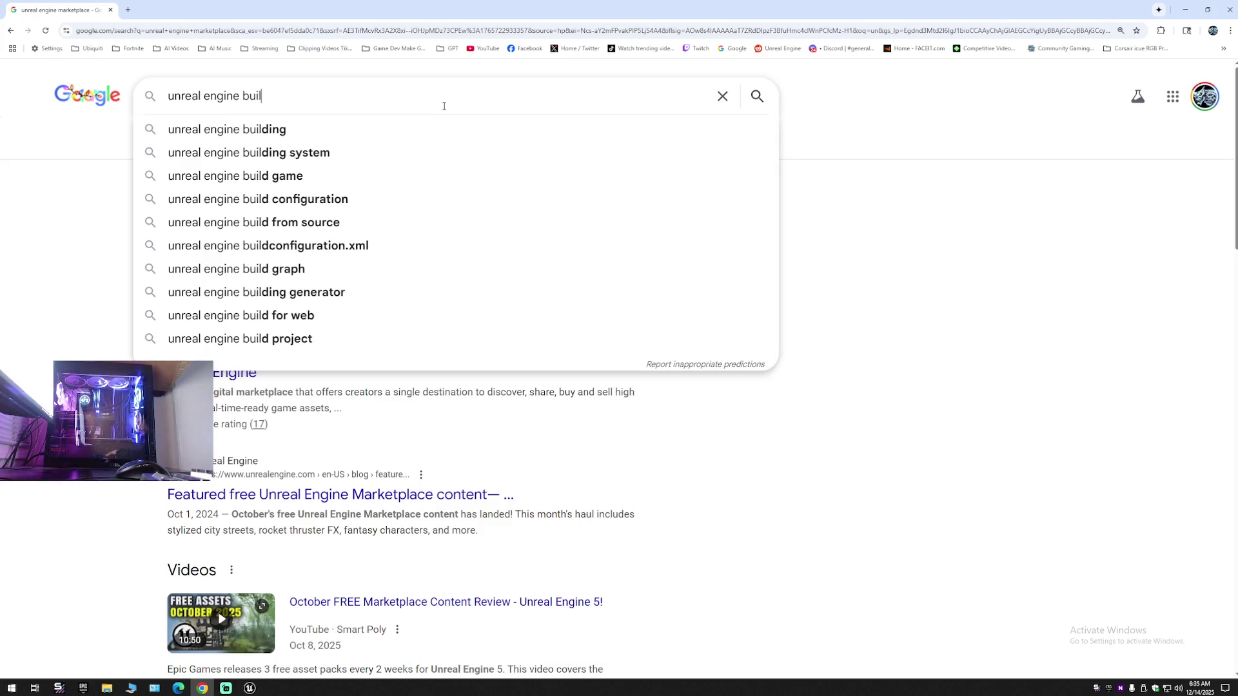
text(ding blu)
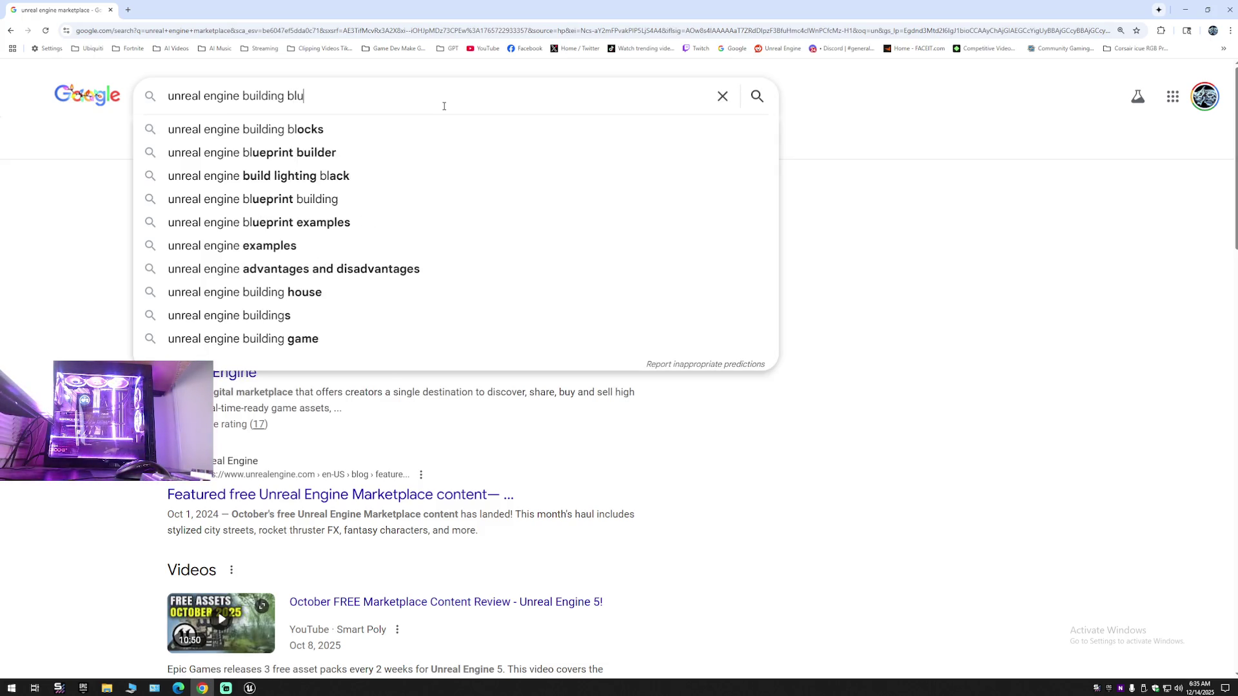
text(eprint)
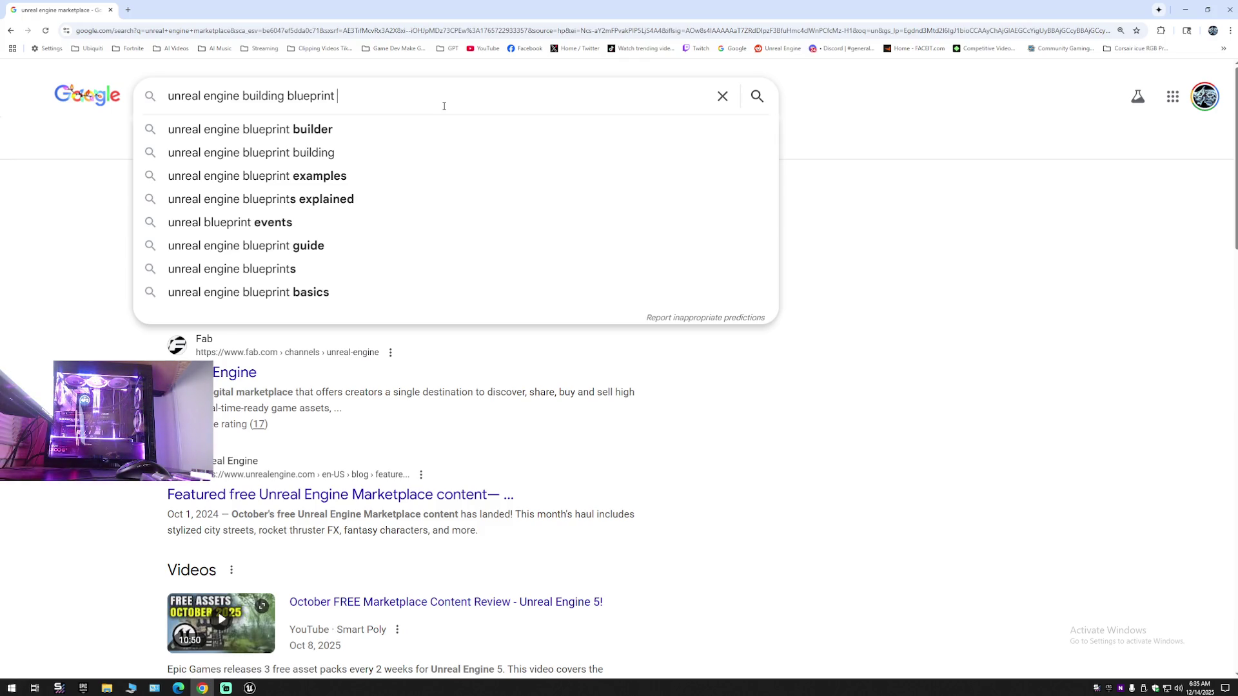
text(wit)
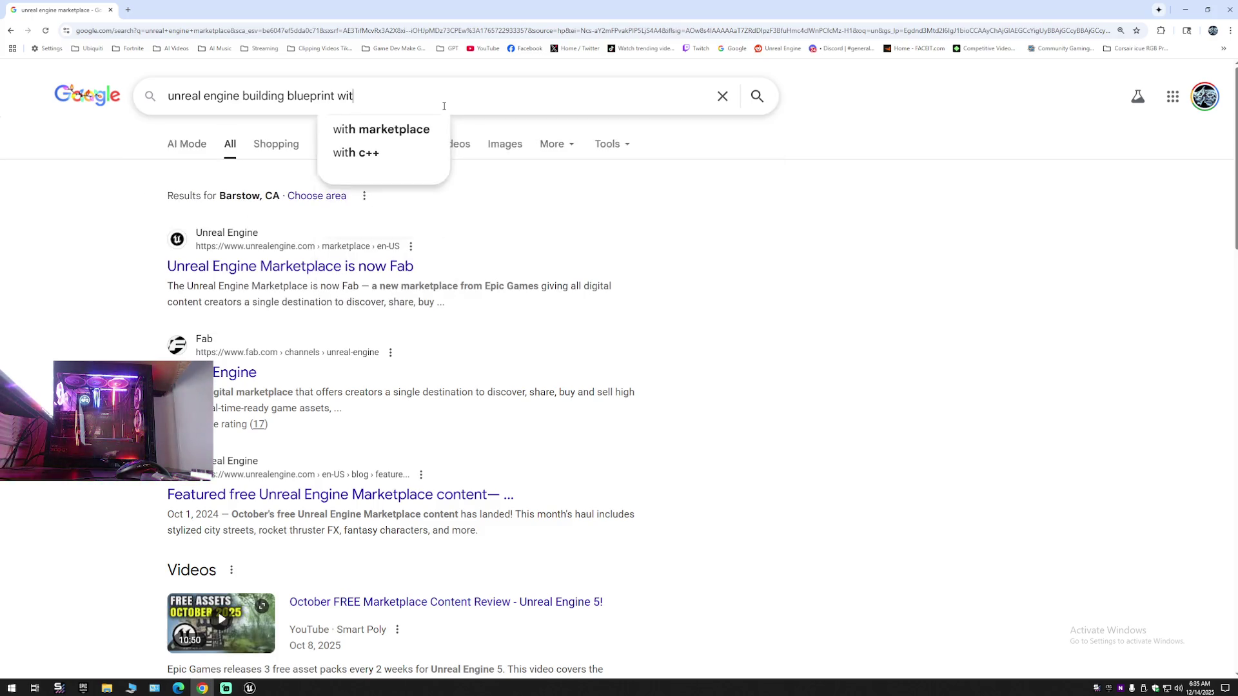
text(h light)
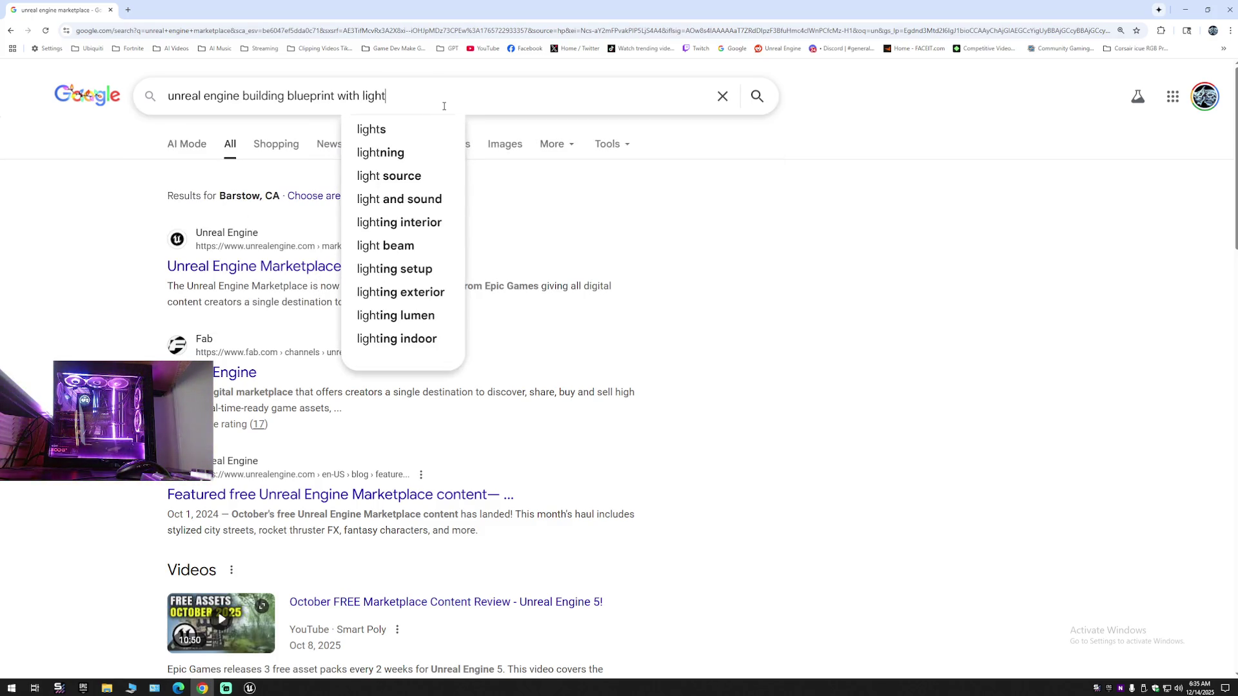
text(s not)
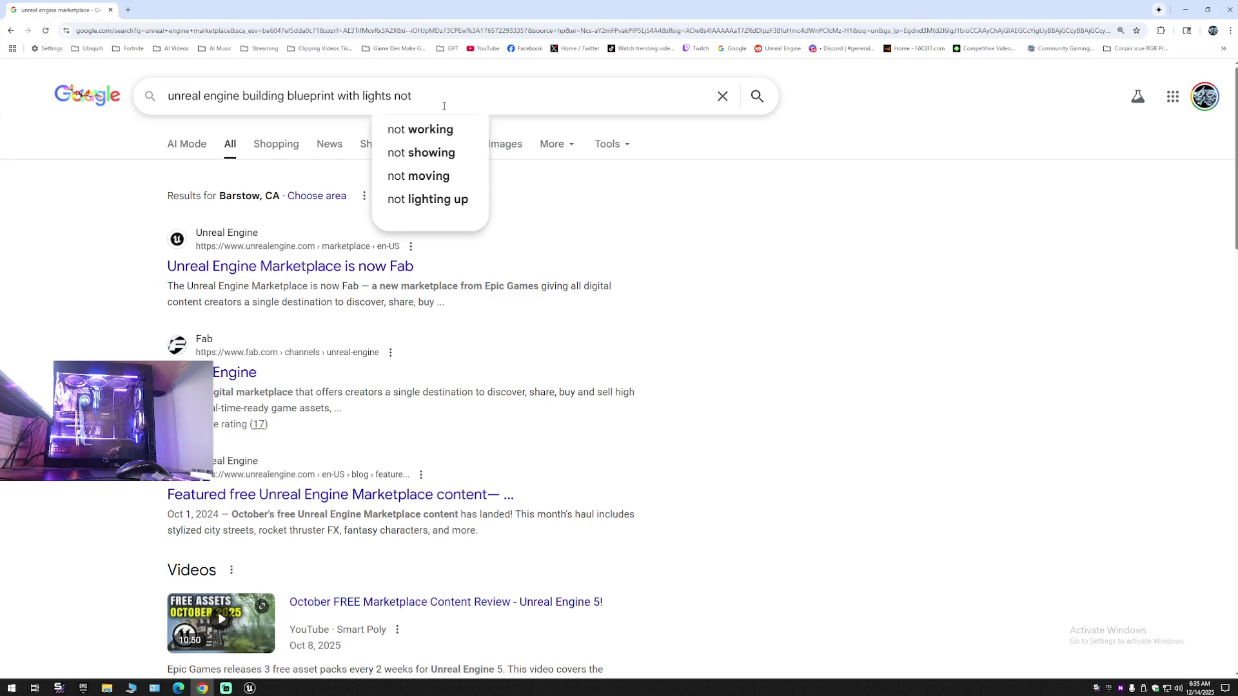
click(443, 201)
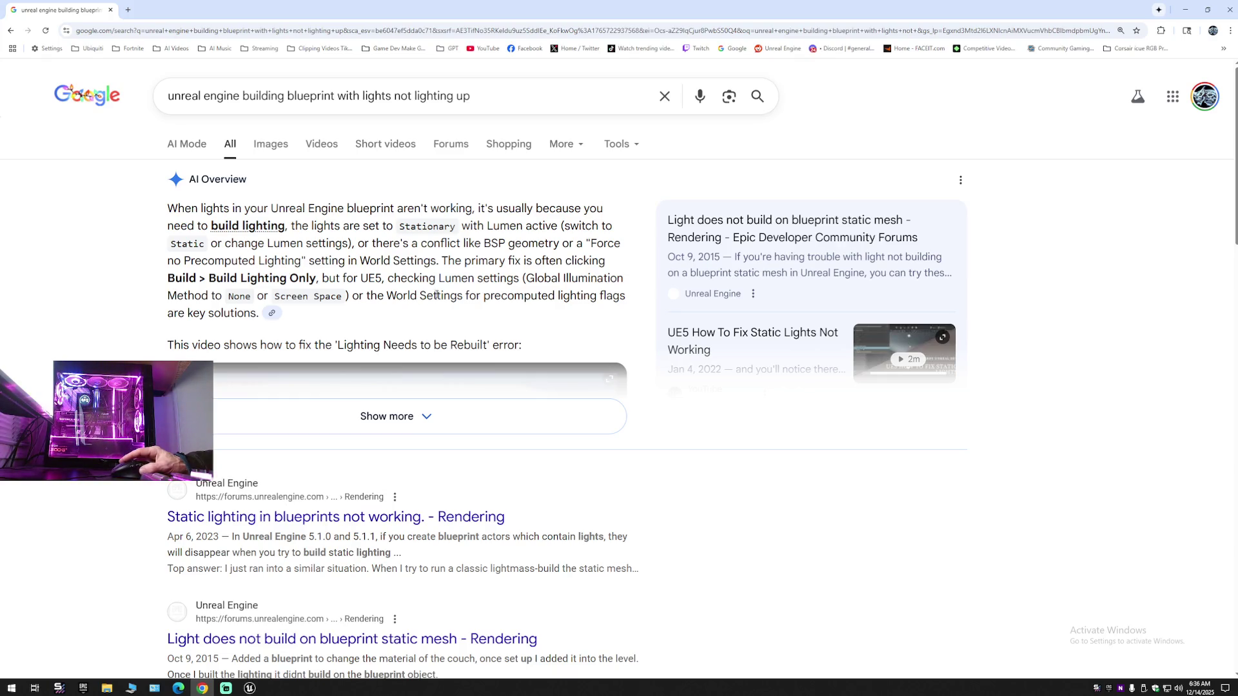
- Filter World Settings by 'light' and uncheck Force No Precomputed Lighting
click(249, 689)
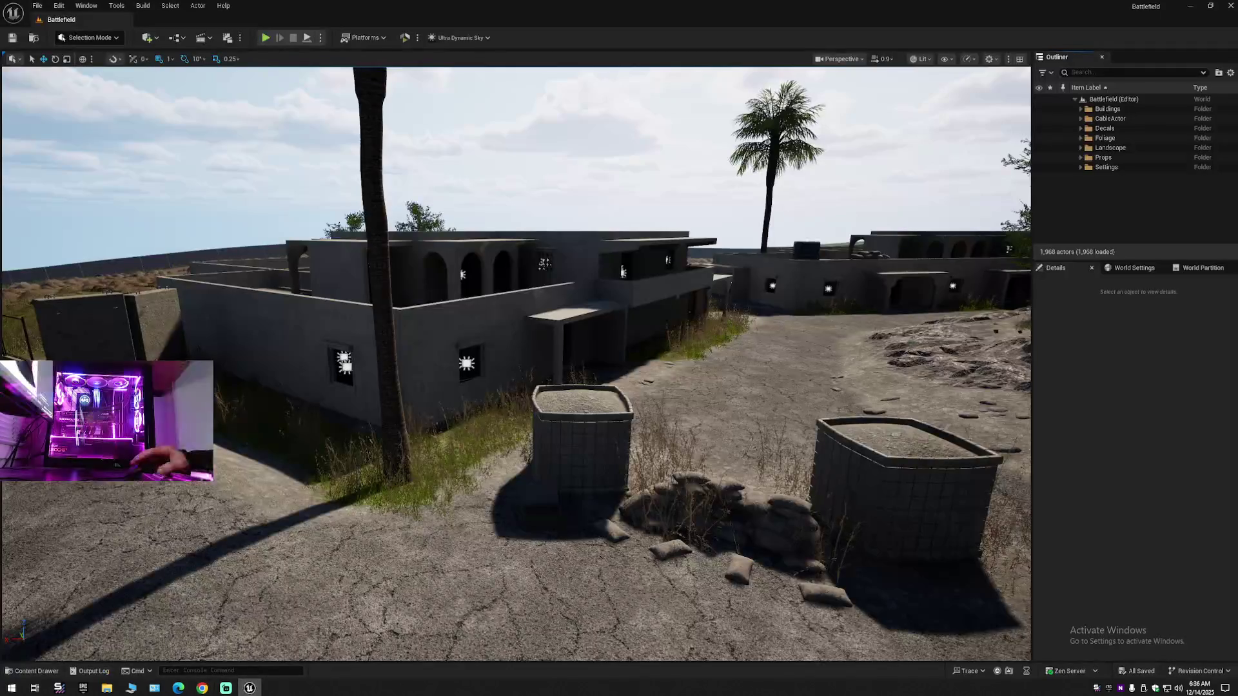
click(1132, 268)
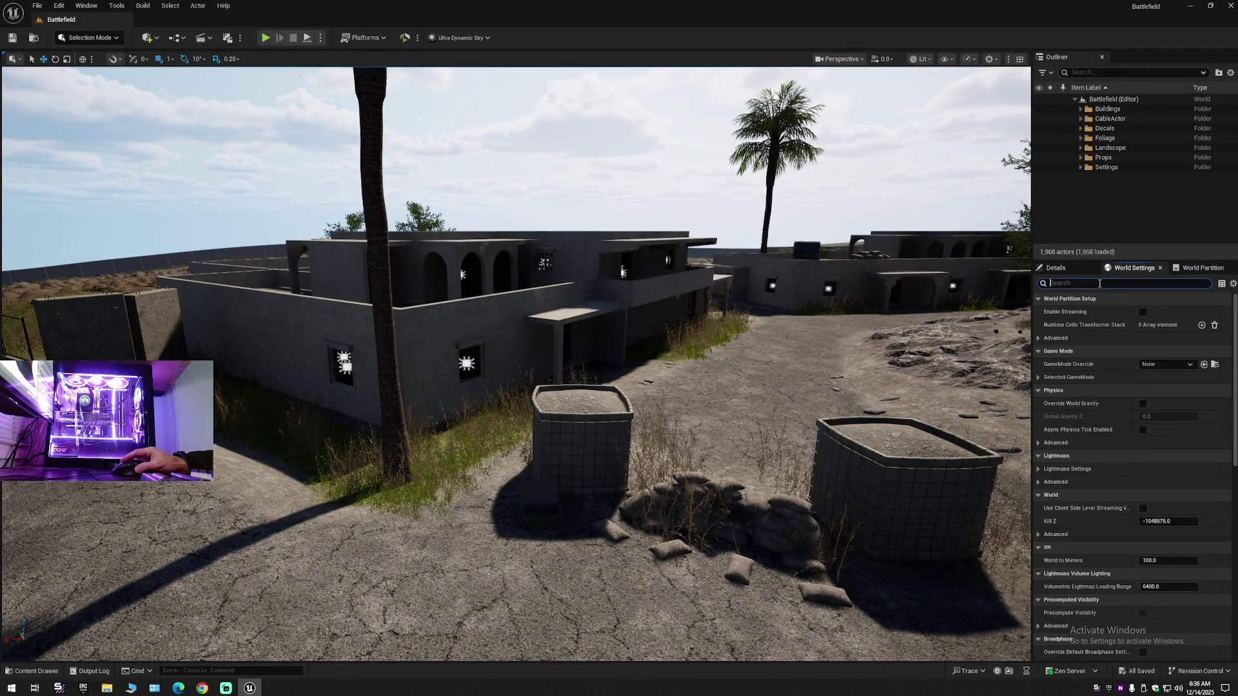
text(light)
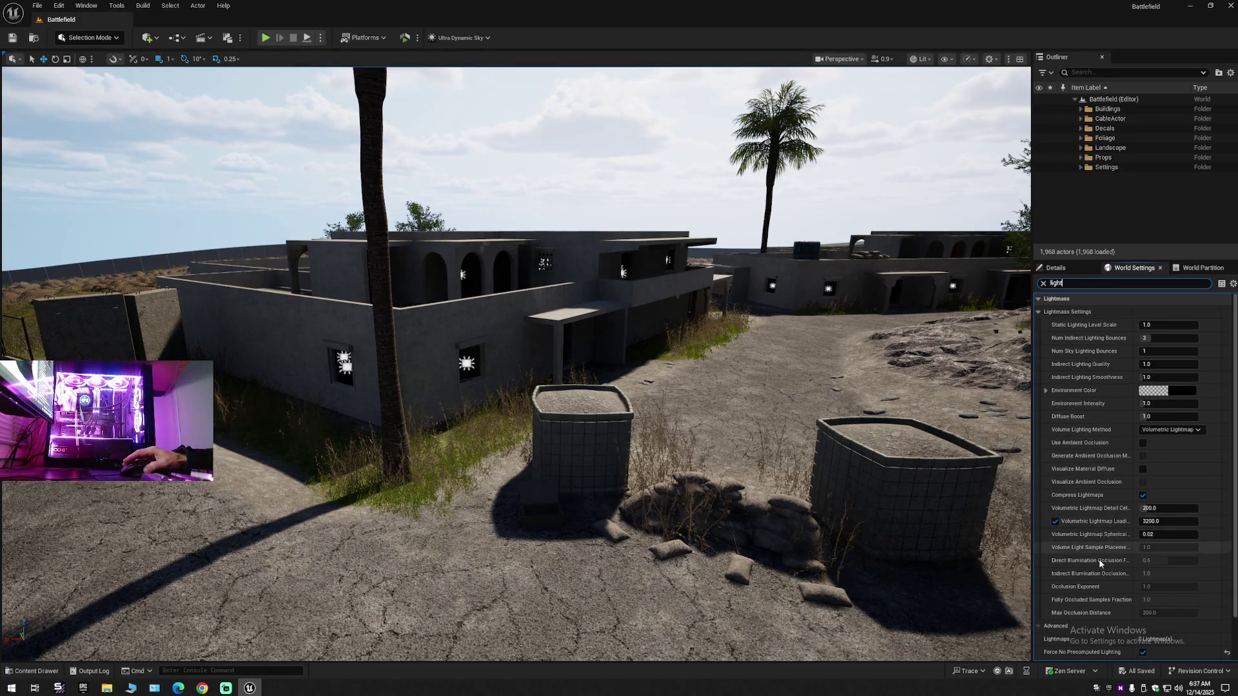
scroll(1109, 571, down, 2)
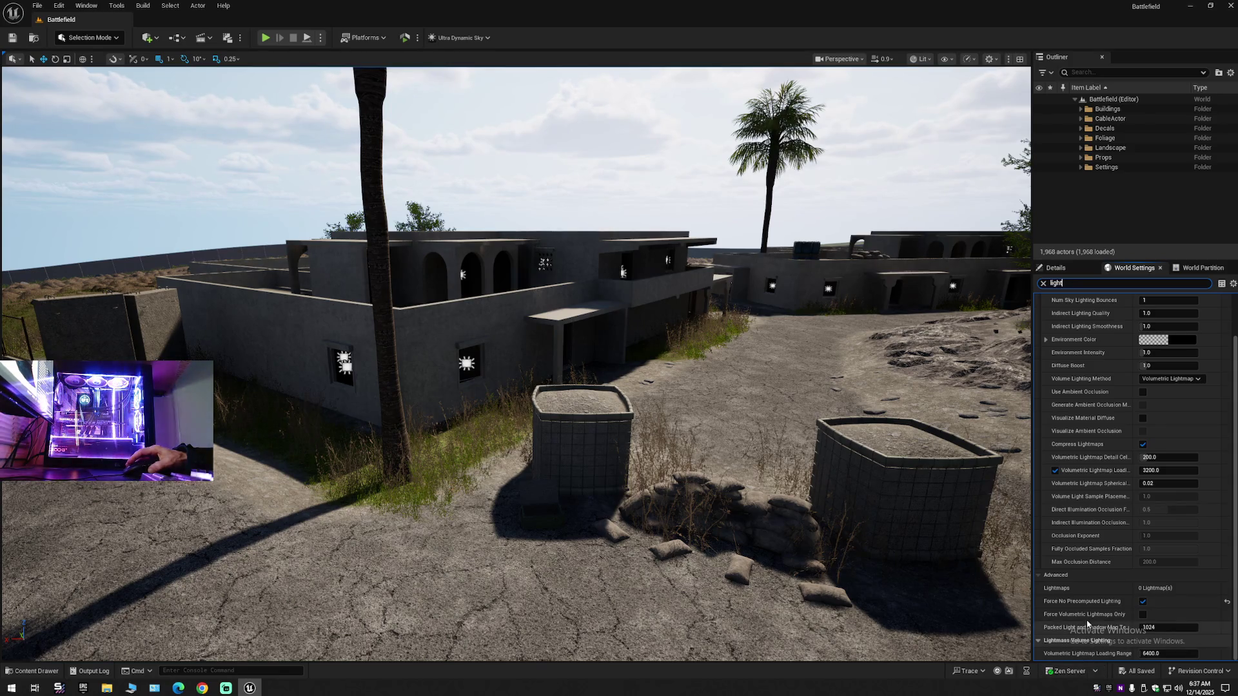
mouse_move(1088, 607)
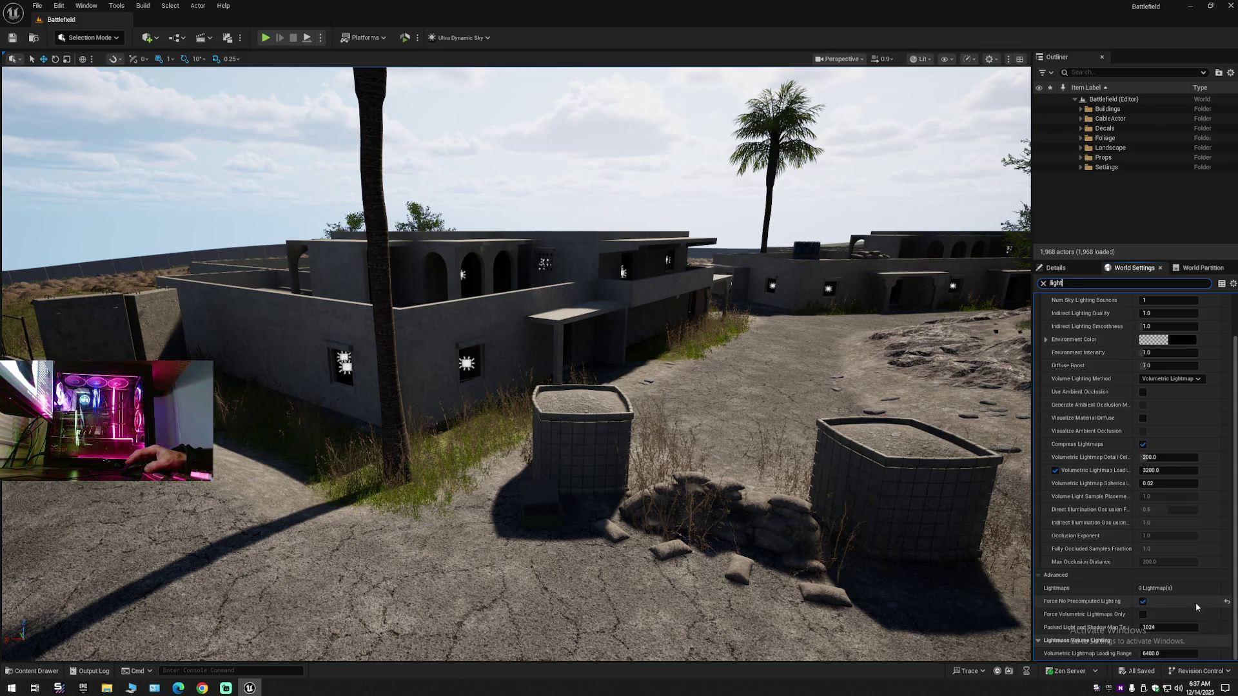
click(1226, 601)
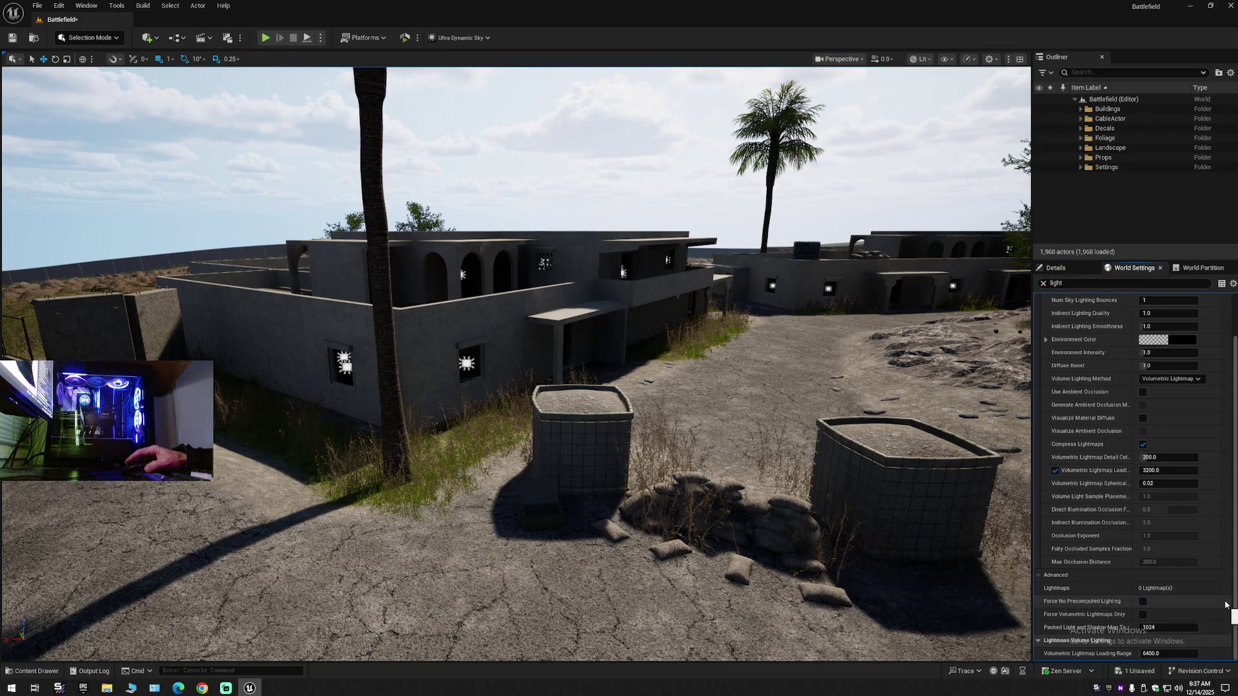
- Fly through the dark building interior toward the lit doorway and tick Force No Precomputed Lighting
key(w)
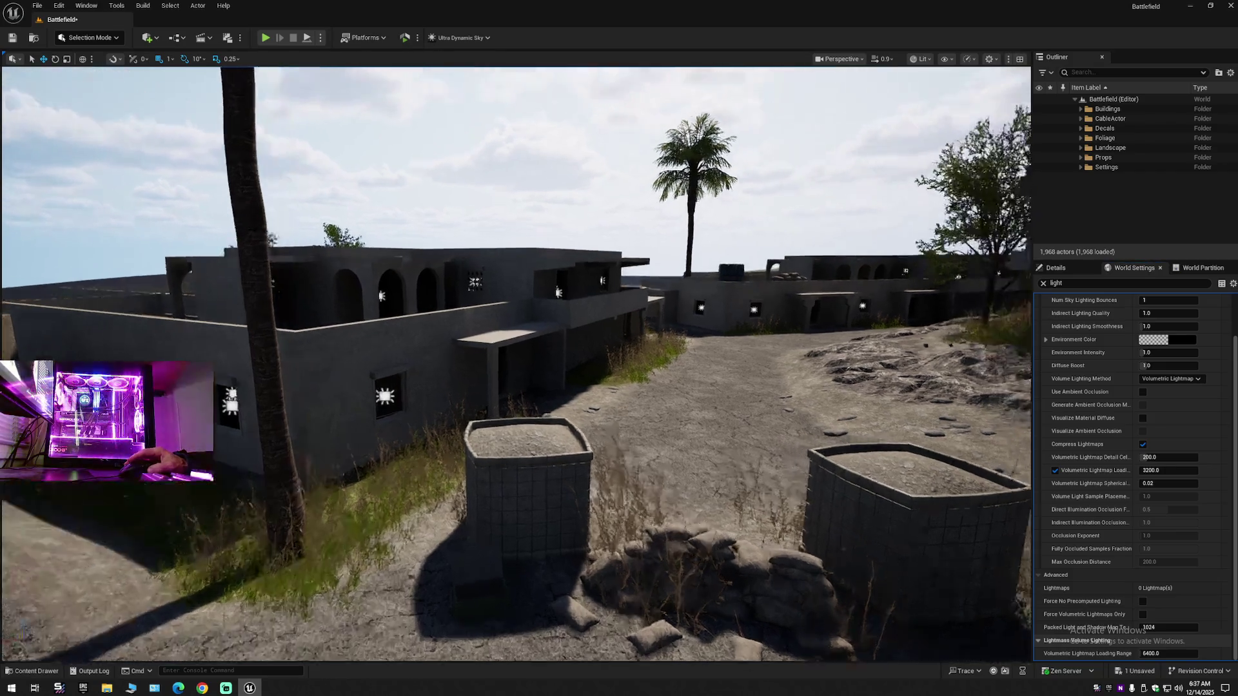
key(w)
scroll(516, 361, down, 1)
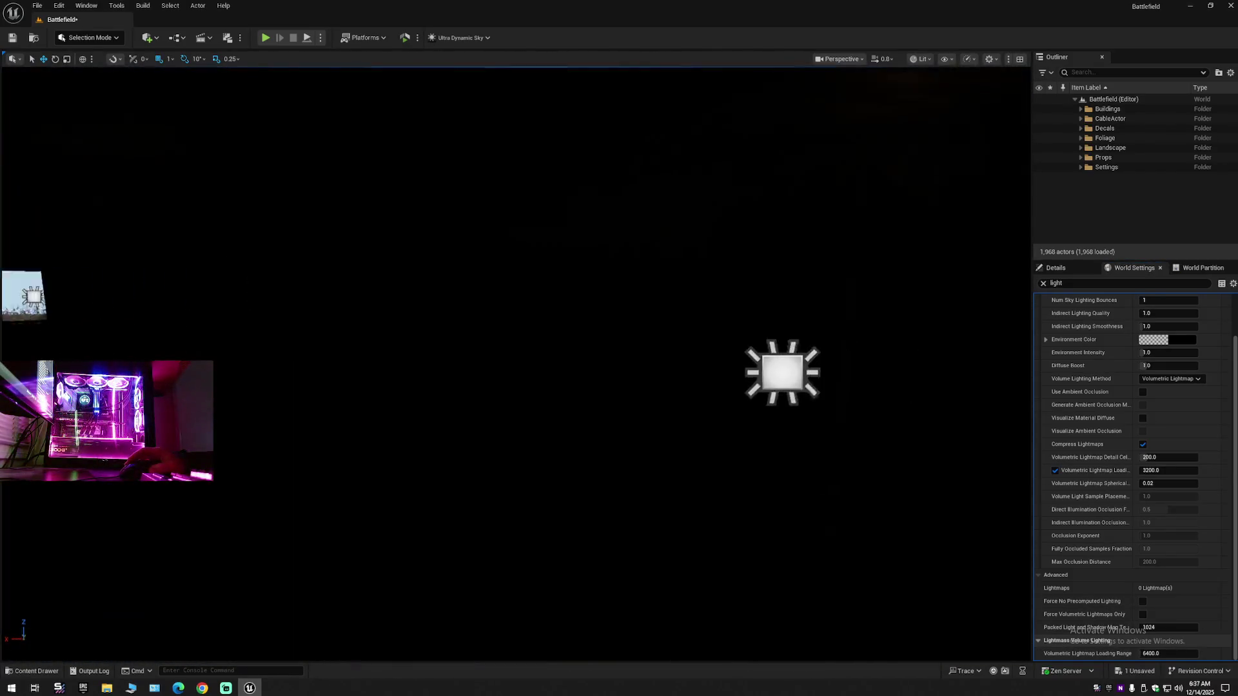
key(w)
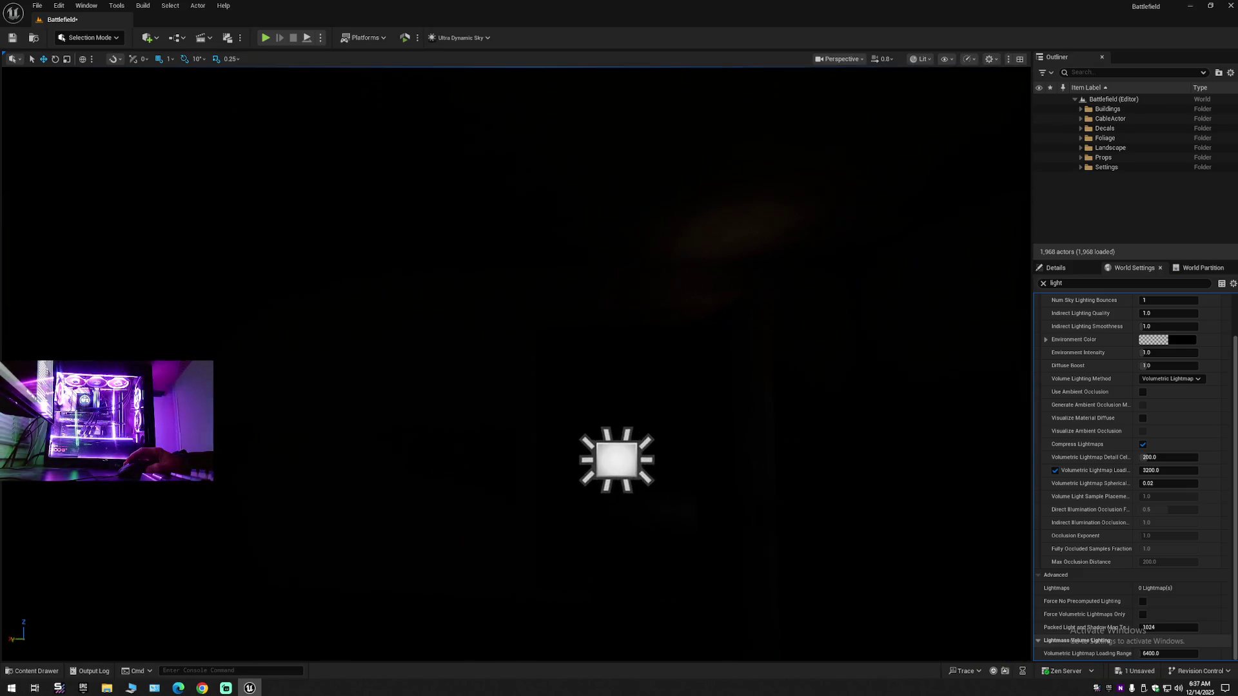
key(w)
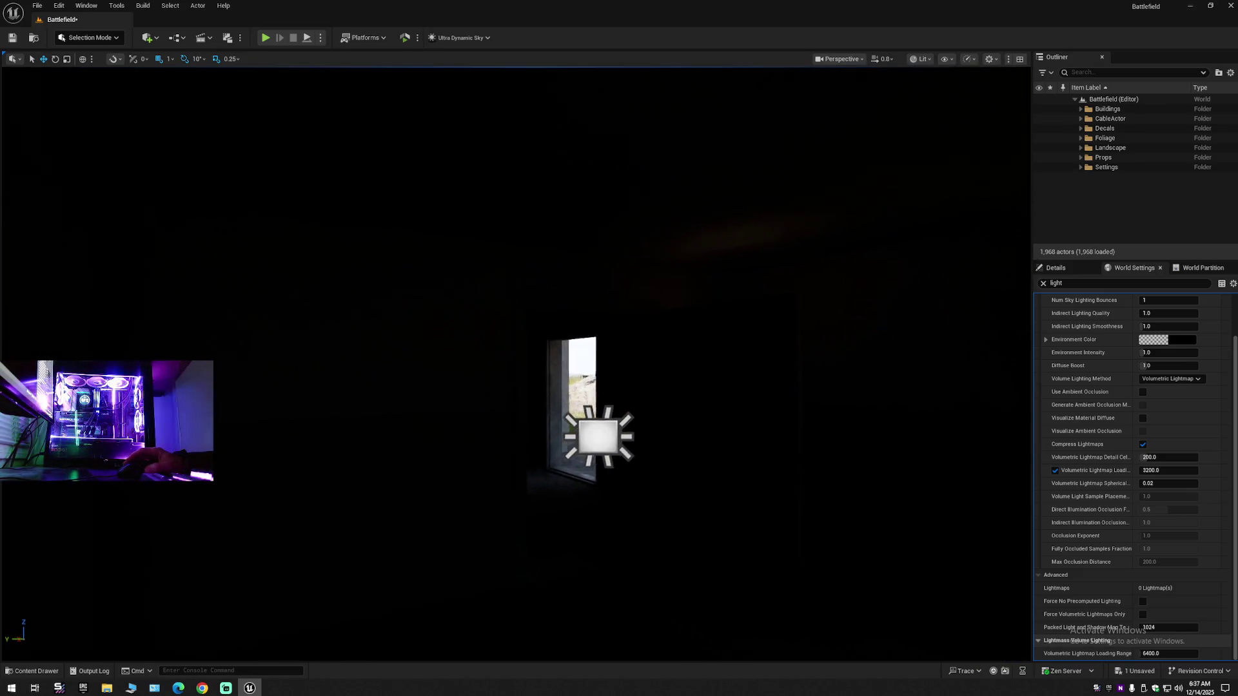
key(w)
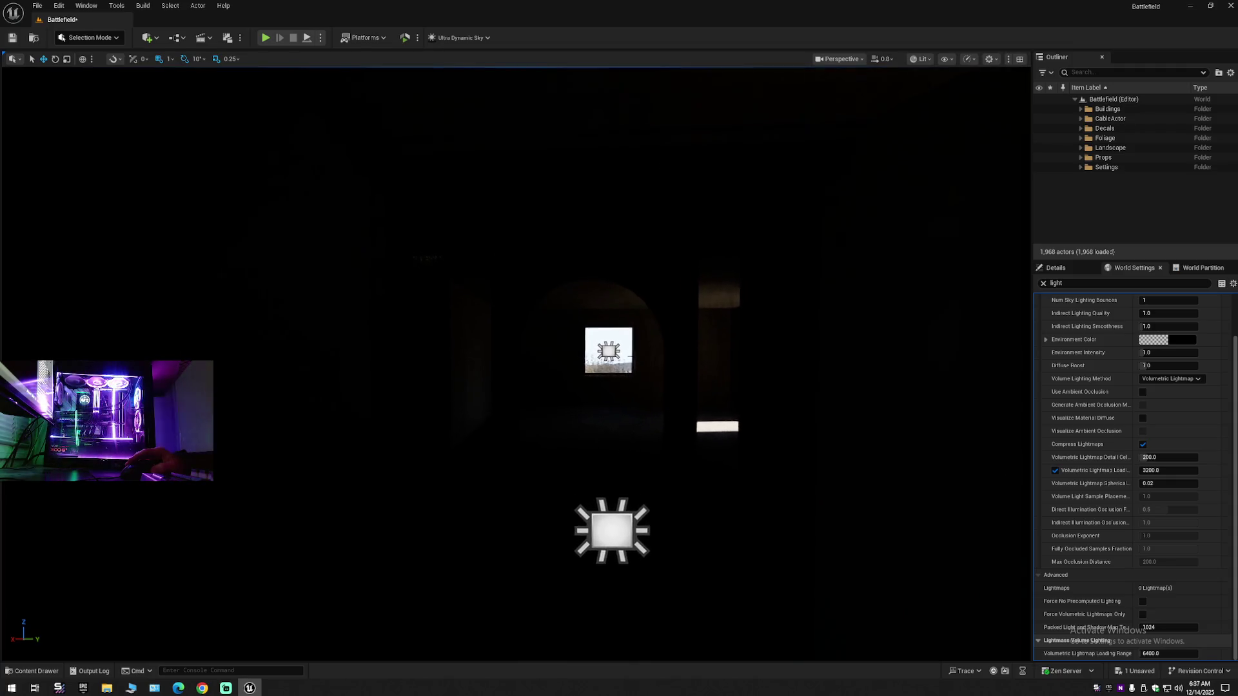
key(w)
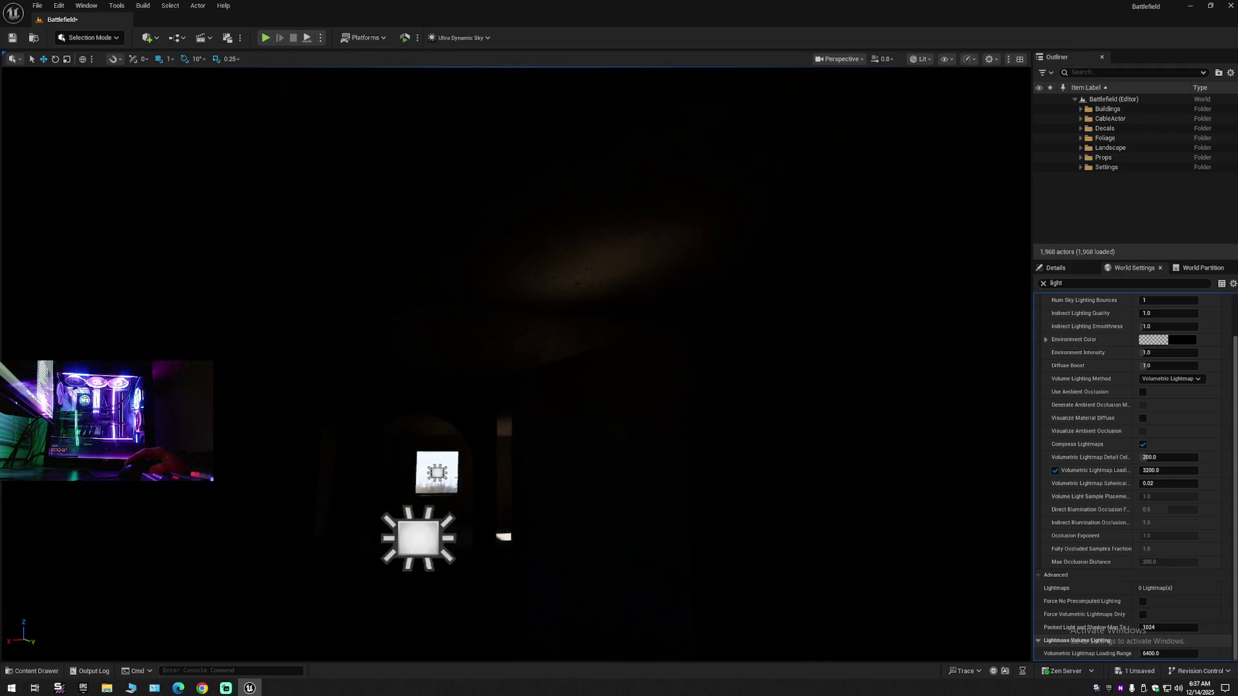
key(w)
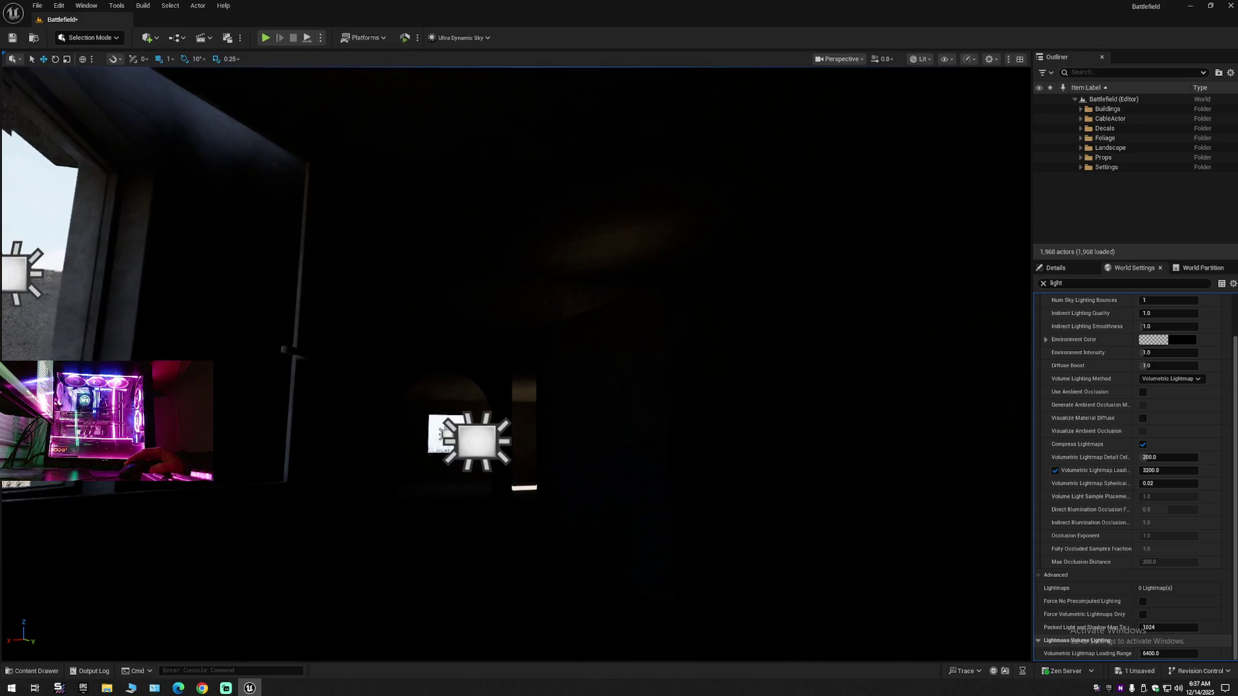
key(w)
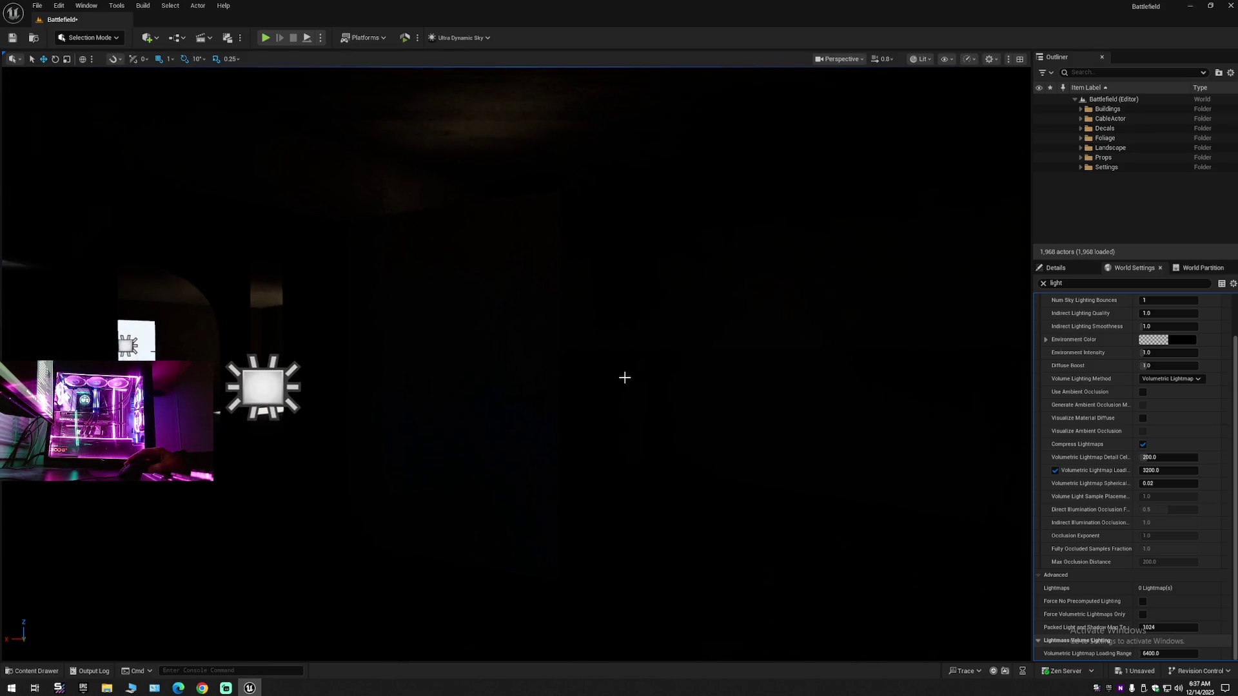
click(1143, 602)
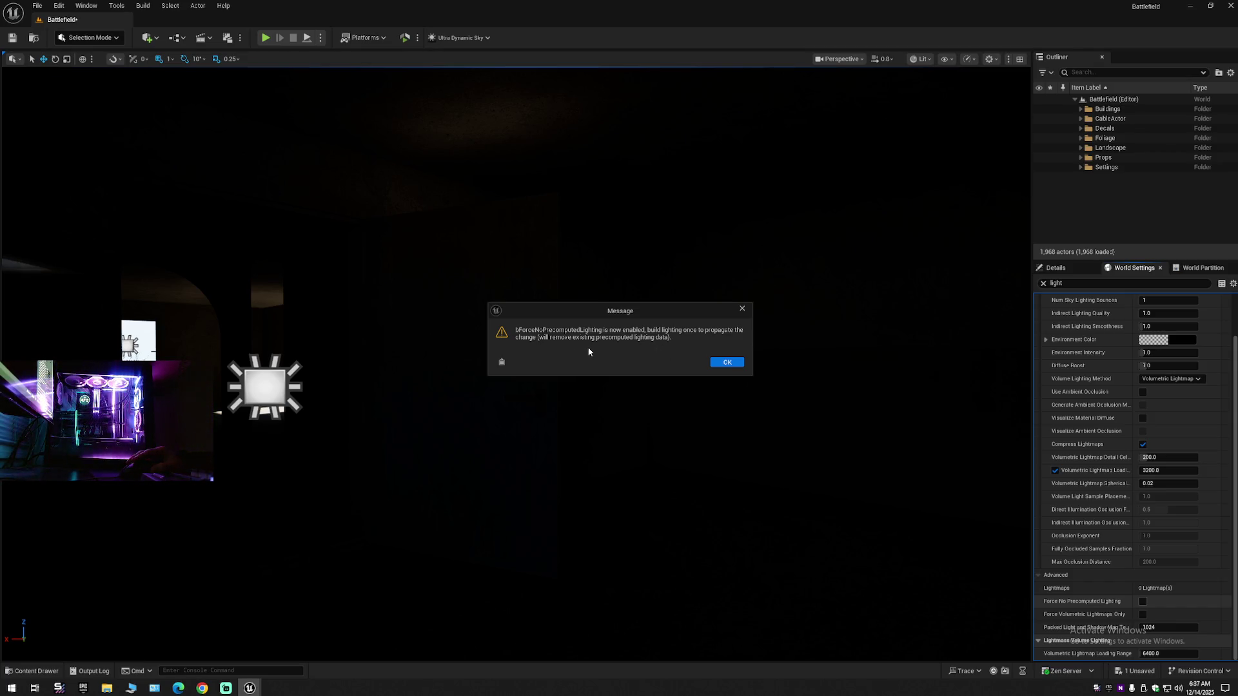
- Dismiss the precomputed lighting warning and run Build Lighting Only, which crashes the editor
click(724, 362)
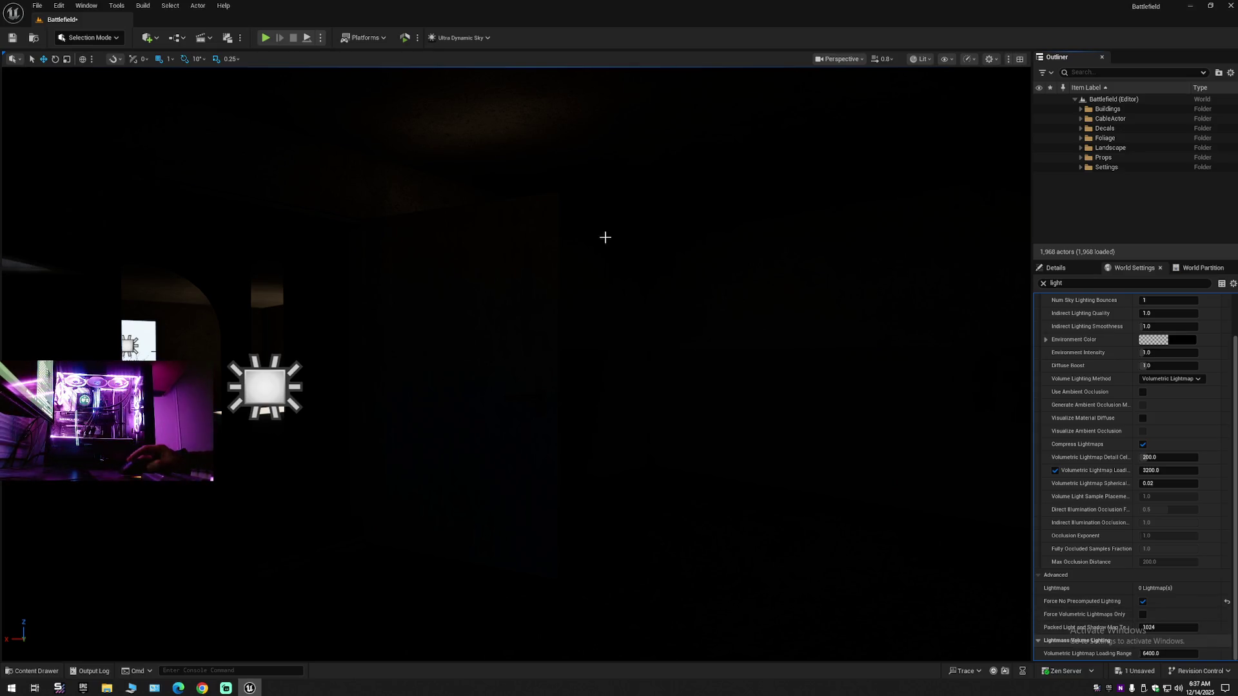
click(142, 5)
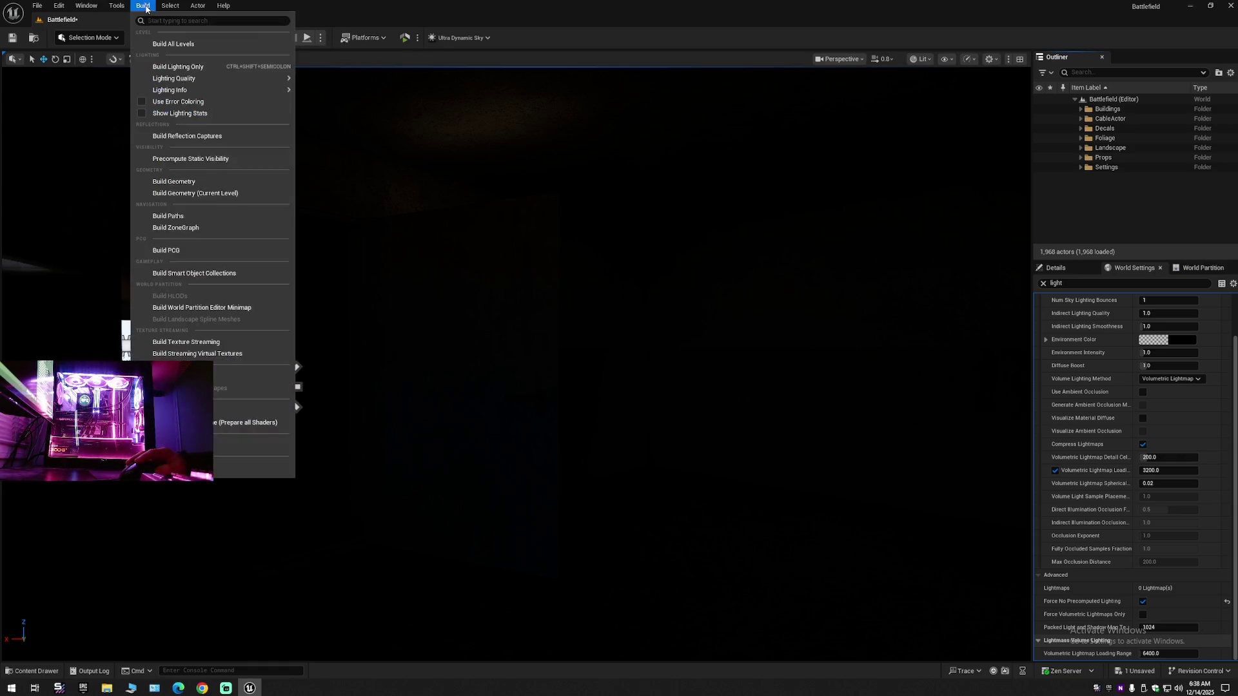
mouse_move(120, 7)
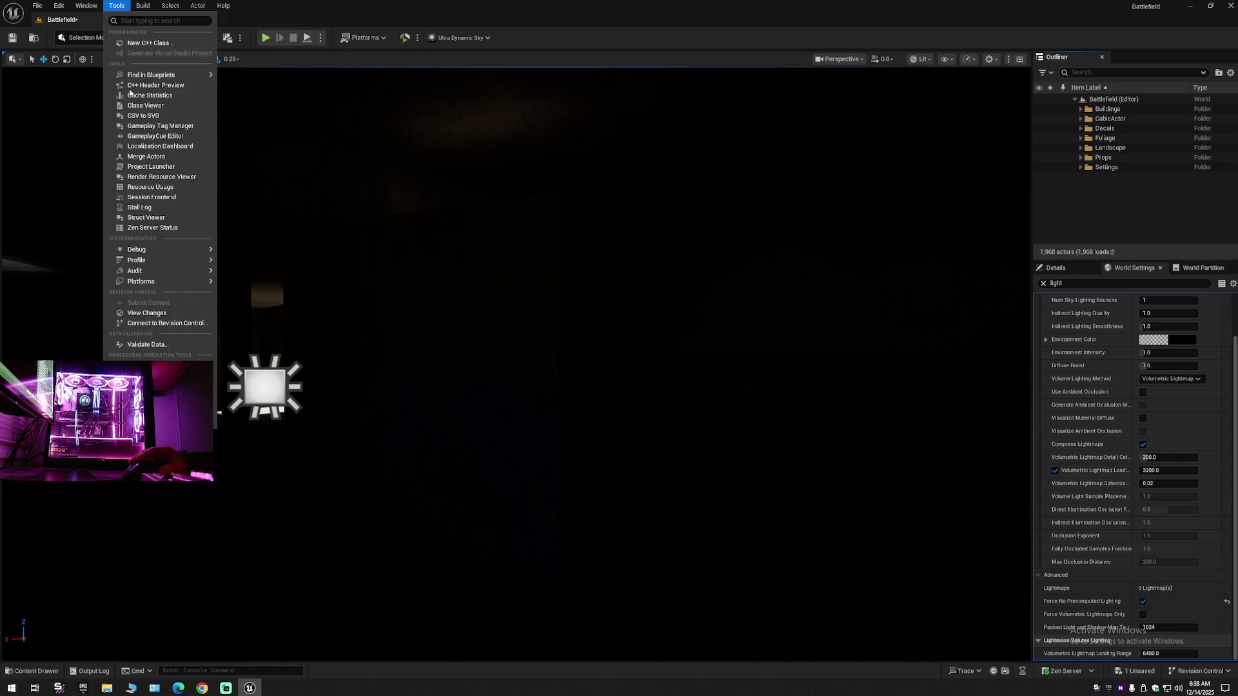
mouse_move(159, 361)
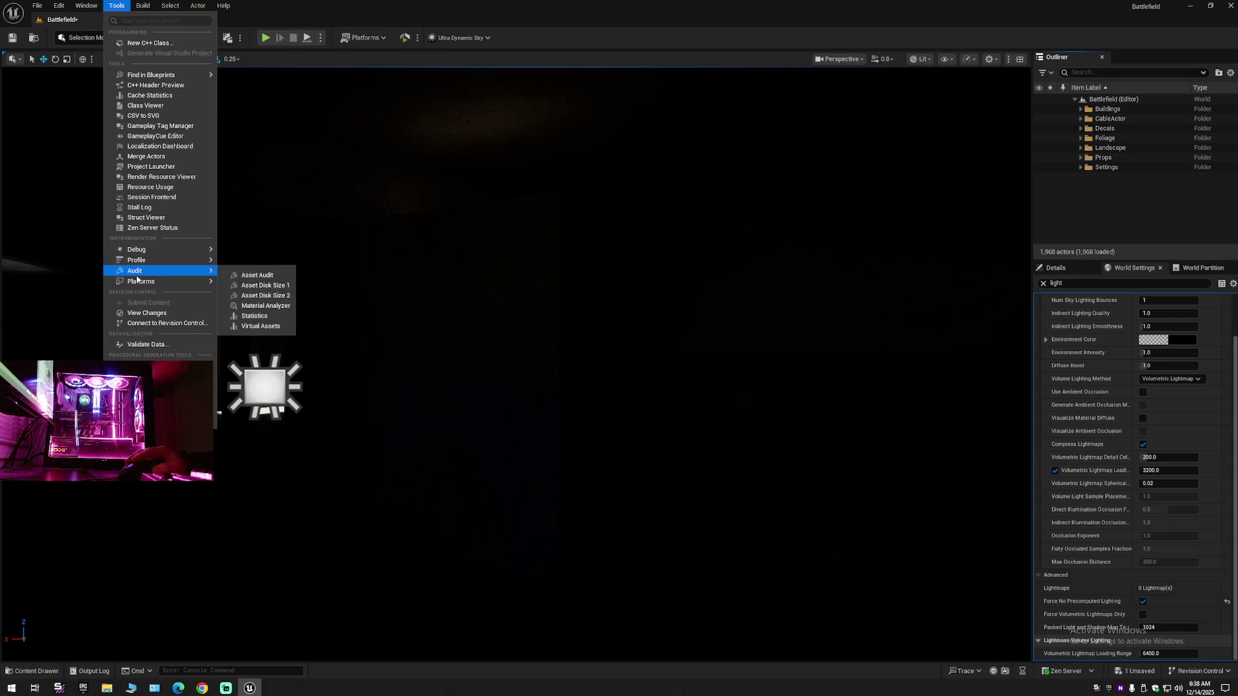
mouse_move(149, 260)
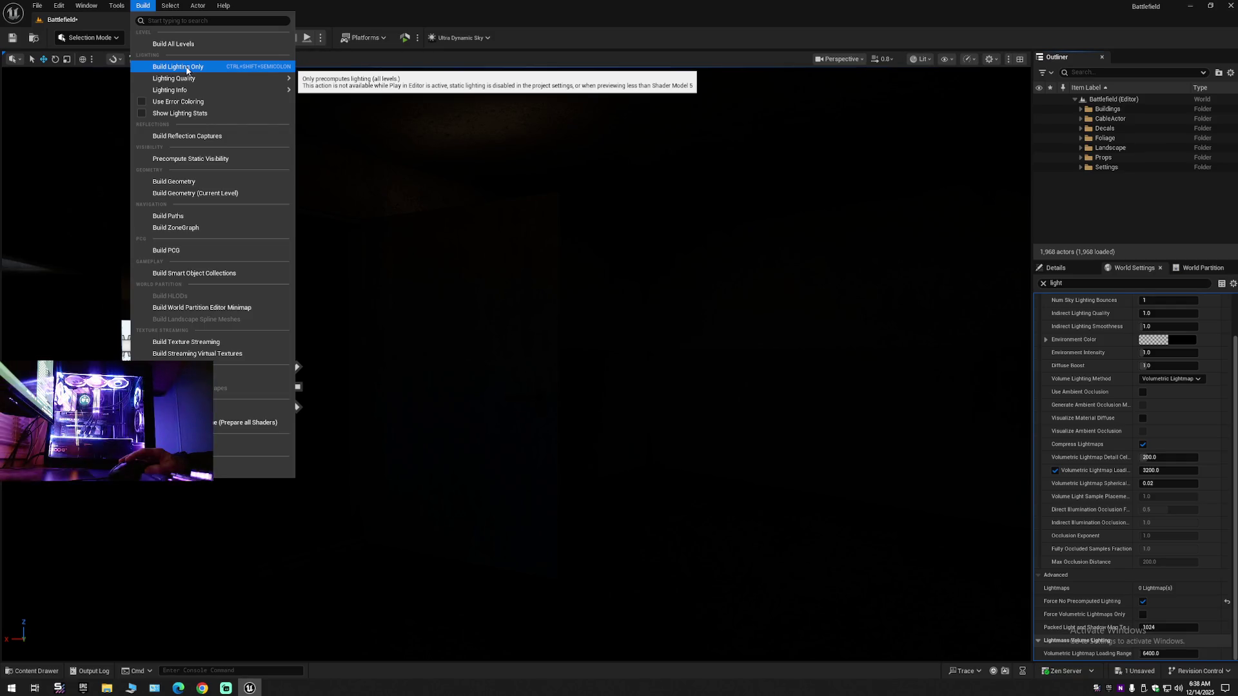
mouse_move(191, 83)
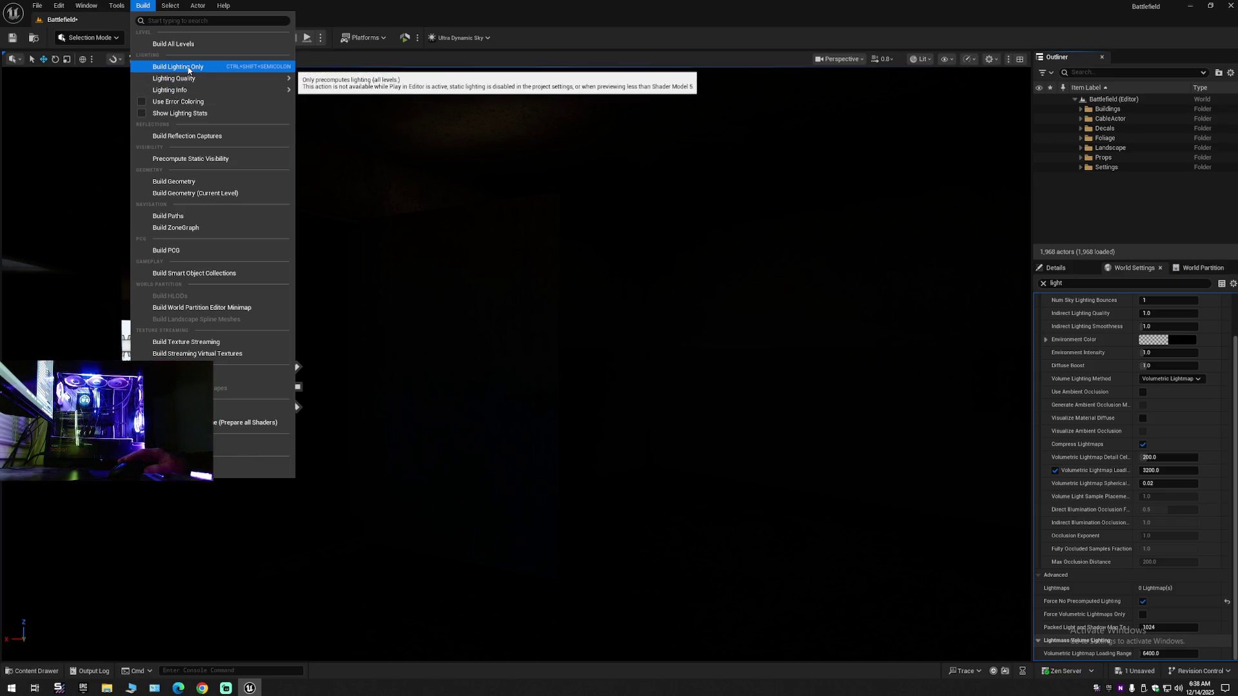
click(189, 70)
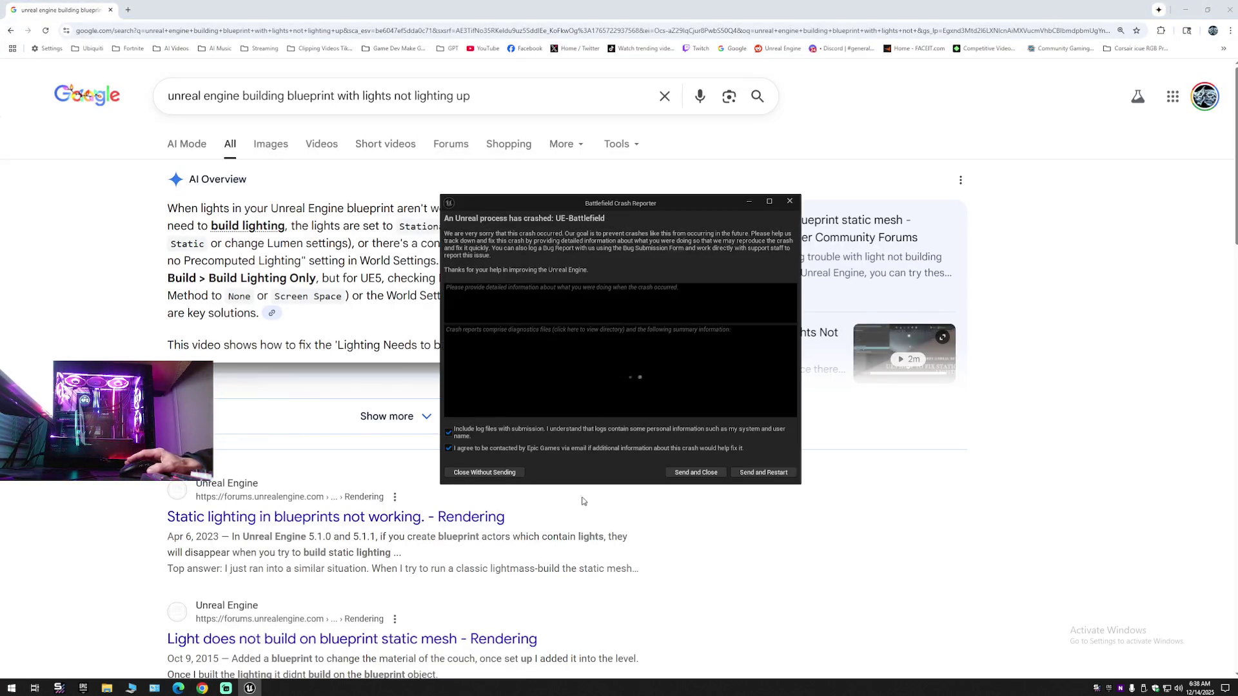
- Send the crash report and restart the editor, then expand and read the Google AI overview's fixes
click(764, 474)
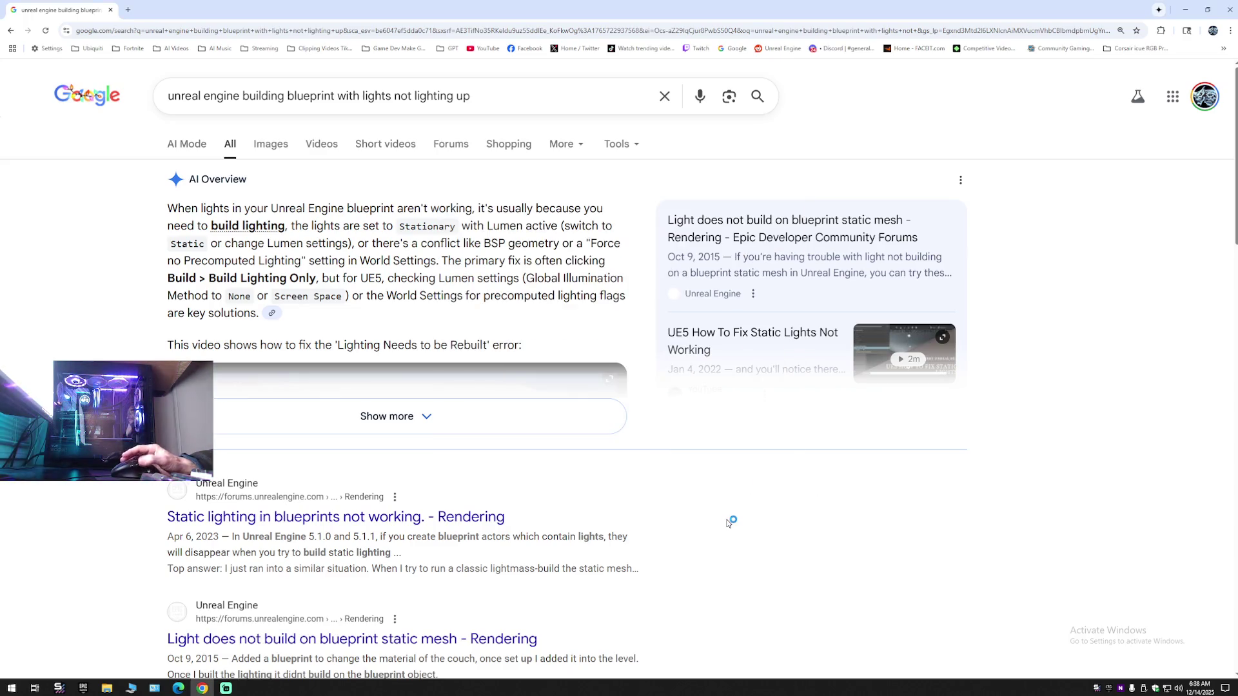
click(377, 416)
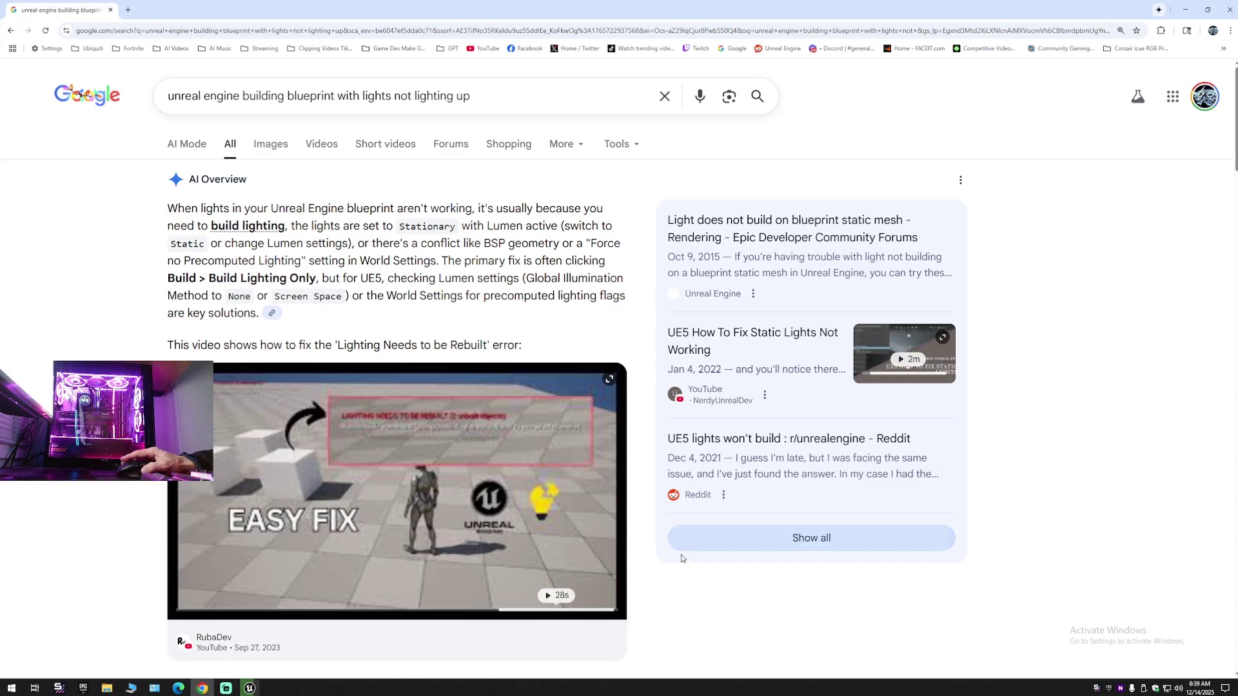
scroll(682, 559, down, 8)
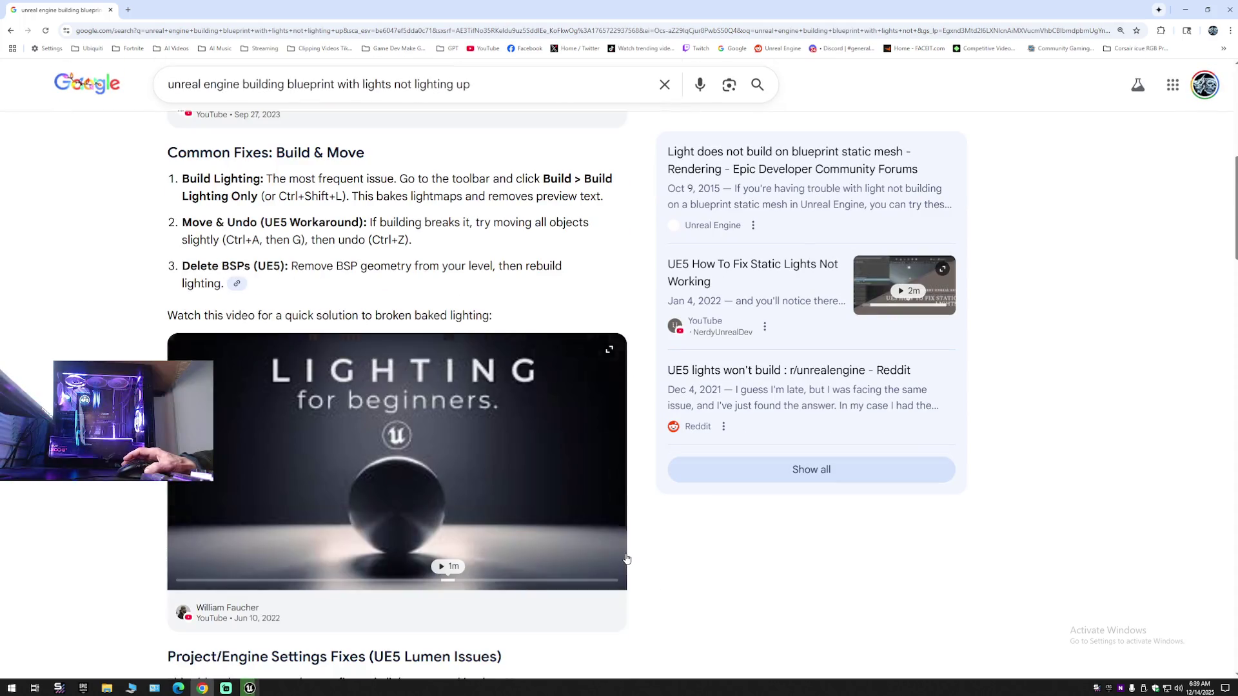
scroll(631, 561, down, 6)
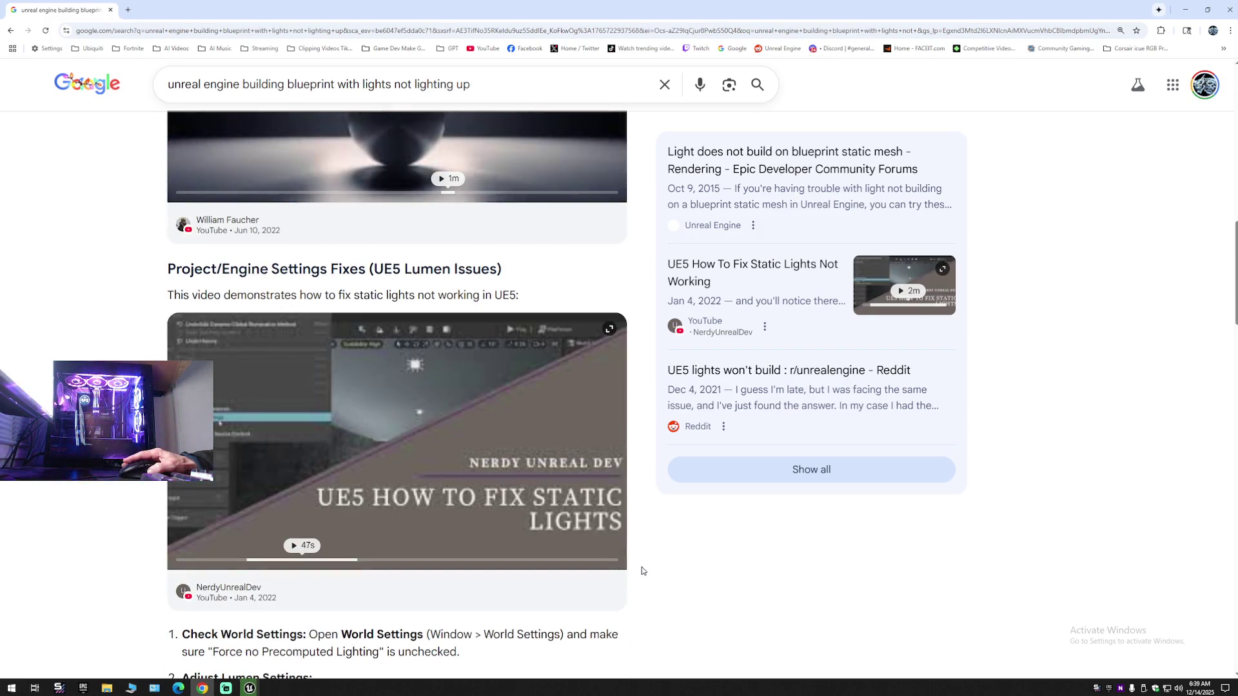
scroll(638, 567, down, 4)
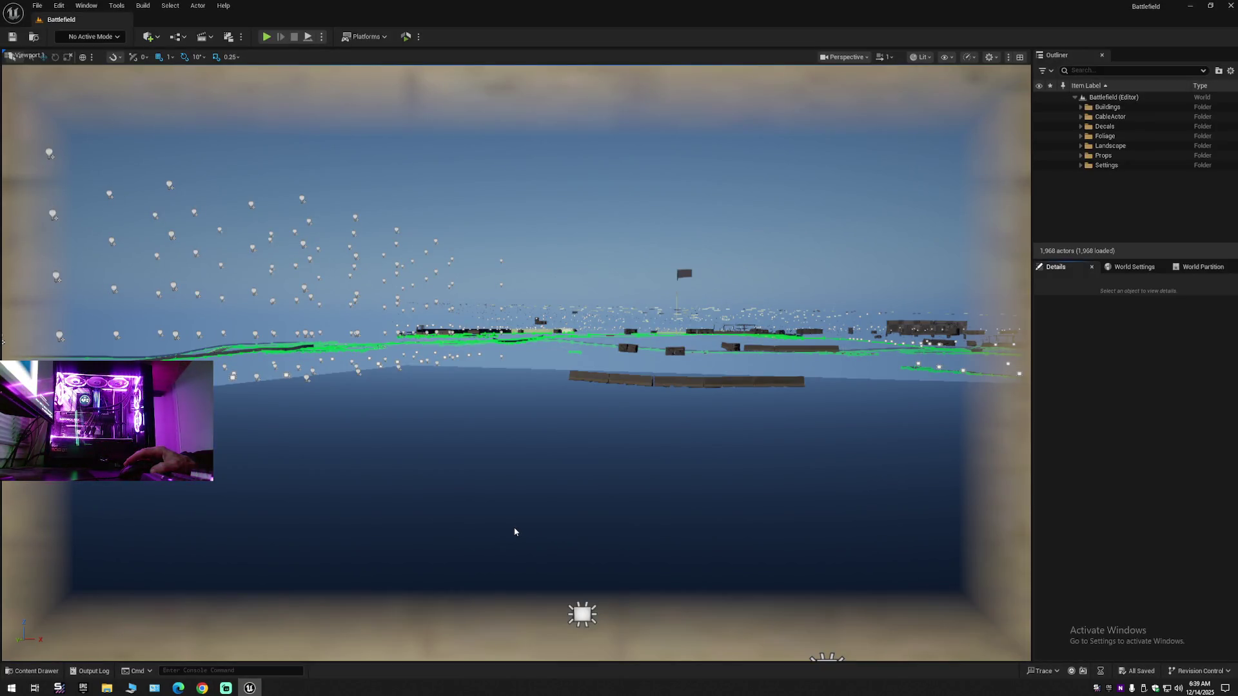
click(202, 687)
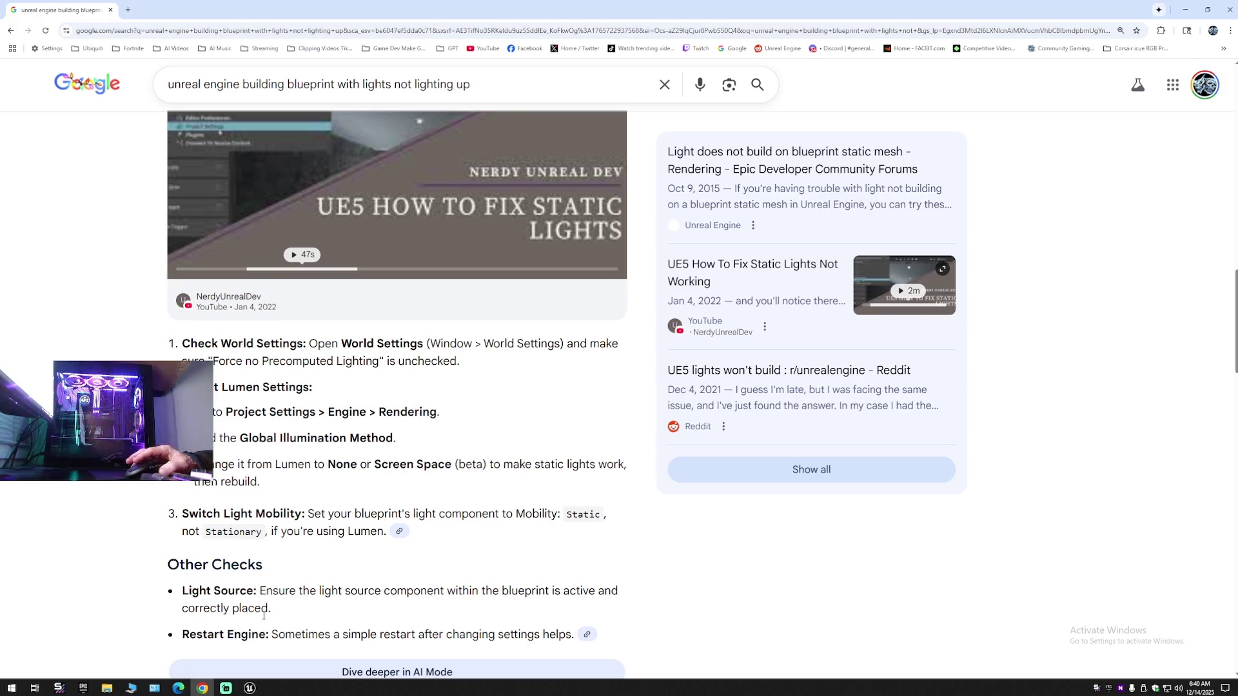
mouse_move(227, 688)
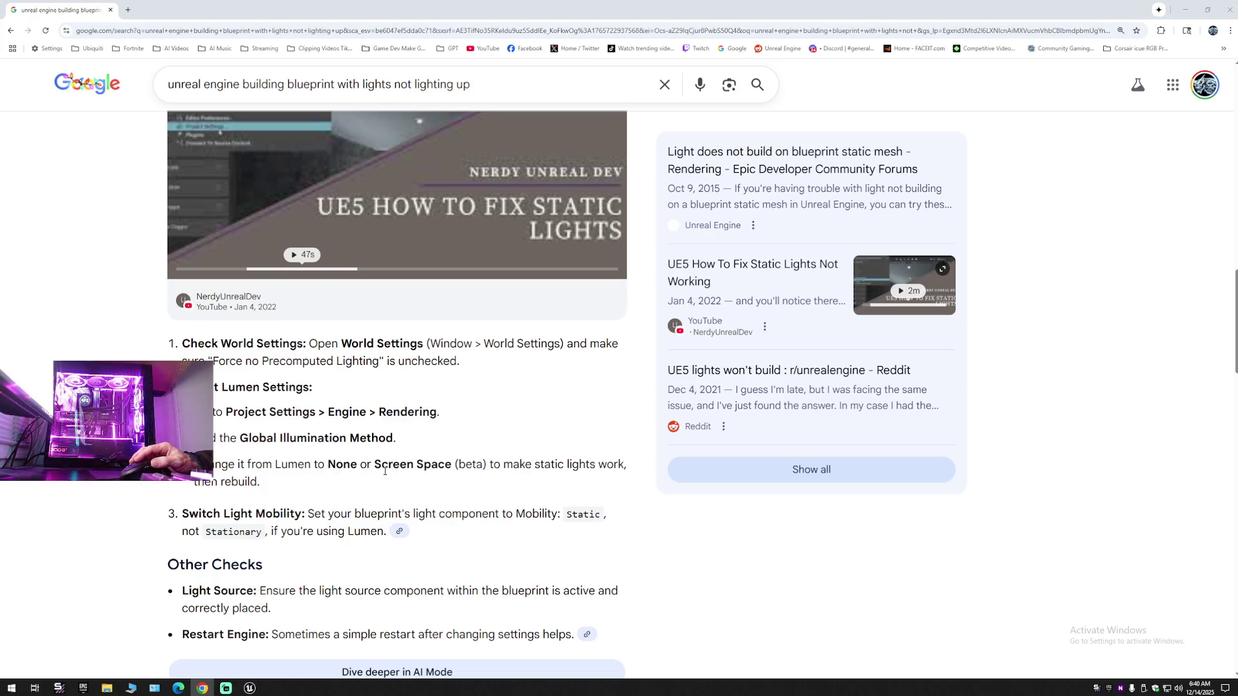
key(alt+Tab)
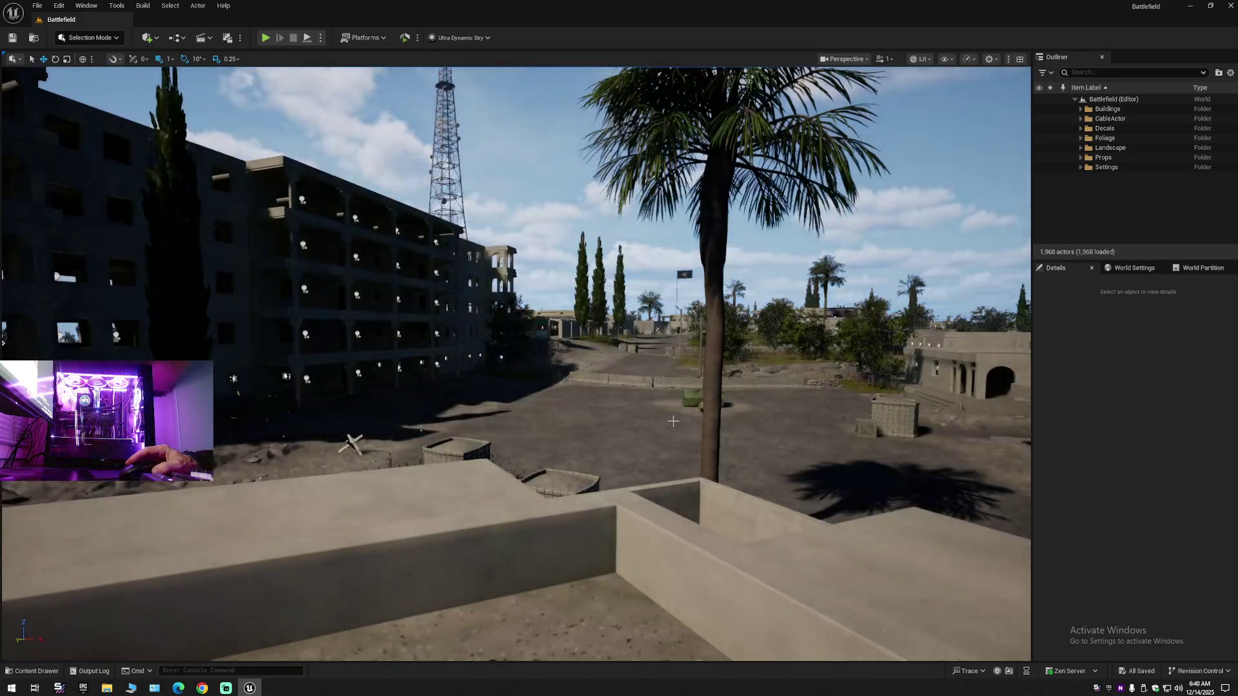
- Filter World Settings by 'light', untick Force No Precomputed Lighting, then clear the filter
click(1134, 267)
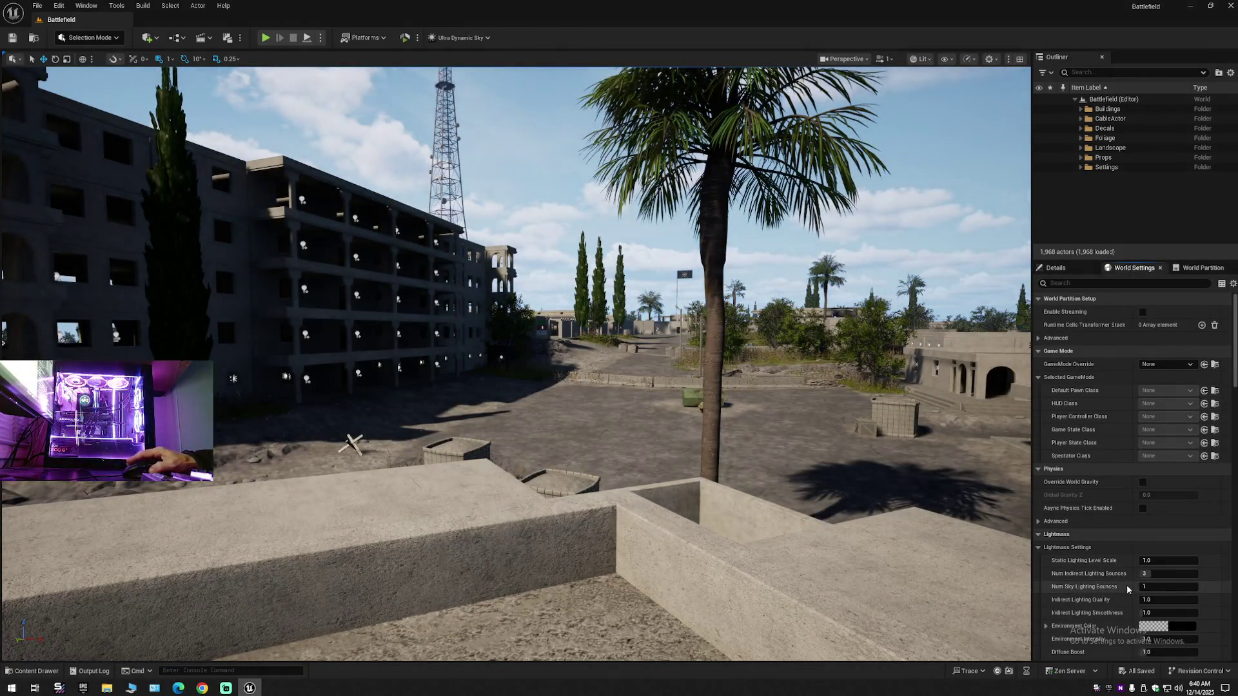
scroll(1120, 578, down, 5)
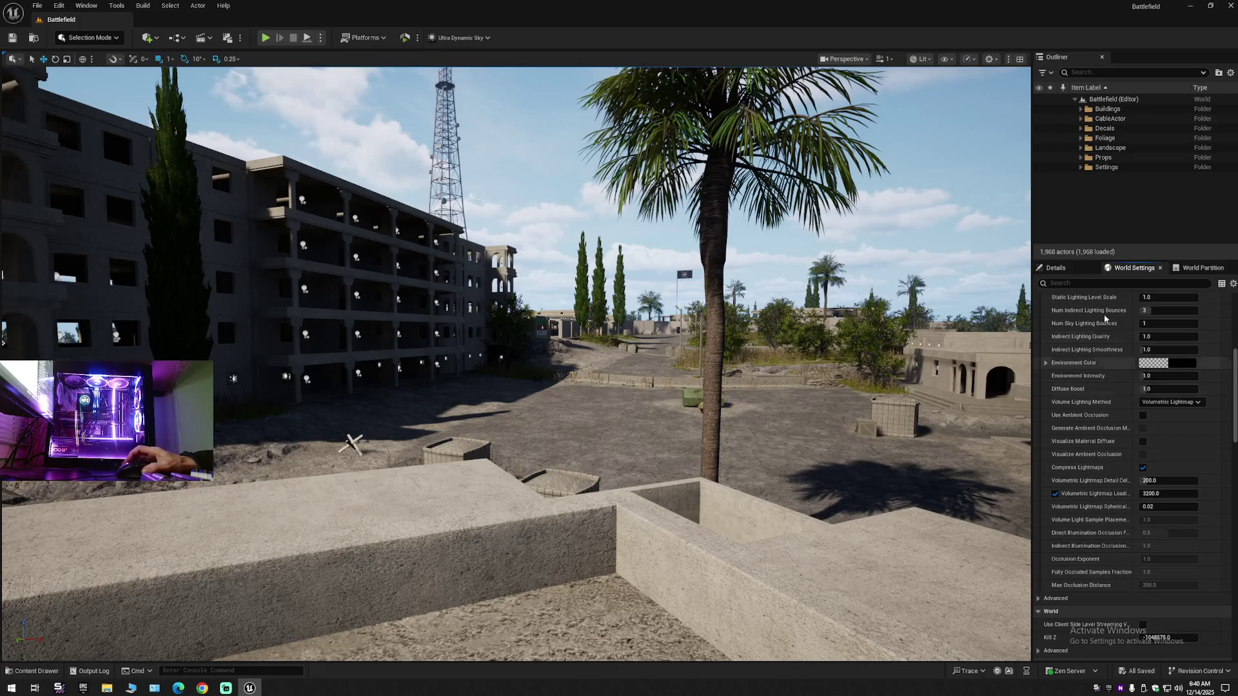
text(light)
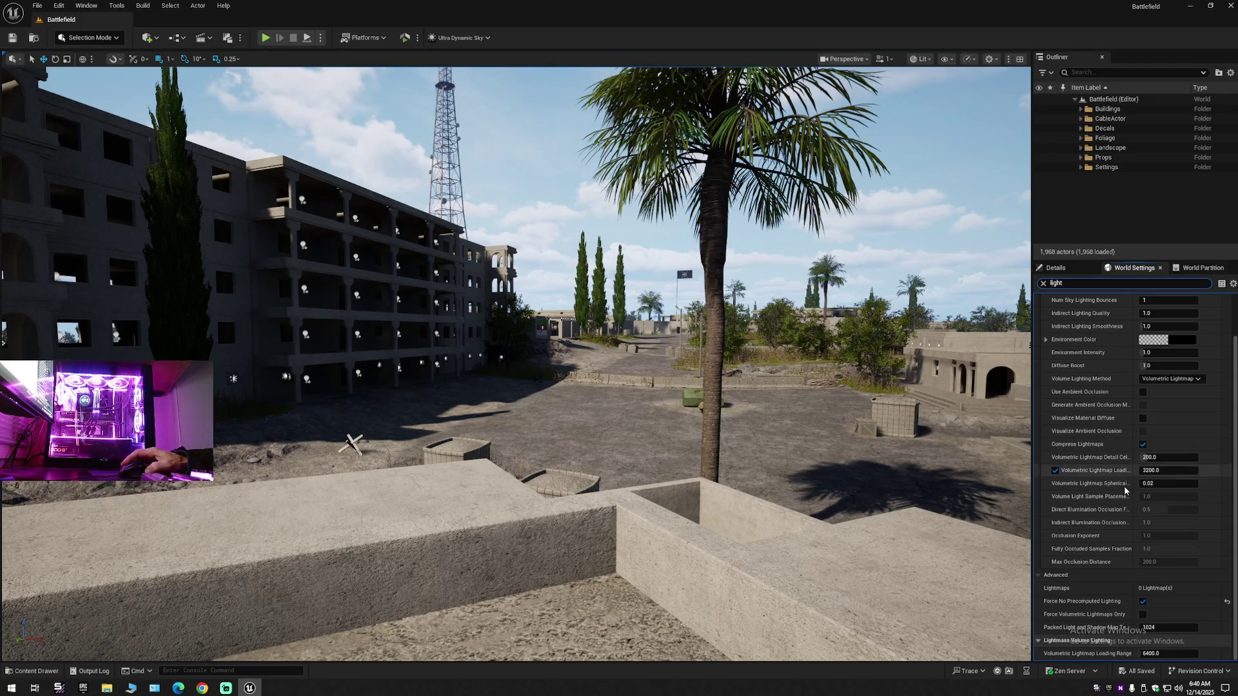
click(1225, 602)
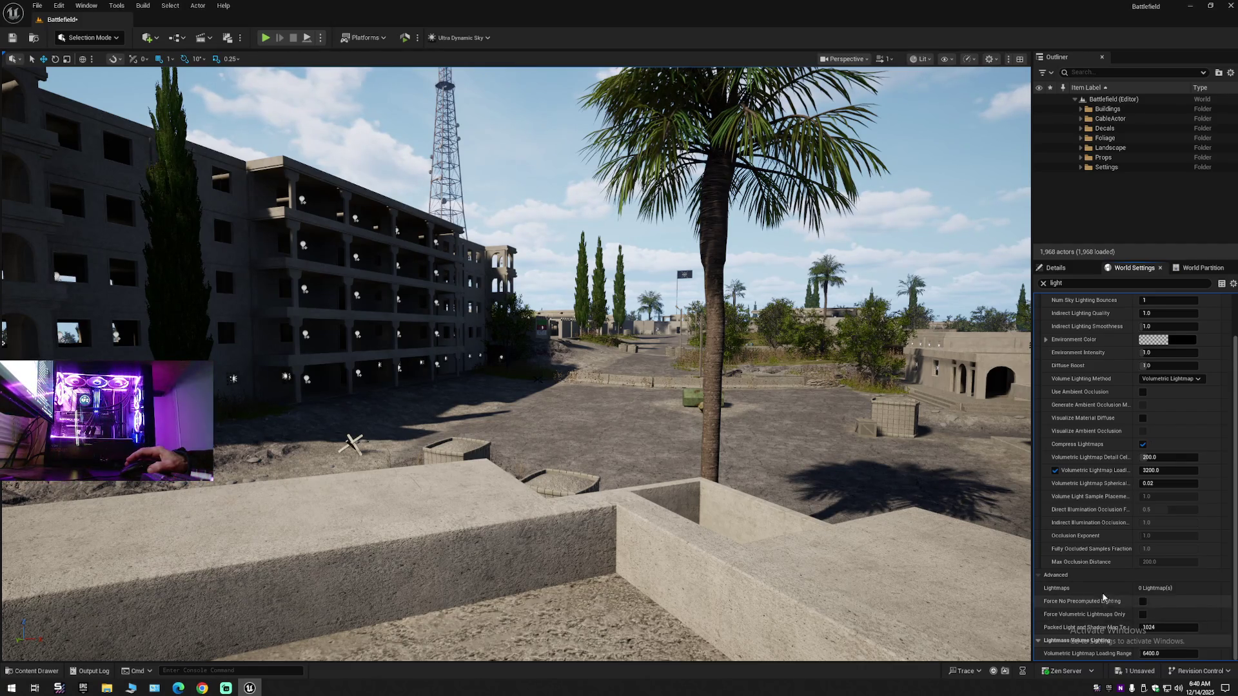
scroll(1094, 536, up, 2)
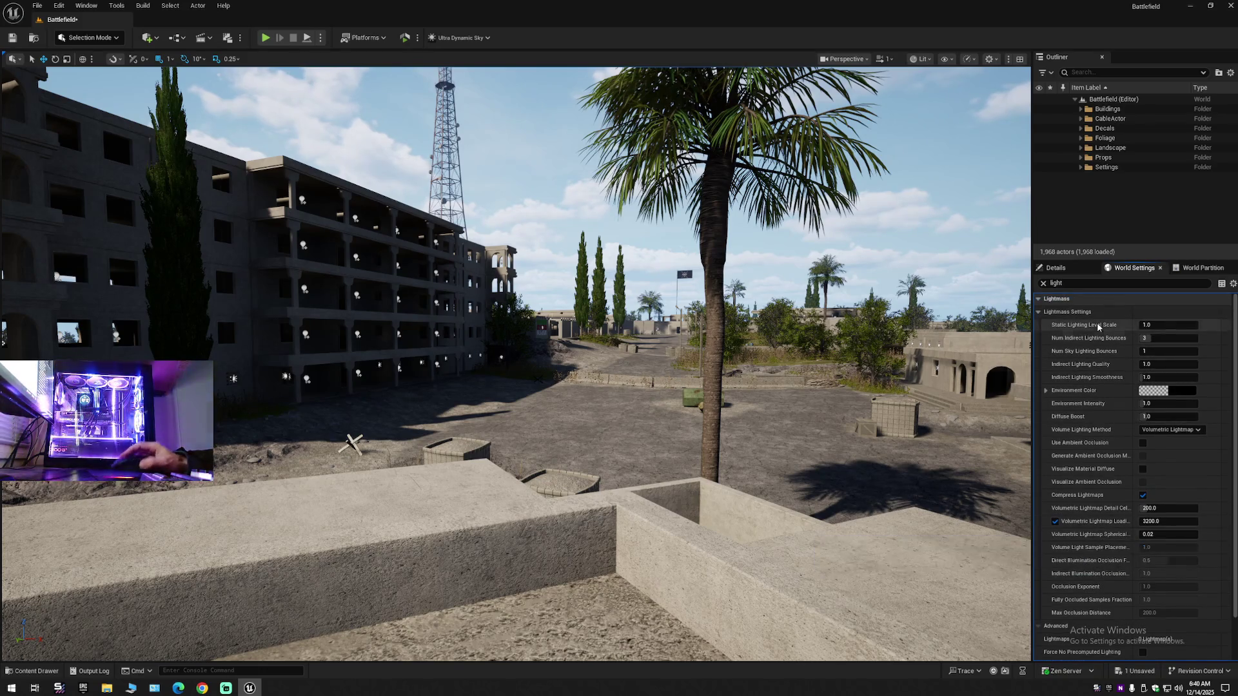
click(1043, 283)
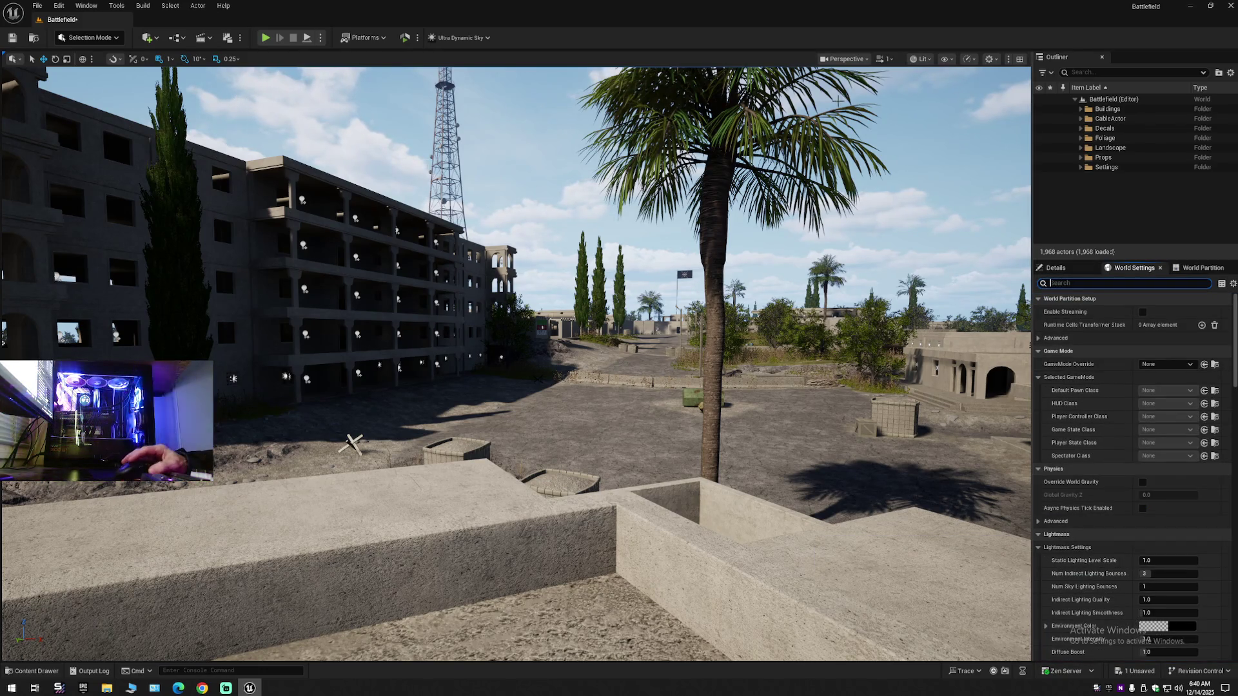
click(1230, 73)
- Collapse the Outliner folders, save, and save the level over the existing Battlefield map
click(1157, 124)
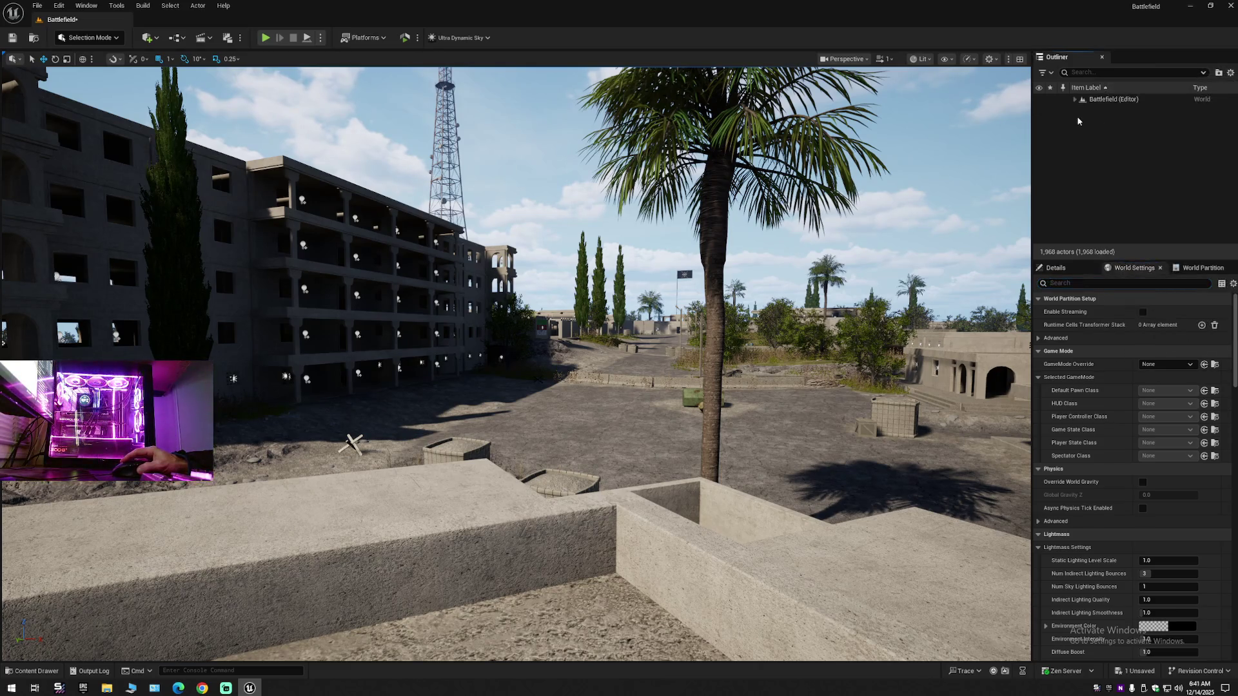
click(19, 38)
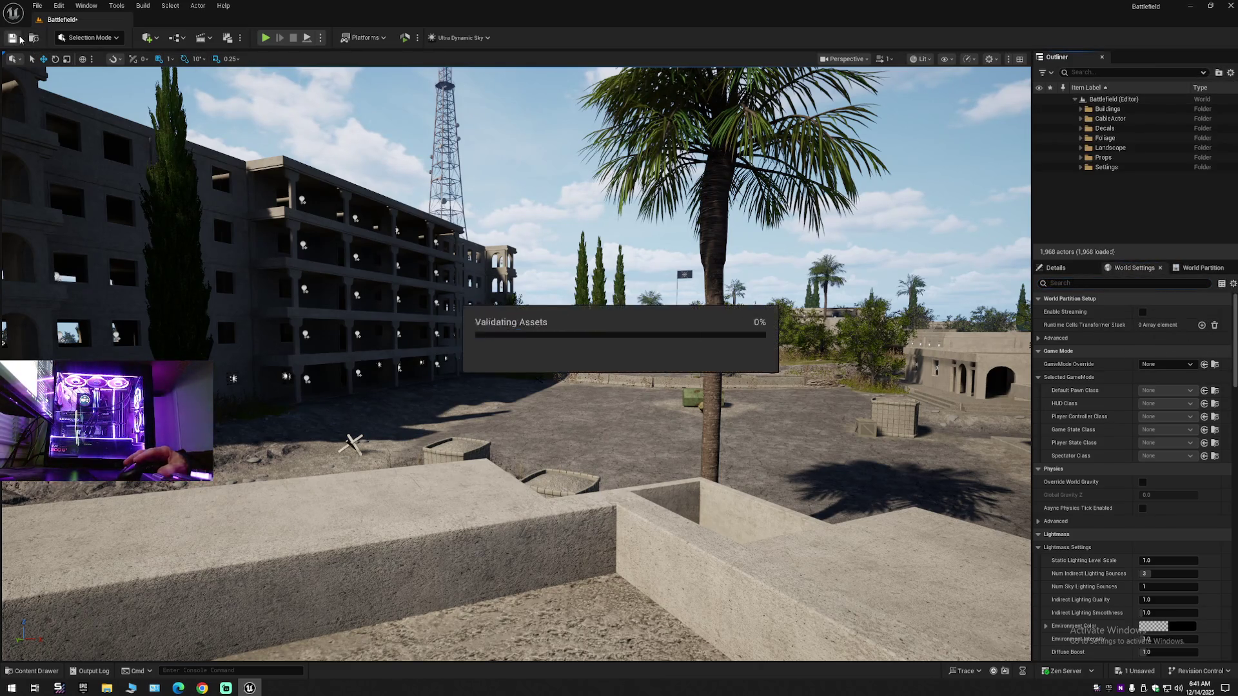
click(39, 7)
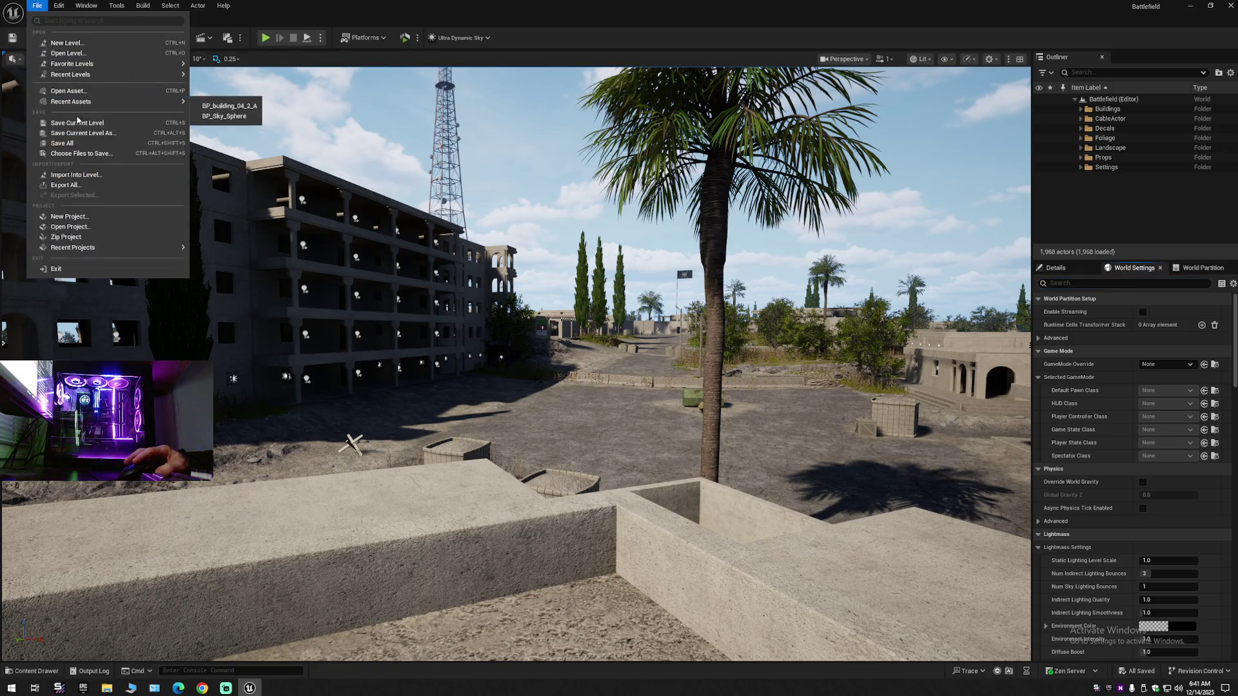
click(77, 123)
click(39, 8)
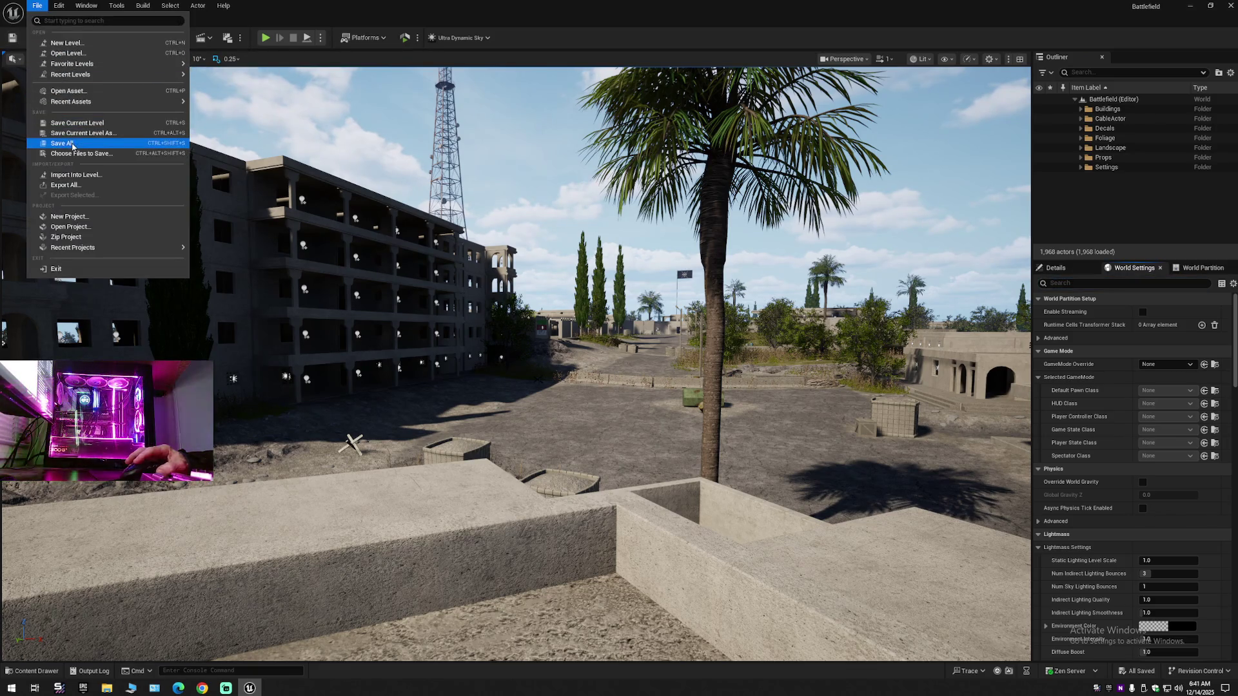
click(76, 122)
click(37, 5)
click(79, 132)
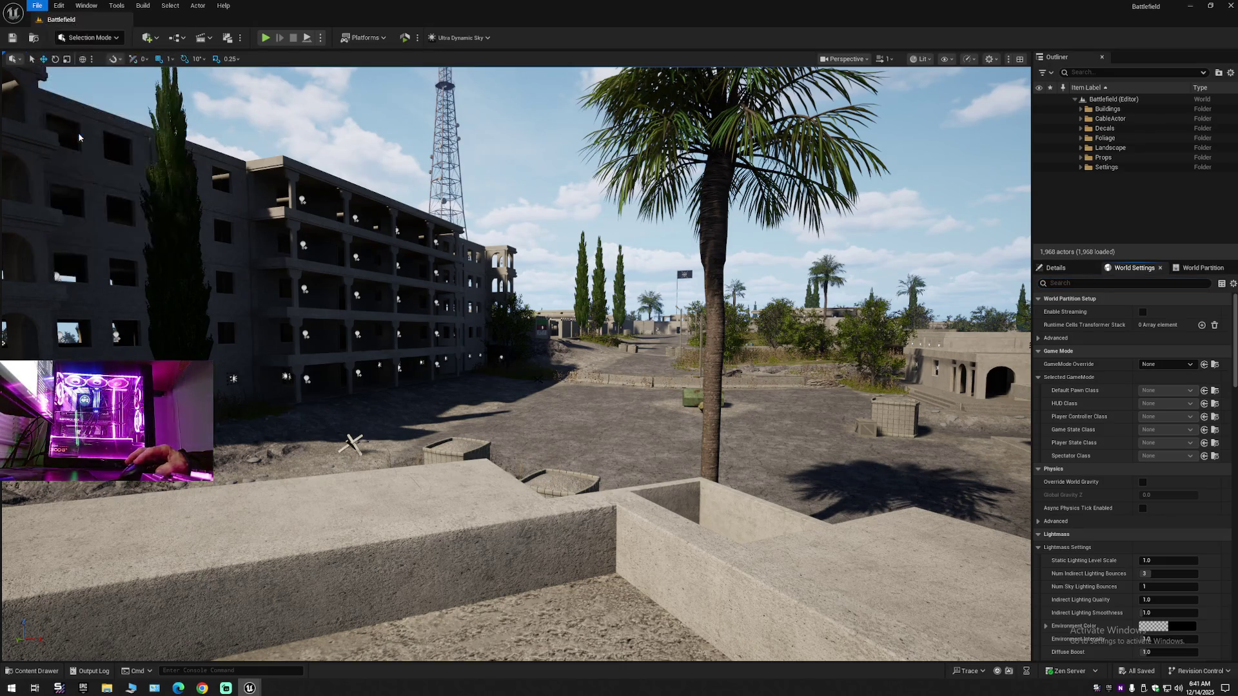
double_click(574, 261)
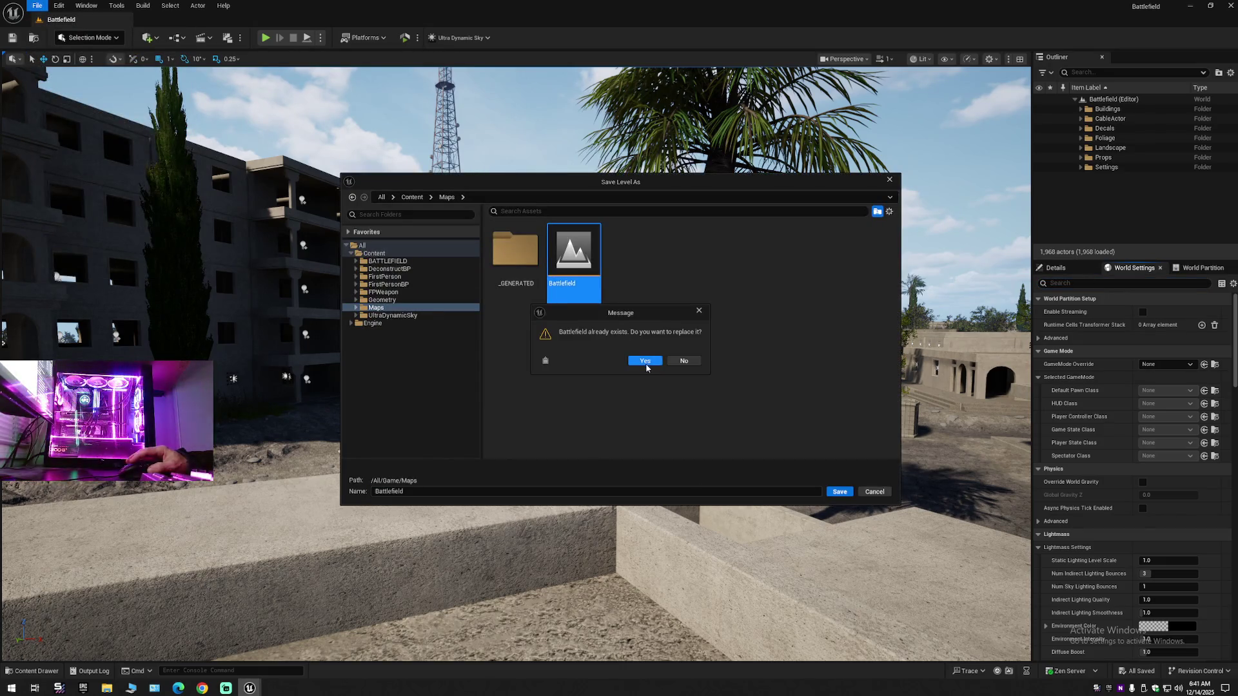
click(645, 361)
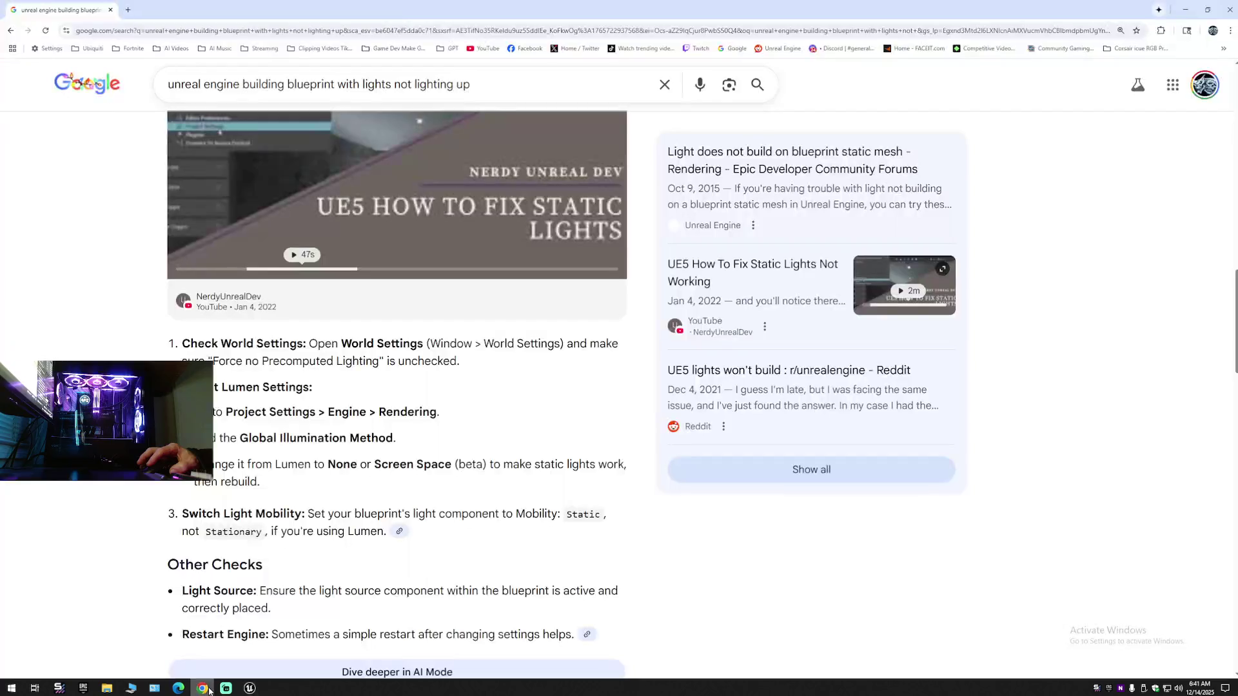
- Copy the words 'Screen Space' from the AI answer in Chrome and return to Unreal
click(202, 688)
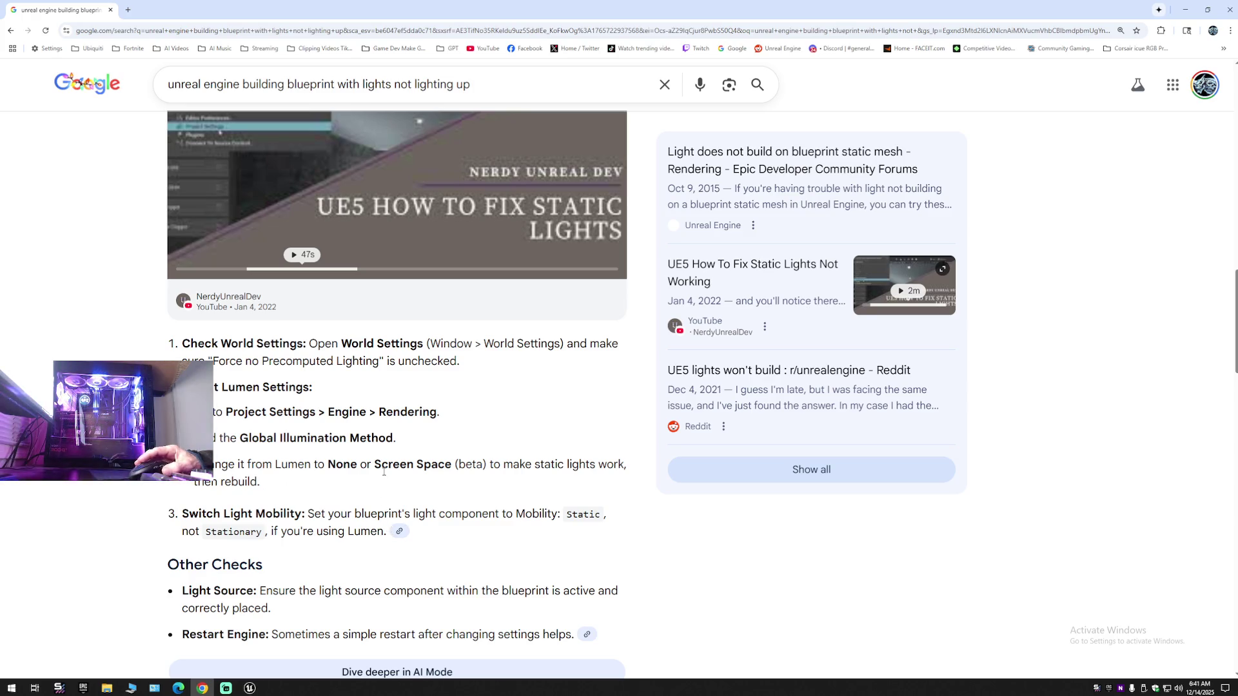
drag(451, 464, 377, 464)
right_click(385, 464)
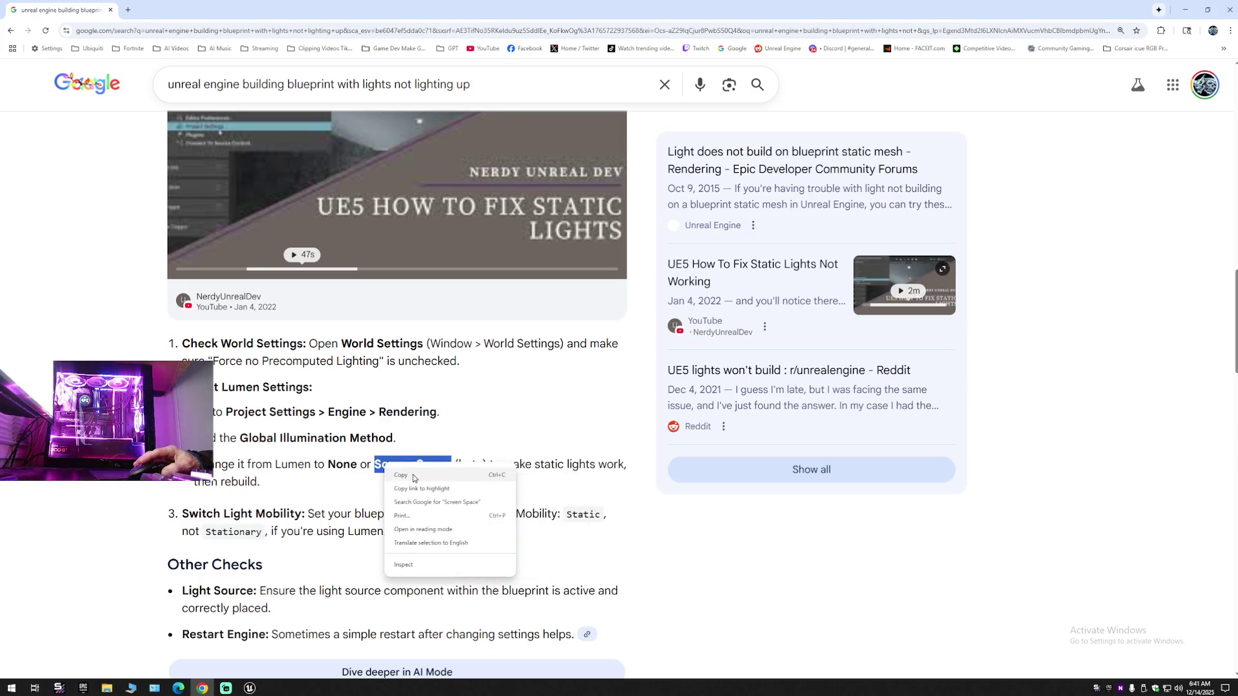
click(412, 475)
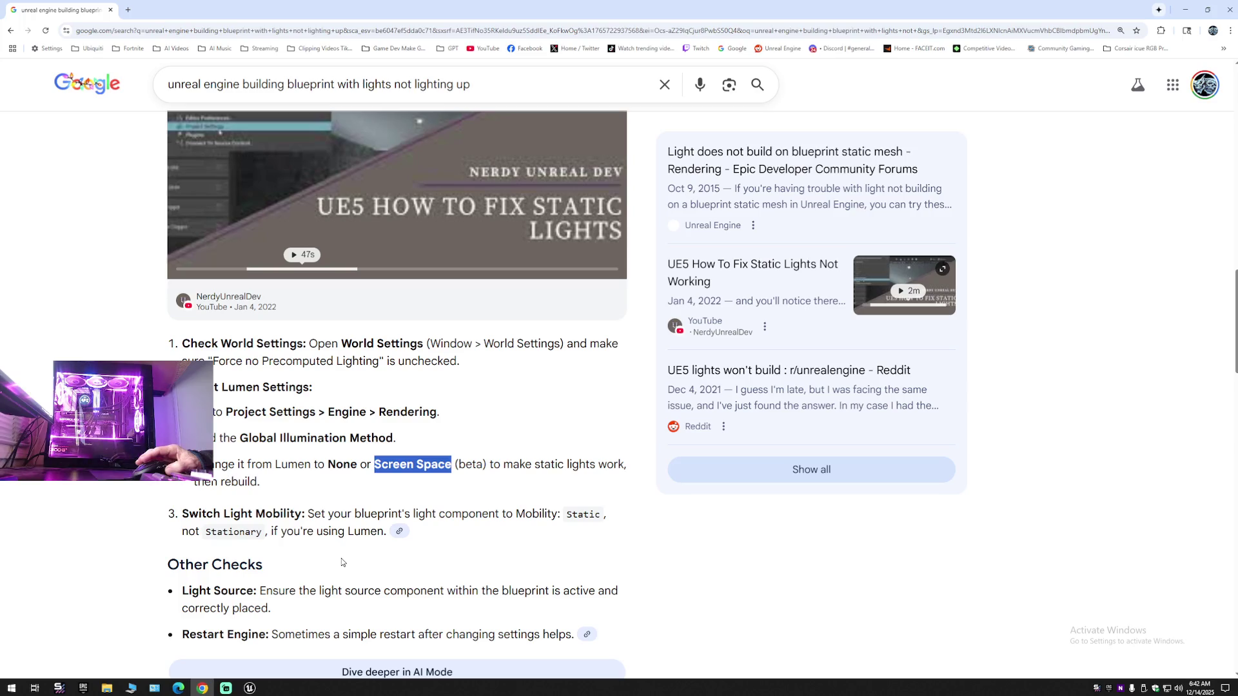
click(253, 687)
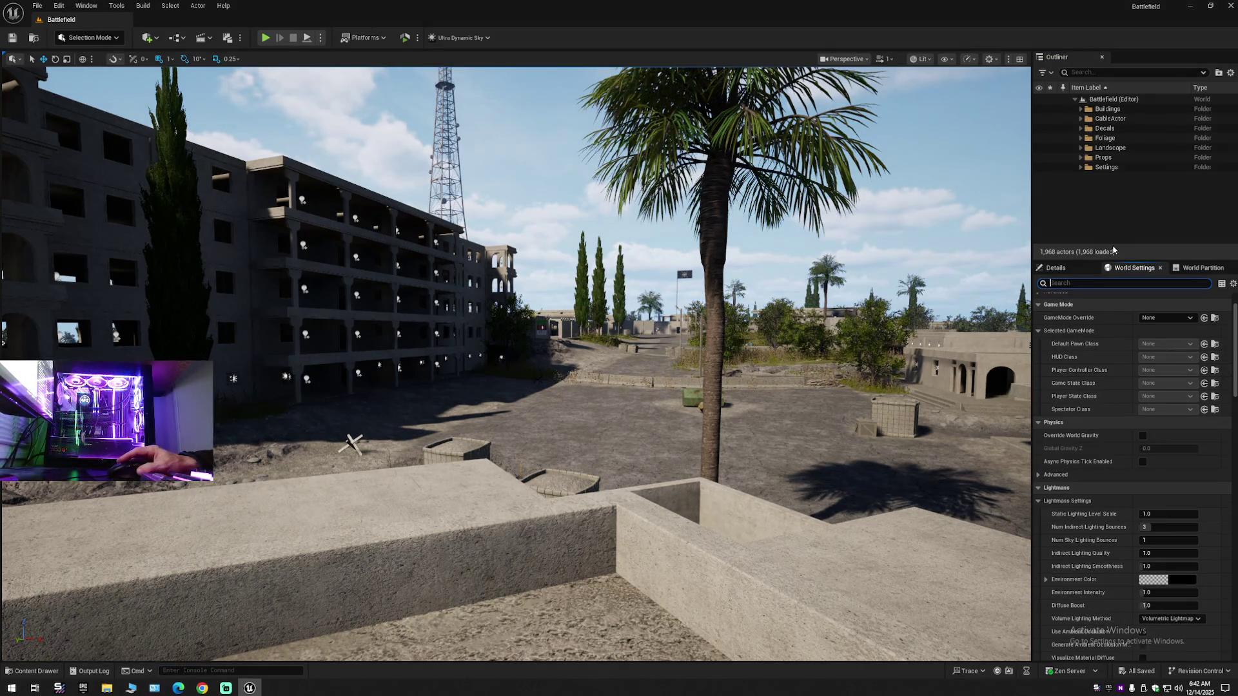
- Show the Details panel, fly into the dark doorway, and select BP_BE1_building_04_2_A_3 via its light
click(1067, 268)
mouse_move(516, 387)
mouse_down()
mouse_move(452, 387)
mouse_move(580, 361)
mouse_move(581, 335)
mouse_up()
key(w)
scroll(516, 364, down, 2)
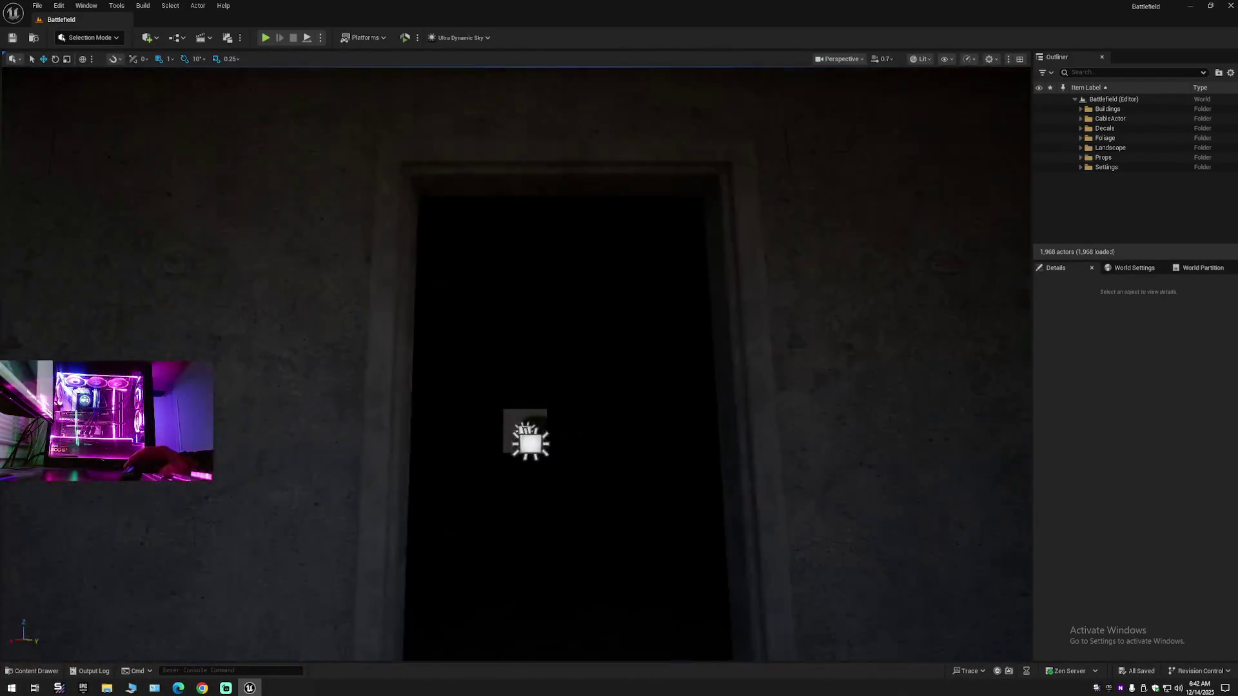
mouse_move(516, 364)
mouse_down()
mouse_move(554, 364)
mouse_move(387, 348)
mouse_move(432, 361)
mouse_move(580, 354)
mouse_move(464, 345)
mouse_move(445, 309)
mouse_move(473, 313)
mouse_move(455, 313)
mouse_up()
scroll(516, 365, down, 2)
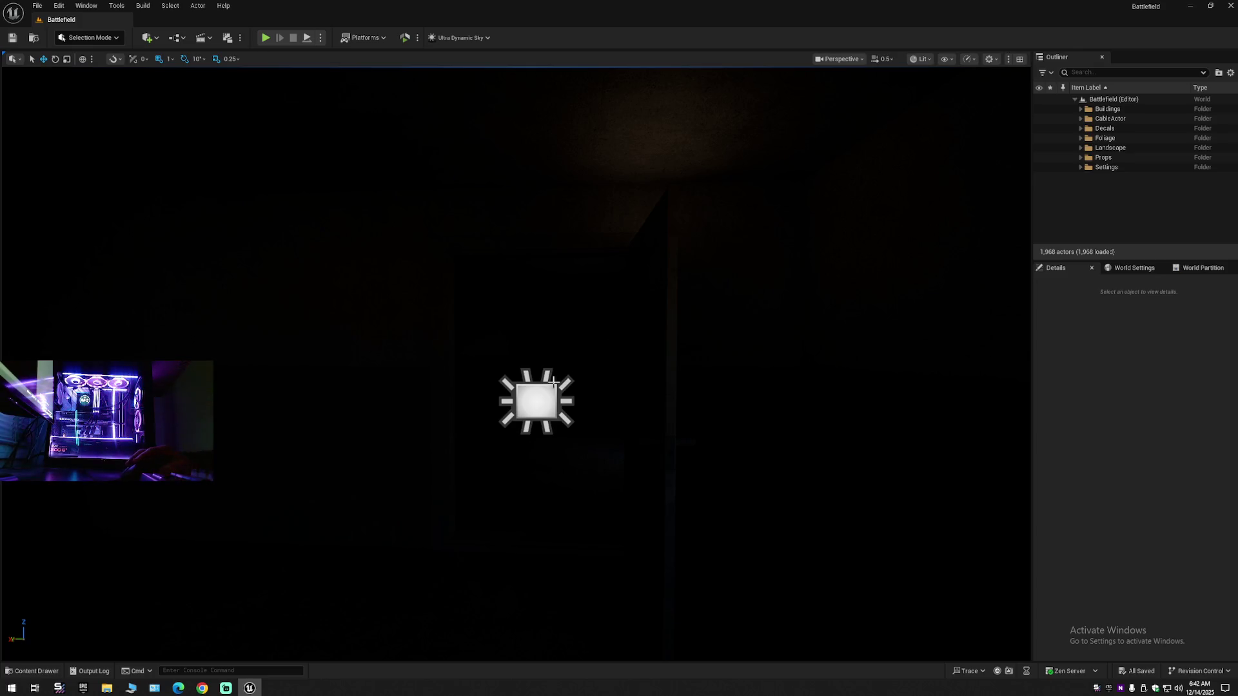
click(538, 402)
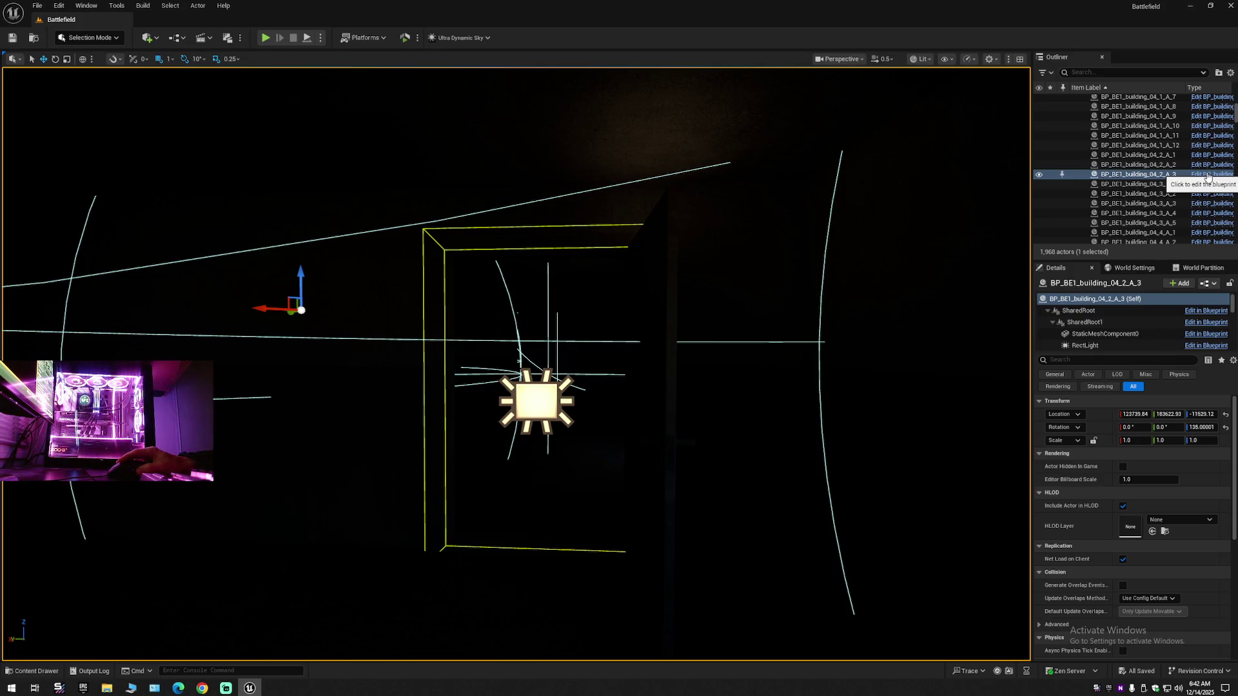
- Open the BP_building_04_2_A blueprint and select RectLight11 in its viewport
click(1207, 177)
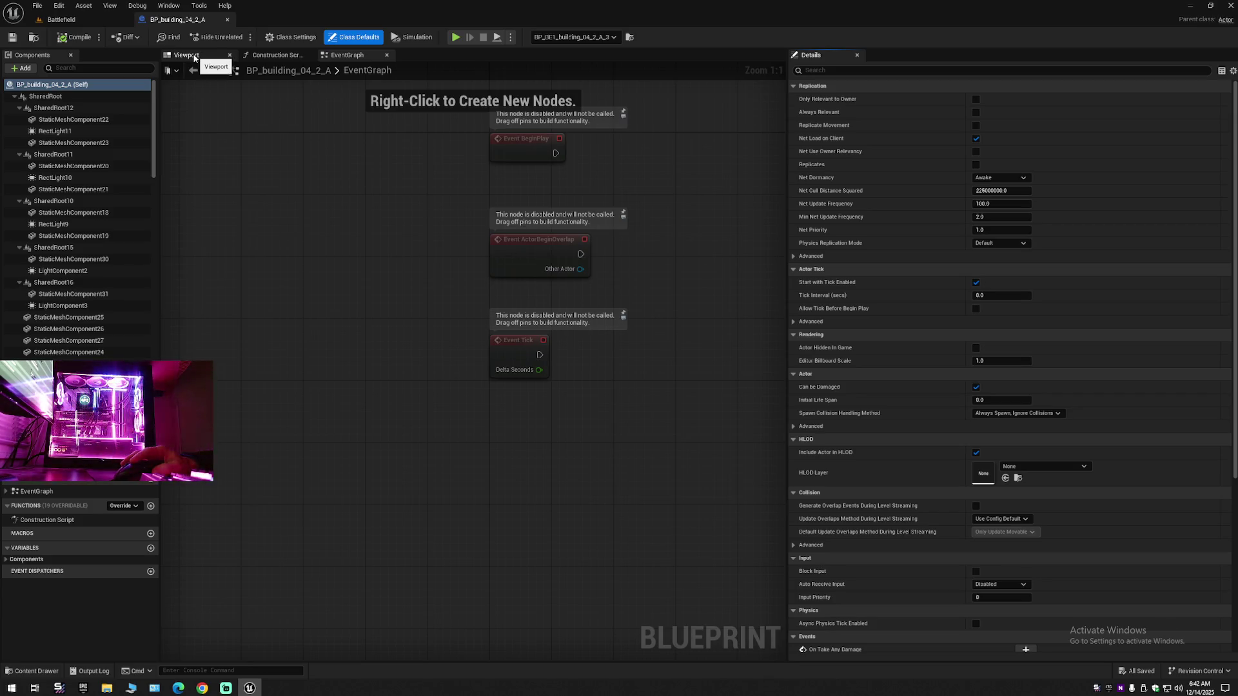
click(195, 58)
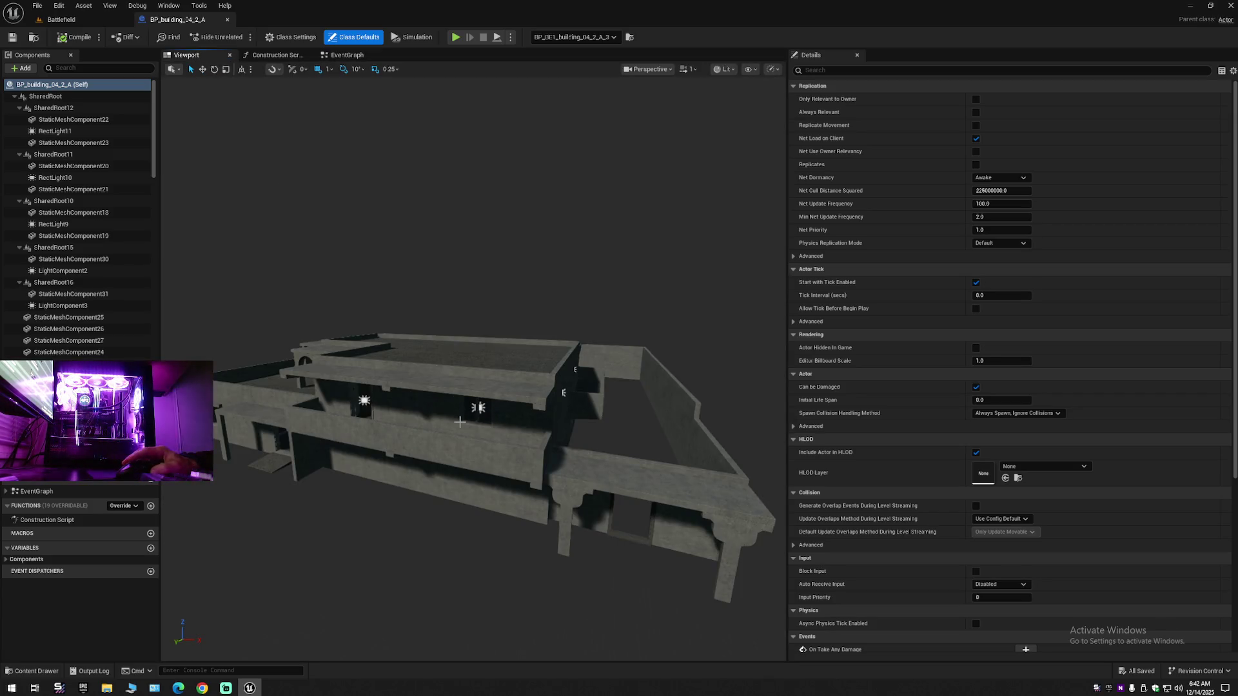
drag(459, 421, 623, 347)
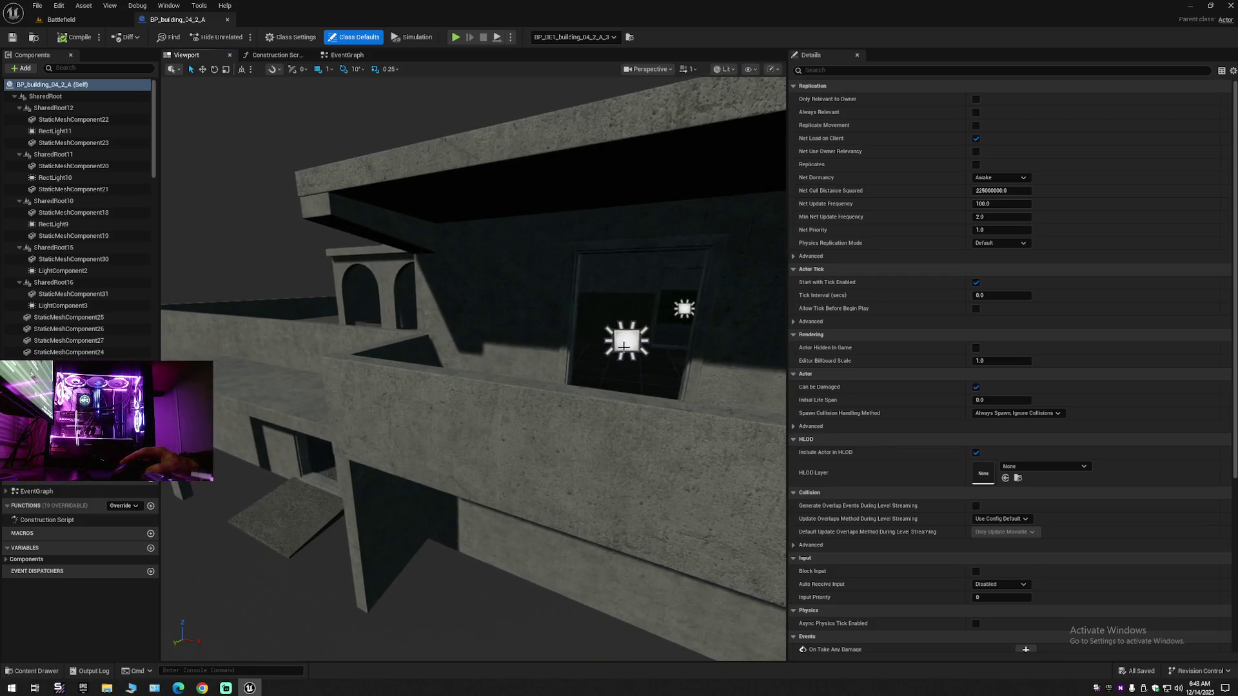
click(623, 347)
mouse_move(474, 368)
mouse_down()
mouse_move(438, 364)
mouse_move(649, 362)
mouse_up()
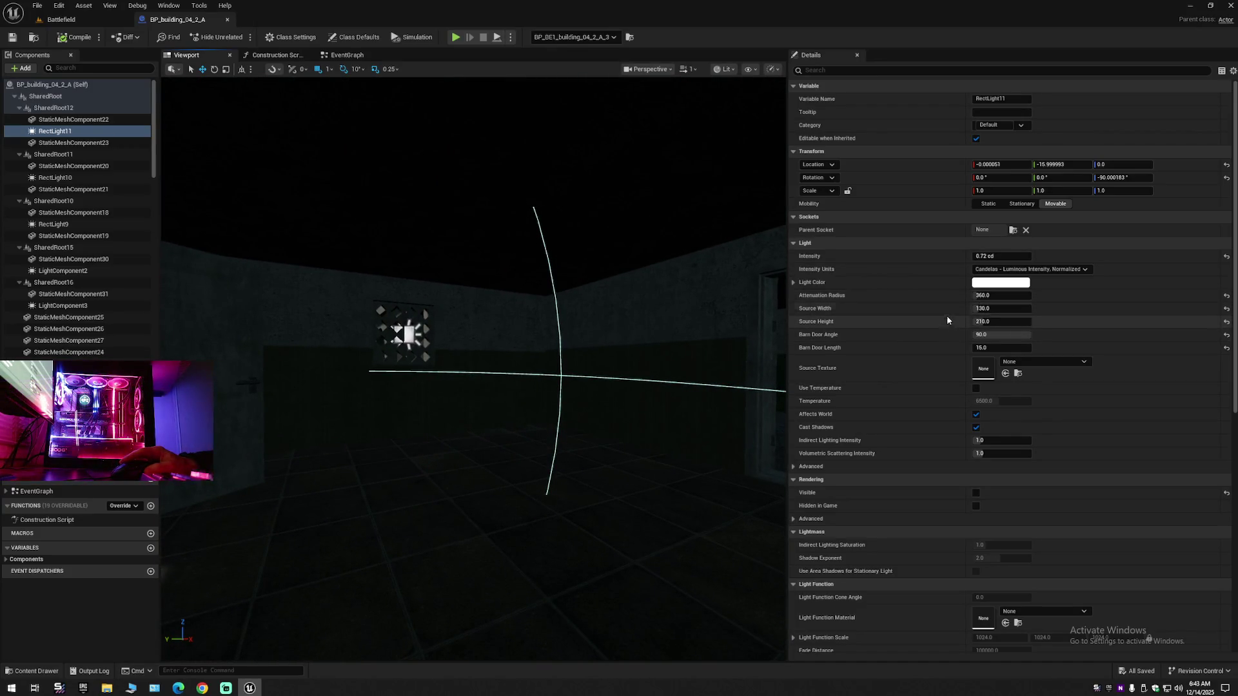
- Filter RectLight11's details by 'Screen Space', clear the filter, and frame the light
right_click(839, 69)
click(880, 117)
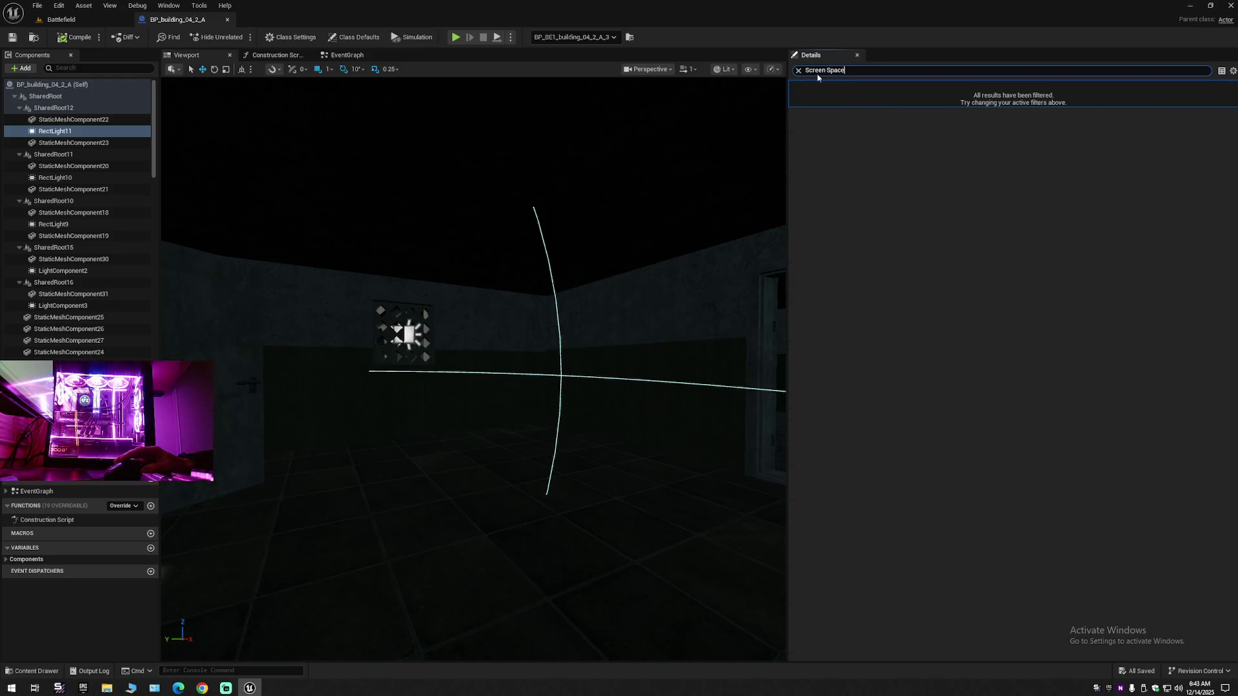
click(798, 70)
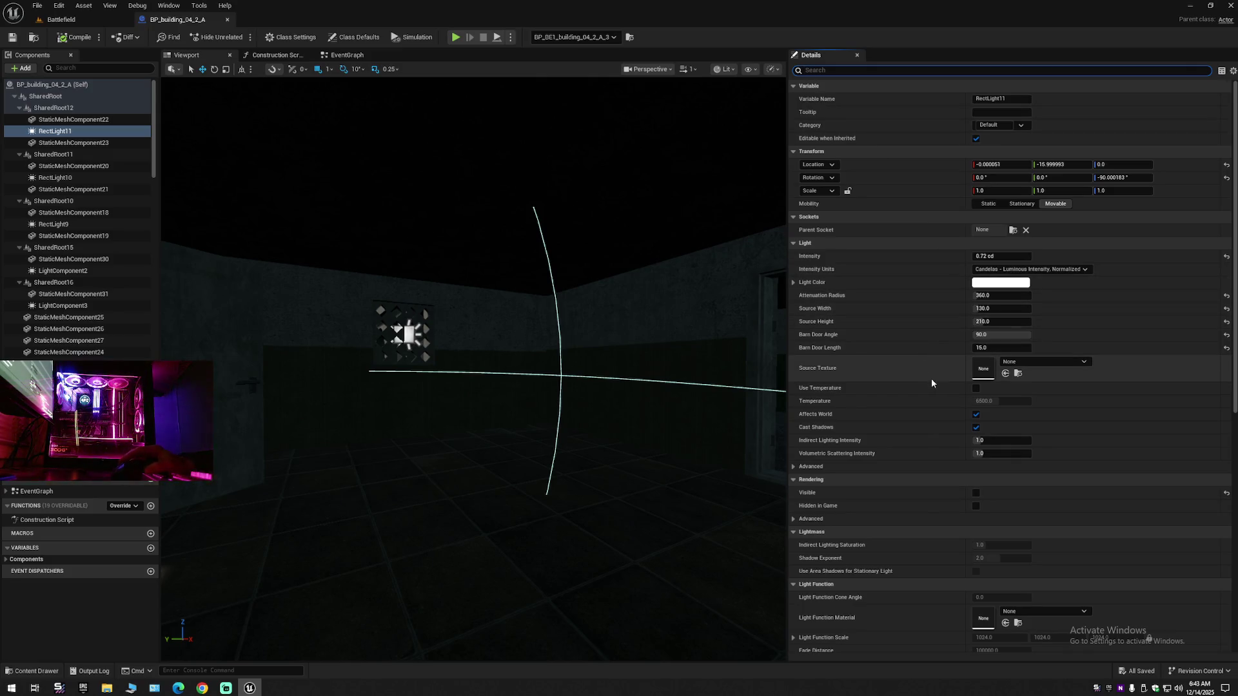
key(f)
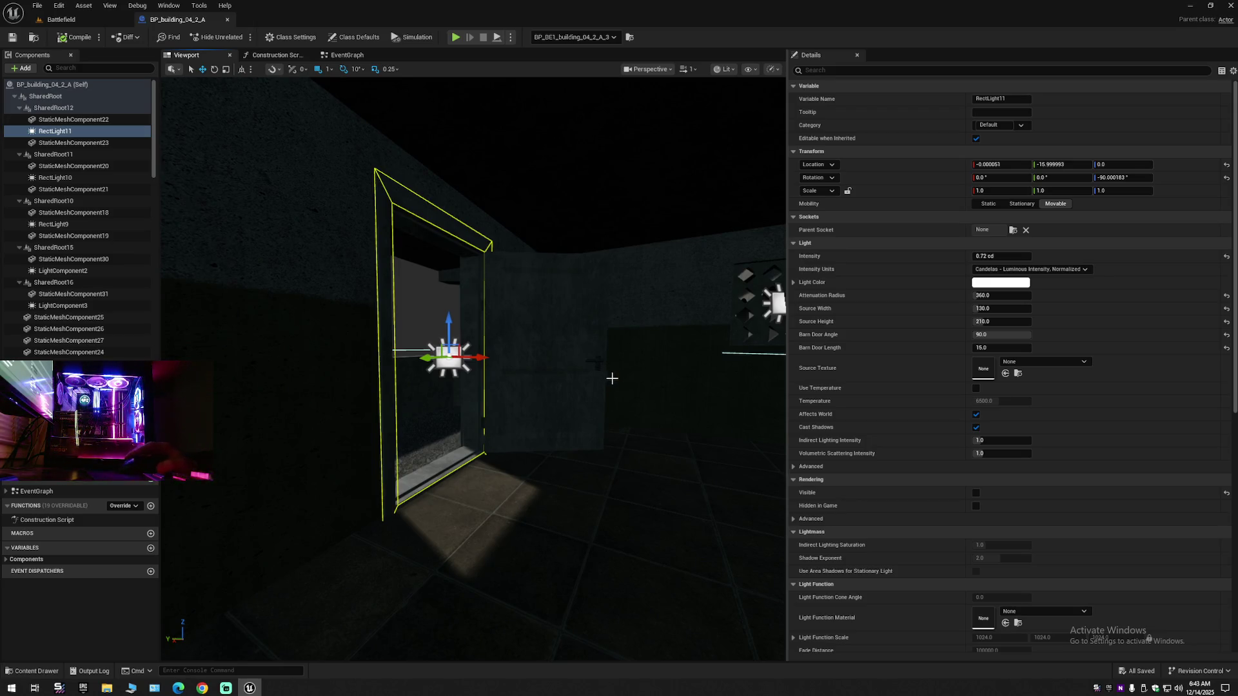
drag(585, 372, 583, 368)
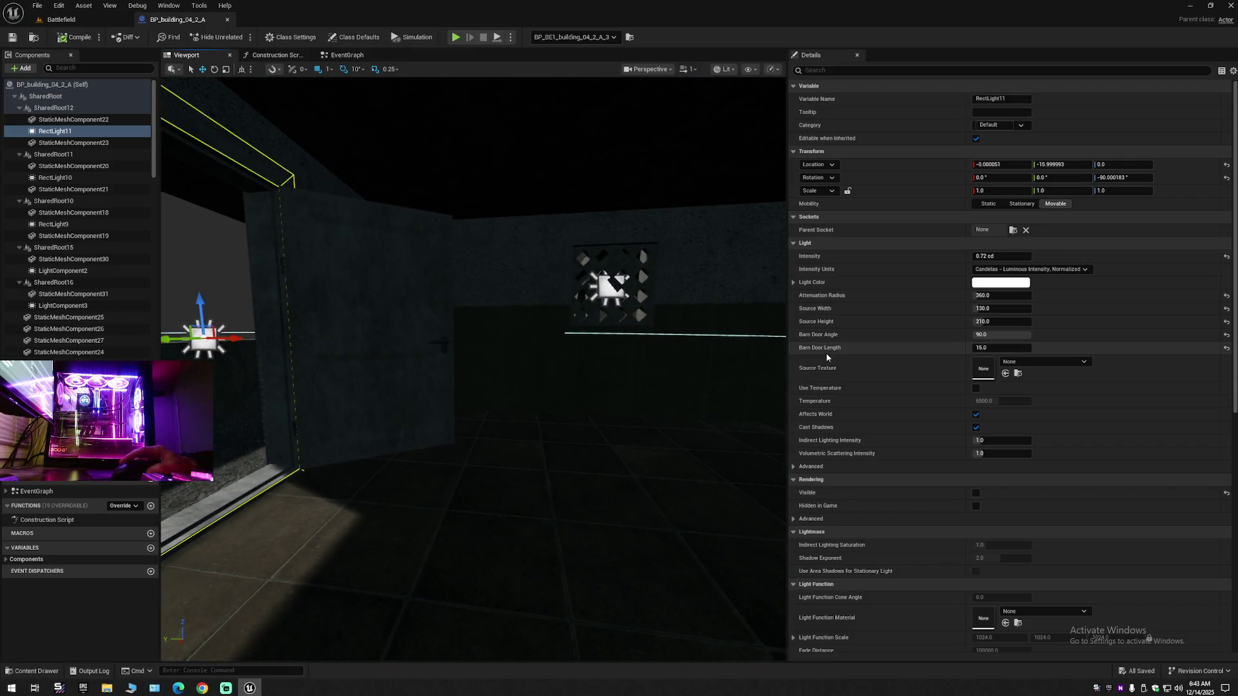
click(1069, 270)
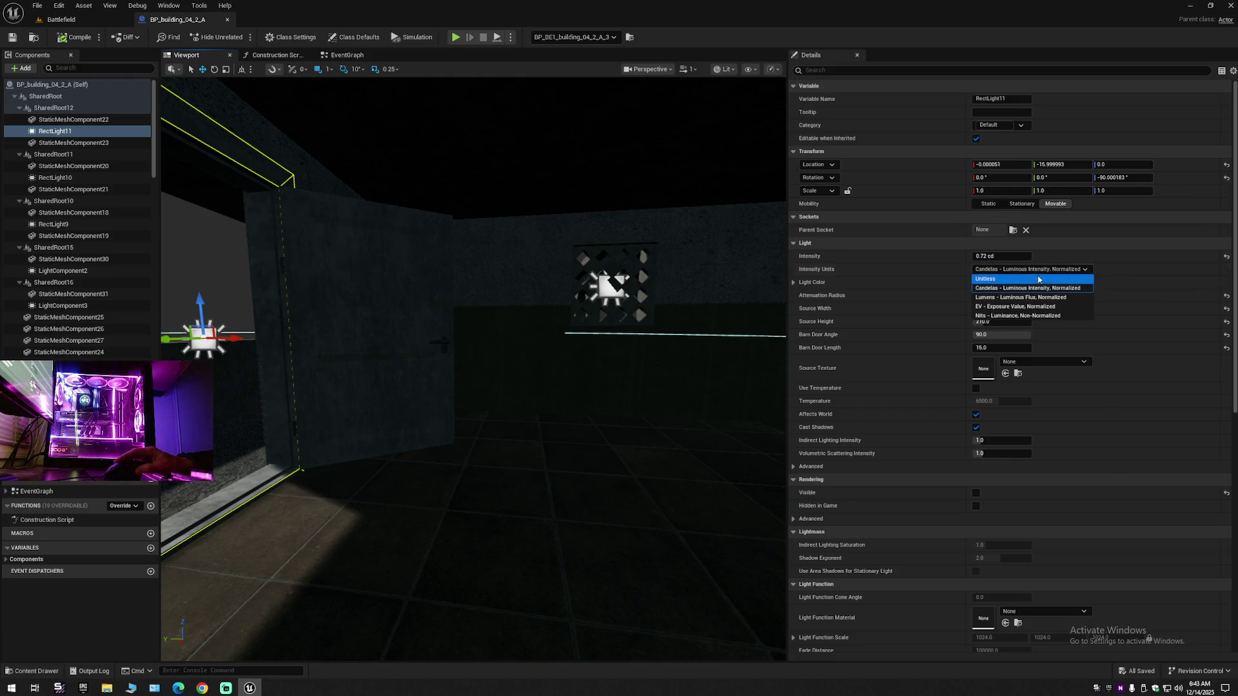
click(1003, 280)
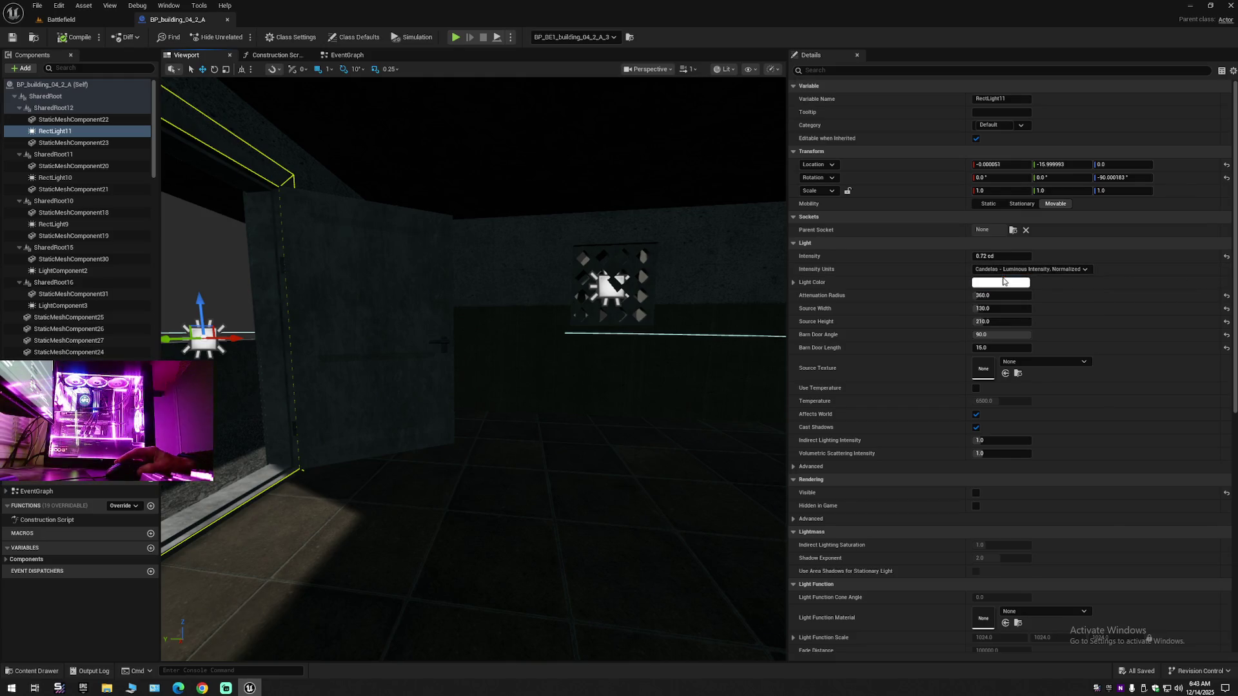
click(1008, 270)
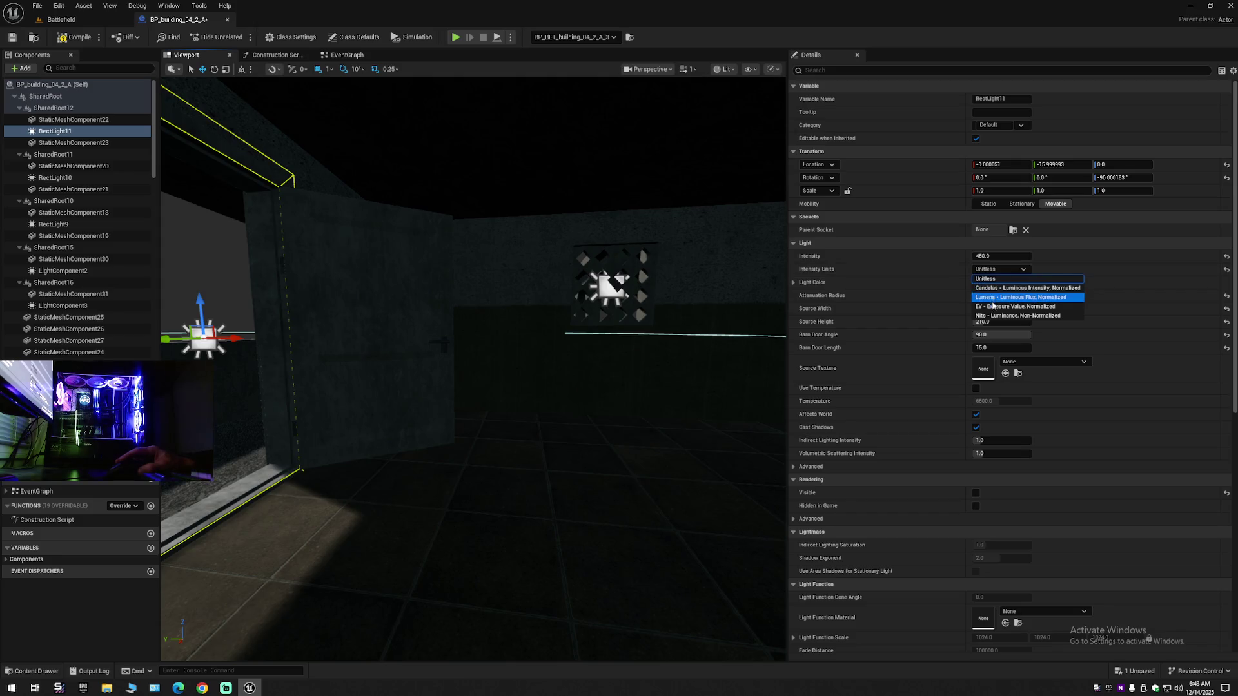
click(996, 281)
click(1001, 269)
click(992, 316)
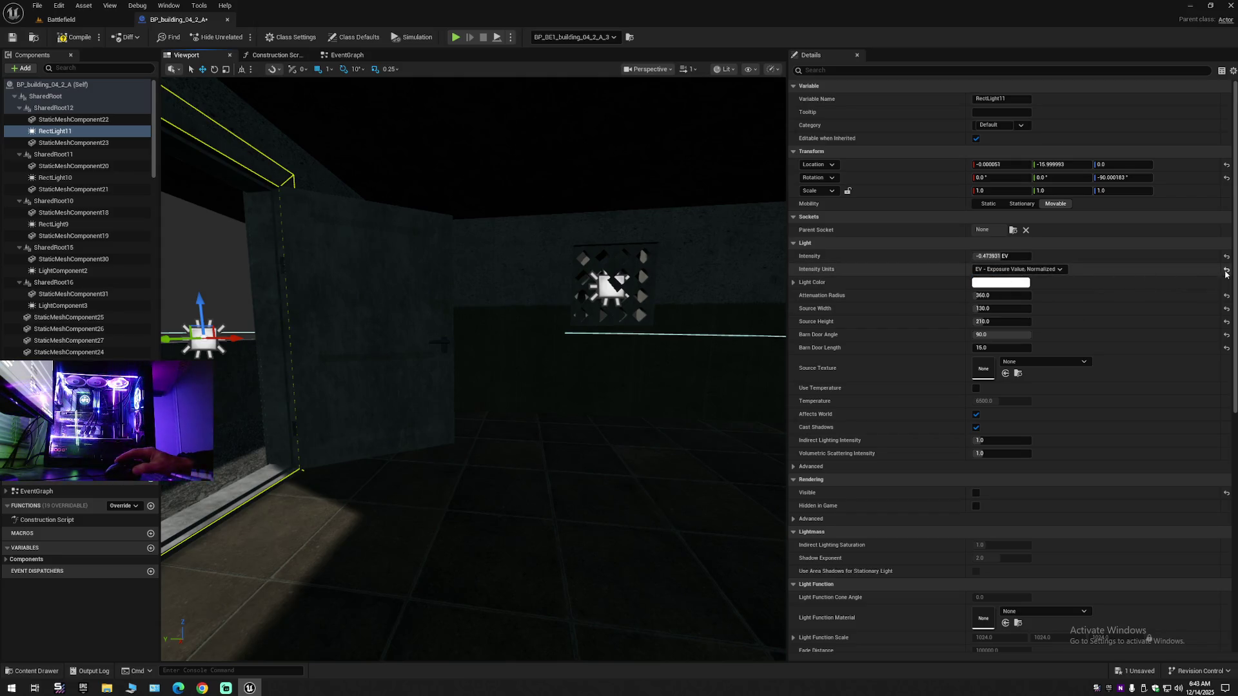
click(1057, 269)
click(1081, 292)
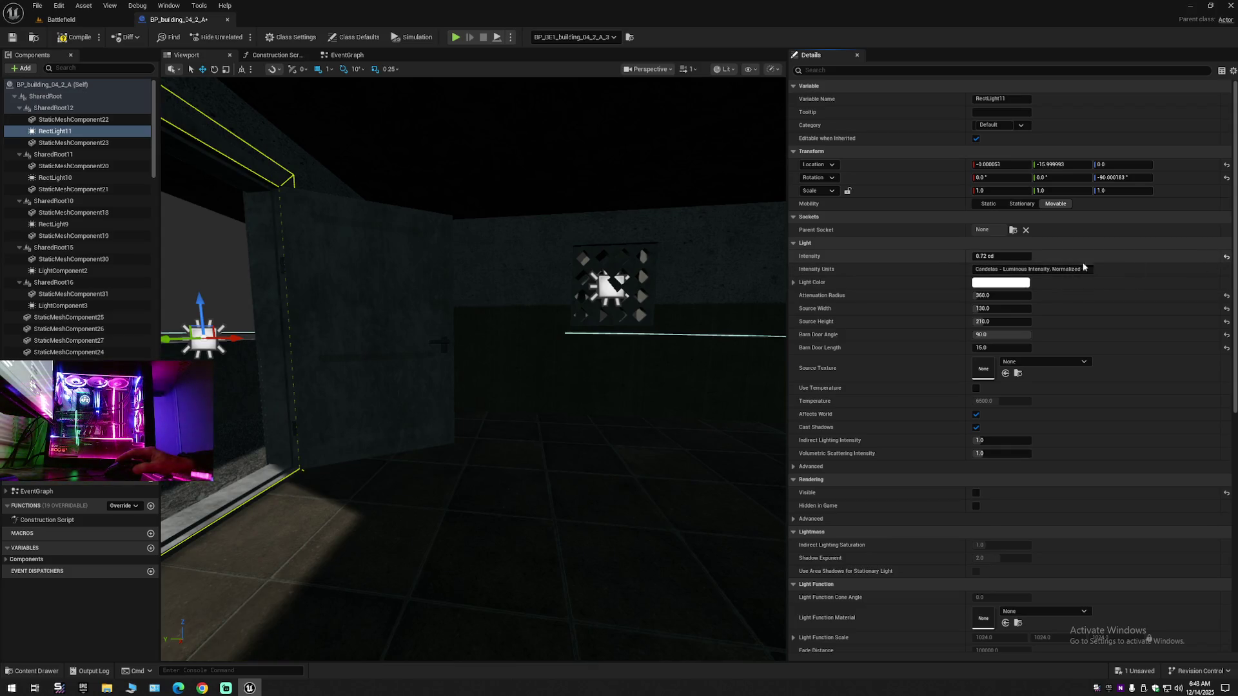
mouse_move(664, 324)
mouse_down()
mouse_move(606, 303)
mouse_move(580, 322)
mouse_move(658, 310)
mouse_move(655, 293)
mouse_move(671, 287)
mouse_move(660, 326)
mouse_up()
key(ctrl+z)
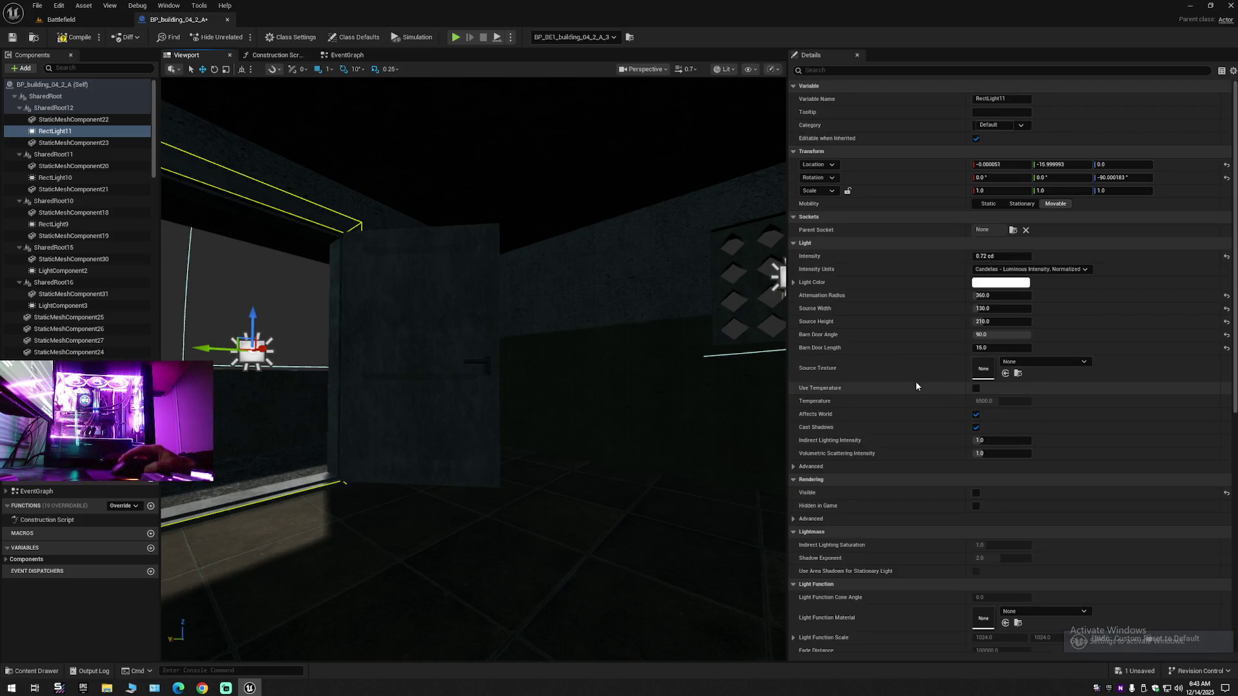
scroll(919, 424, down, 3)
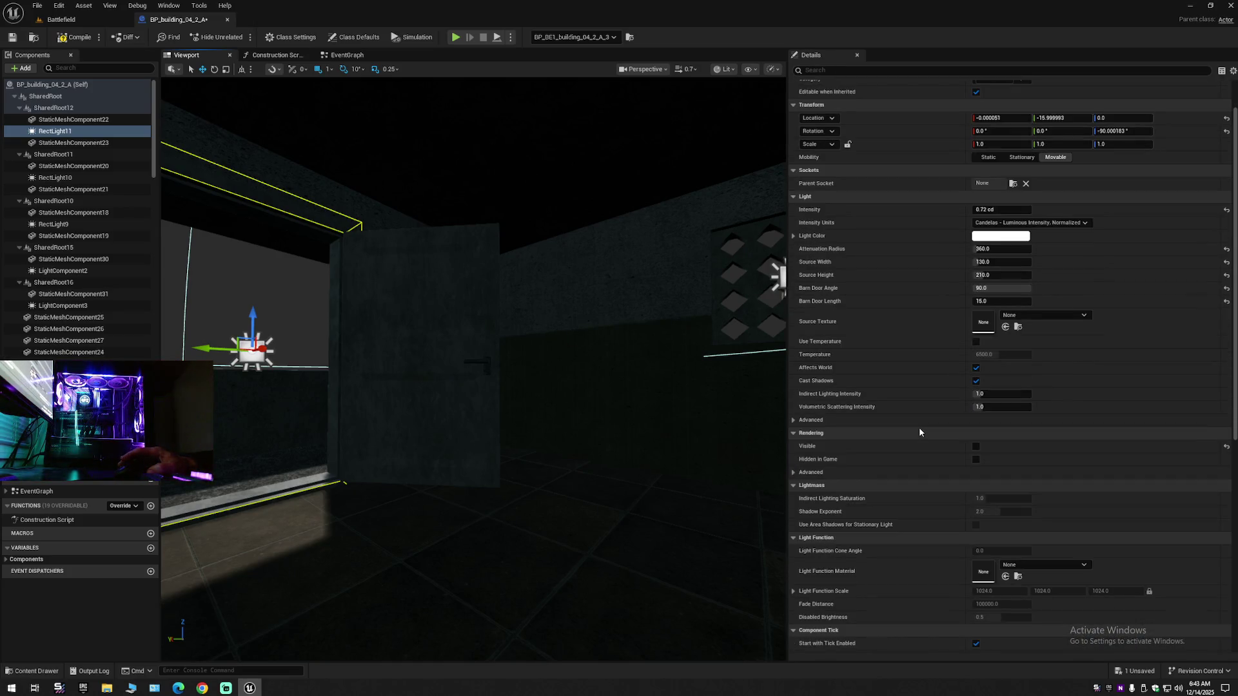
scroll(919, 441, down, 1)
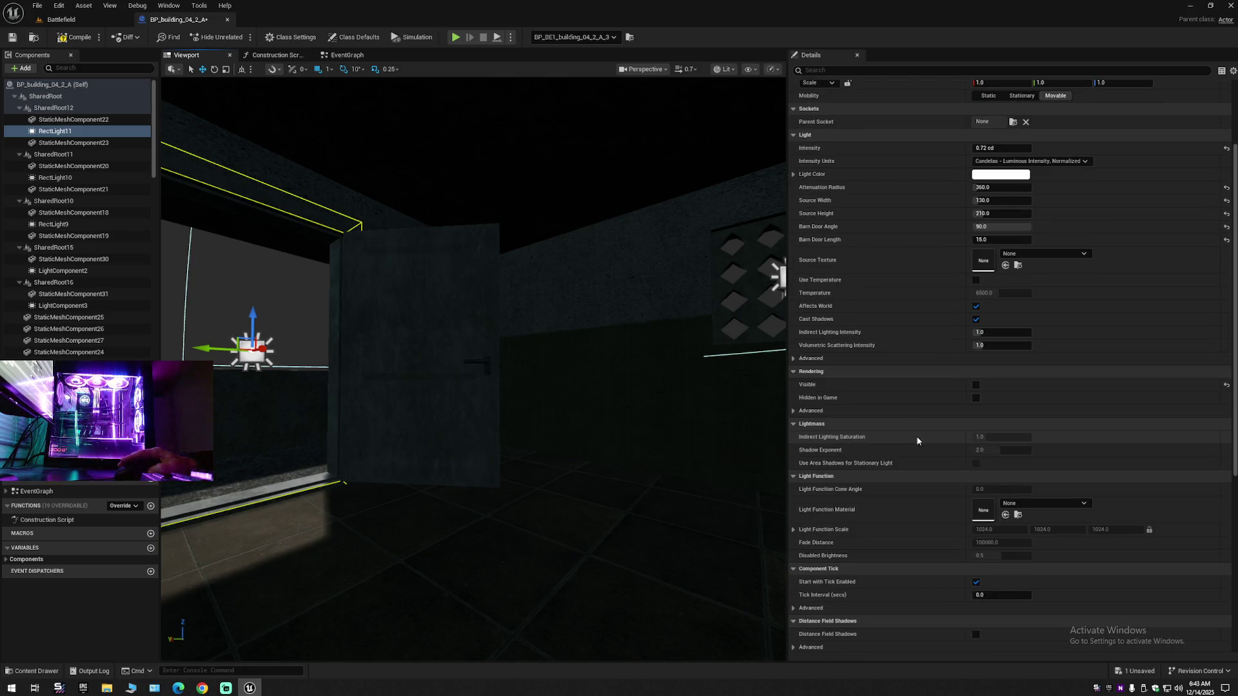
scroll(911, 451, down, 10)
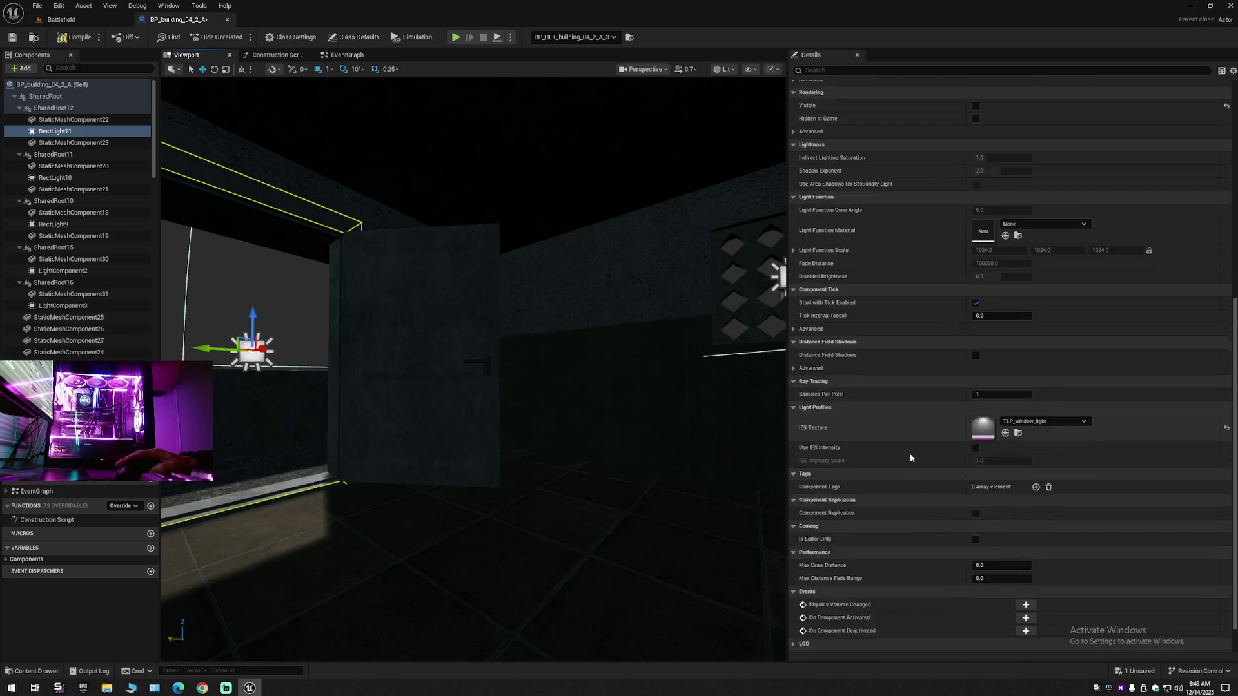
scroll(911, 457, down, 1)
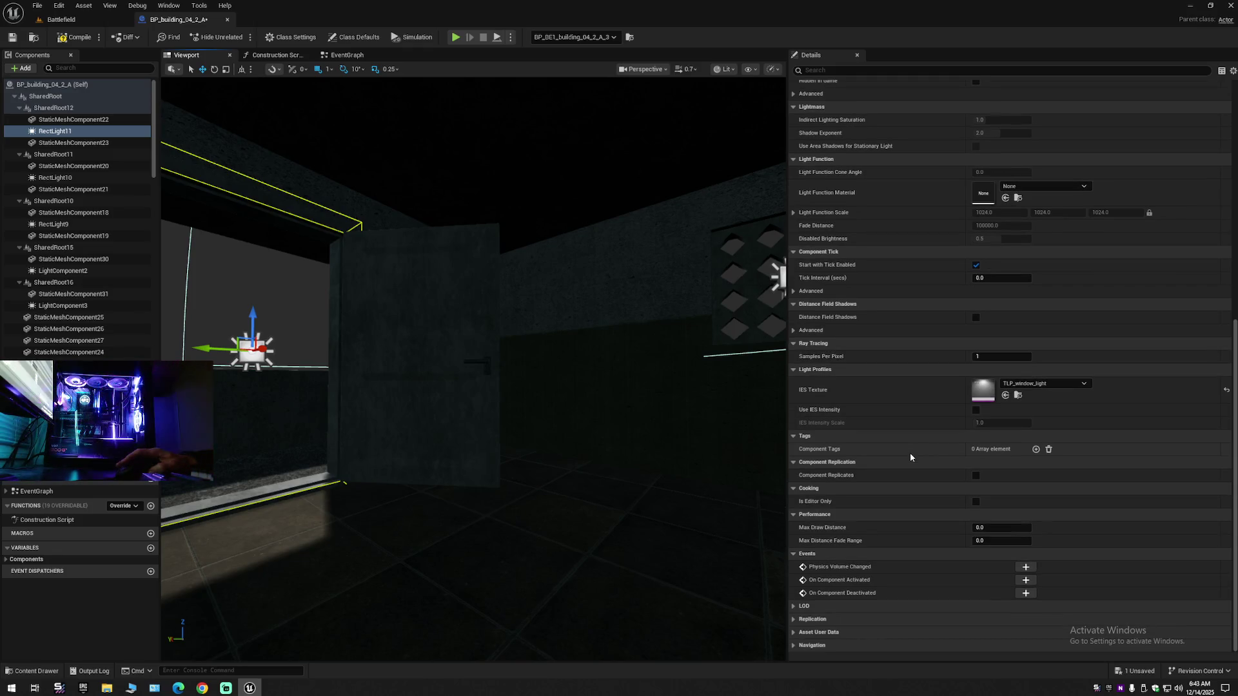
click(58, 5)
click(91, 127)
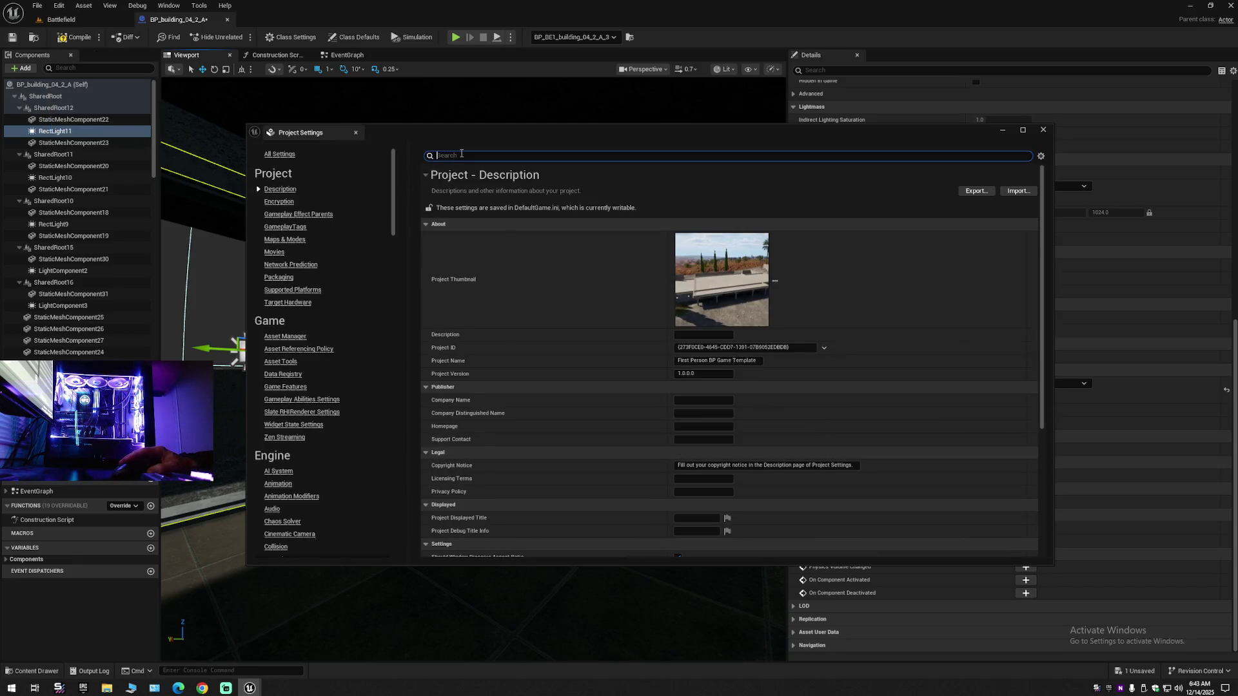
right_click(459, 156)
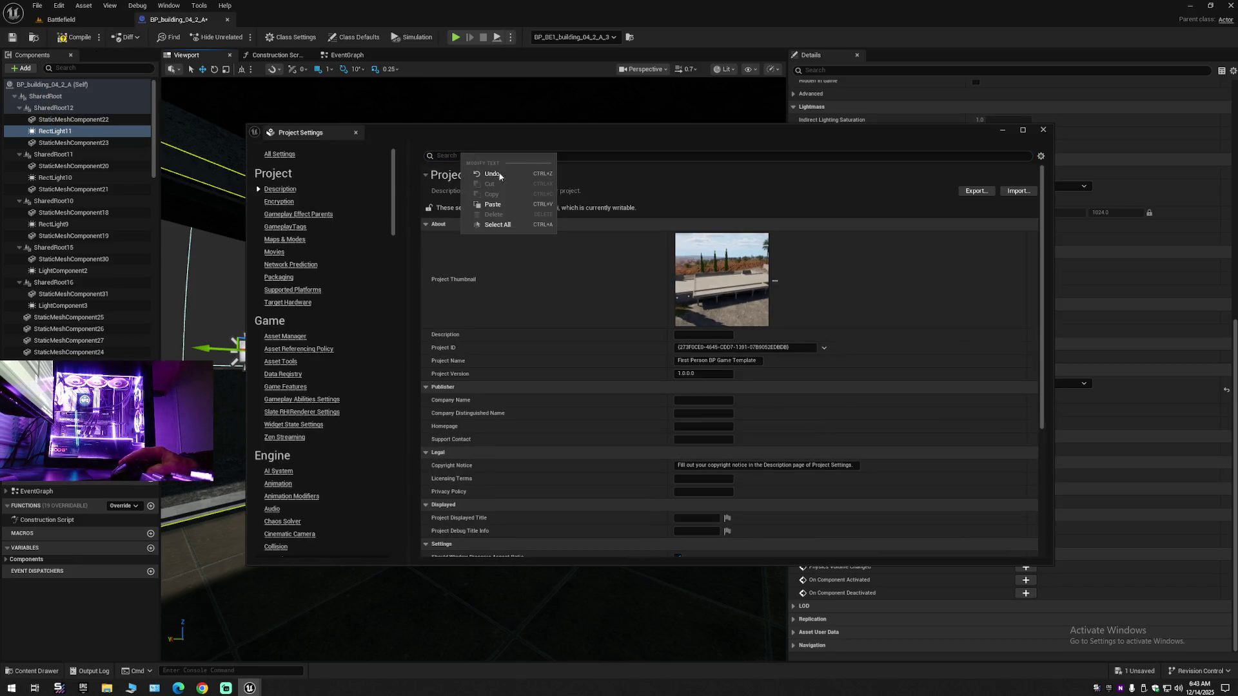
click(492, 205)
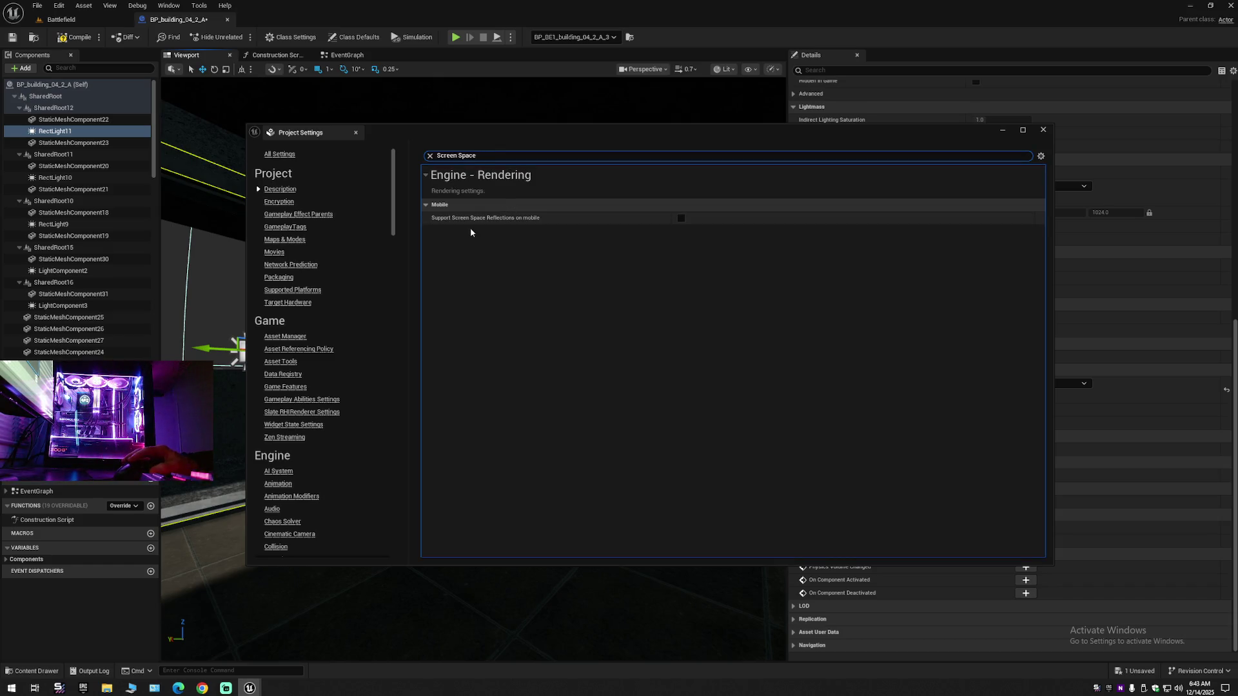
mouse_move(474, 221)
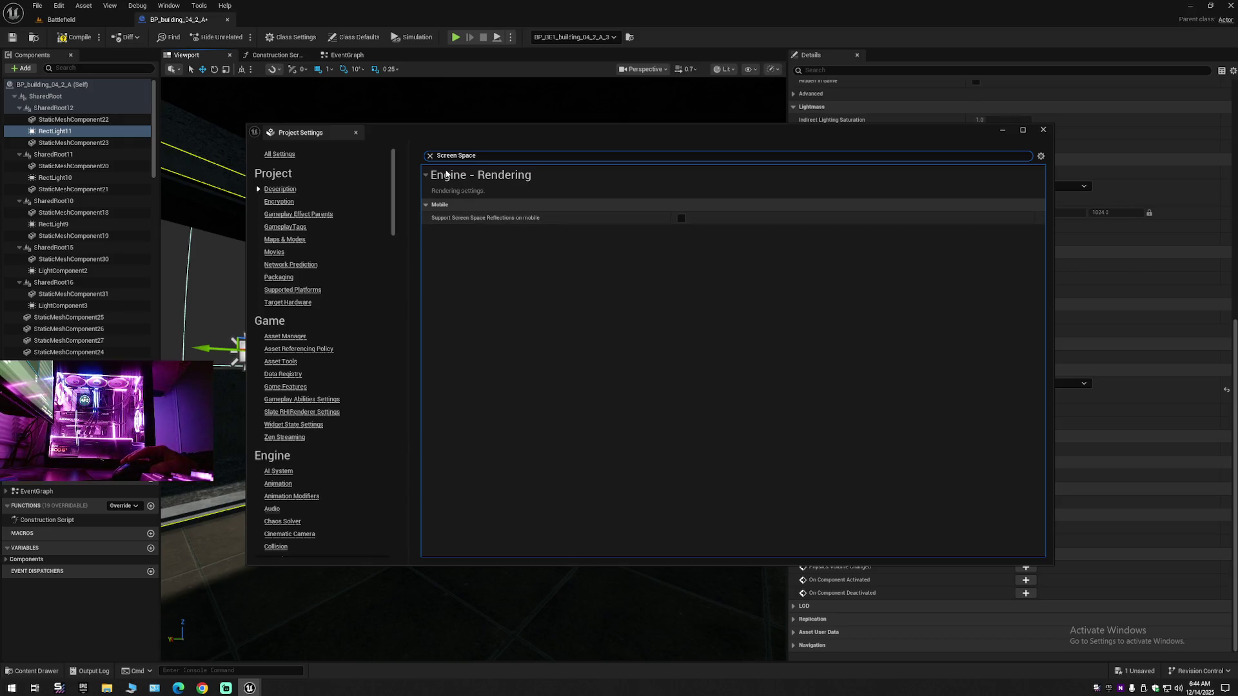
click(430, 156)
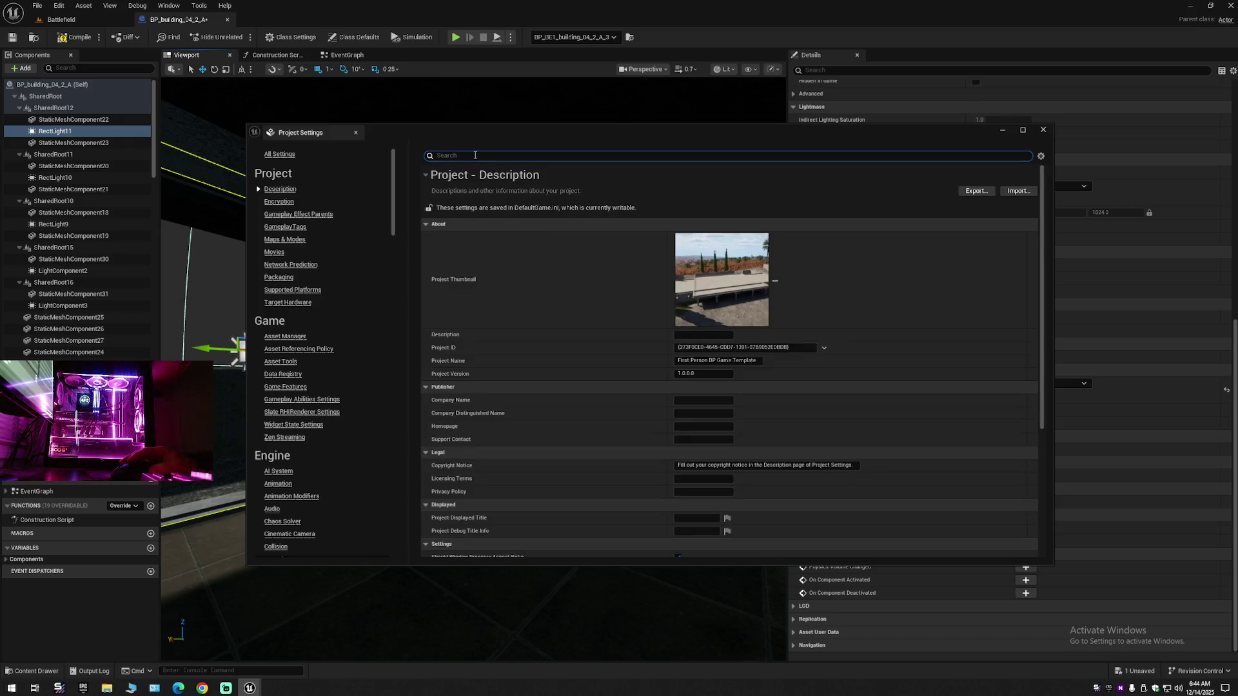
text(lumen)
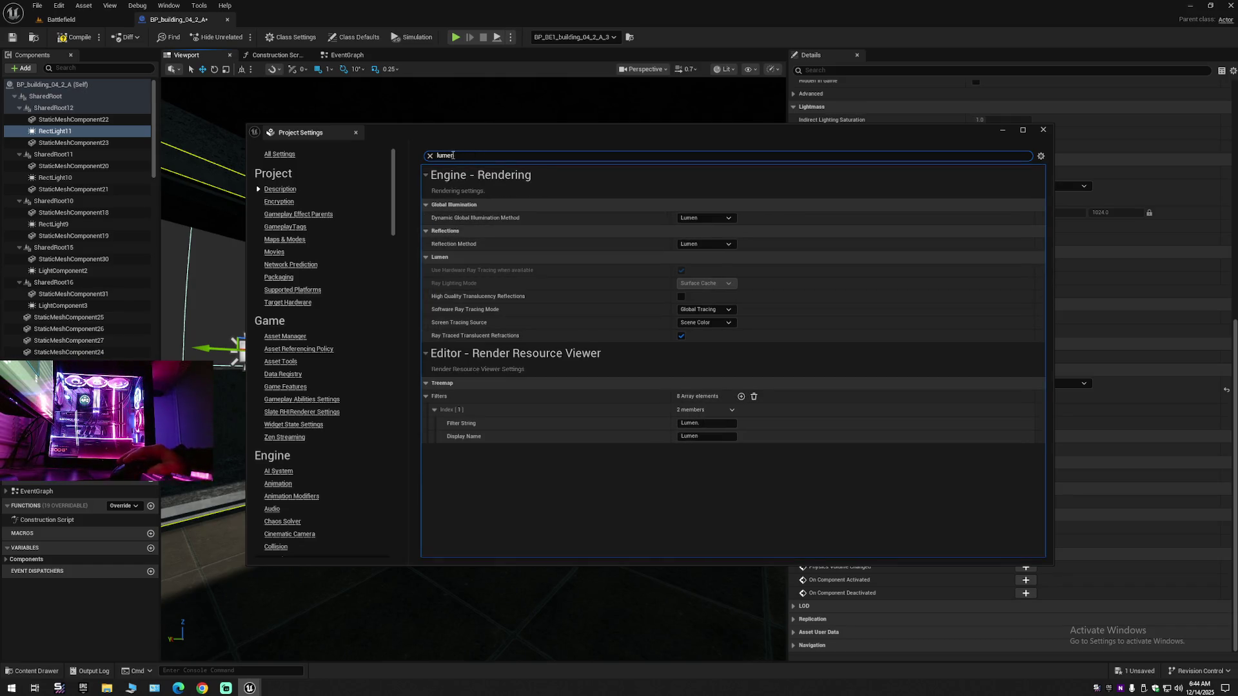
click(430, 156)
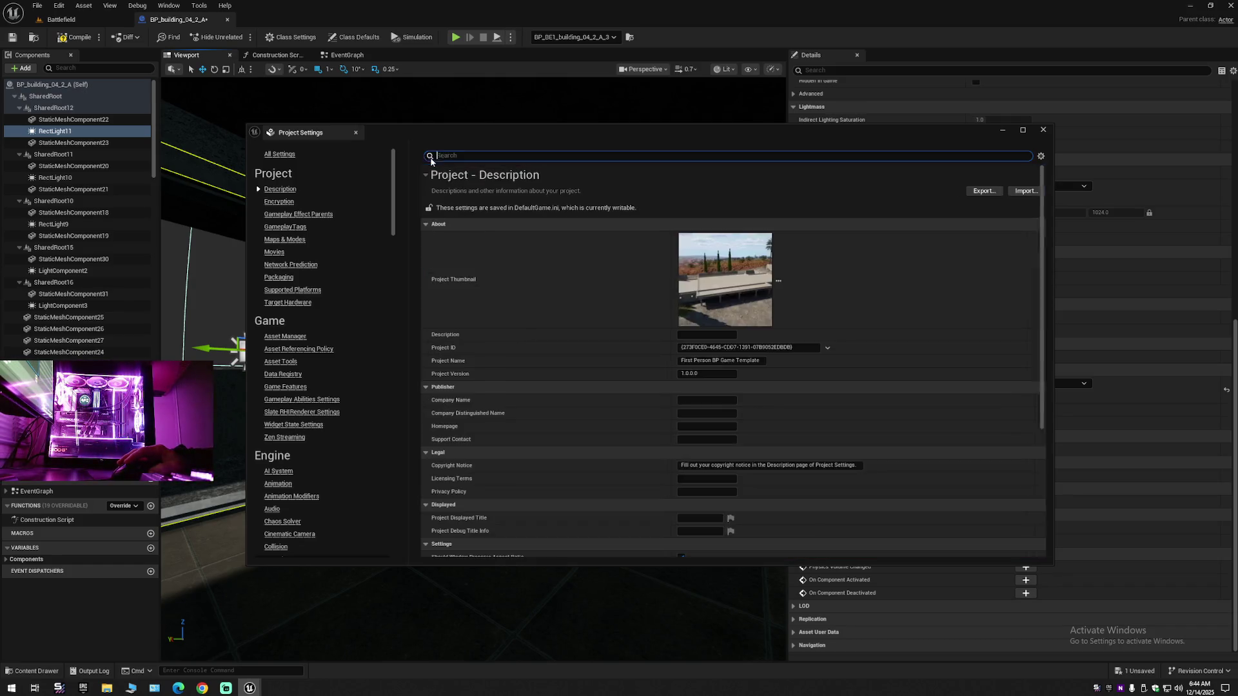
click(1043, 130)
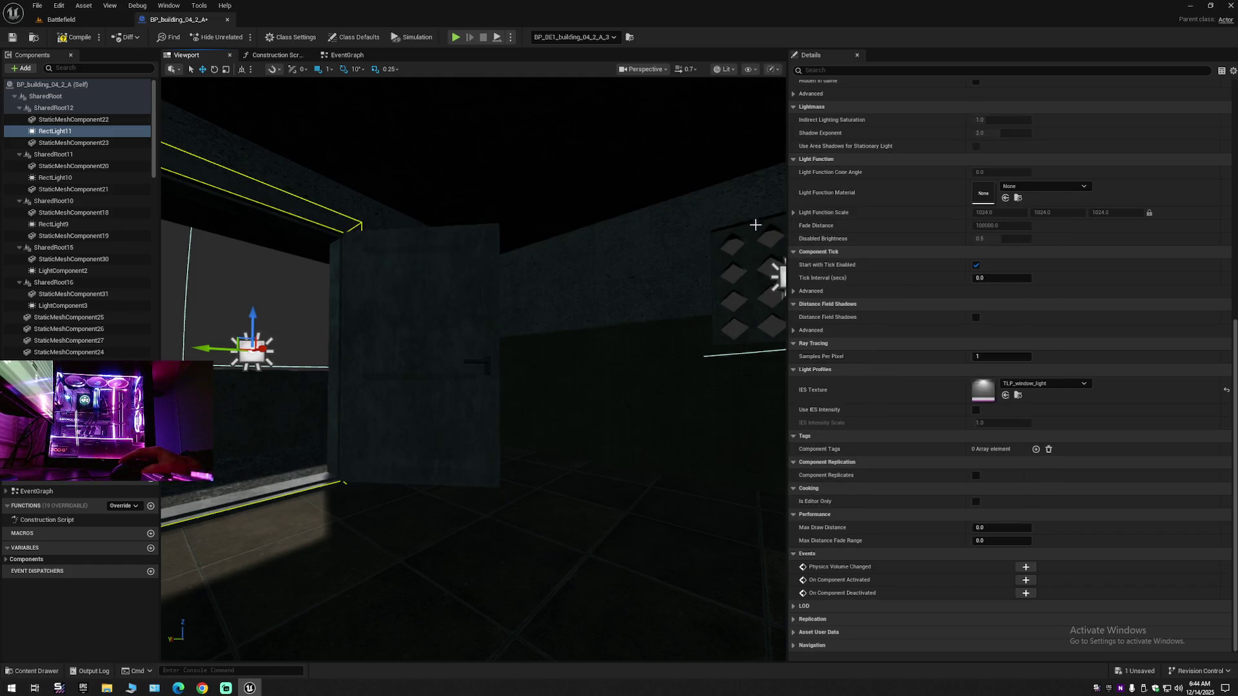
scroll(560, 294, down, 1)
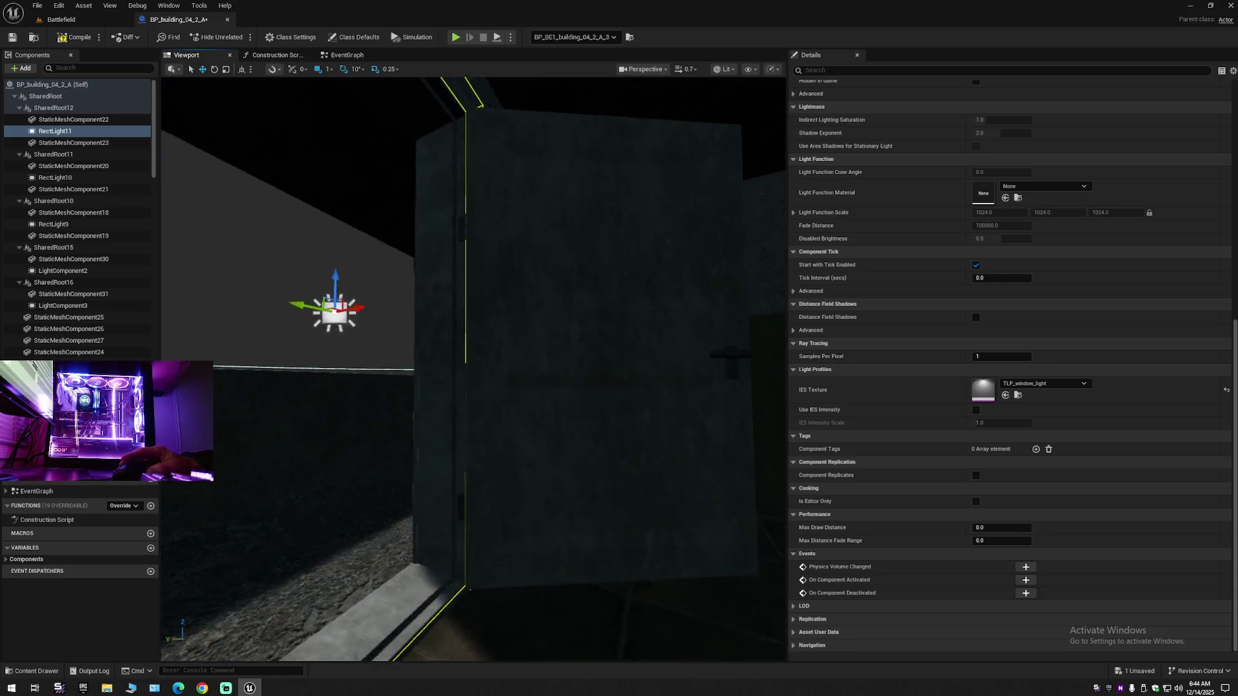
mouse_move(475, 314)
mouse_down()
mouse_move(462, 314)
mouse_move(503, 322)
mouse_move(528, 368)
mouse_up()
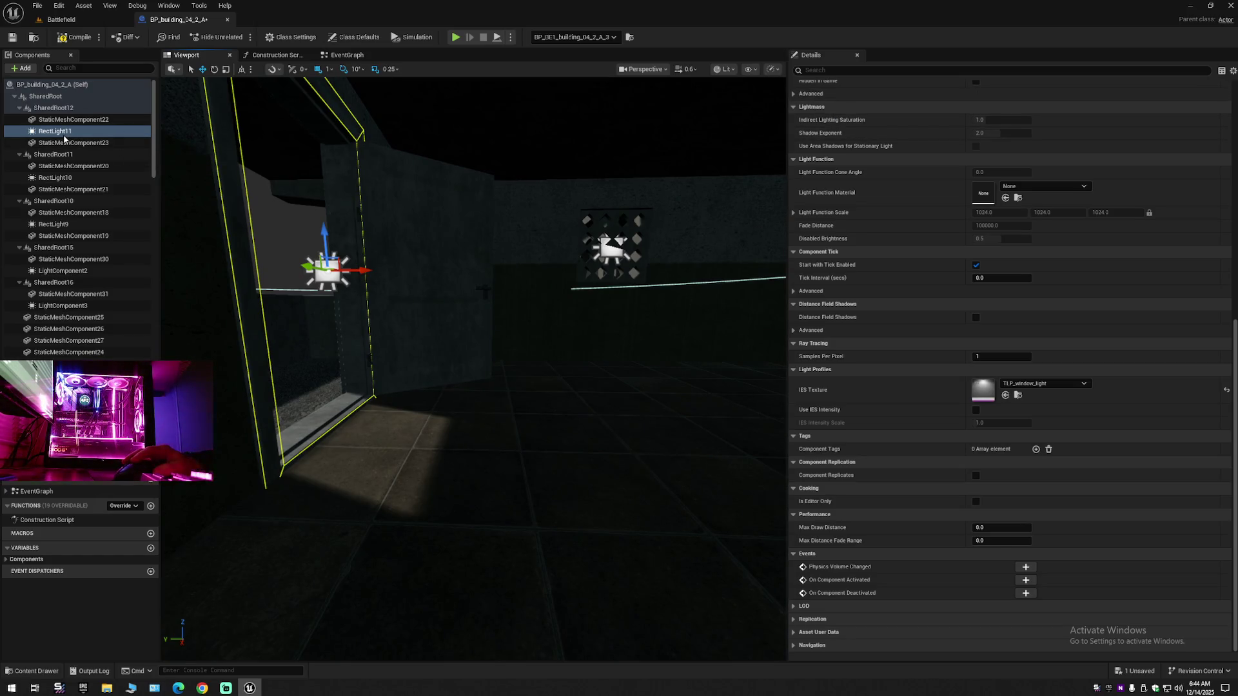
key(Up)
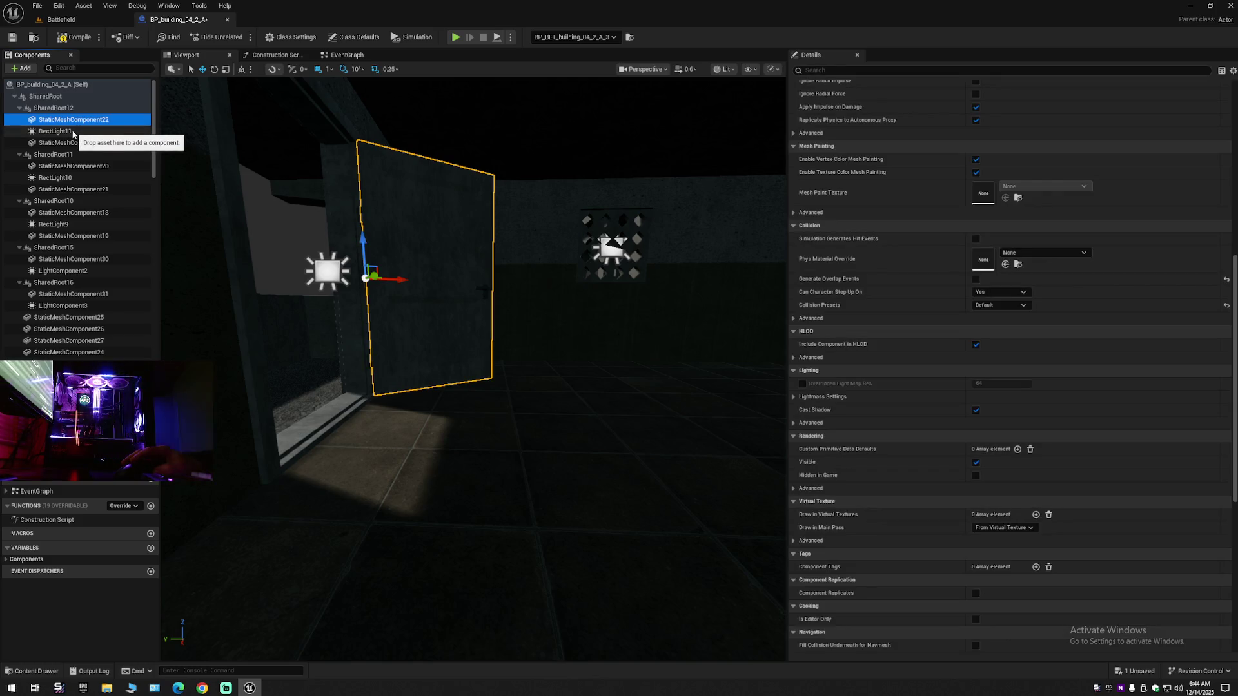
click(73, 131)
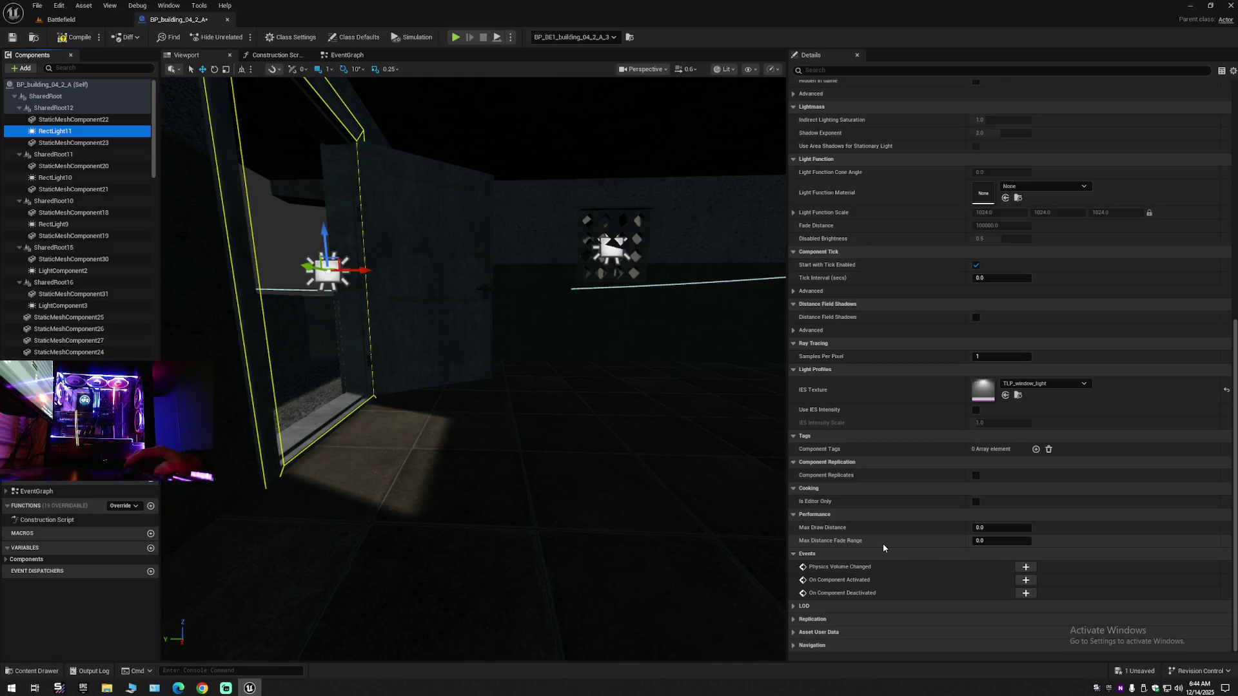
scroll(884, 544, up, 10)
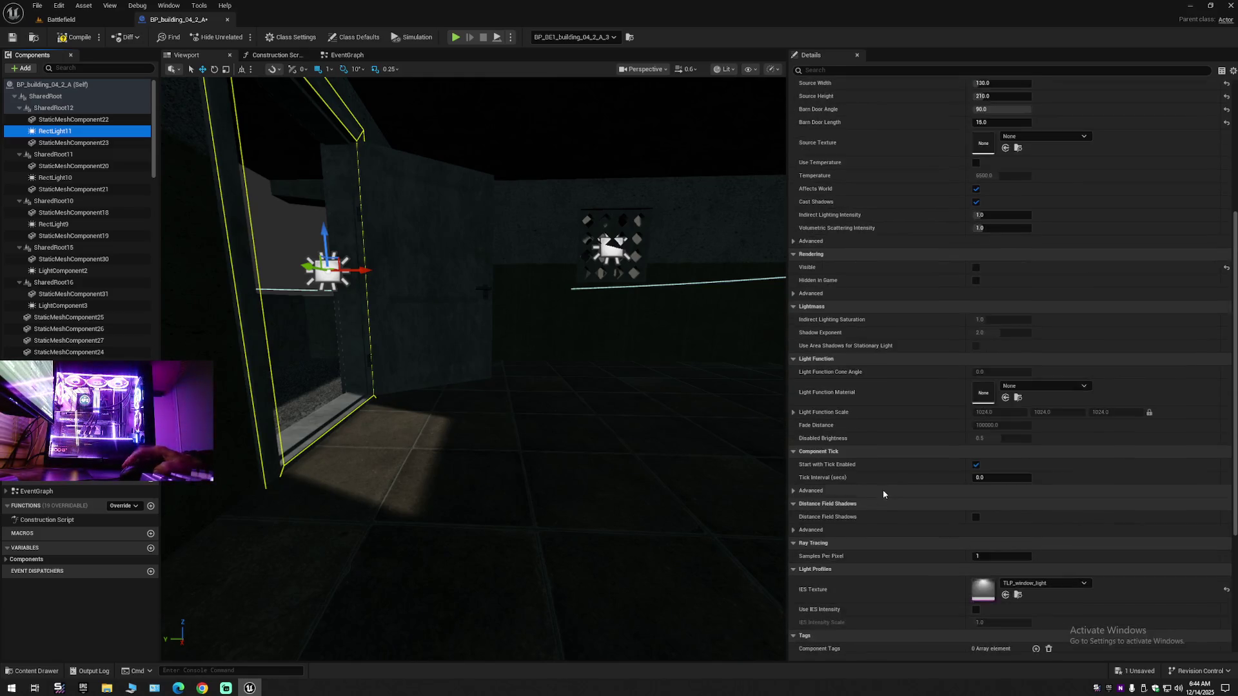
scroll(1031, 213, up, 4)
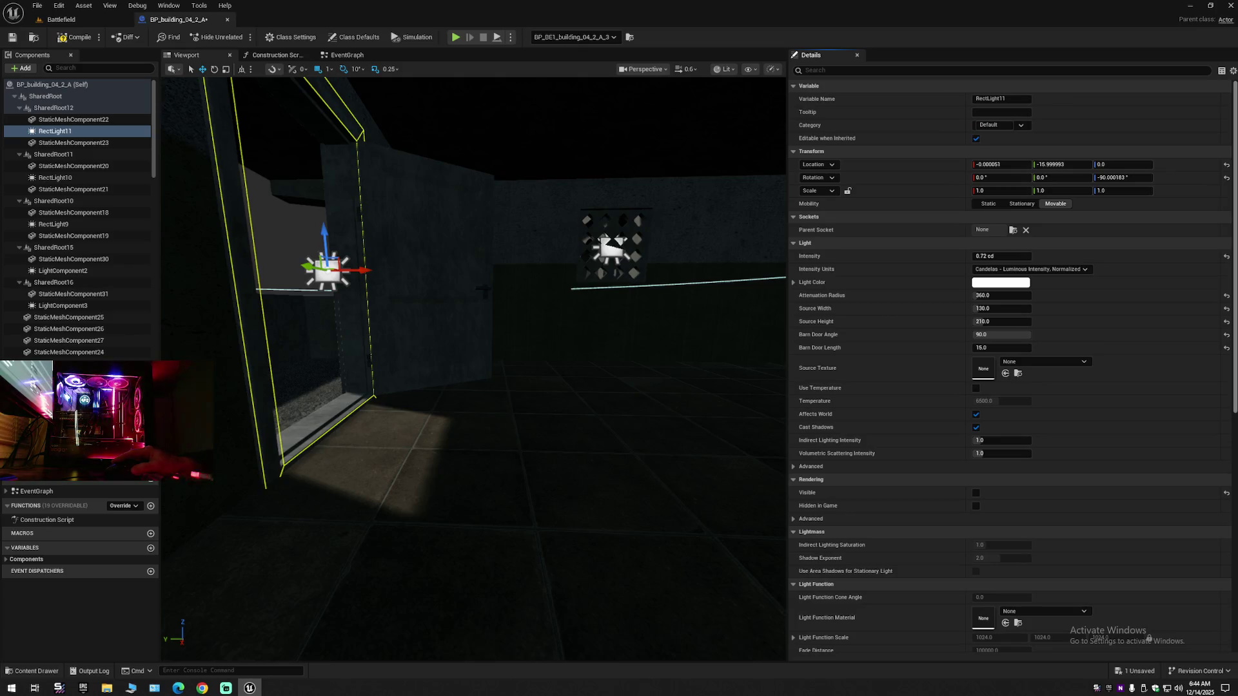
- Set RectLight11 to Stationary, select the vent light LightComponent0, and switch to the Google results
click(1025, 206)
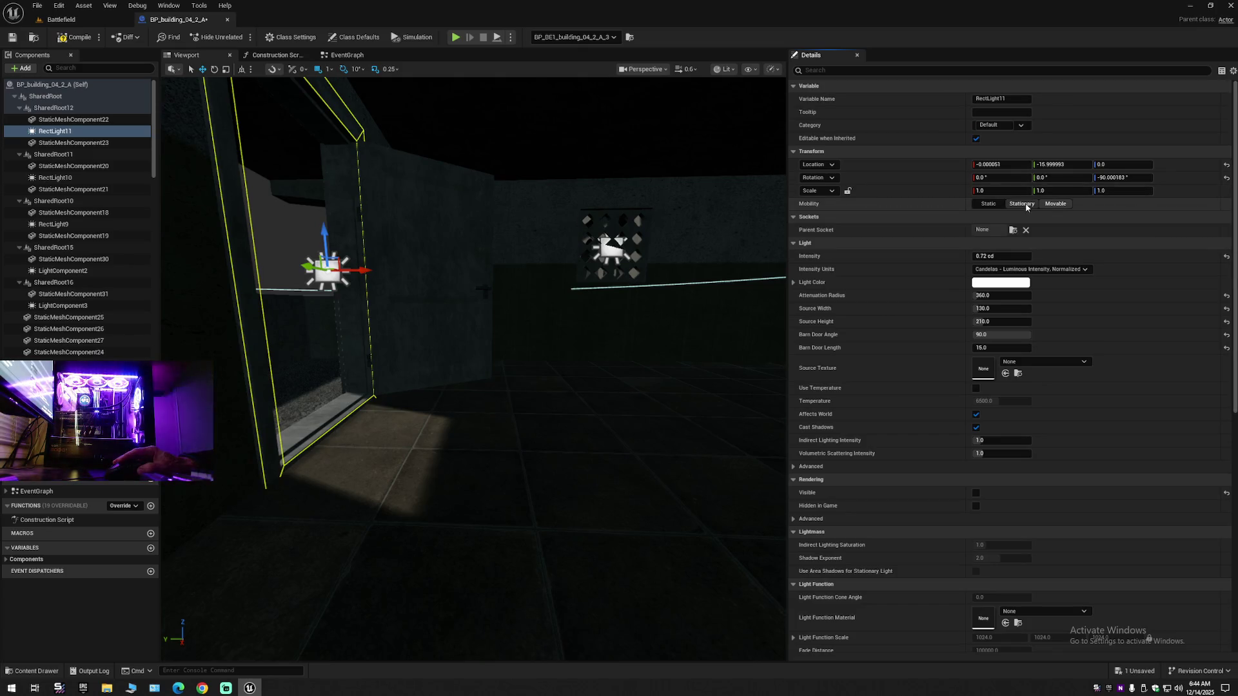
click(1026, 206)
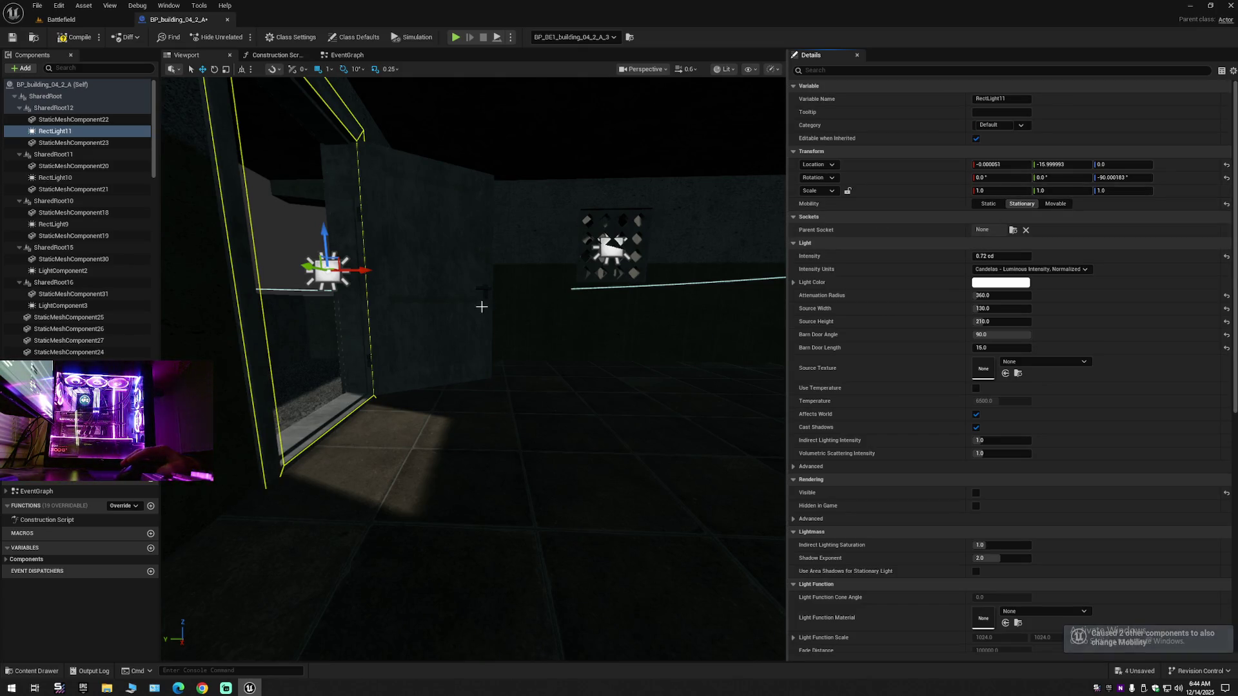
mouse_move(491, 314)
mouse_down()
mouse_move(491, 301)
mouse_move(612, 335)
mouse_move(689, 327)
mouse_up()
click(612, 303)
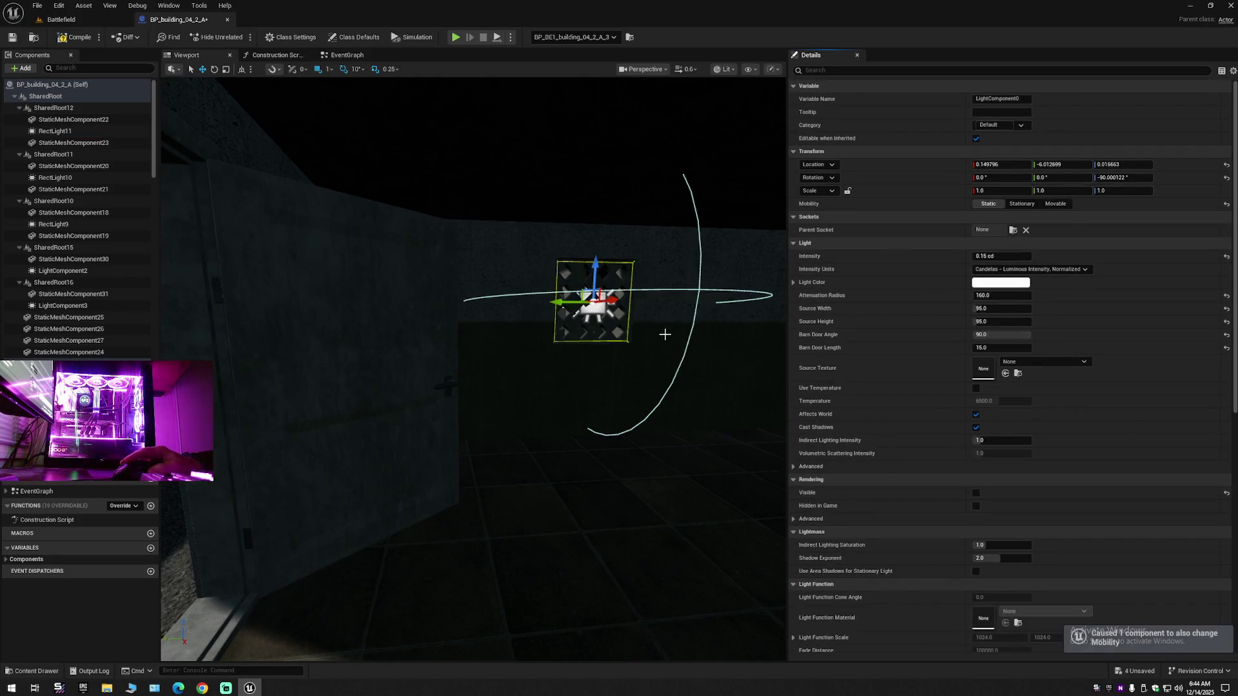
drag(664, 334, 619, 397)
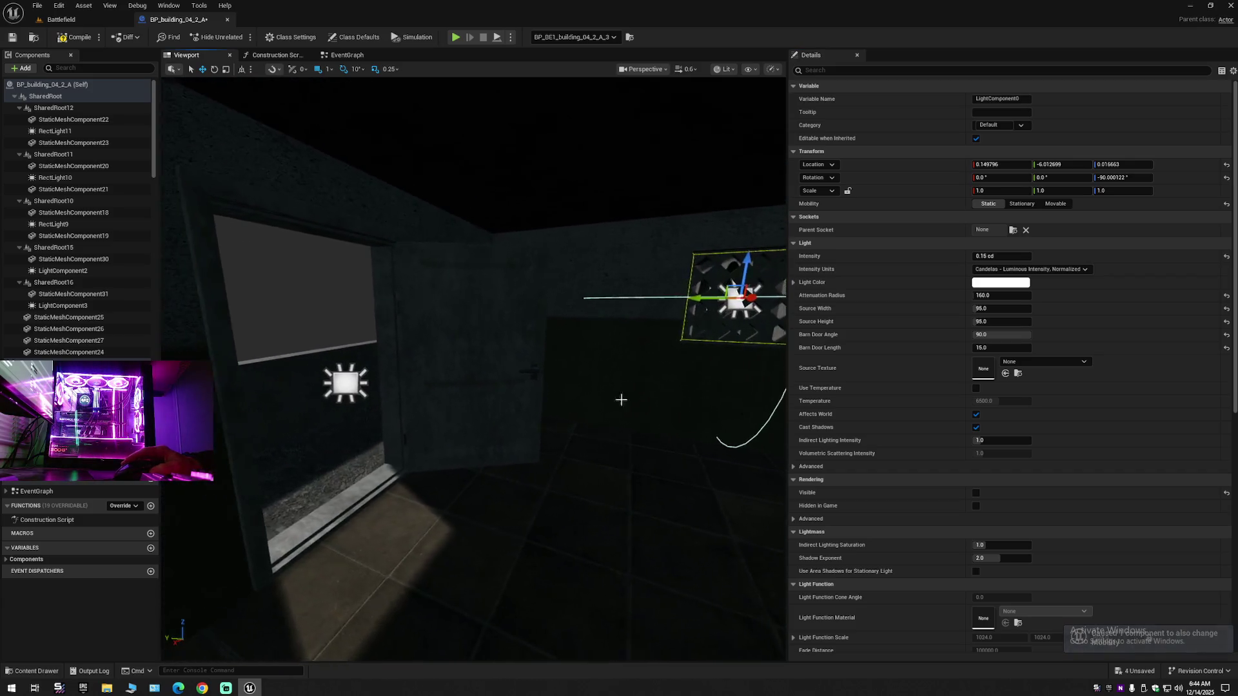
click(202, 688)
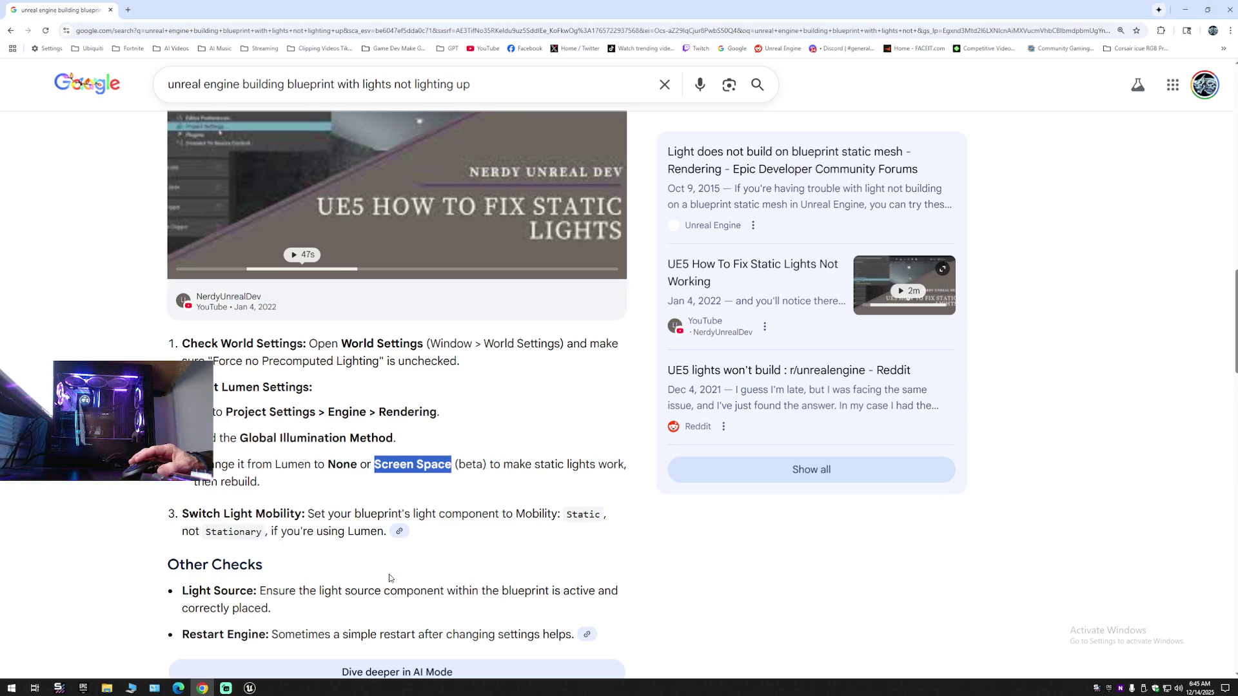
- After reading the static-lights fix, return to the Unreal blueprint editor
click(249, 688)
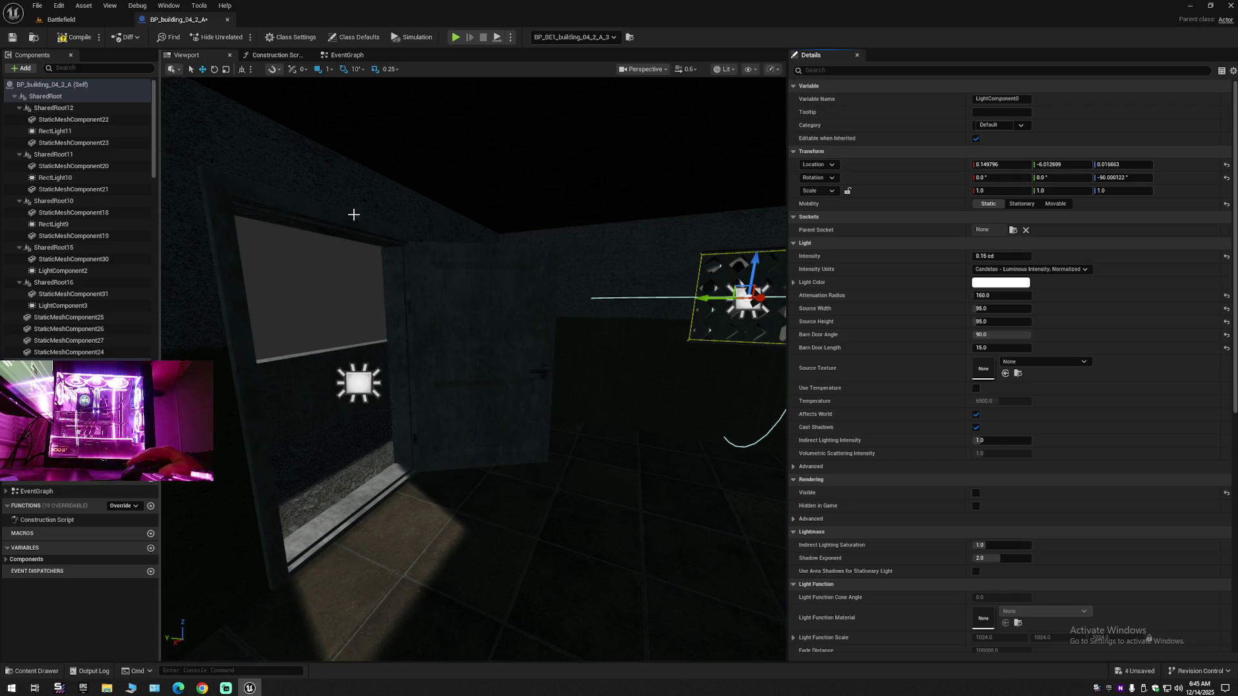
- Frame RectLight11, then compile, save and close the BP_building_04_2_A blueprint
key(f)
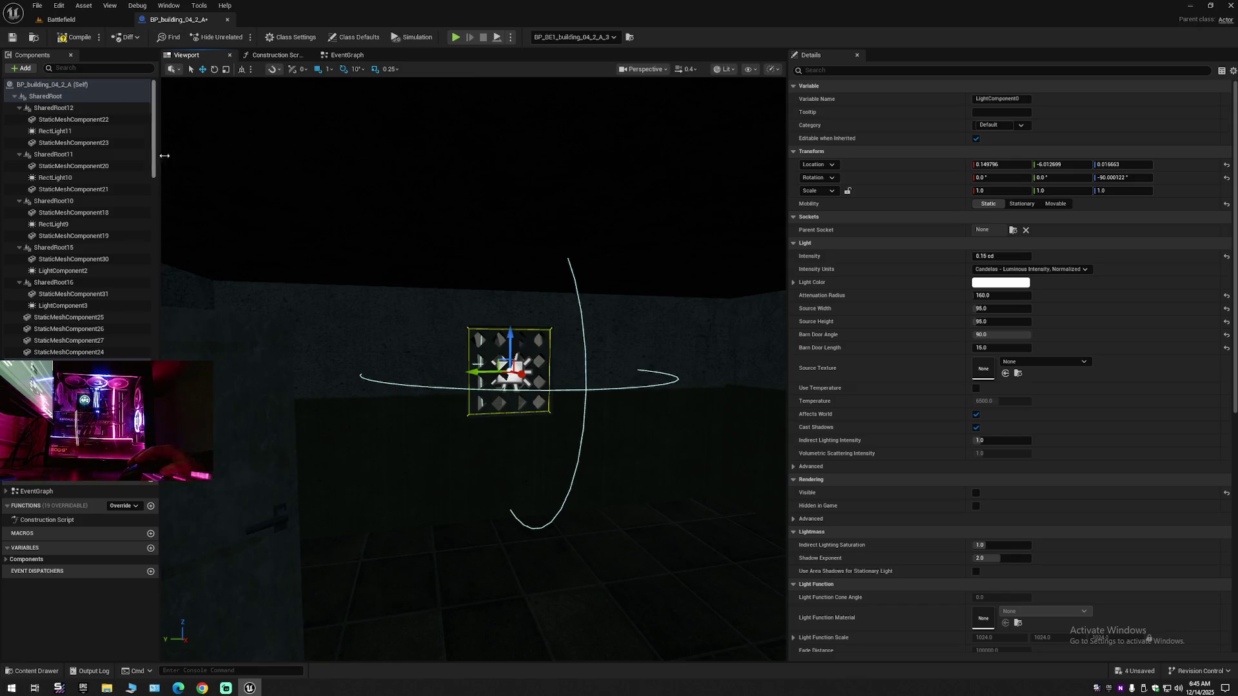
click(78, 130)
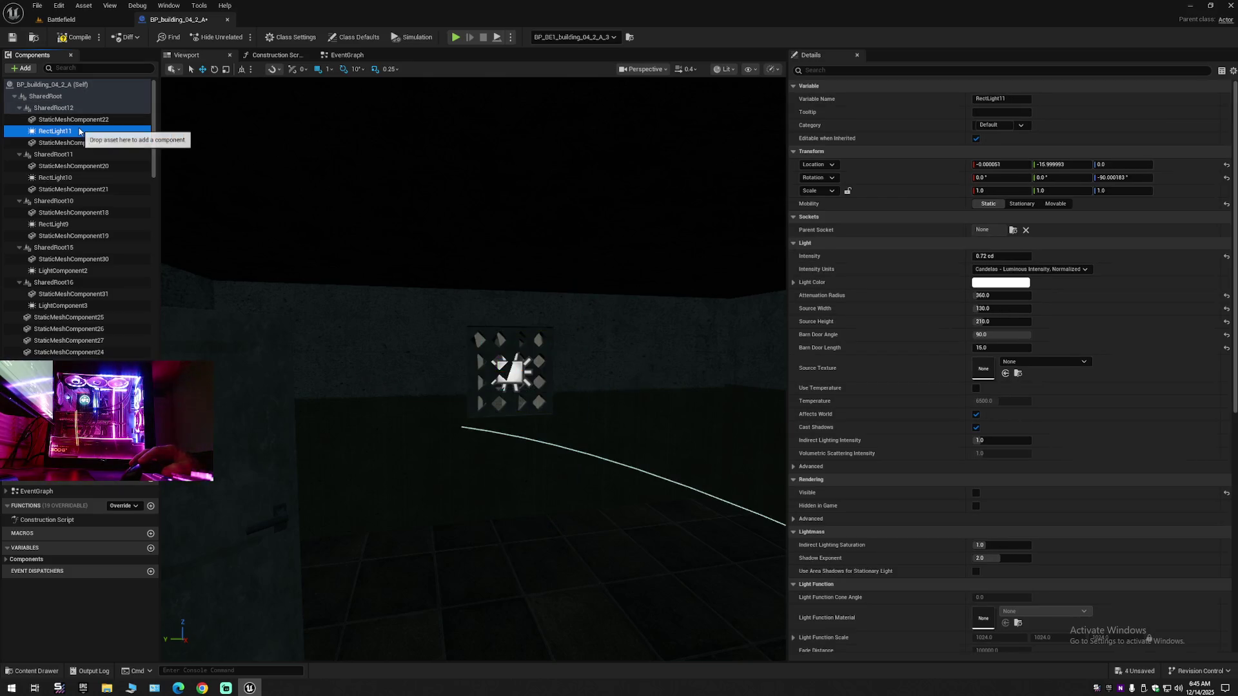
key(f)
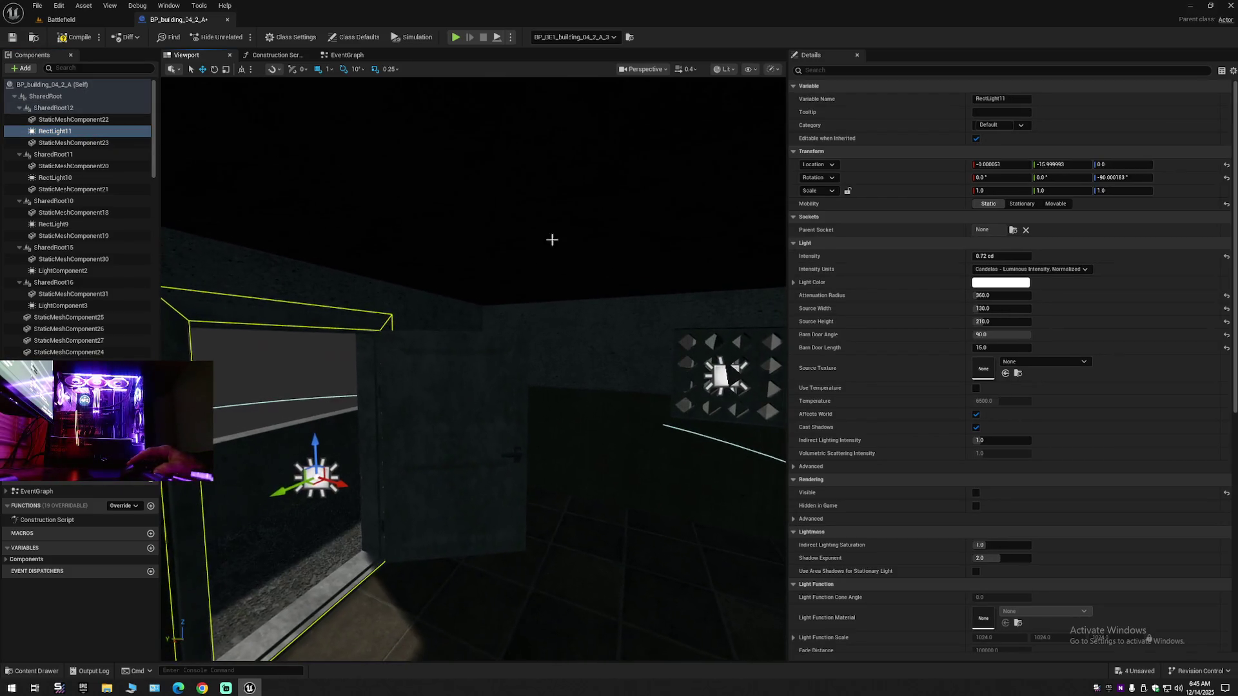
click(86, 41)
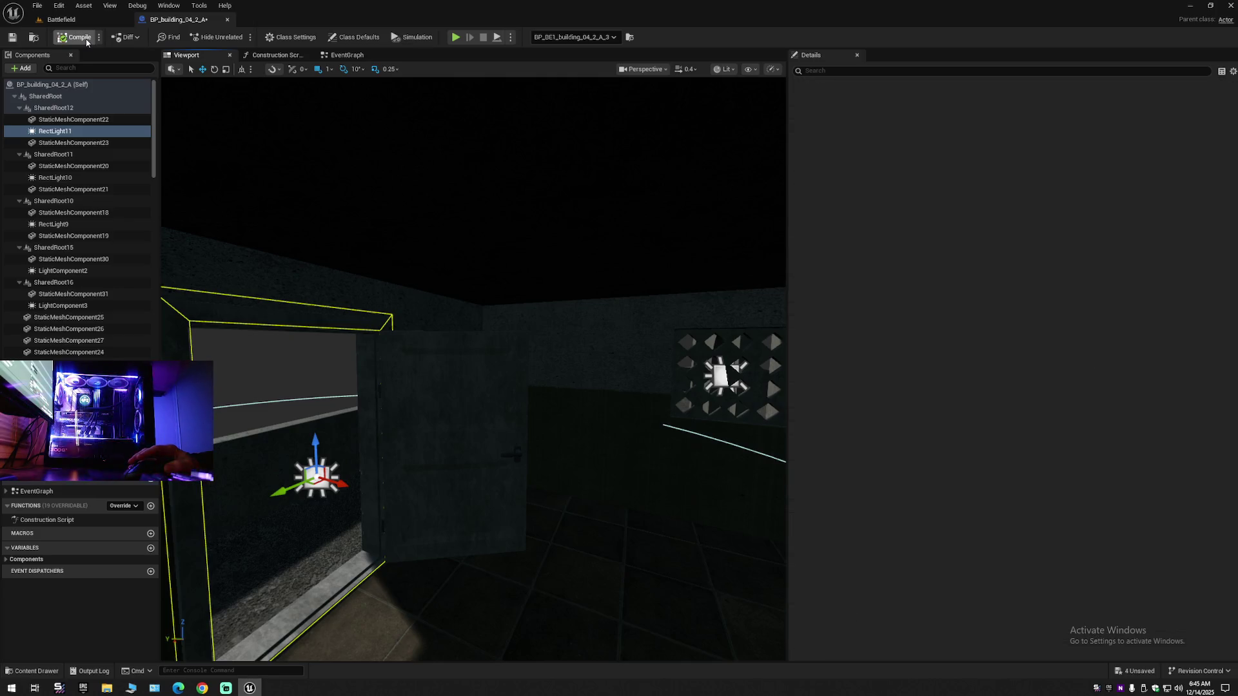
click(22, 39)
click(228, 21)
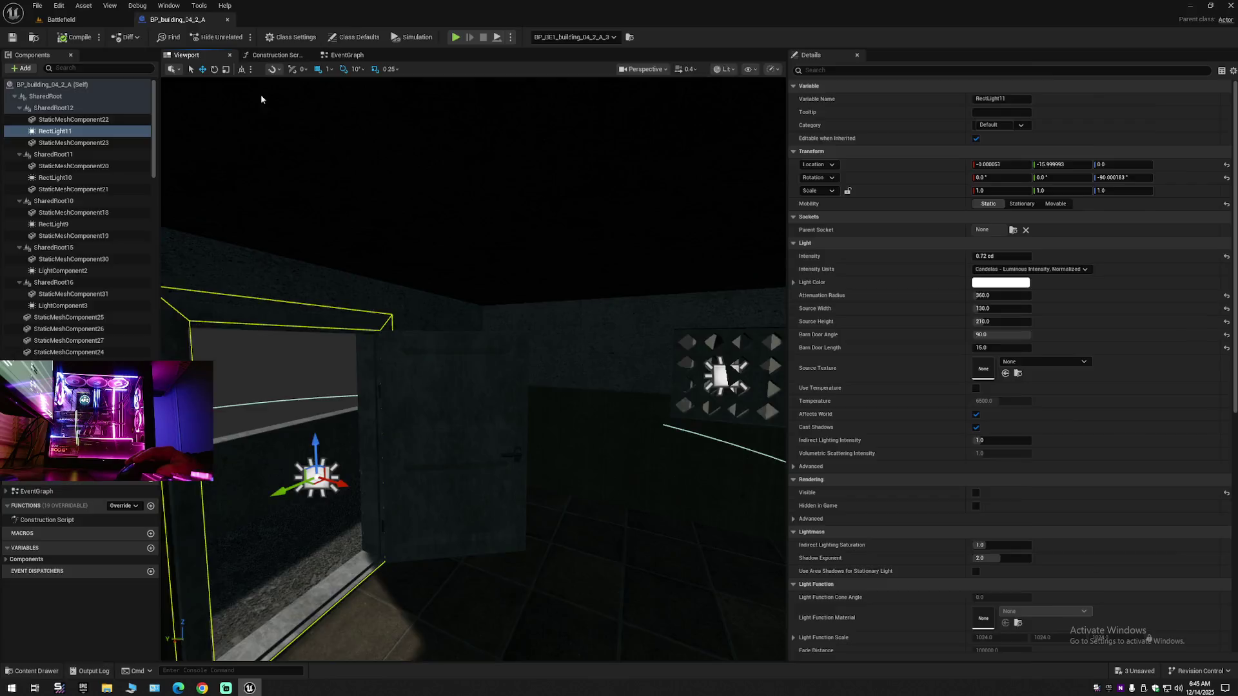
- Fly the viewport out of the dark room until the diamond vent light beside the window faces the camera
key(s)
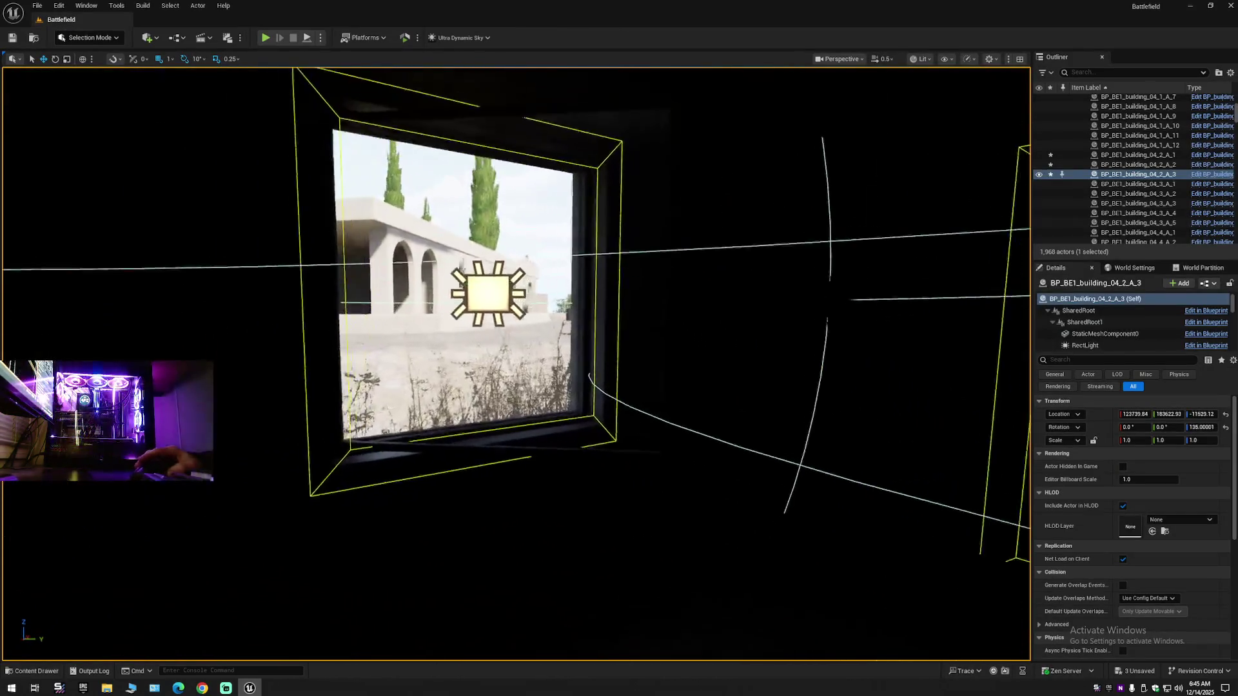
key(w)
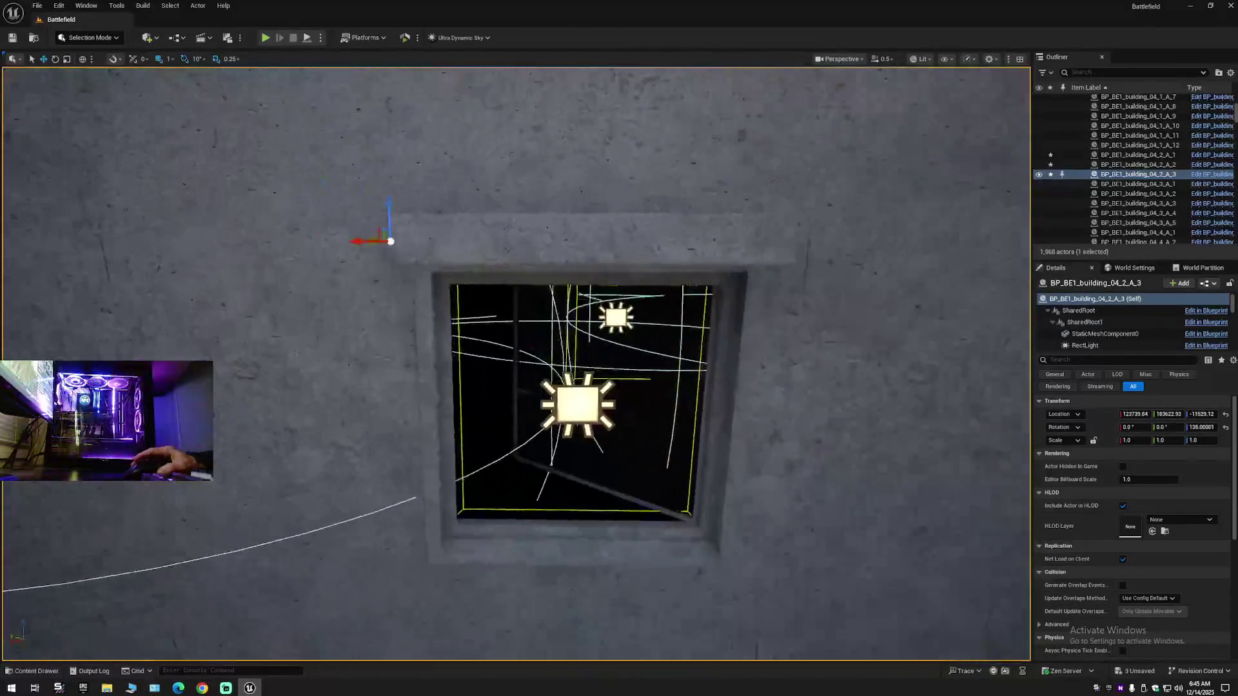
key(s)
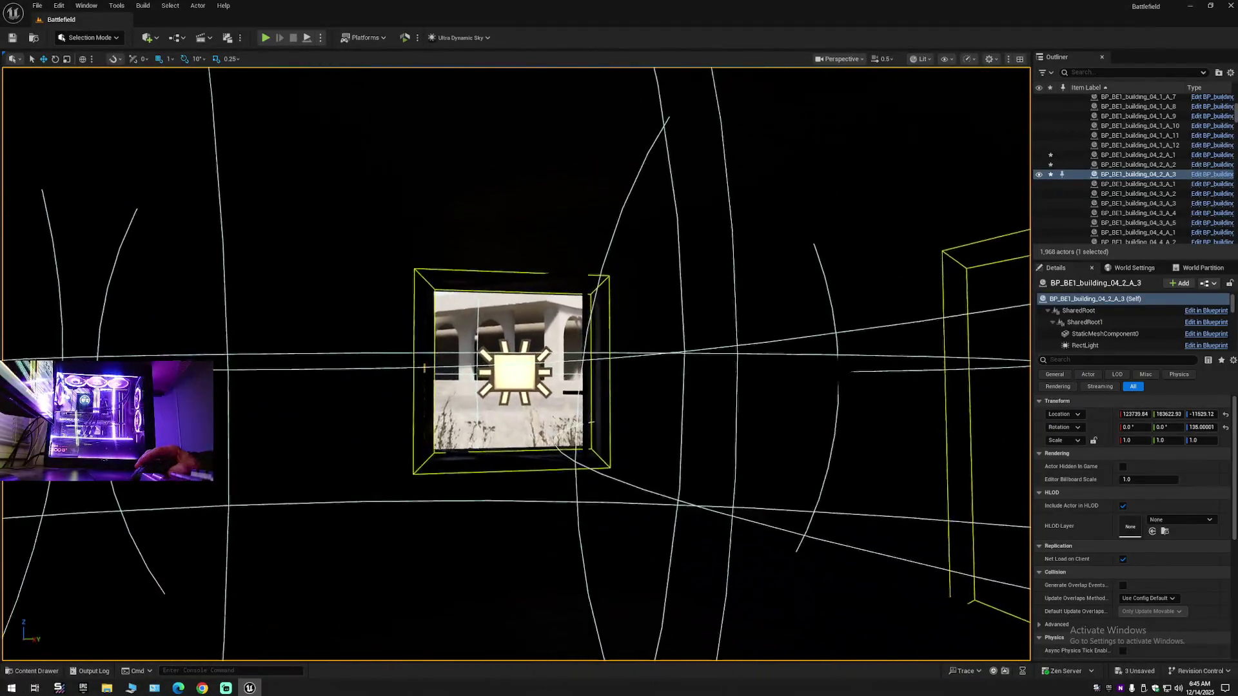
key(s)
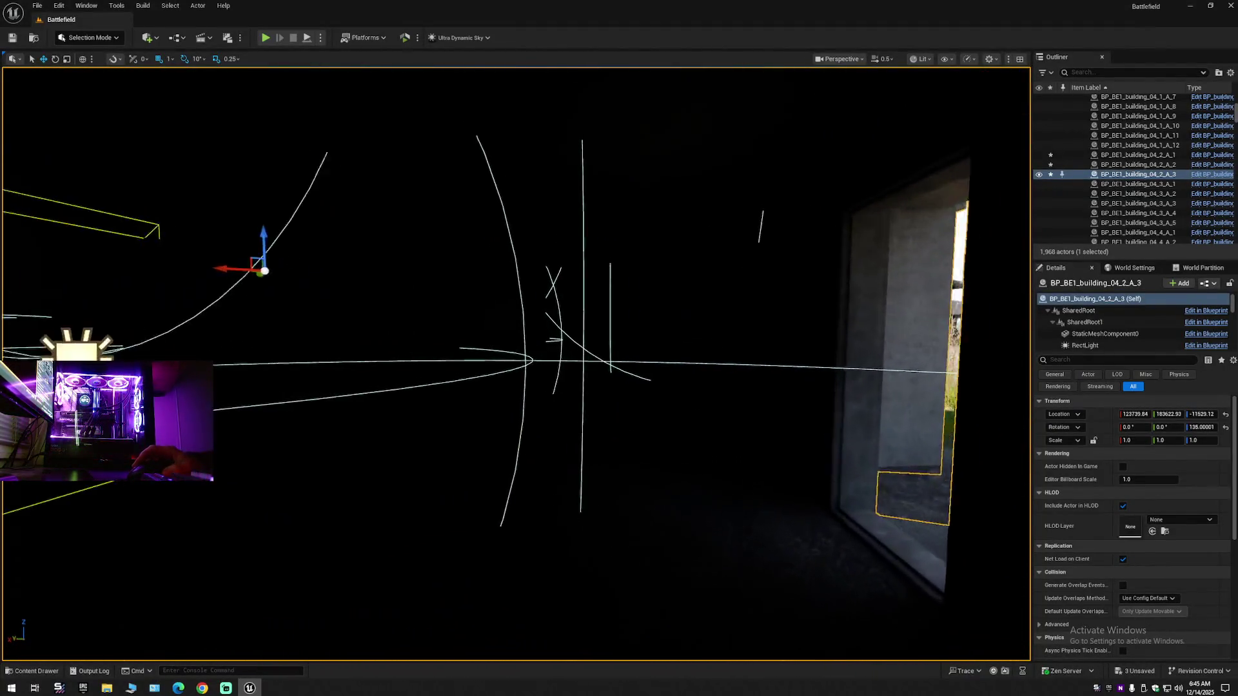
key(s)
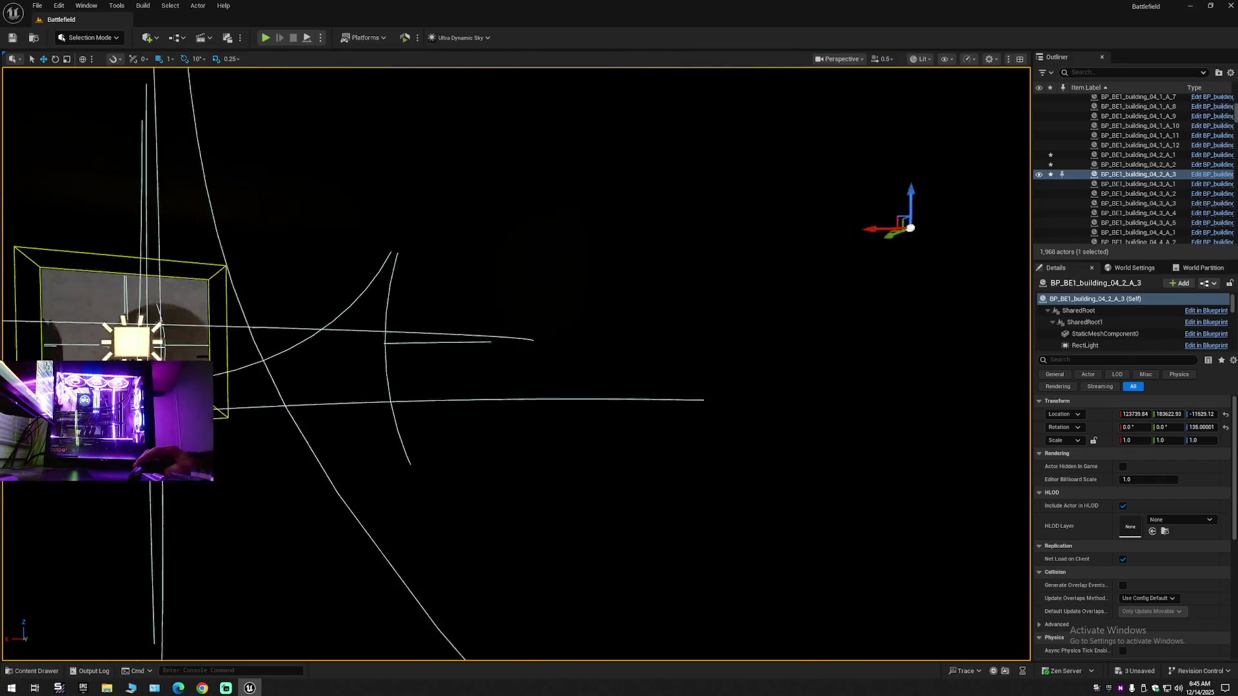
key(s)
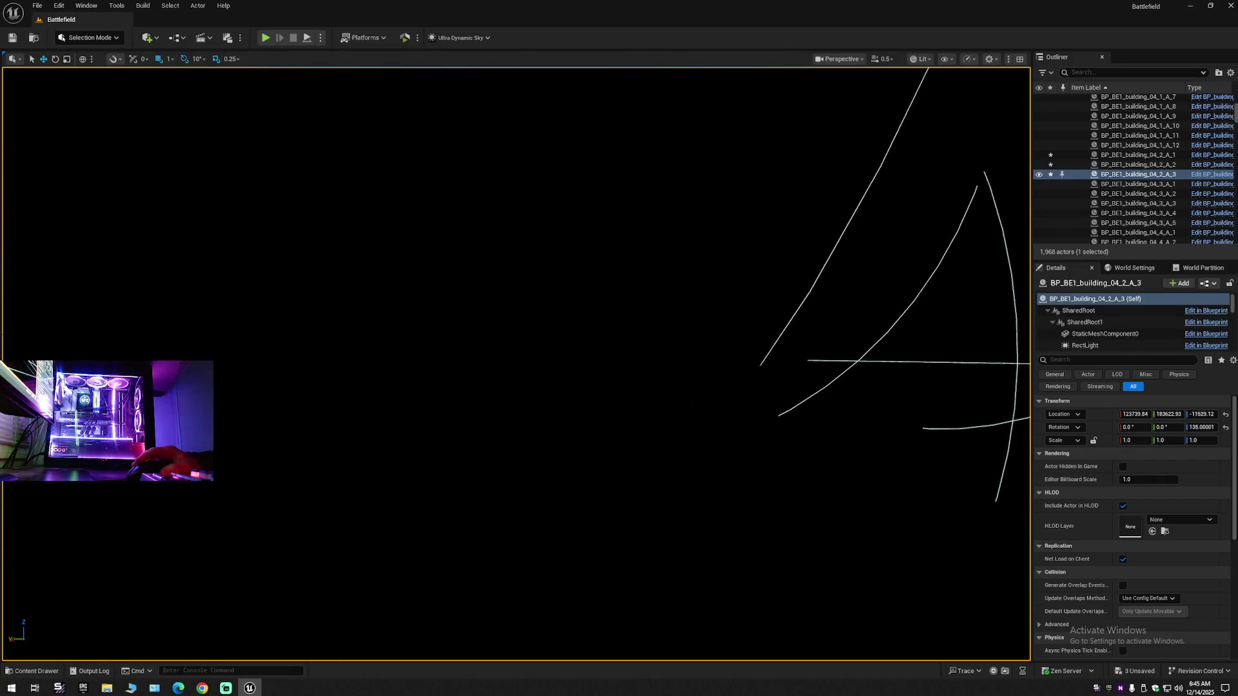
key(s)
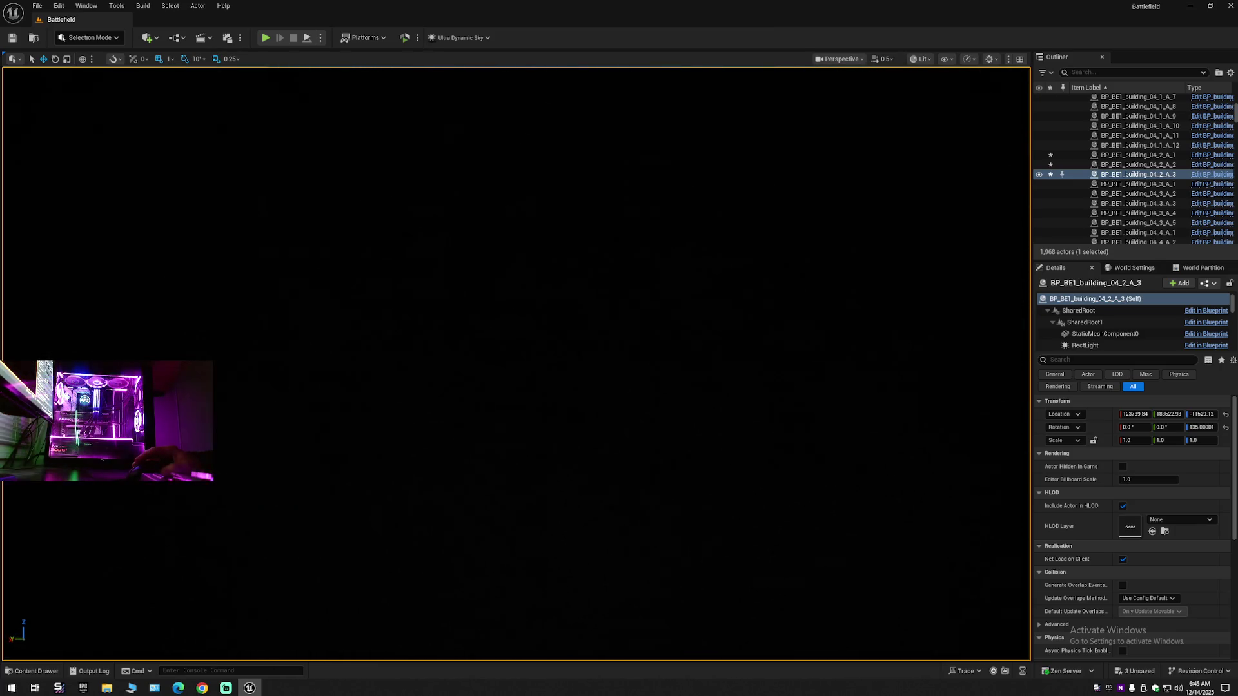
key(f)
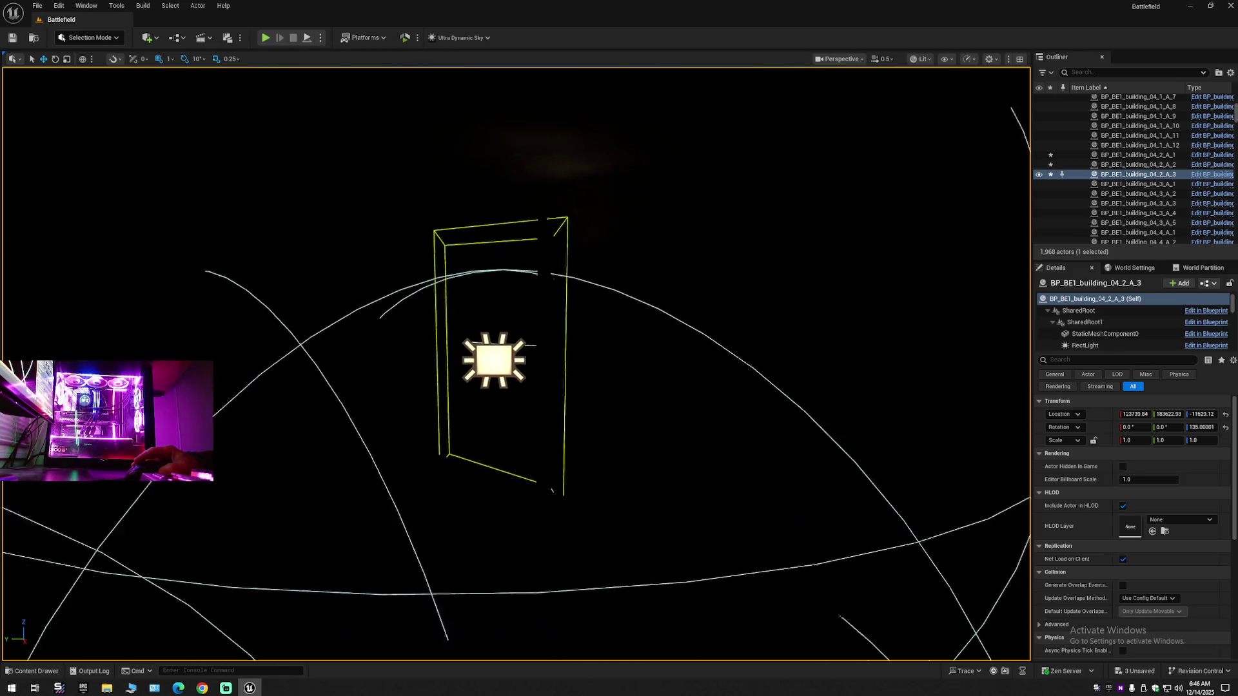
key(w)
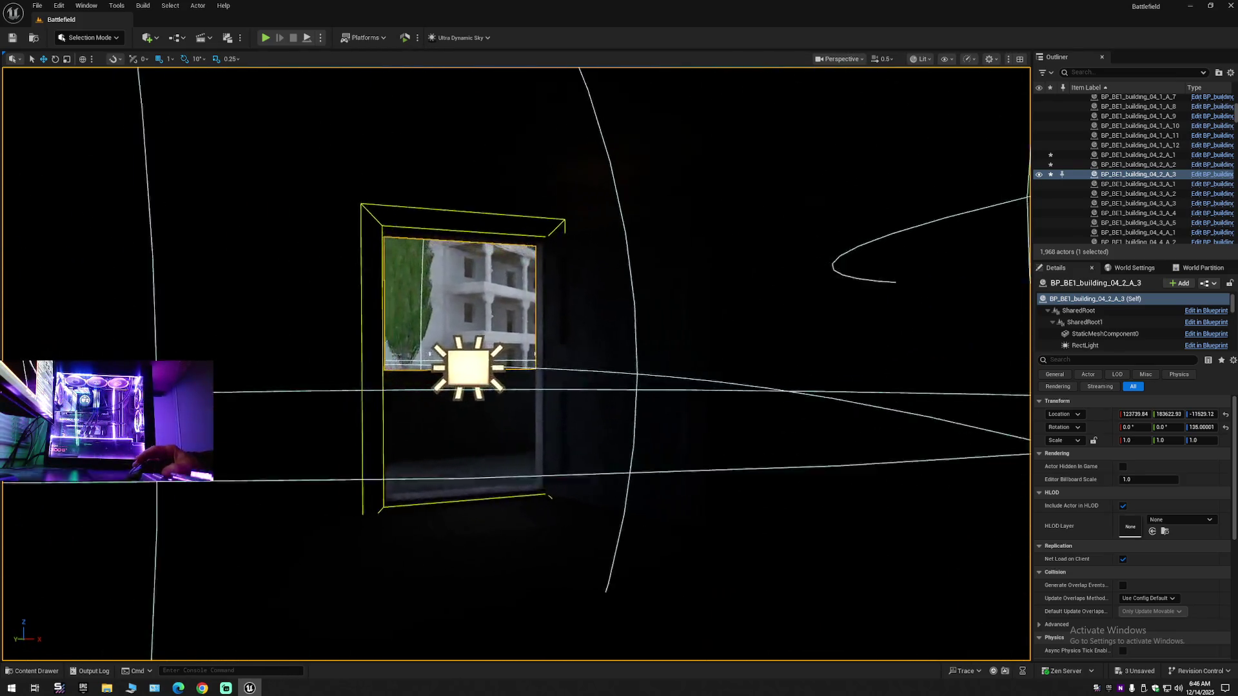
key(d)
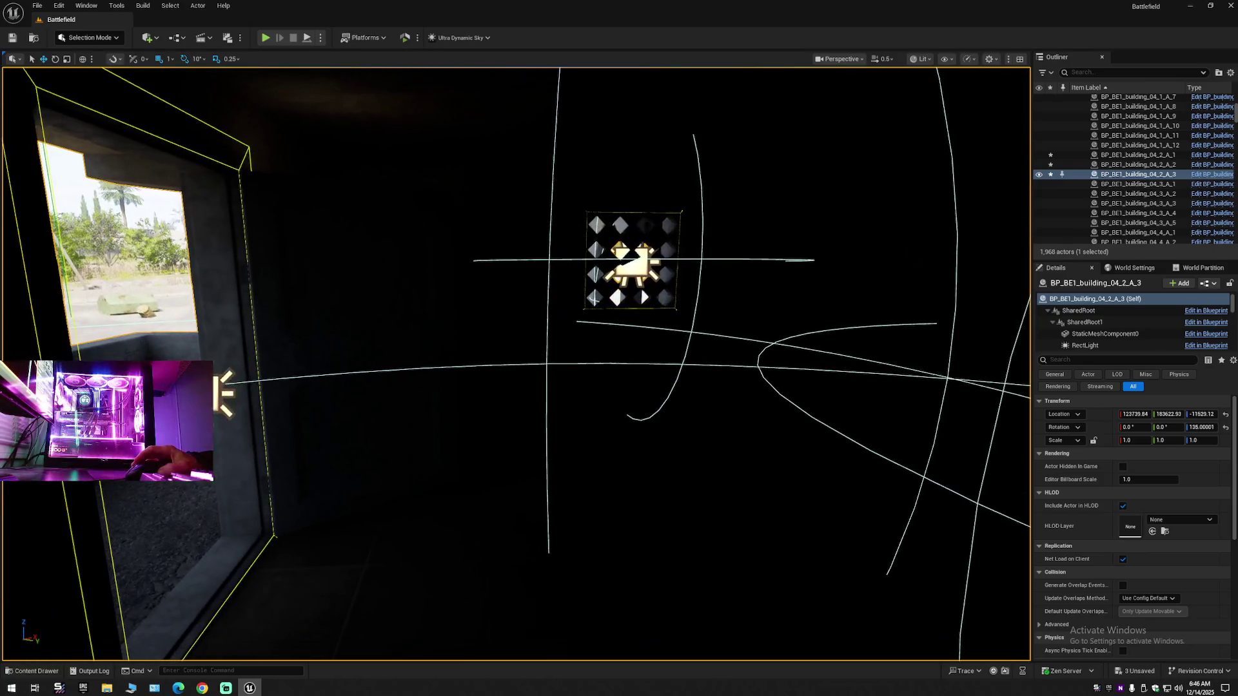
- Place a new Rect Light in the level and move it onto the patterned vent wall
click(149, 37)
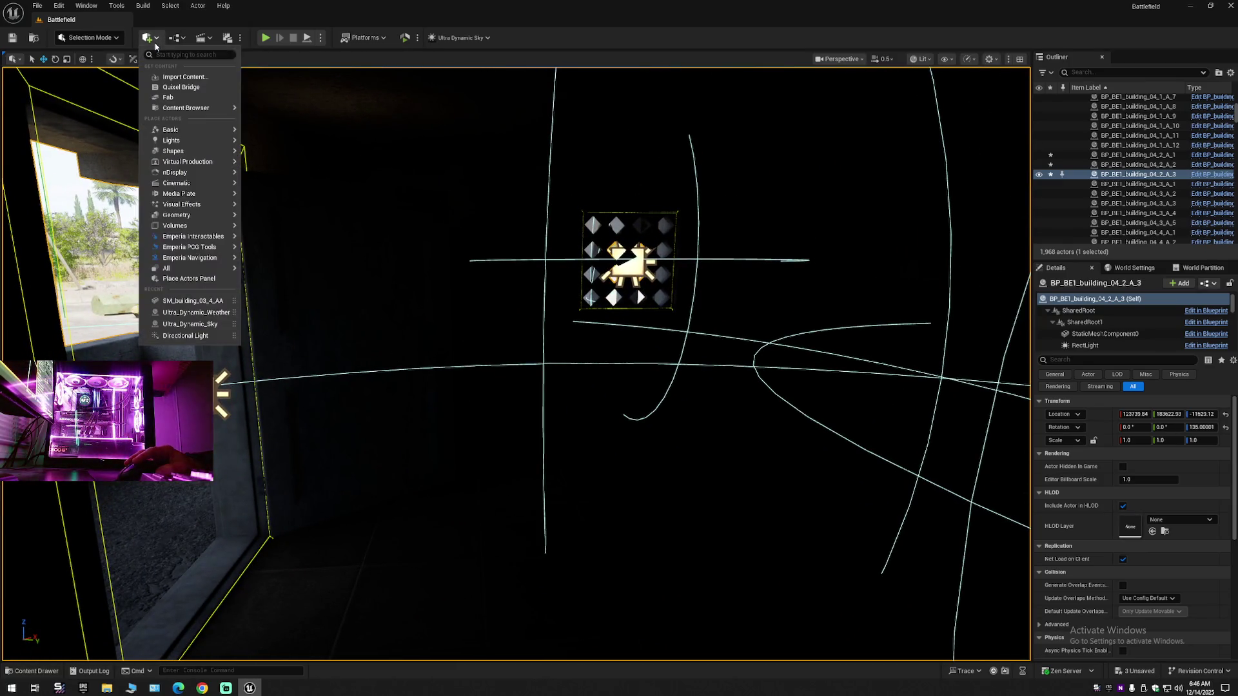
mouse_move(199, 143)
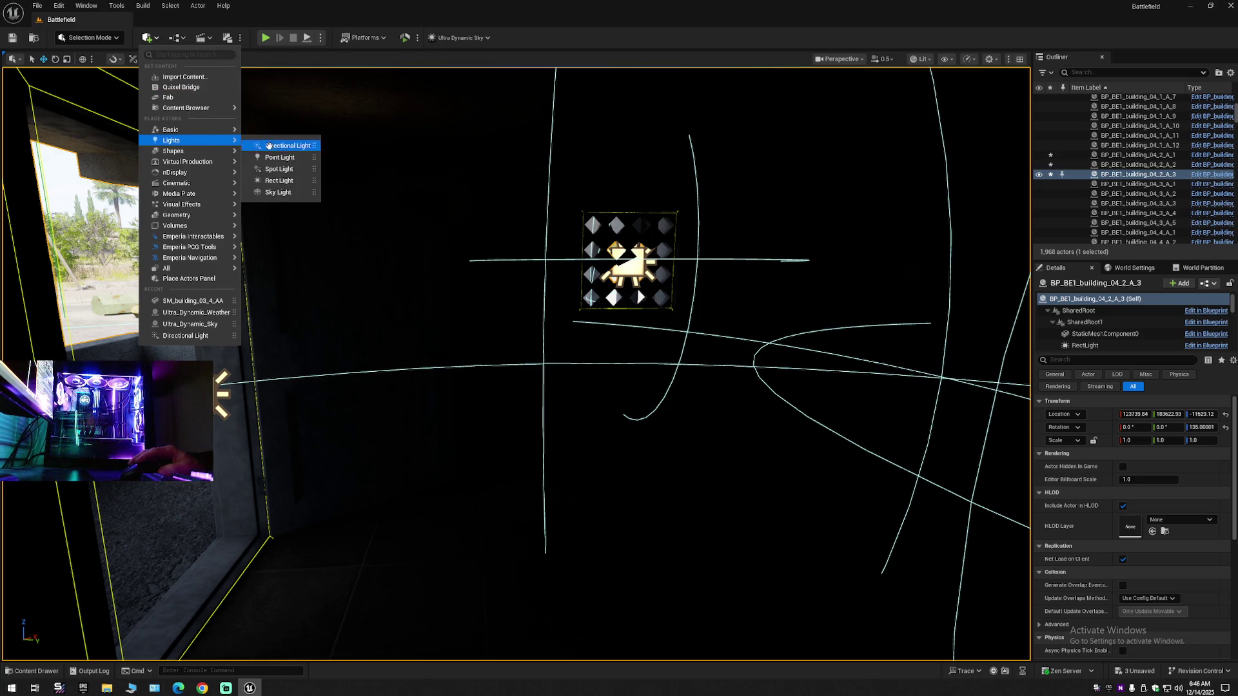
click(293, 180)
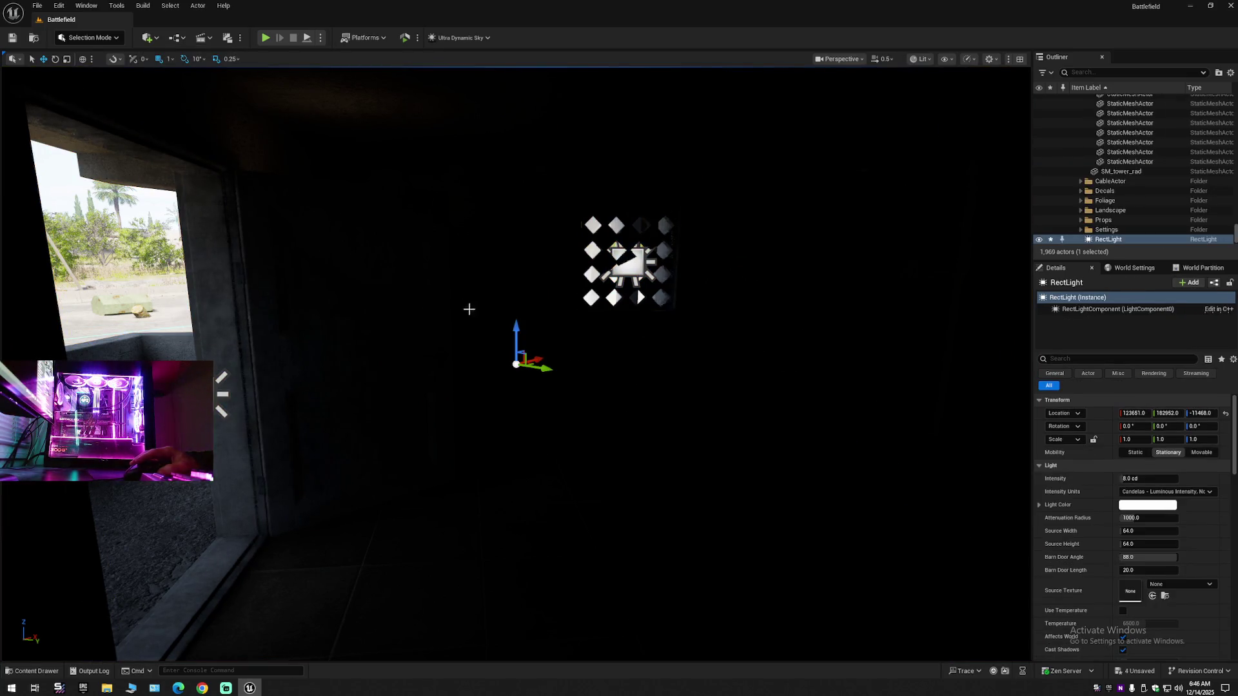
mouse_move(535, 364)
mouse_down()
mouse_move(298, 433)
mouse_move(335, 439)
mouse_move(515, 536)
mouse_move(578, 538)
mouse_move(560, 234)
mouse_move(613, 368)
mouse_up()
mouse_move(390, 429)
mouse_down()
mouse_move(967, 492)
mouse_move(914, 477)
mouse_up()
- Rotate the rect light to angle at the wall and slide it in local space onto the vent grid
scroll(683, 461, up, 2)
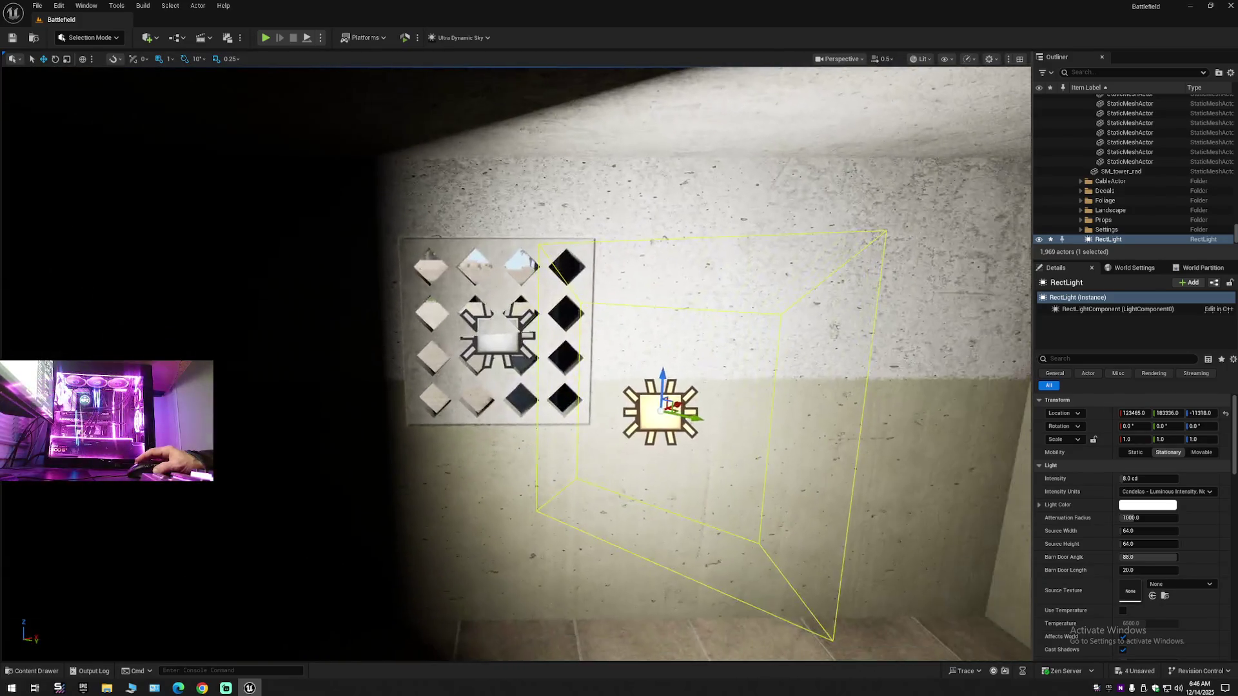
key(e)
mouse_move(689, 426)
mouse_down()
mouse_move(719, 430)
mouse_move(612, 419)
mouse_move(667, 361)
mouse_up()
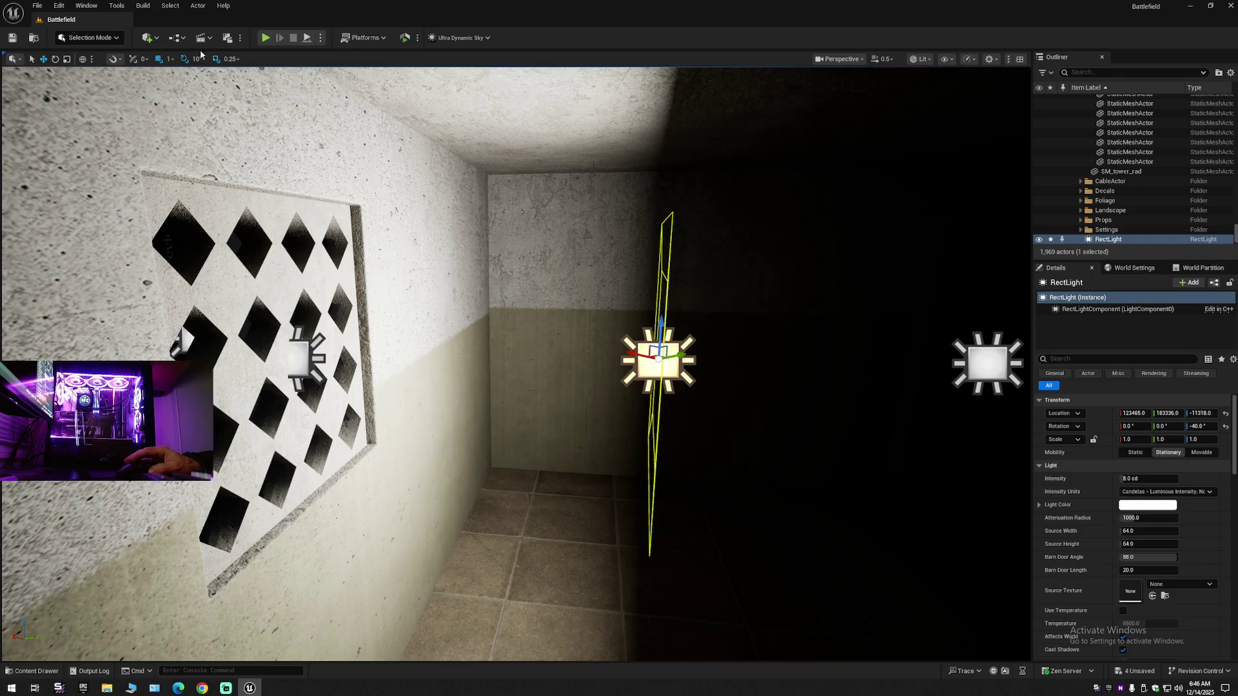
click(80, 60)
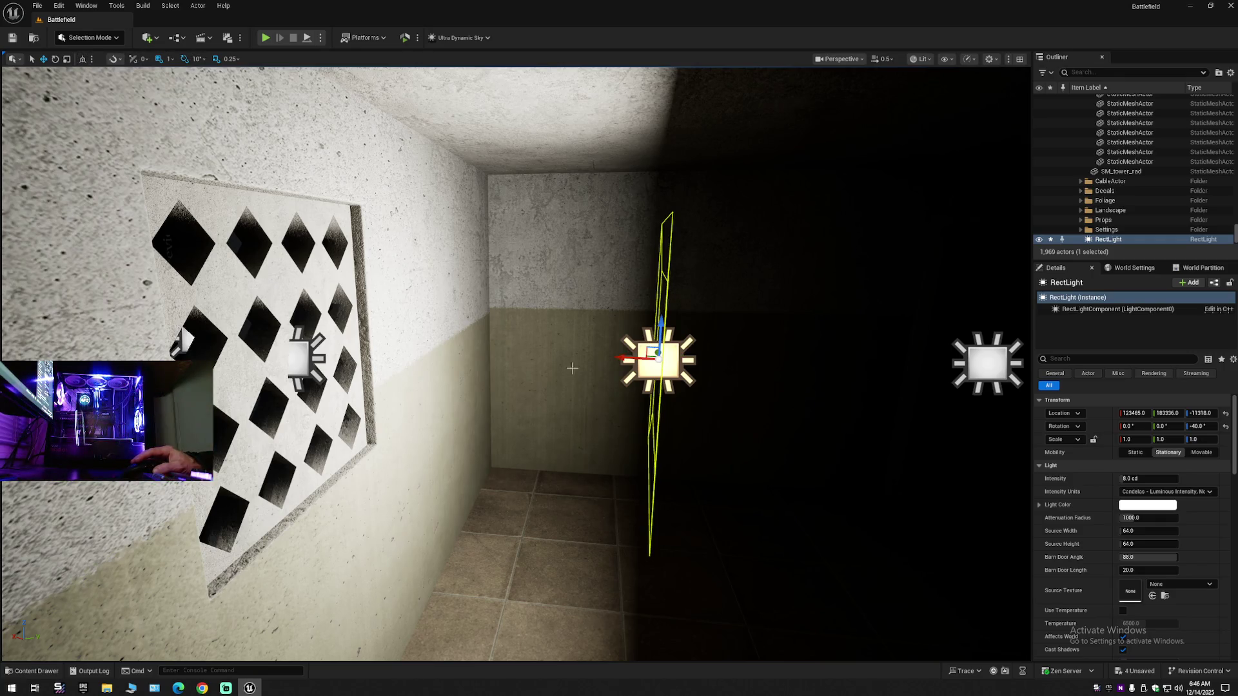
mouse_move(648, 354)
mouse_down()
mouse_move(335, 353)
mouse_move(357, 346)
mouse_up()
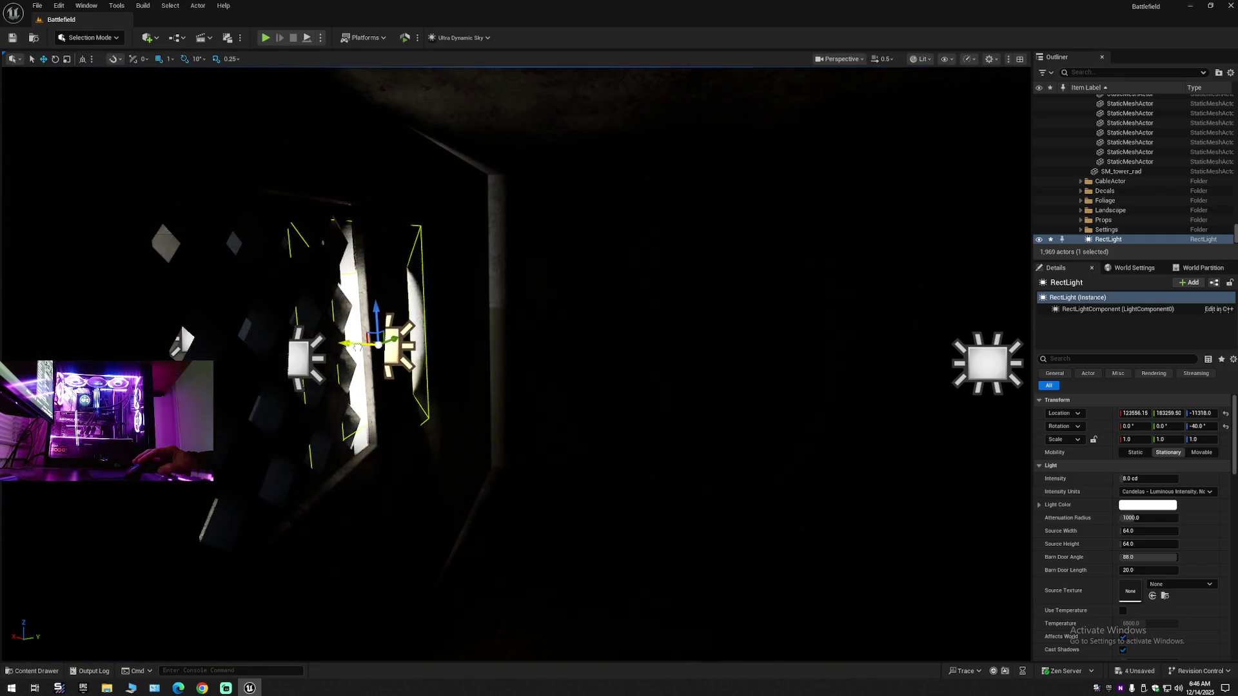
key(f)
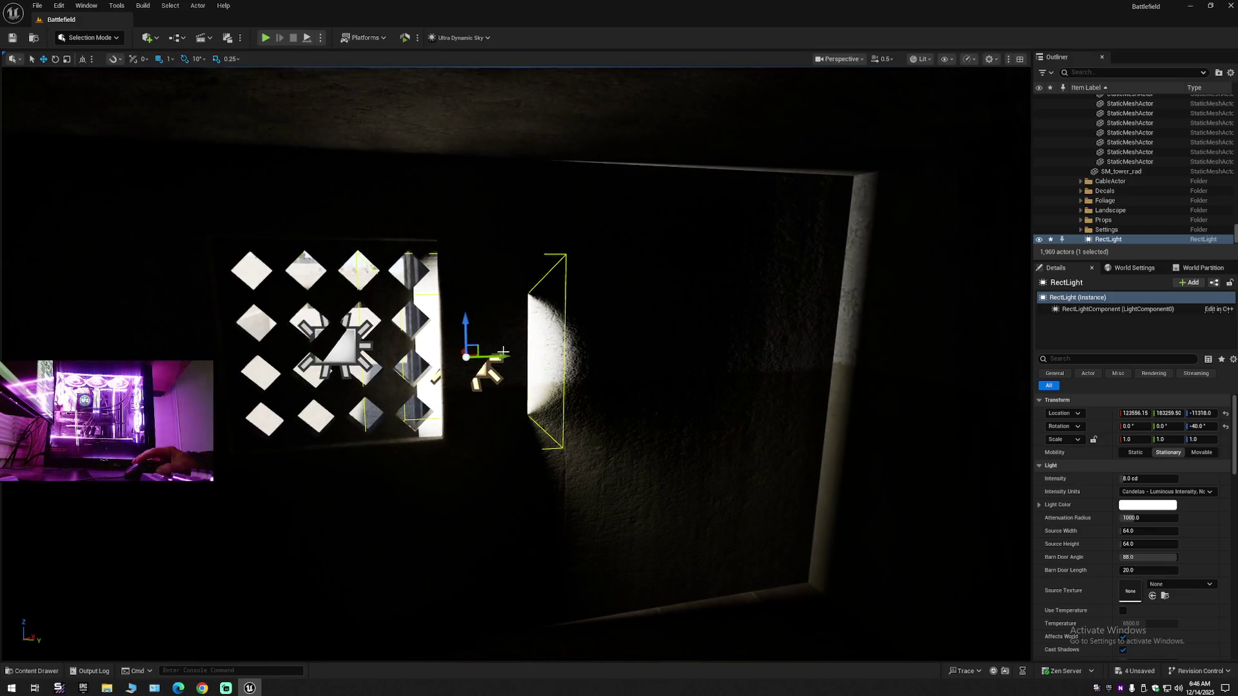
mouse_move(503, 351)
mouse_down()
mouse_move(328, 356)
mouse_move(361, 352)
mouse_up()
scroll(451, 348, up, 5)
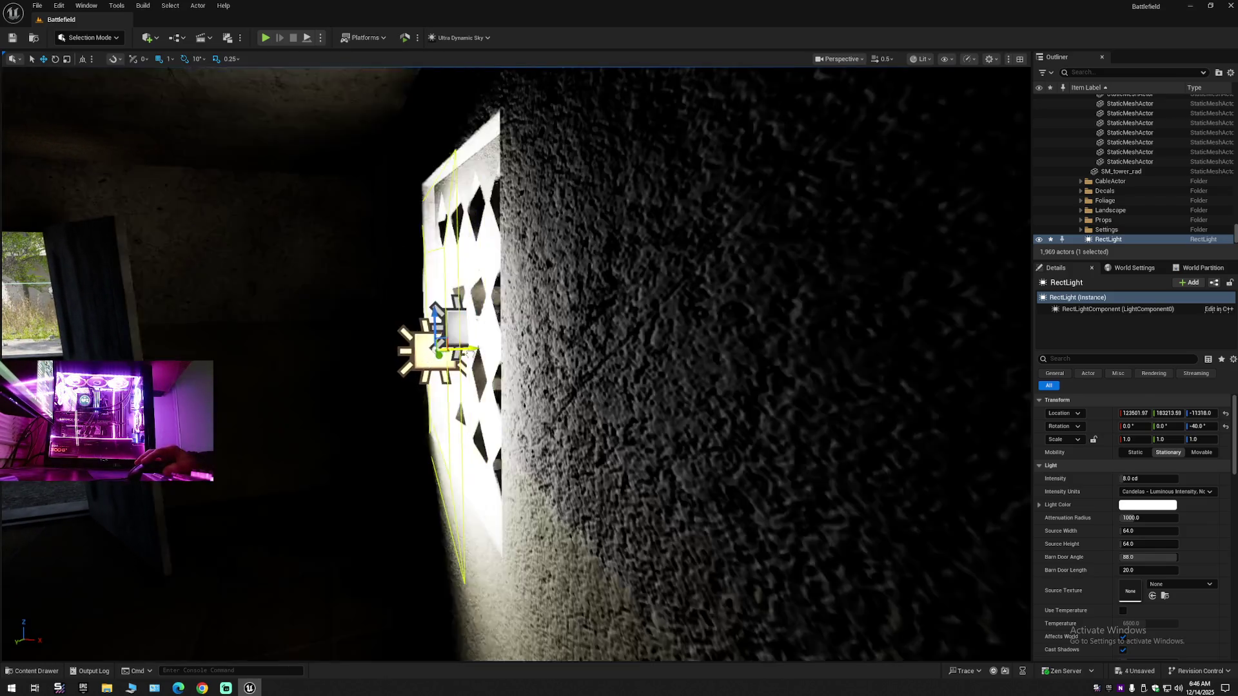
drag(445, 353, 422, 354)
key(e)
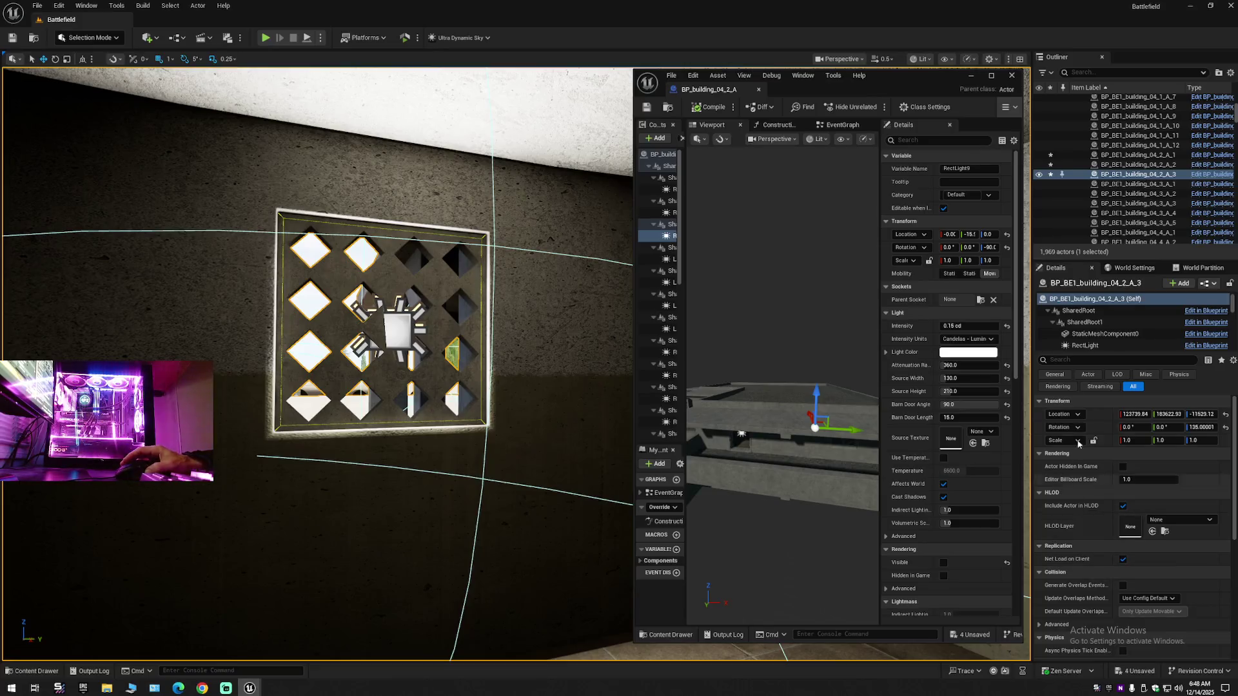
- Collapse the Outliner's folder tree and select the new RectLight actor
click(1231, 73)
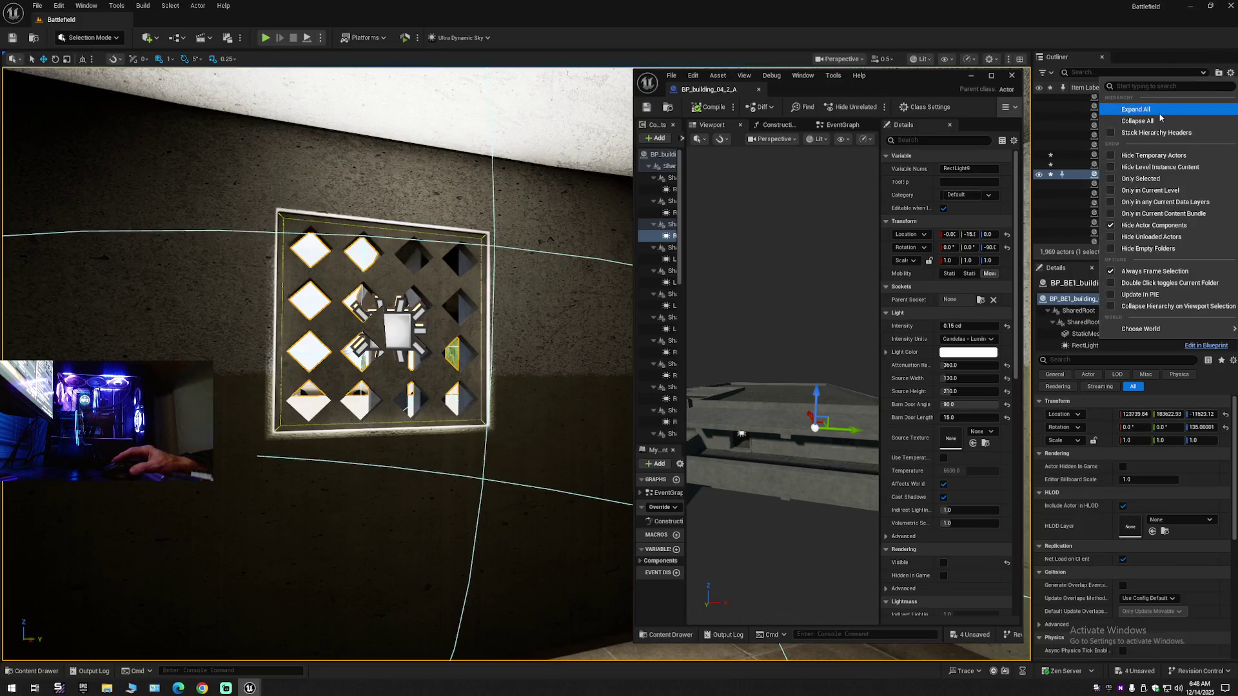
click(1094, 143)
click(1110, 177)
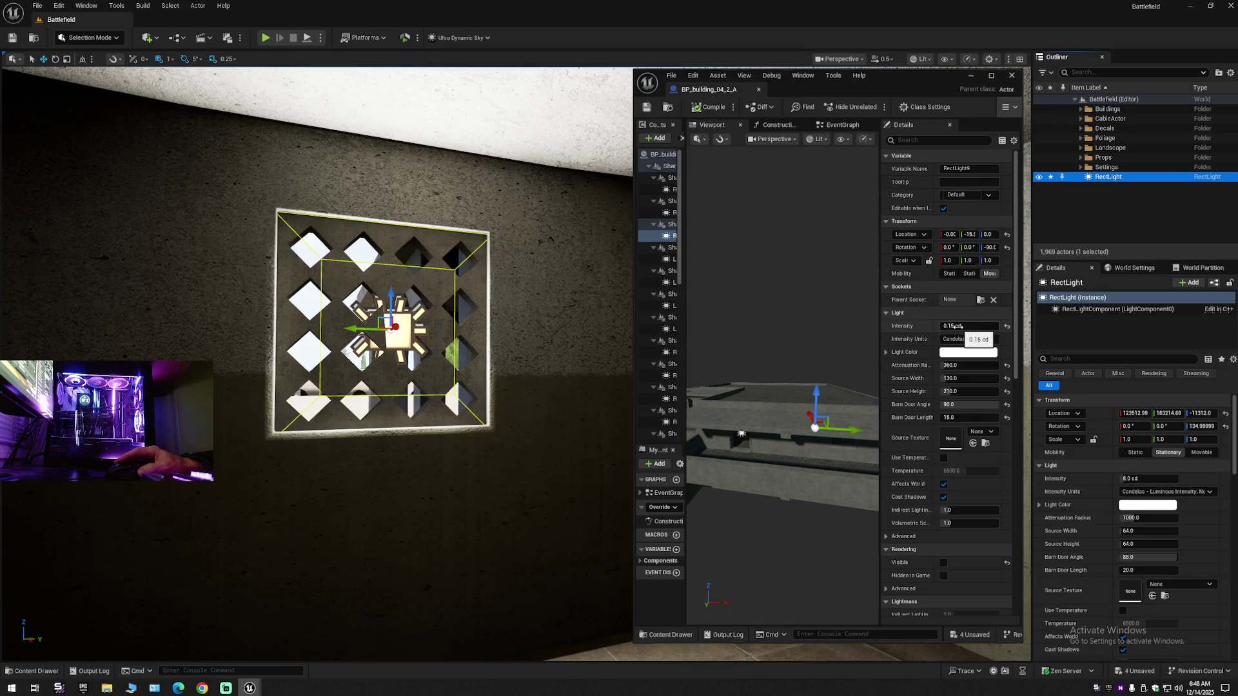
- Inspect the blueprint's RectLight11 component and its intensity units, leaving the units unchanged
click(955, 326)
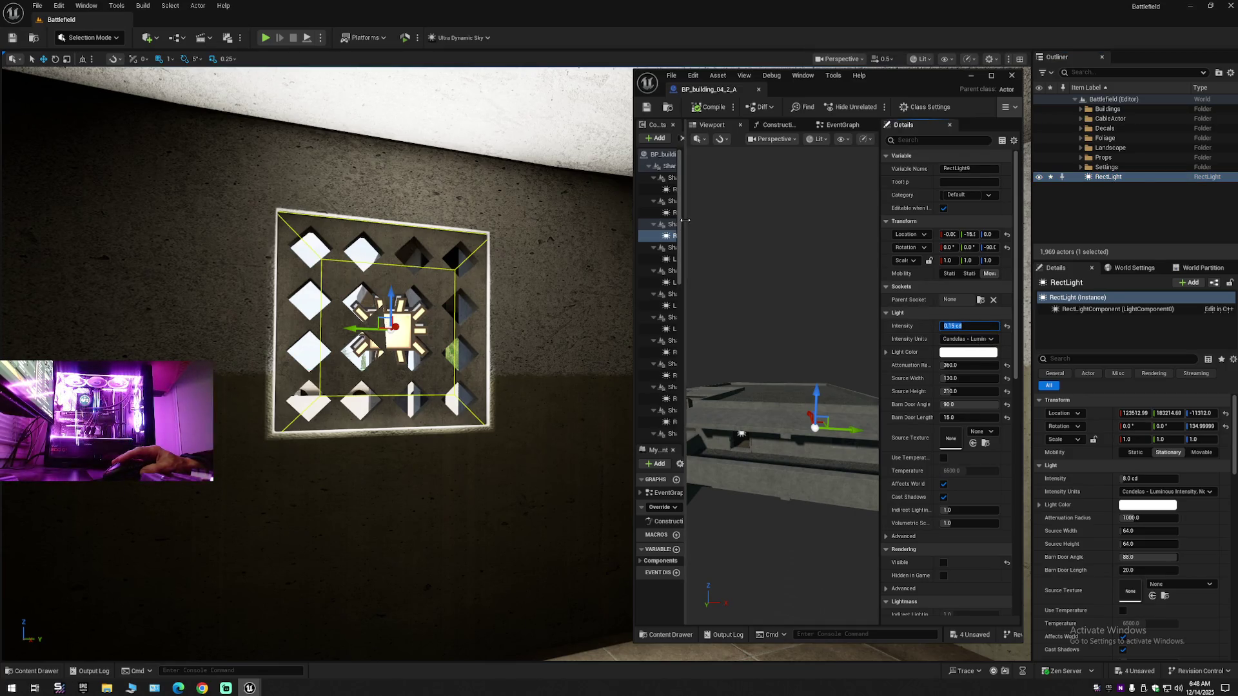
drag(684, 220, 719, 225)
click(688, 192)
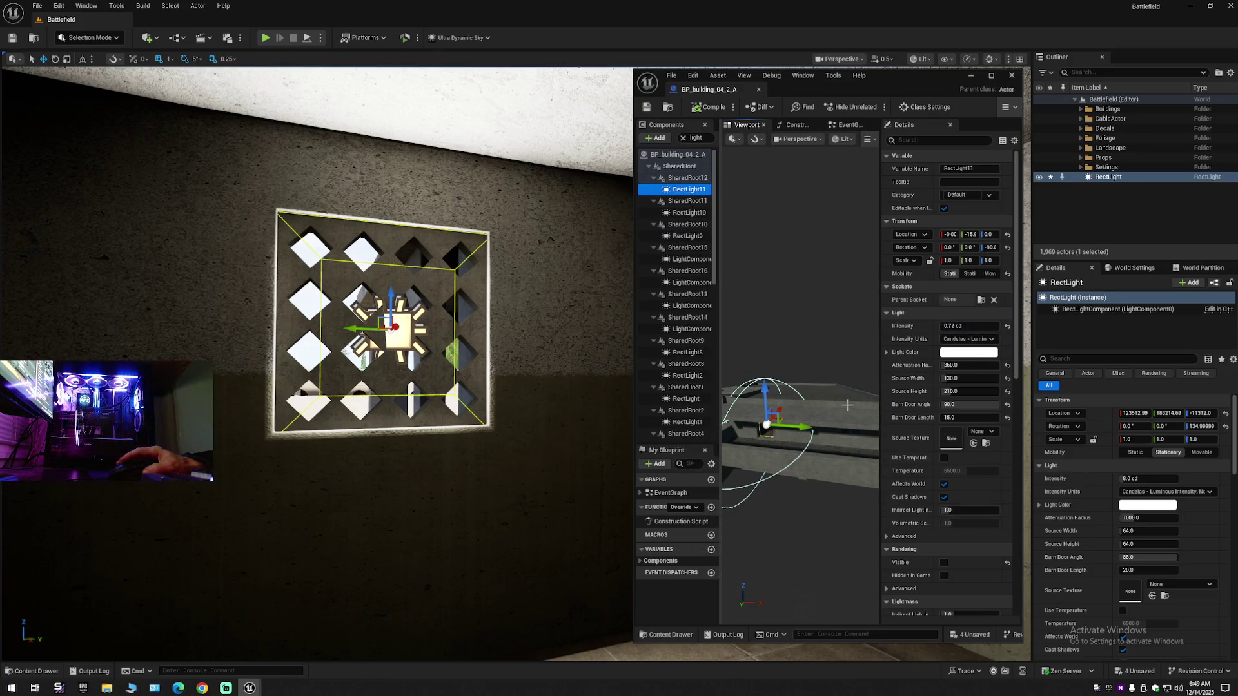
scroll(847, 405, up, 5)
drag(800, 399, 854, 368)
drag(568, 395, 541, 390)
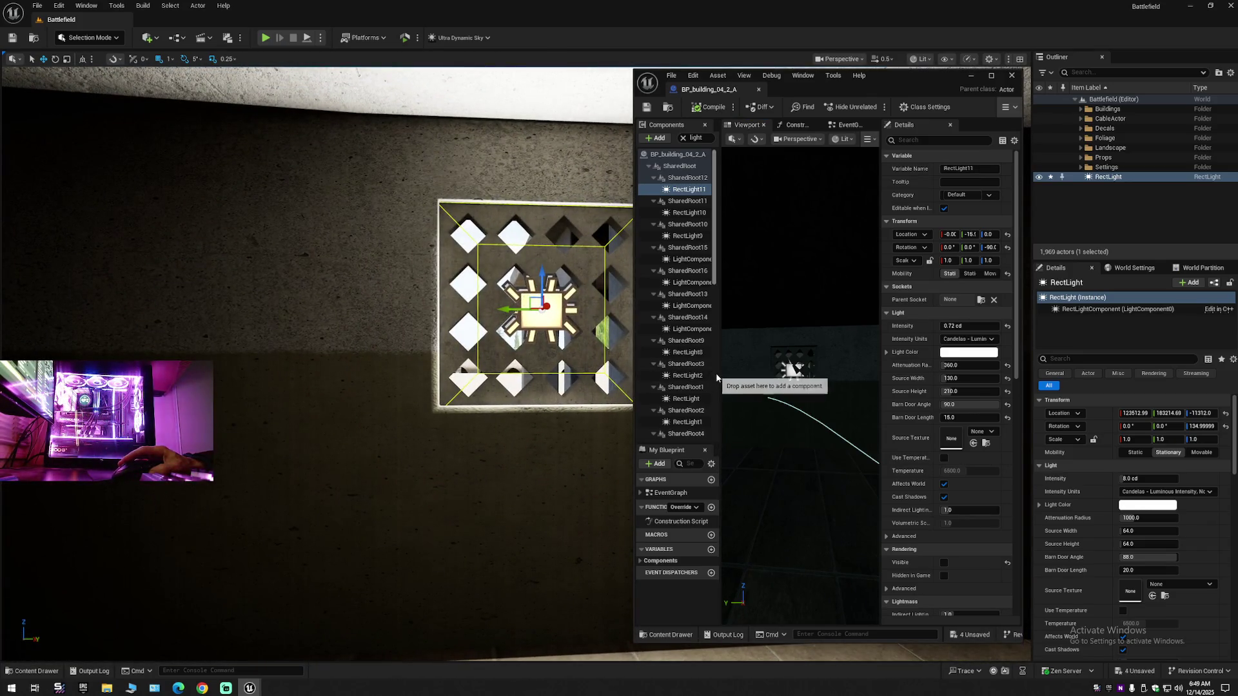
mouse_move(779, 330)
mouse_down()
mouse_move(826, 341)
mouse_move(828, 324)
mouse_up()
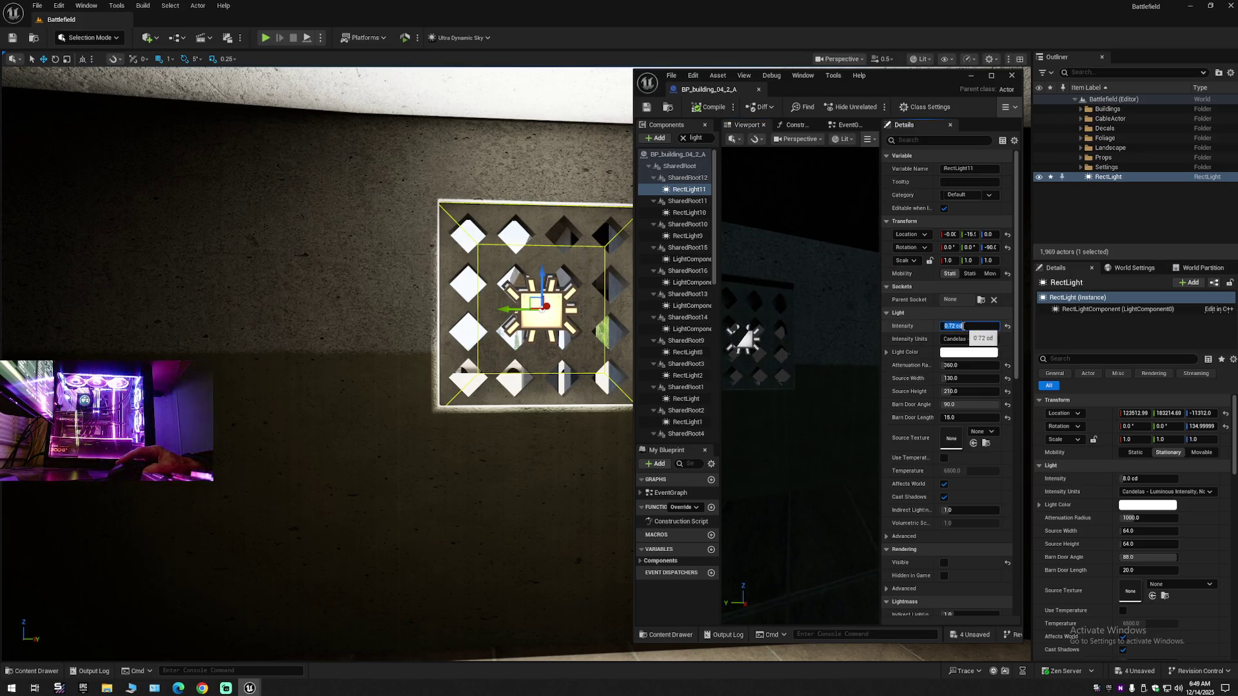
click(967, 338)
click(993, 370)
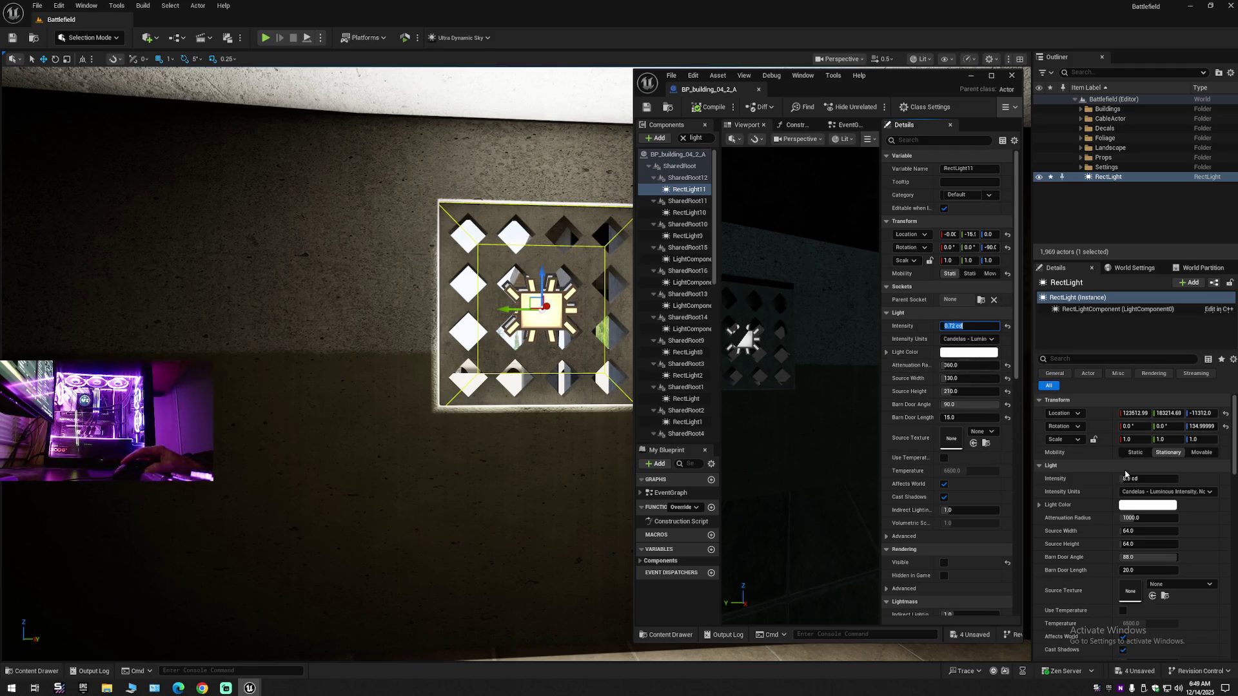
- Paste 0.72 cd into the level RectLight's Intensity and confirm it
click(1139, 479)
right_click(1142, 480)
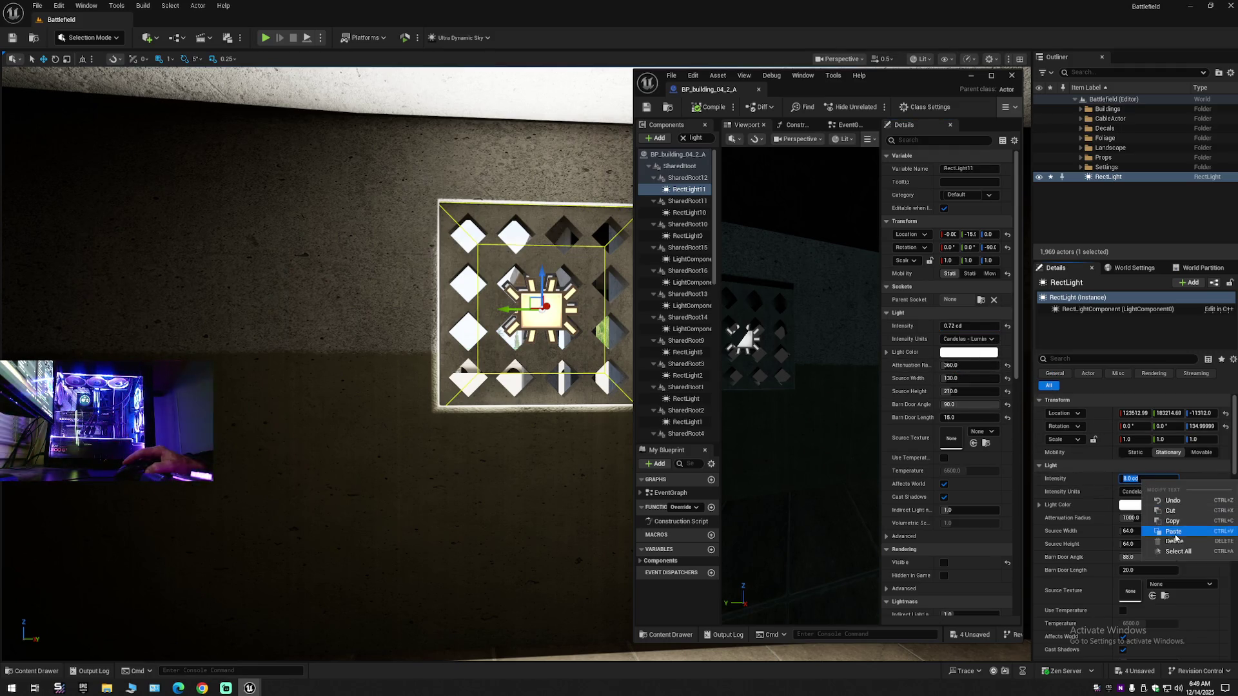
click(1174, 532)
key(Return)
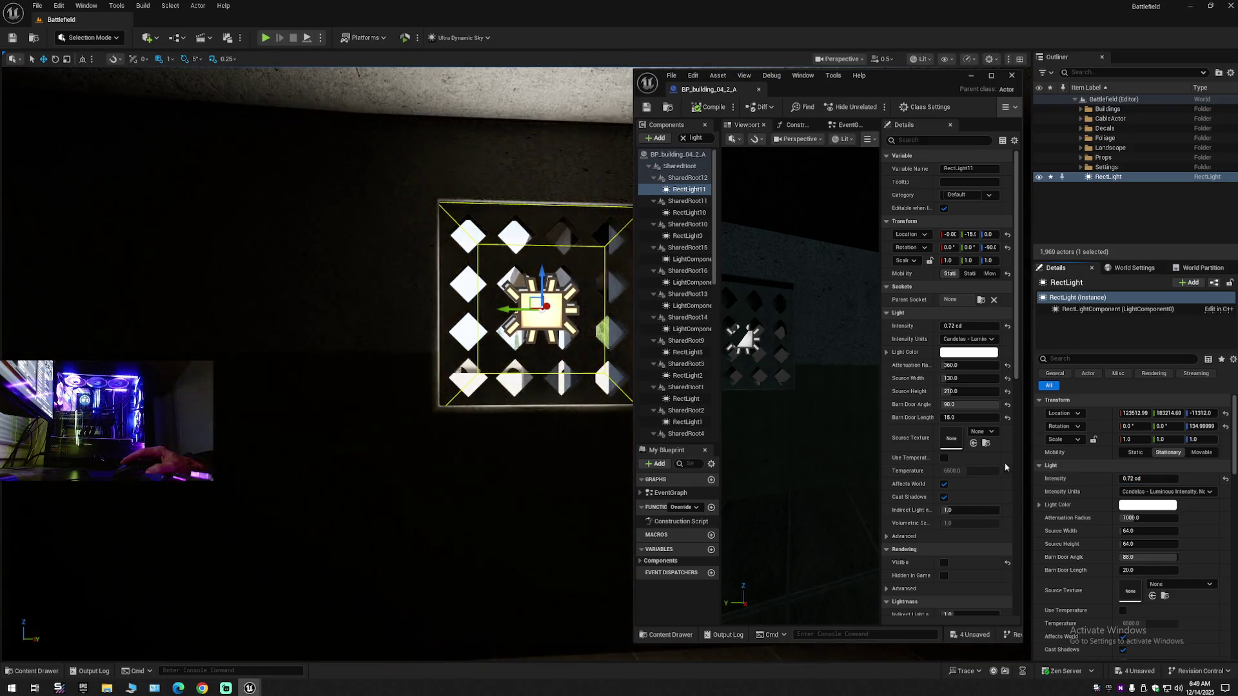
- Select the light component in the blueprint preview and save the building blueprint
mouse_move(558, 382)
mouse_down()
mouse_move(451, 361)
mouse_move(464, 349)
mouse_move(679, 350)
mouse_up()
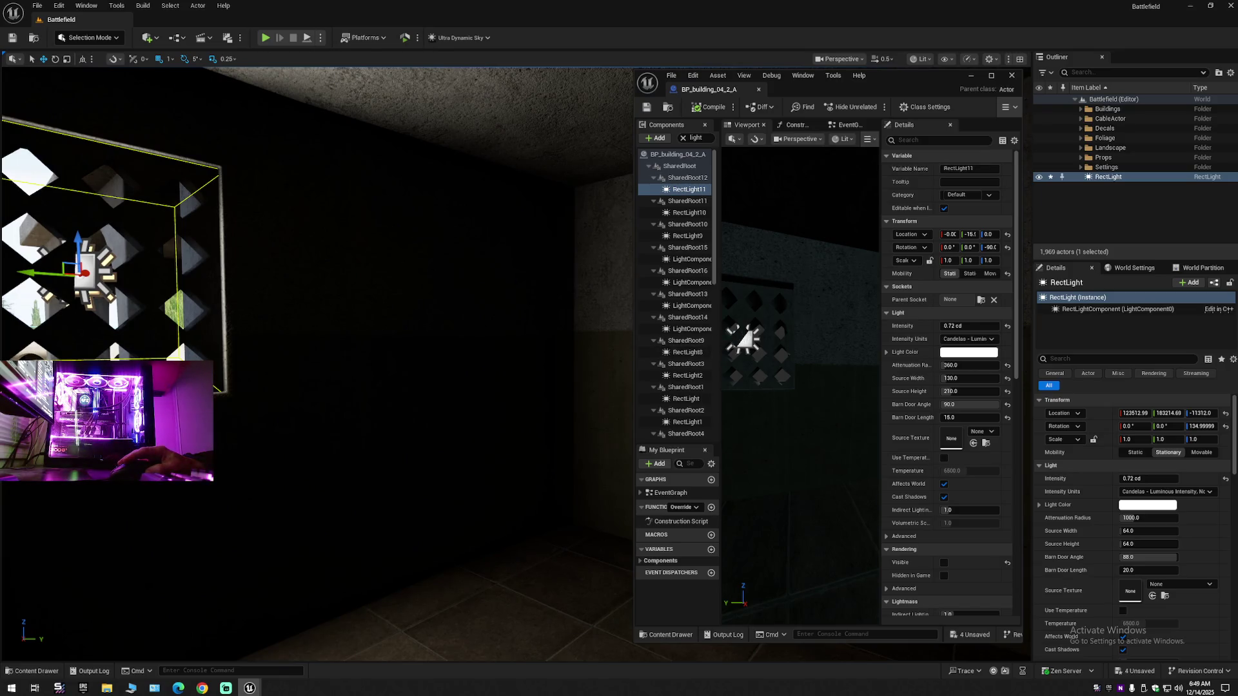
click(745, 338)
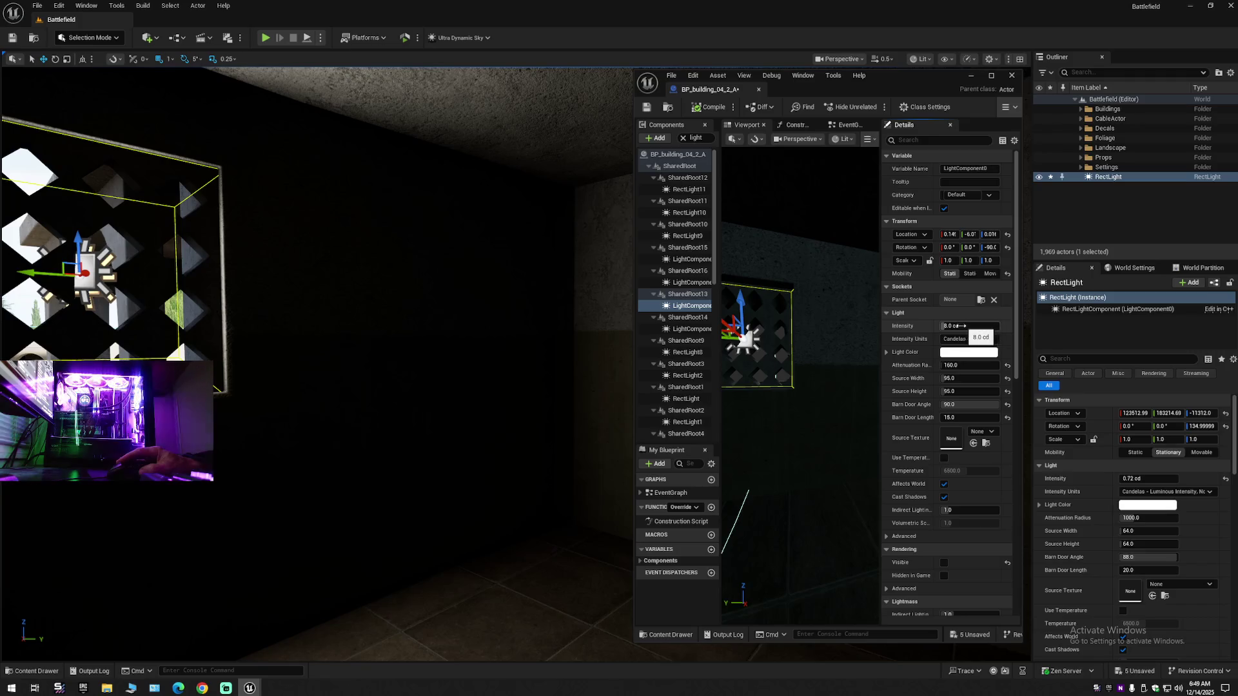
scroll(727, 203, down, 3)
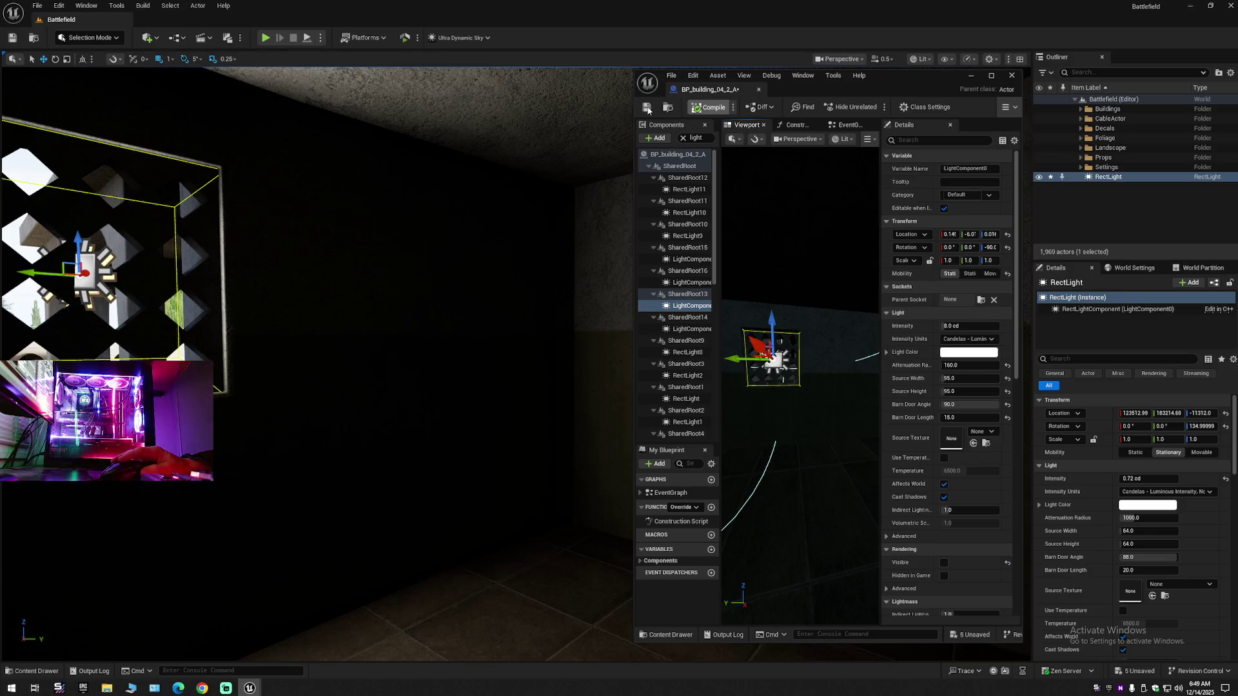
click(647, 107)
- Set the light's intensity to 8.0 cd after reviewing the lit window frame
drag(810, 375, 700, 386)
drag(425, 370, 394, 377)
drag(626, 399, 592, 148)
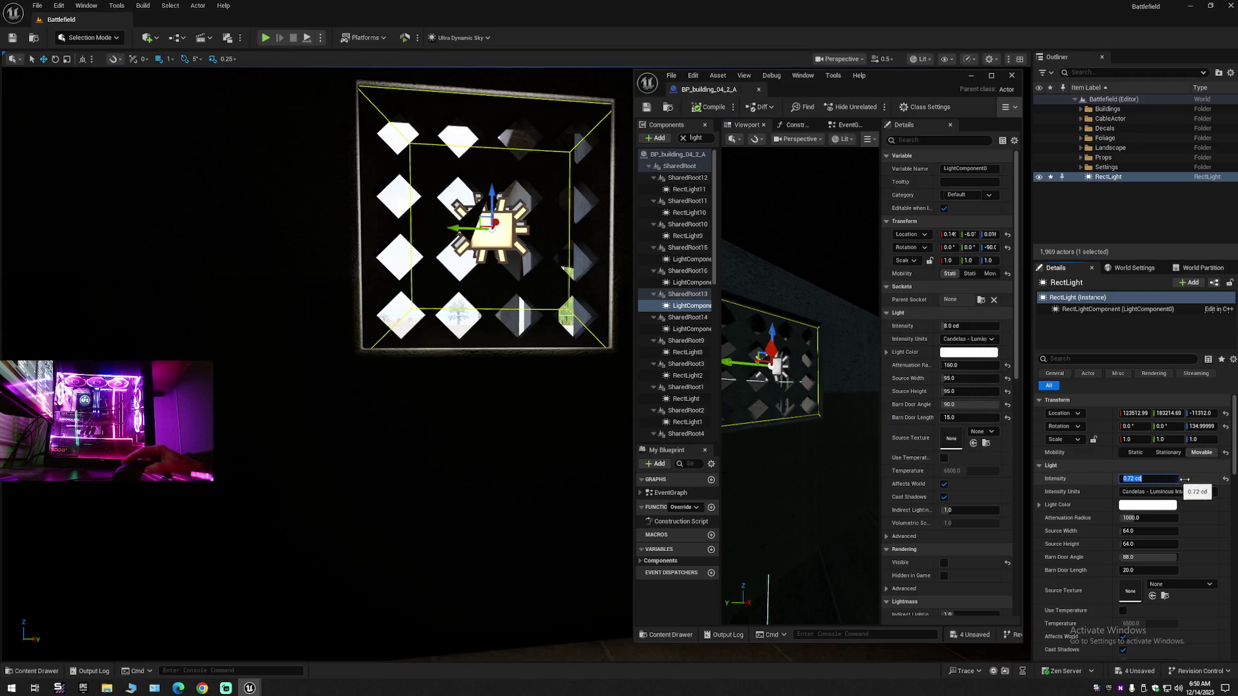
text(8)
key(Return)
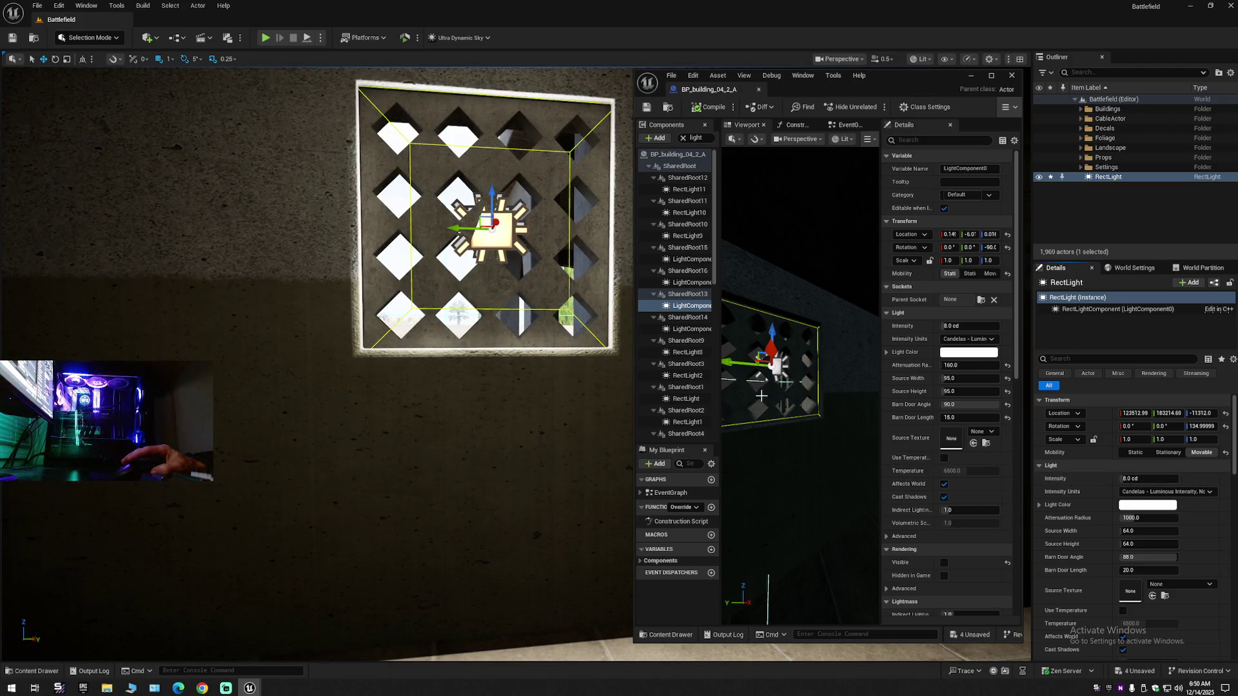
- Undo the Intensity reset so the level RectLight stays at 0.72 cd, and widen the blueprint's Details
drag(799, 490, 809, 490)
key(ctrl+z)
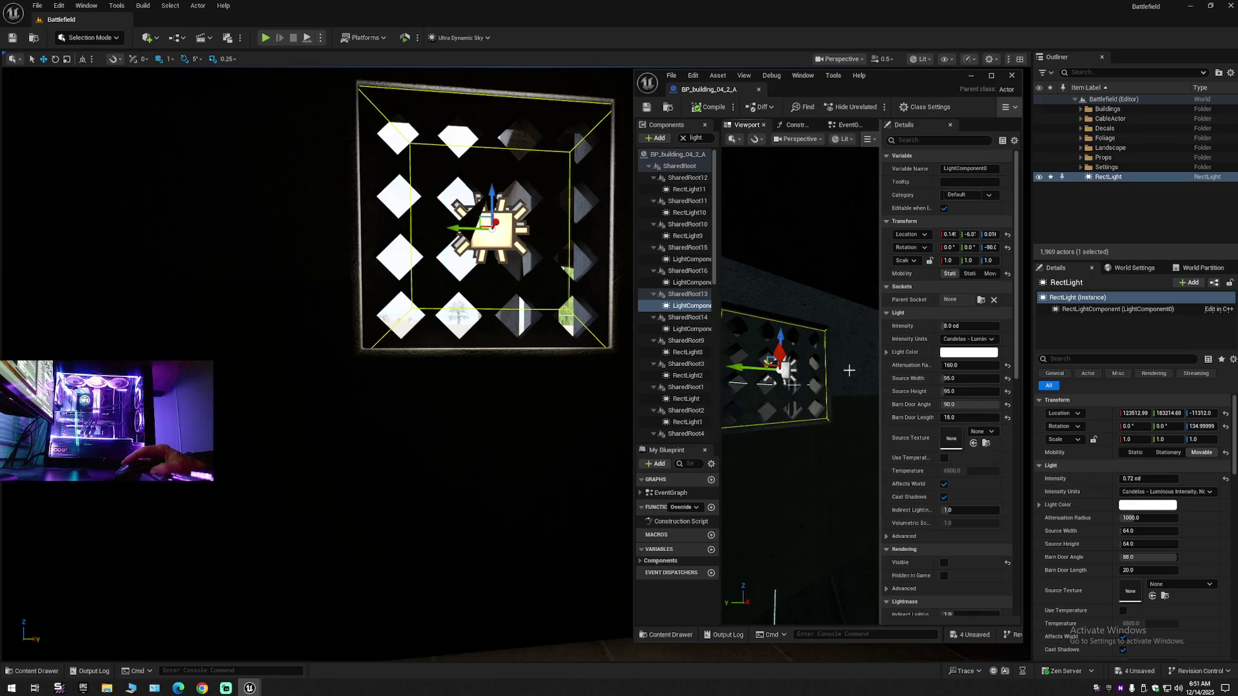
drag(879, 315, 852, 317)
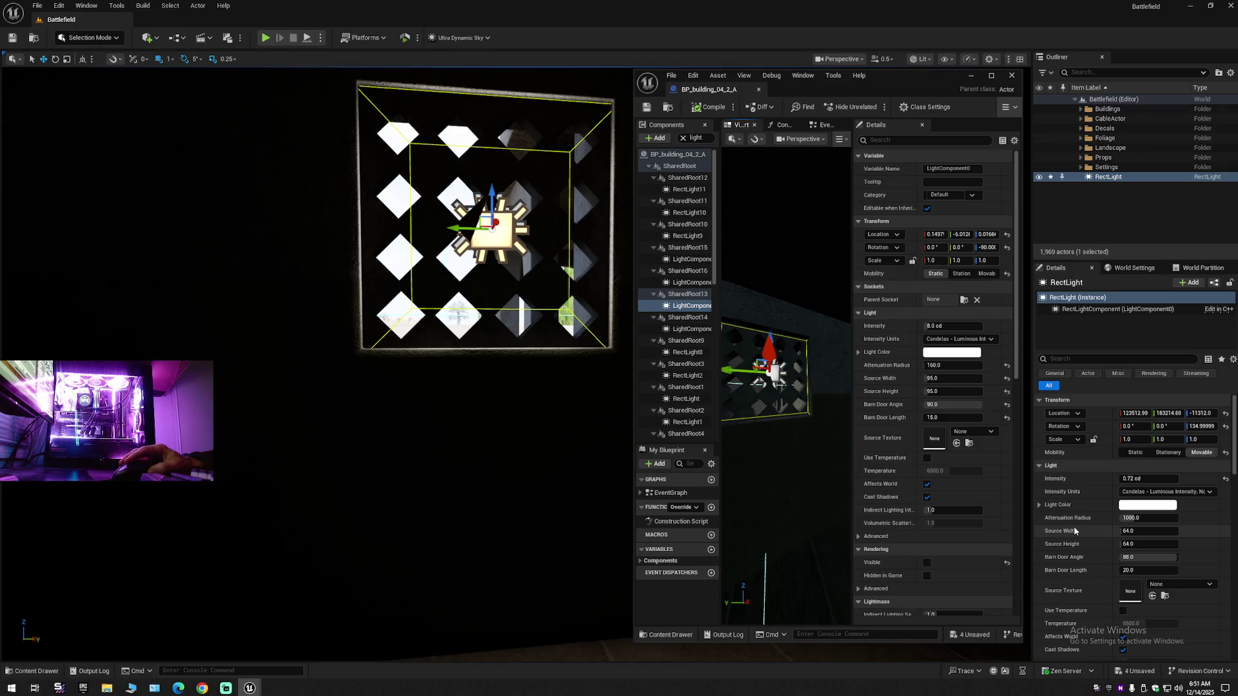
- Review the light settings in both Details panels, then compile BP_building_04_2_A
scroll(945, 508, down, 2)
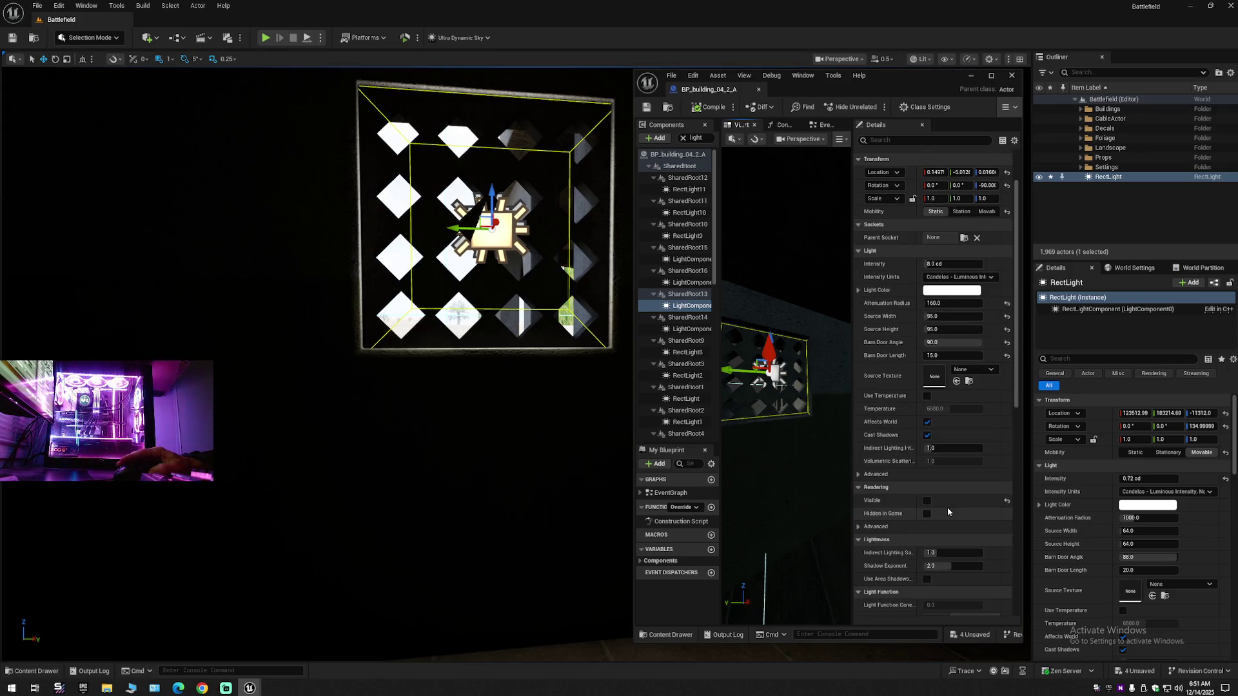
scroll(1082, 559, down, 5)
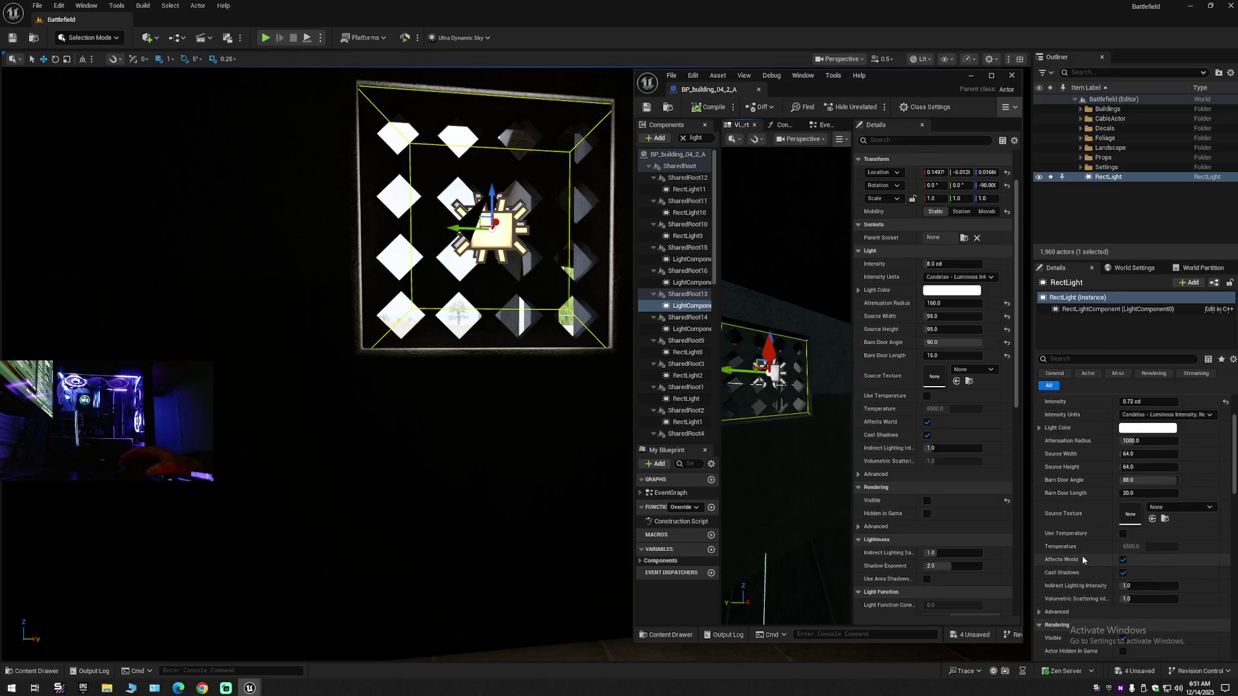
scroll(985, 512, down, 5)
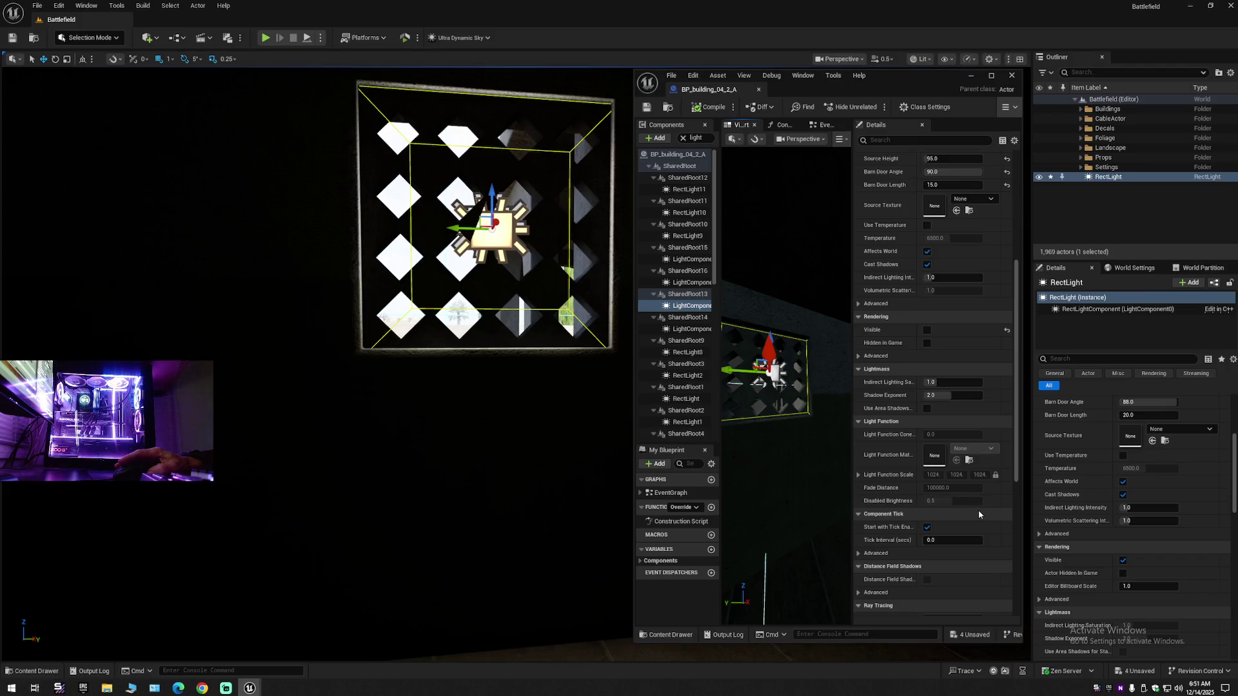
scroll(978, 514, down, 2)
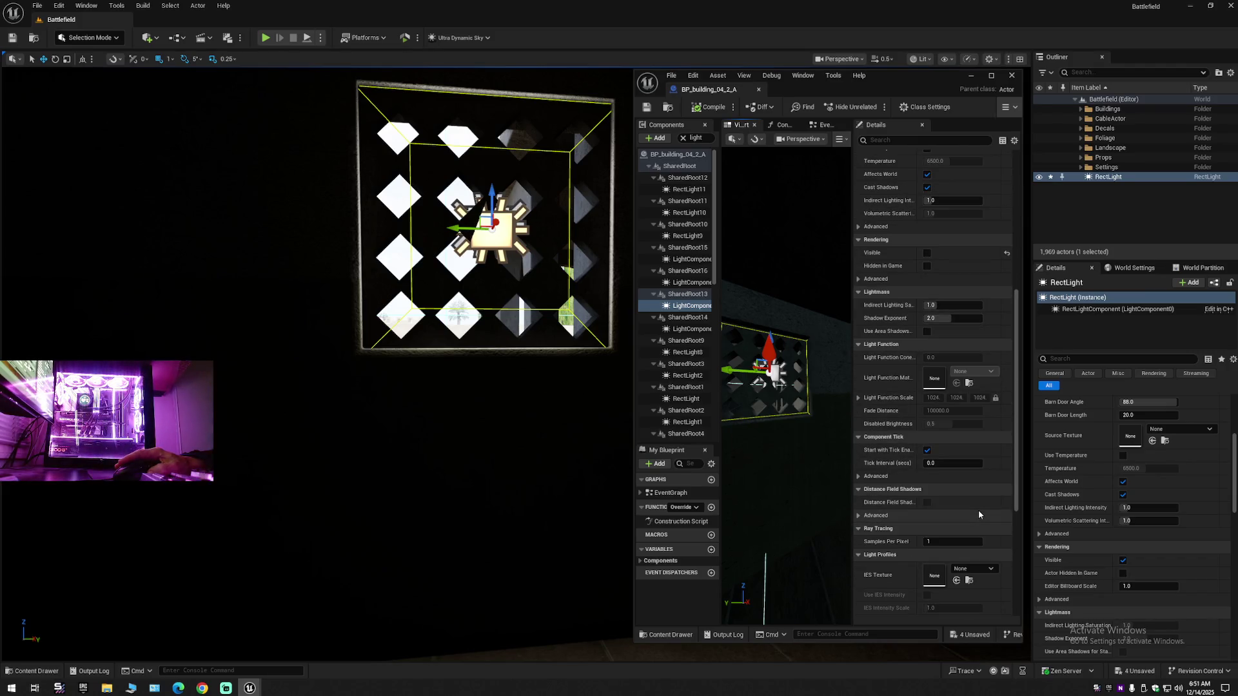
scroll(978, 511, down, 7)
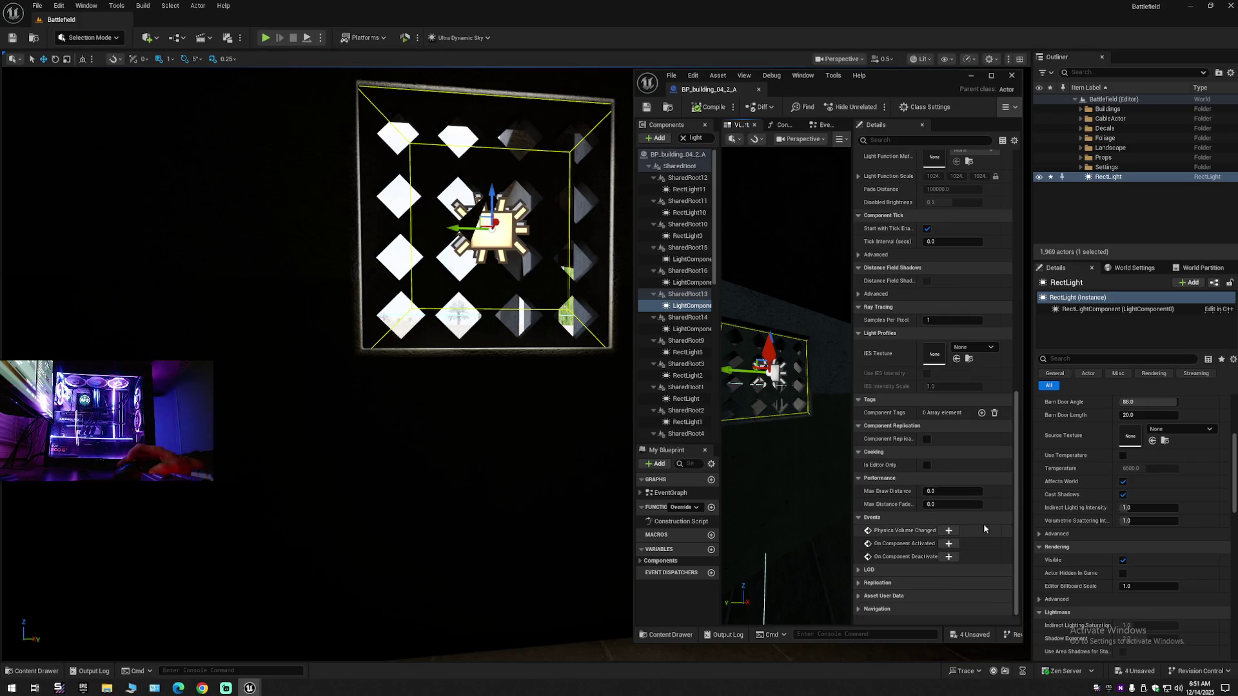
scroll(984, 524, up, 6)
scroll(980, 516, up, 3)
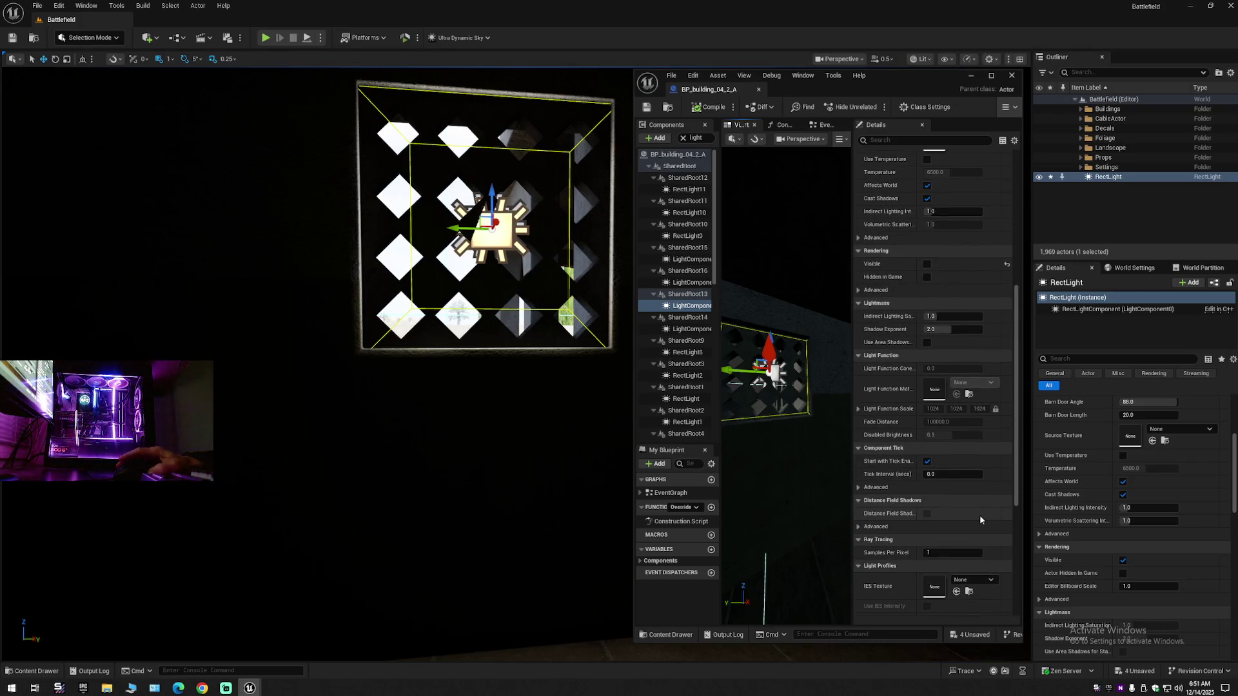
scroll(977, 501, up, 3)
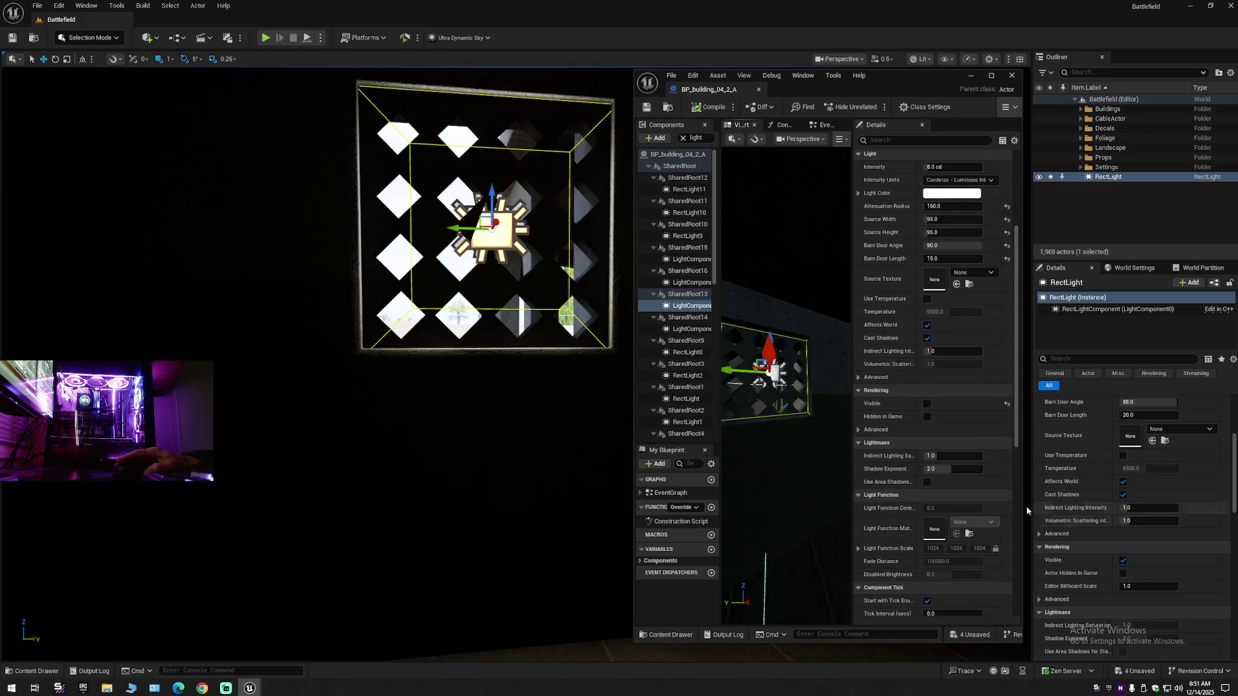
scroll(1101, 519, down, 10)
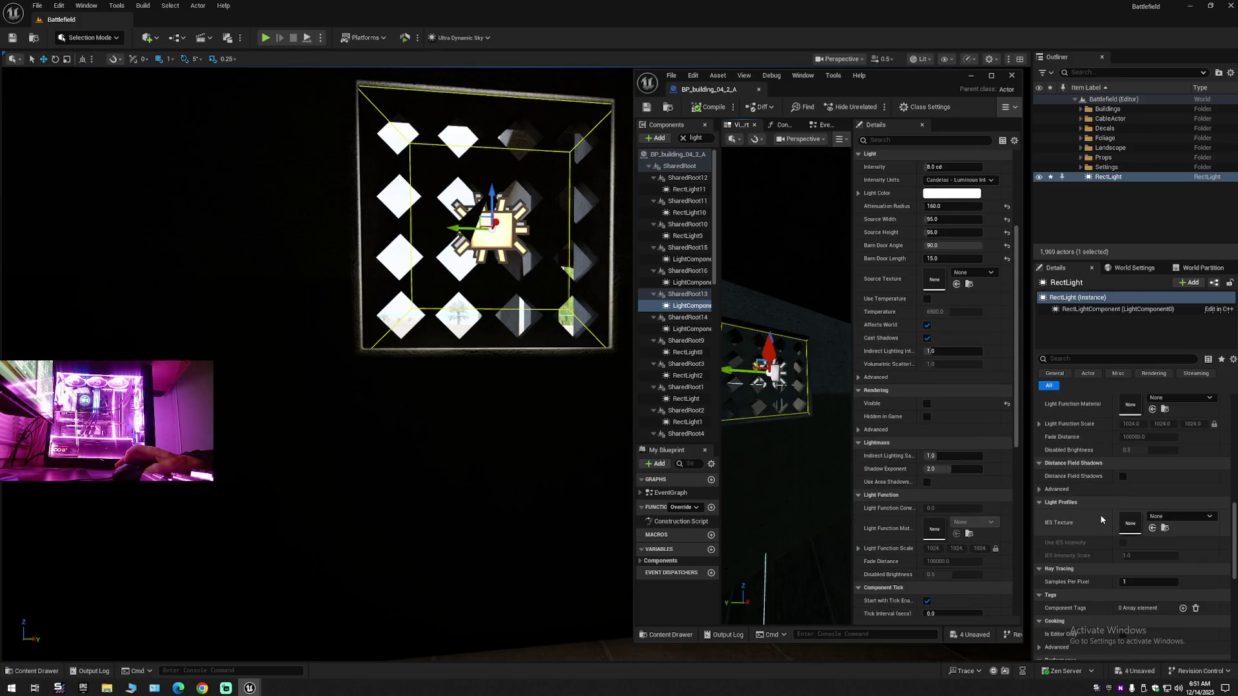
scroll(1101, 519, down, 2)
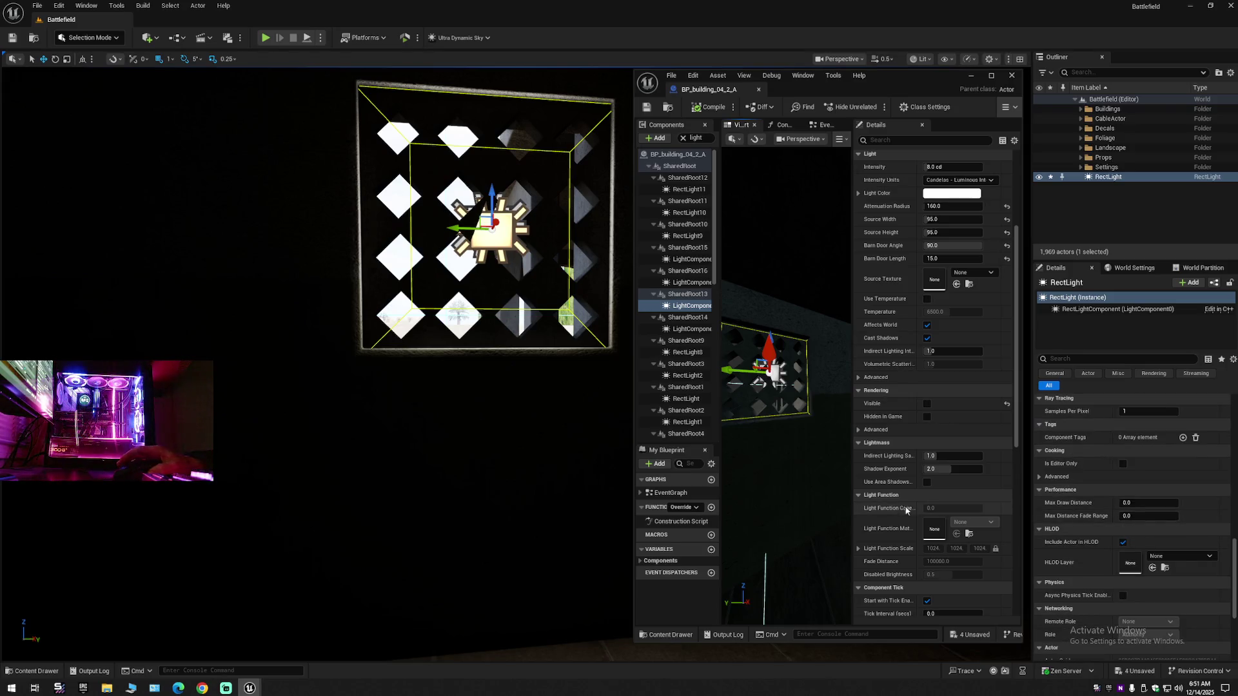
scroll(969, 512, down, 8)
scroll(970, 513, down, 4)
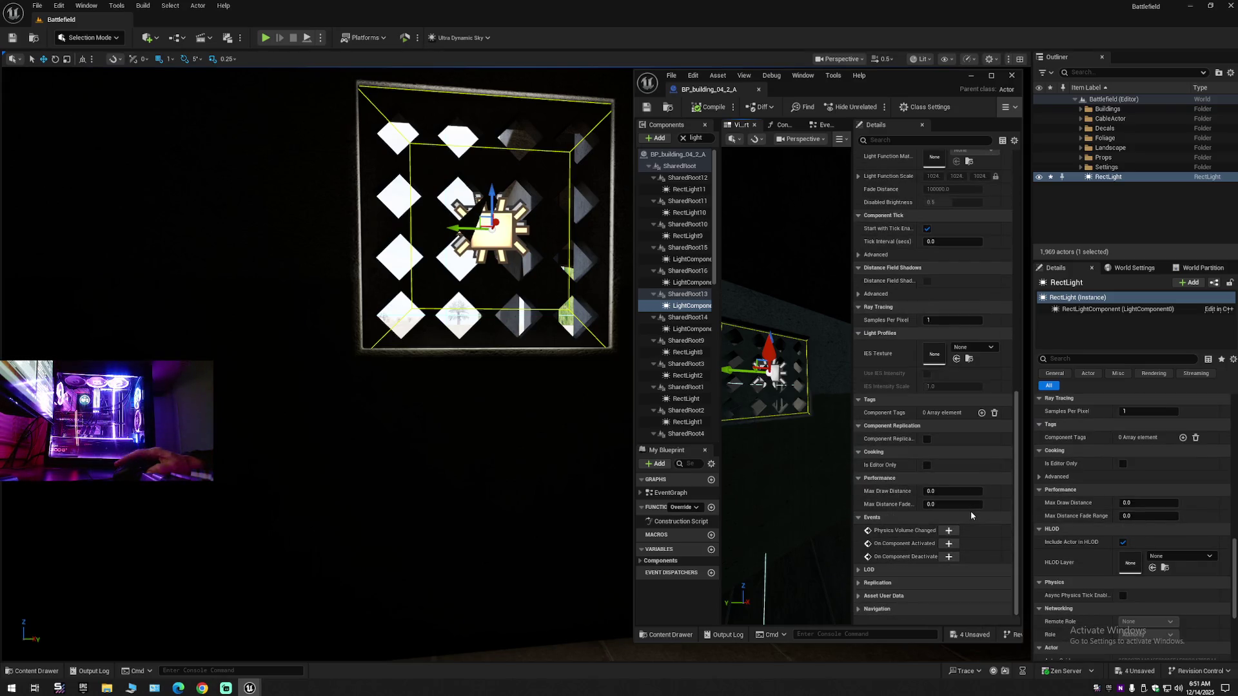
drag(1019, 508, 1007, 238)
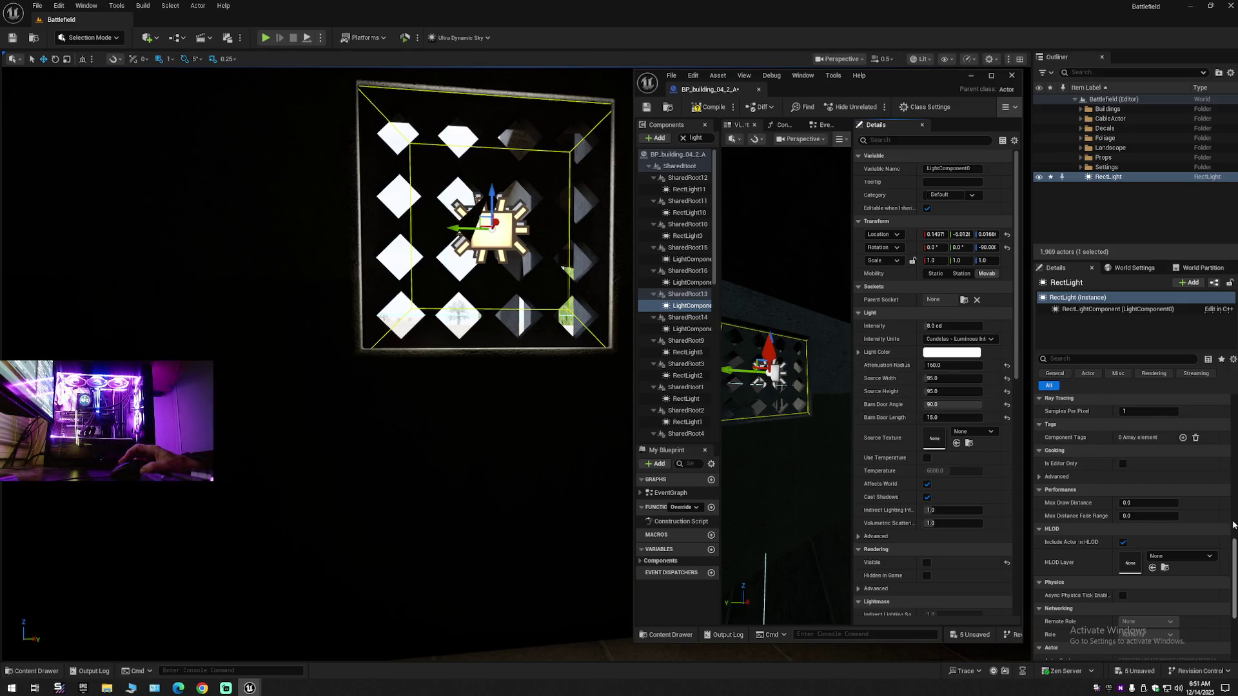
scroll(1234, 556, up, 10)
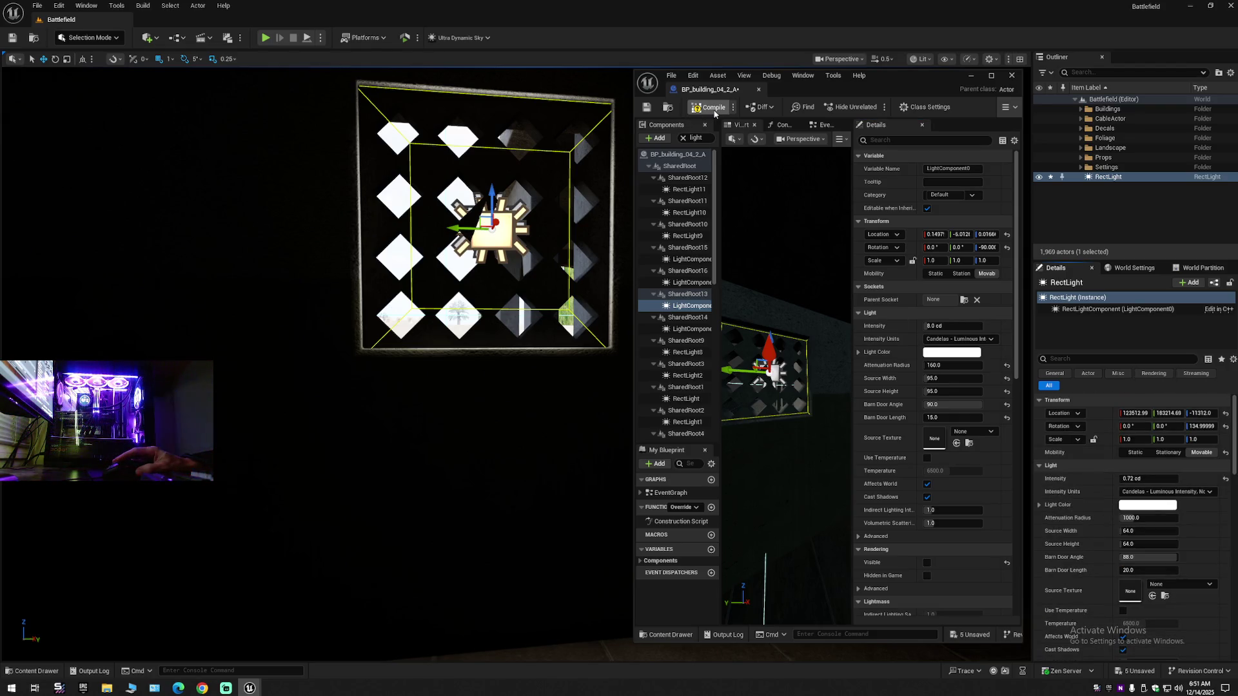
click(709, 108)
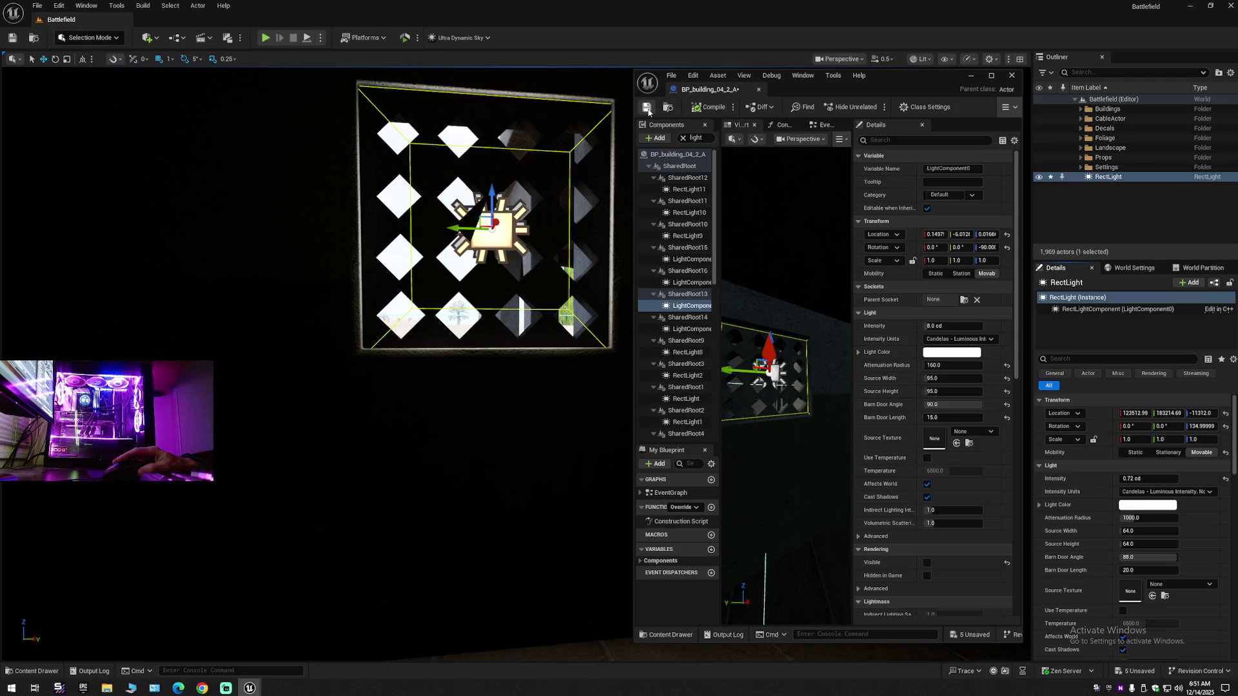
- Compile the blueprint, set the barn door angle to 90 and the level light's attenuation radius to 160
click(648, 108)
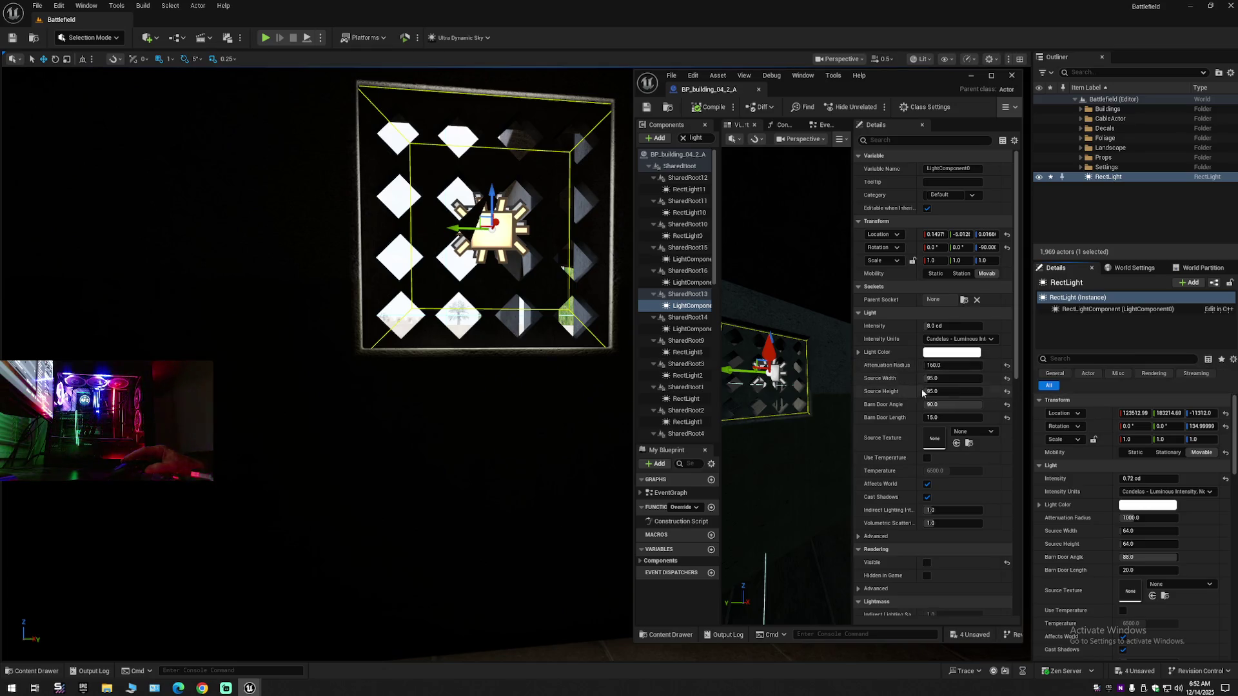
drag(921, 402, 967, 404)
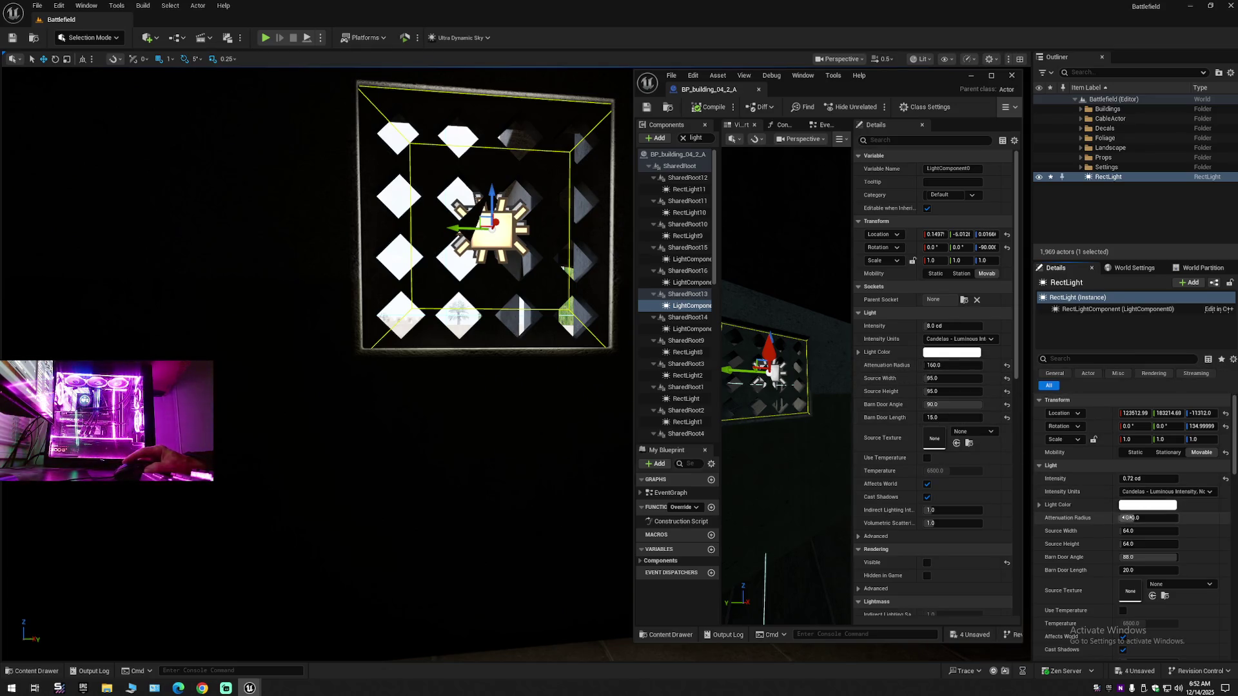
click(1135, 517)
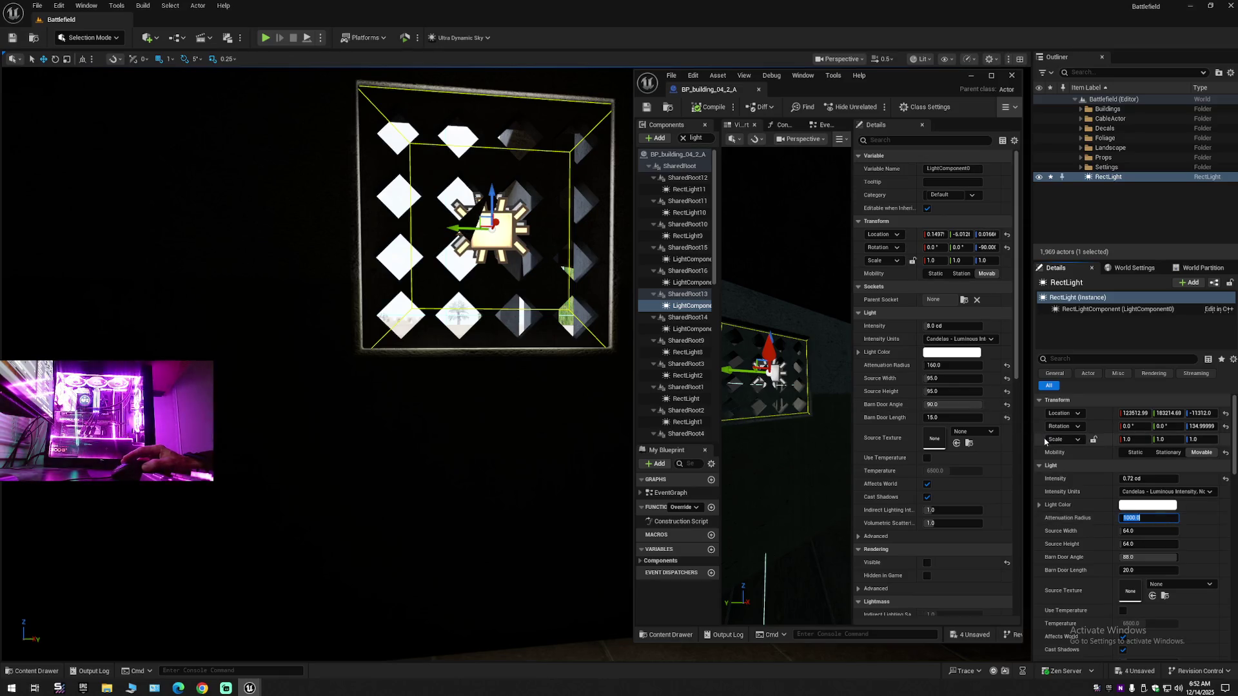
text(160)
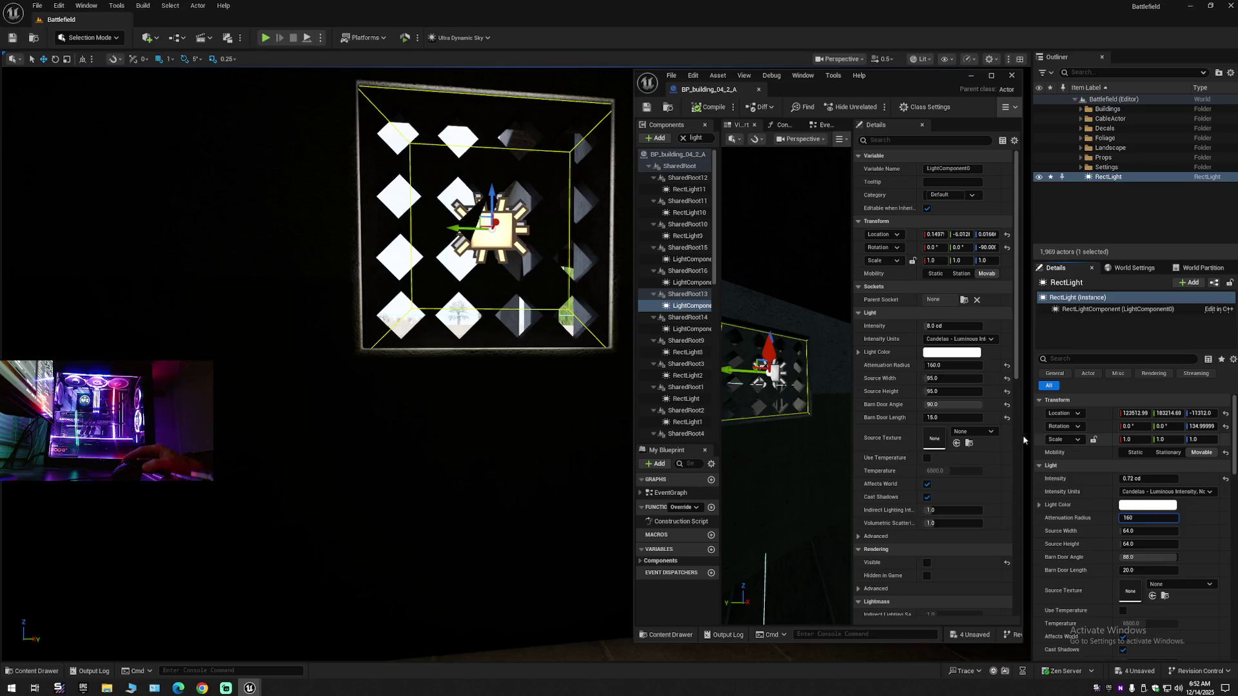
key(Return)
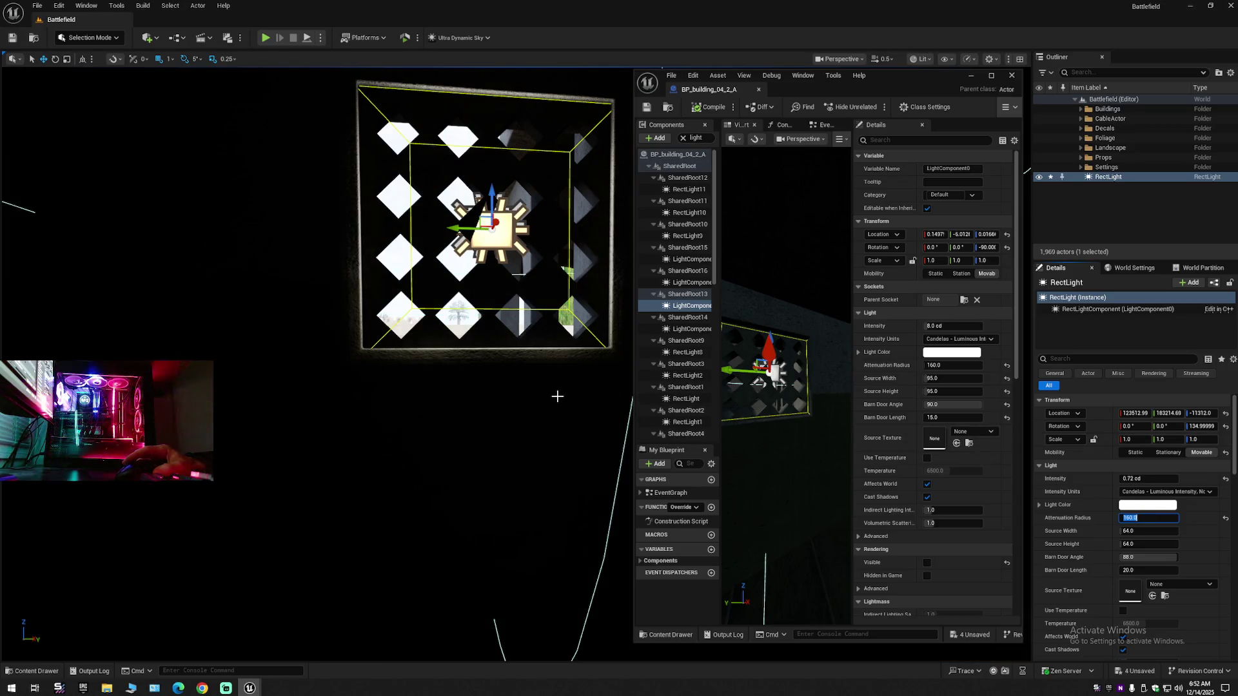
- Check the wall, restore the attenuation radius to 1000, and select the light under SharedRoot13
mouse_move(556, 396)
mouse_down()
mouse_move(619, 371)
mouse_move(583, 378)
mouse_move(586, 367)
mouse_up()
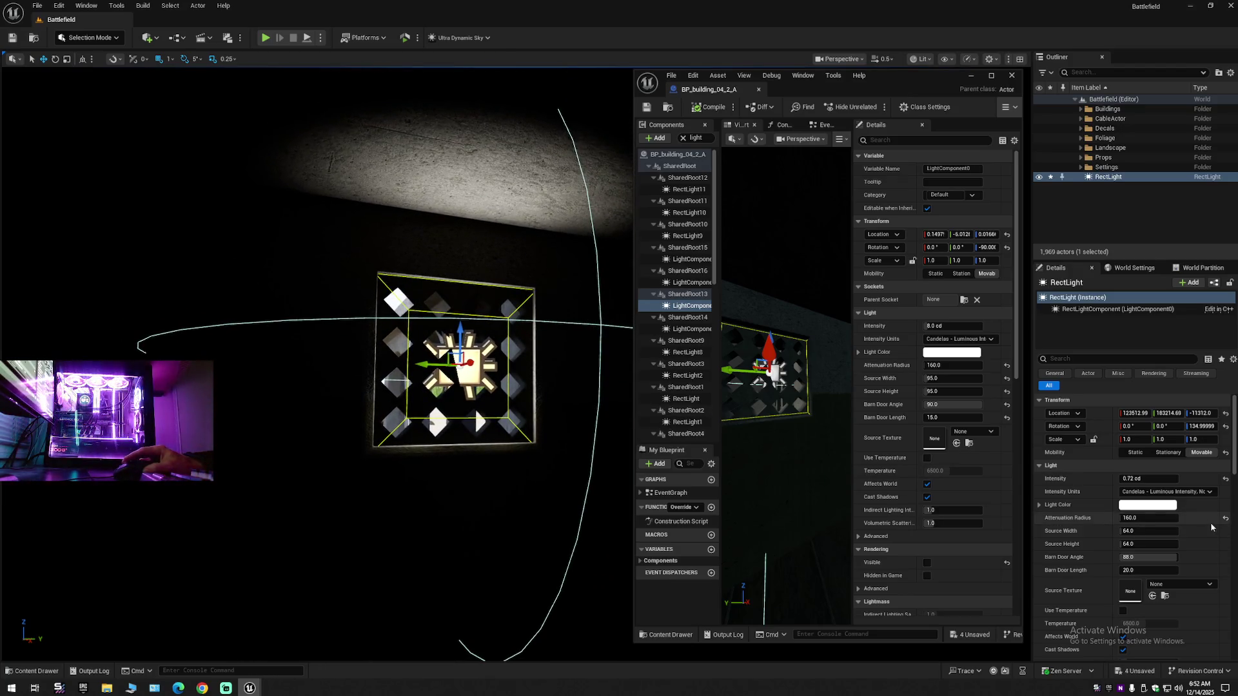
click(1225, 520)
mouse_move(322, 386)
mouse_down()
mouse_move(357, 659)
mouse_move(364, 649)
mouse_move(342, 647)
mouse_move(462, 343)
mouse_up()
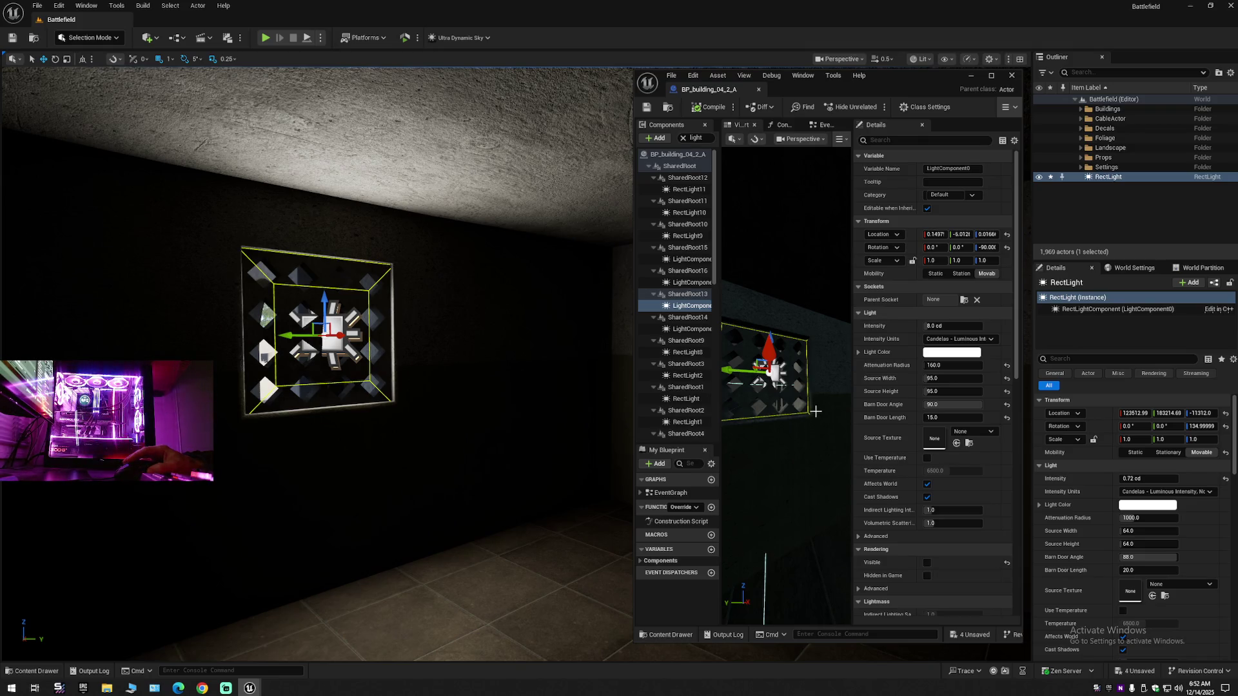
click(684, 307)
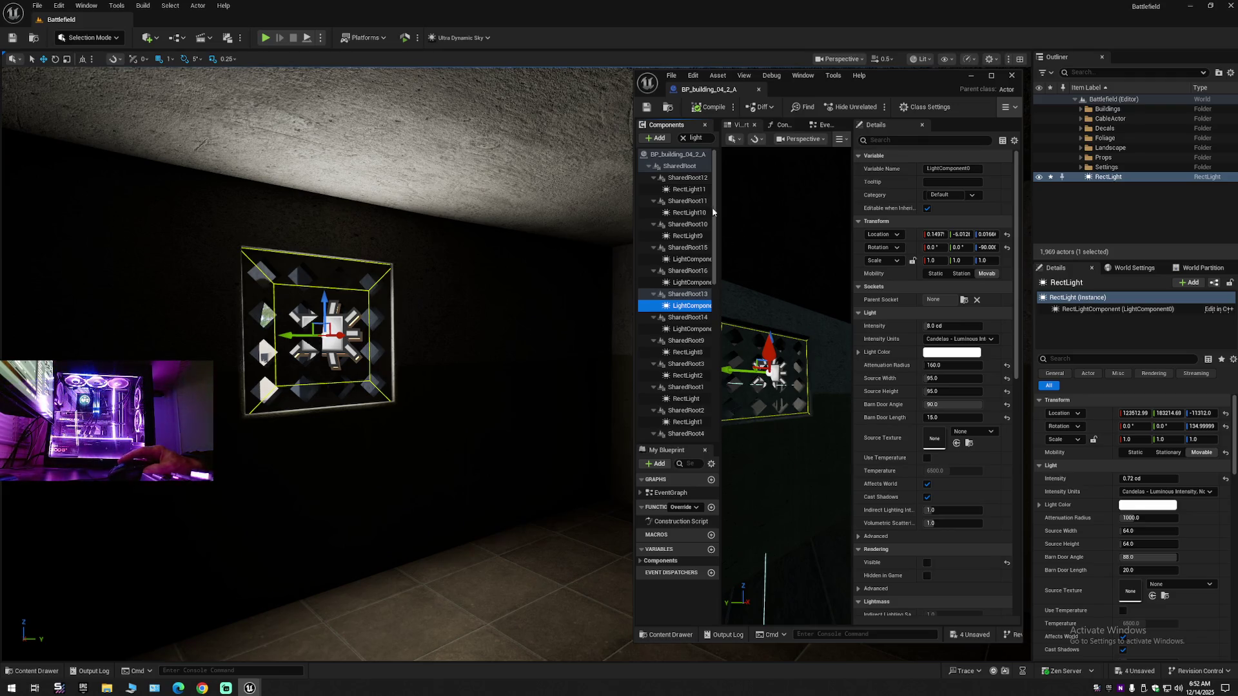
- Check RectLight11's properties, then reselect the light under SharedRoot13
click(696, 188)
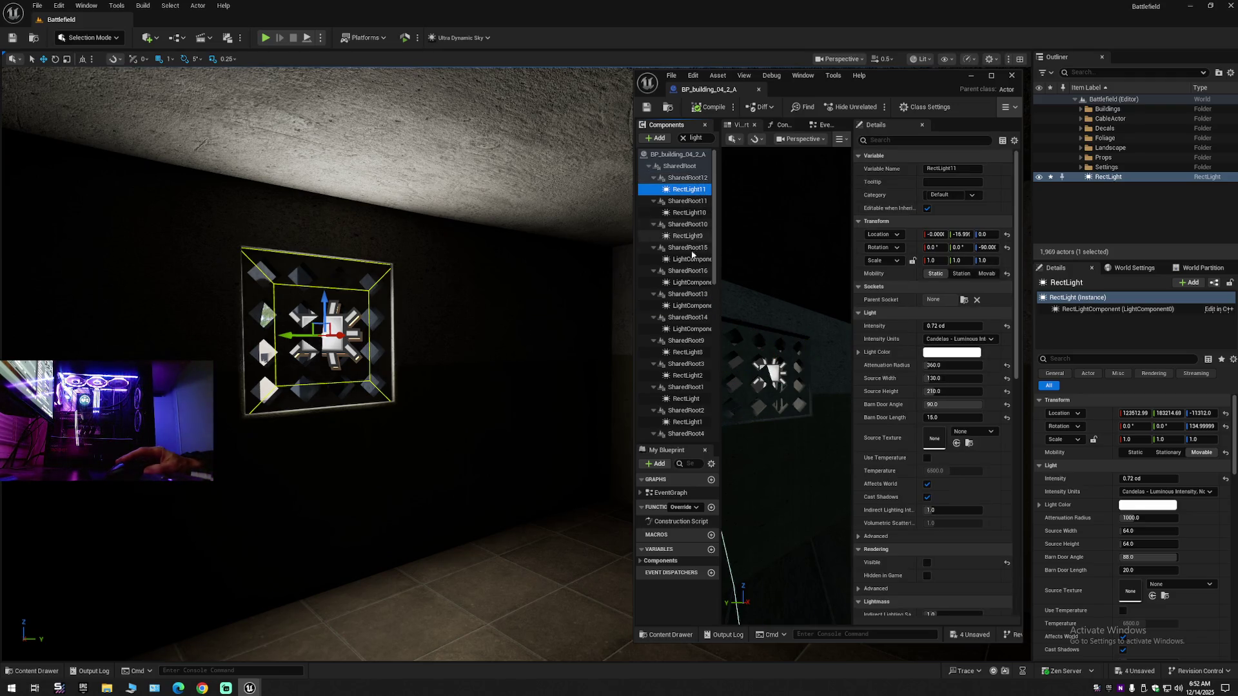
click(691, 306)
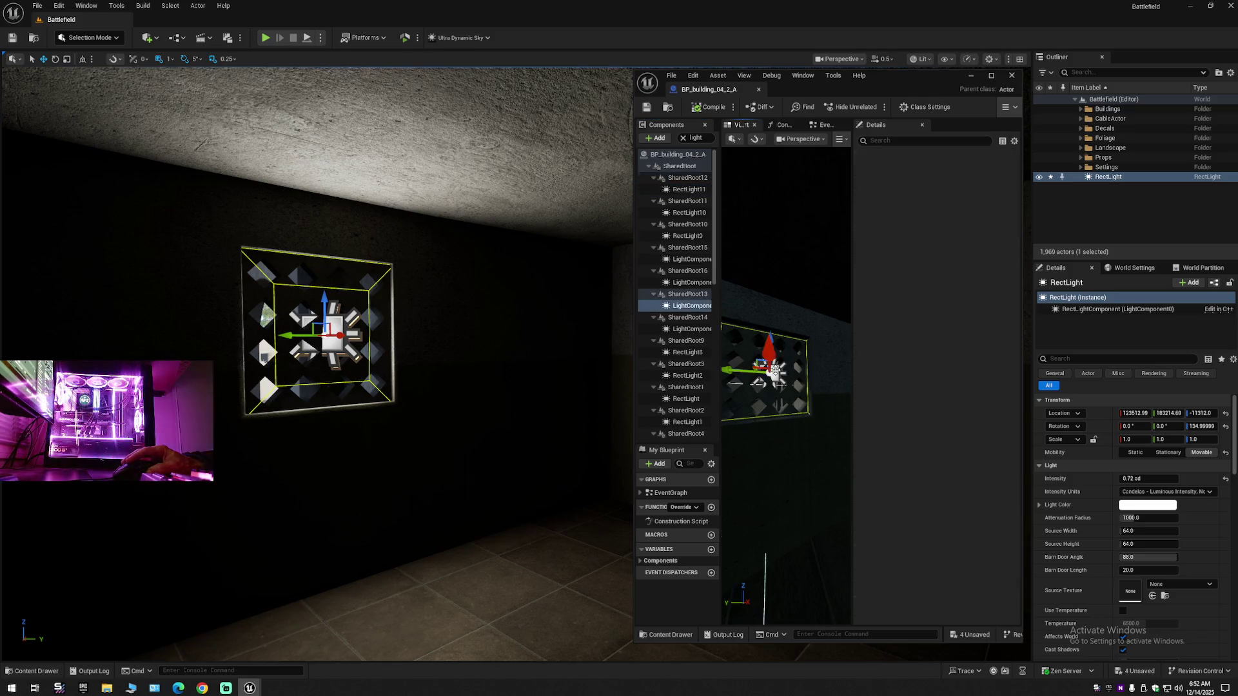
mouse_move(809, 448)
mouse_down()
mouse_move(767, 447)
mouse_move(807, 447)
mouse_up()
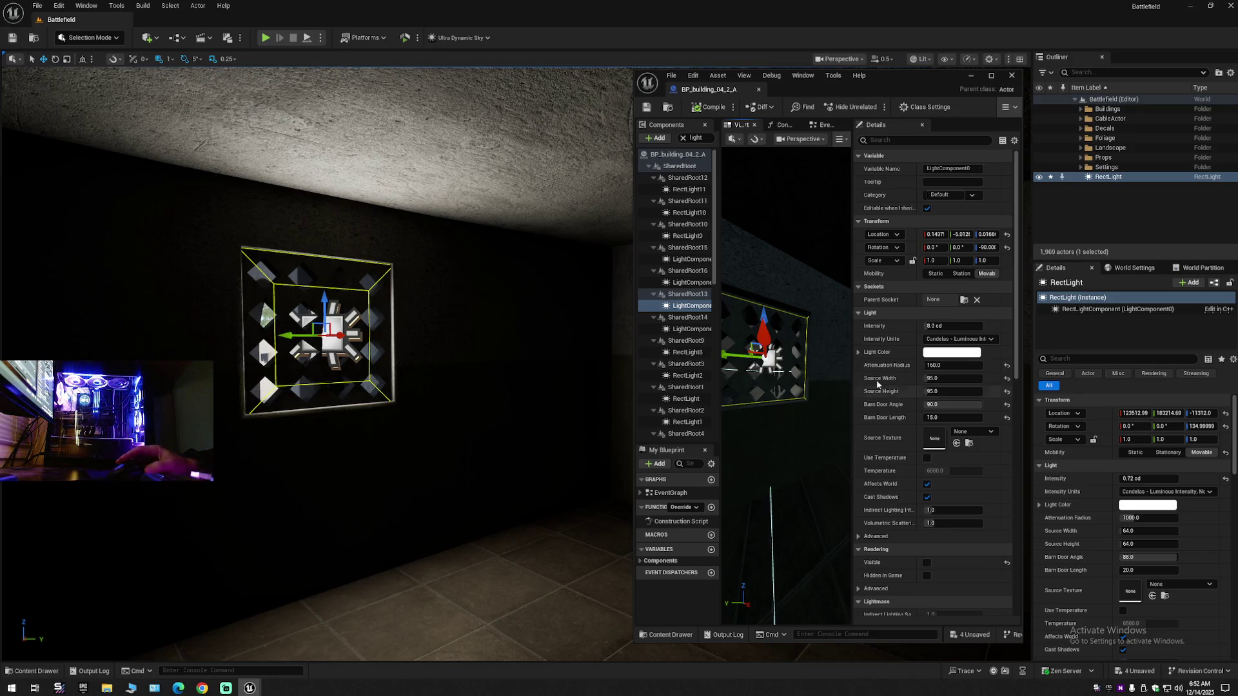
- Switch the light's intensity units to lumens and back to candelas, then compile and close the blueprint
click(945, 339)
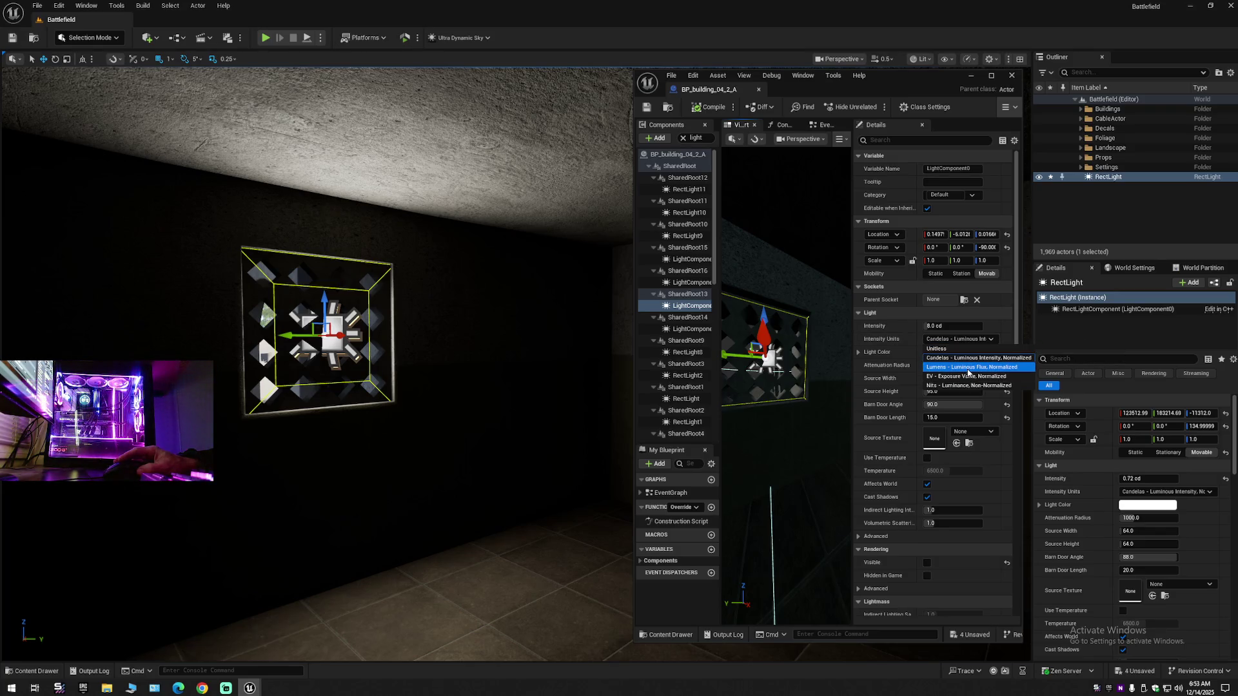
click(967, 367)
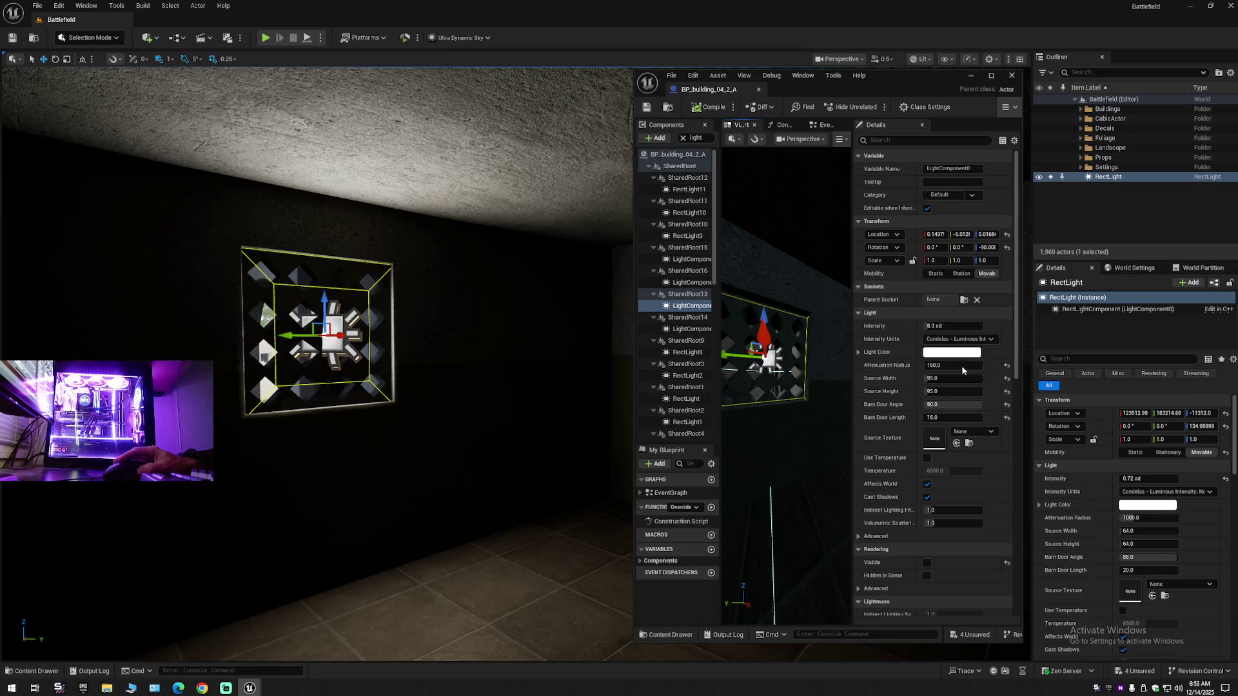
click(959, 339)
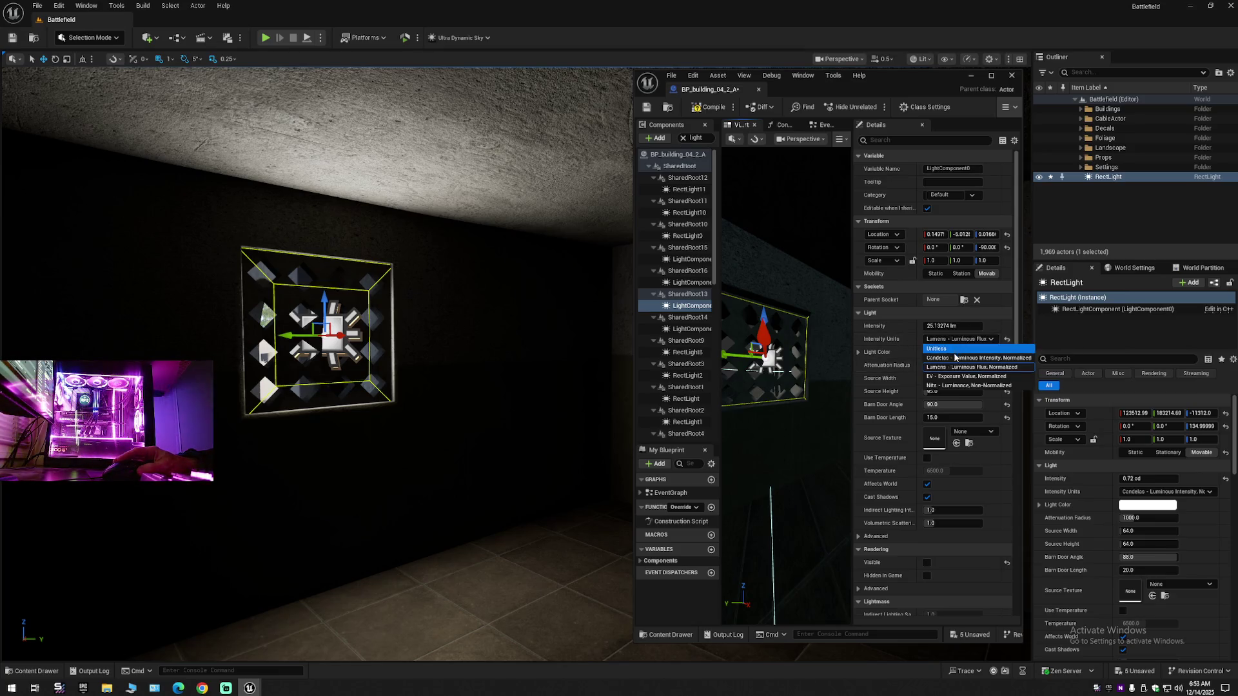
click(955, 359)
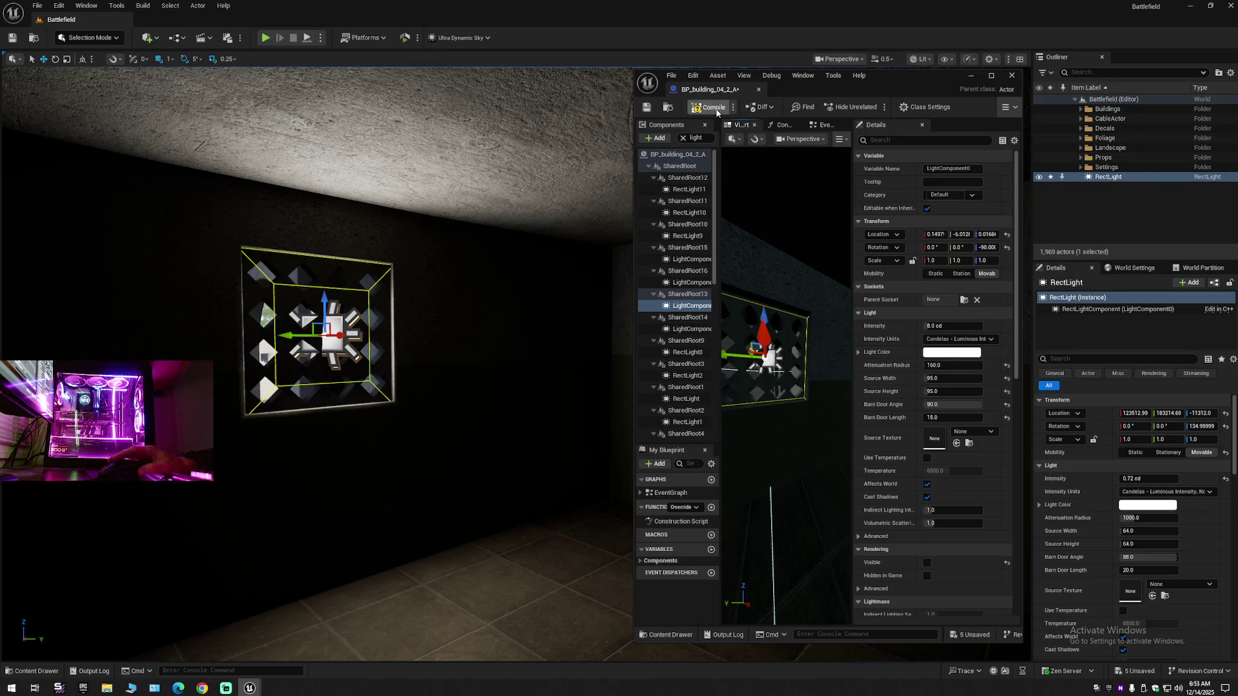
click(711, 107)
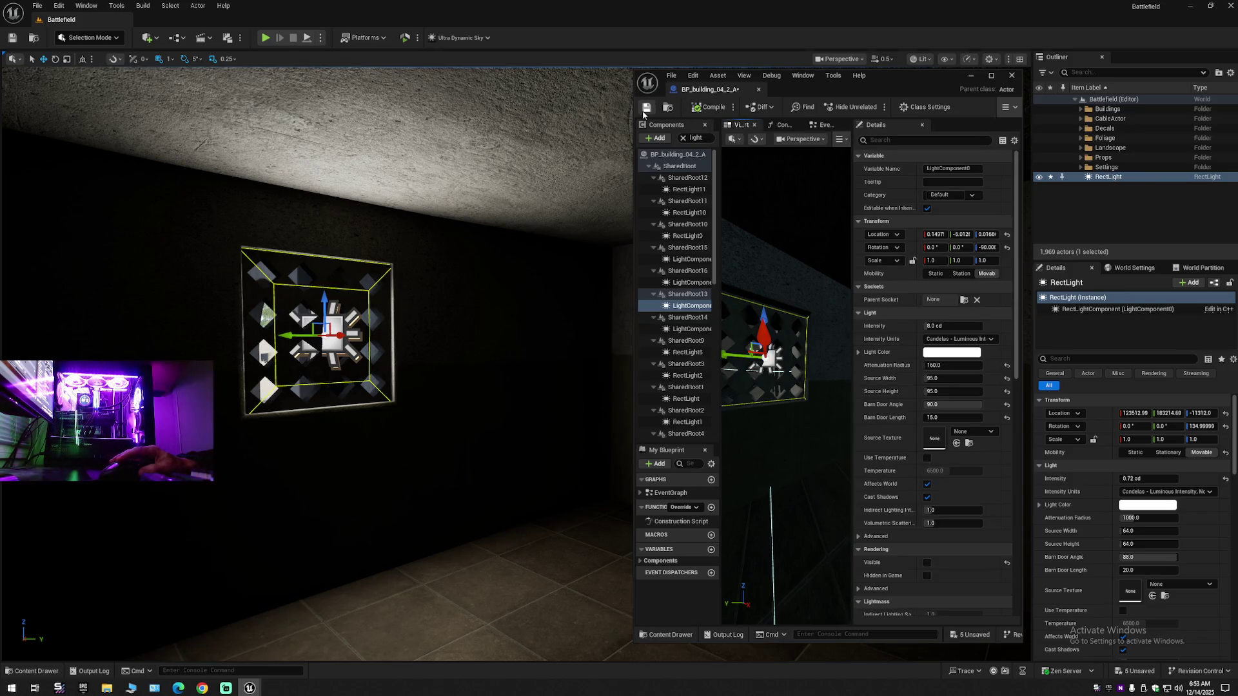
click(760, 90)
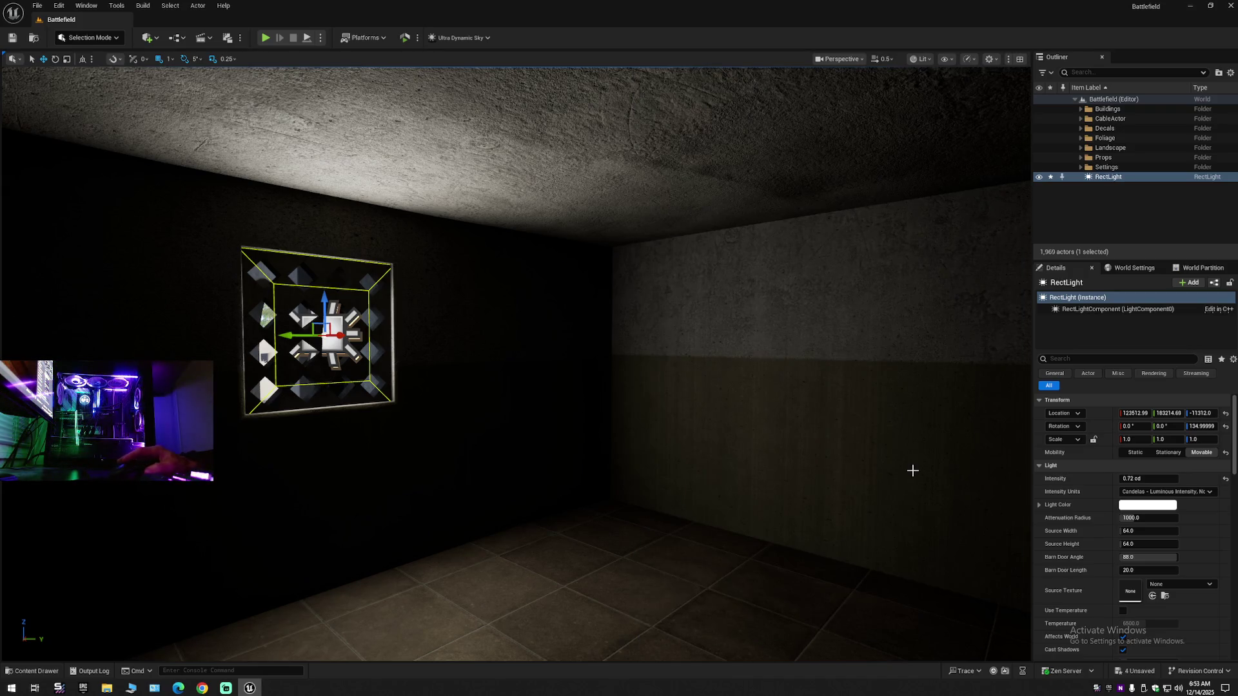
- Save the Battlefield level, then browse the editor's top menu bar
click(11, 39)
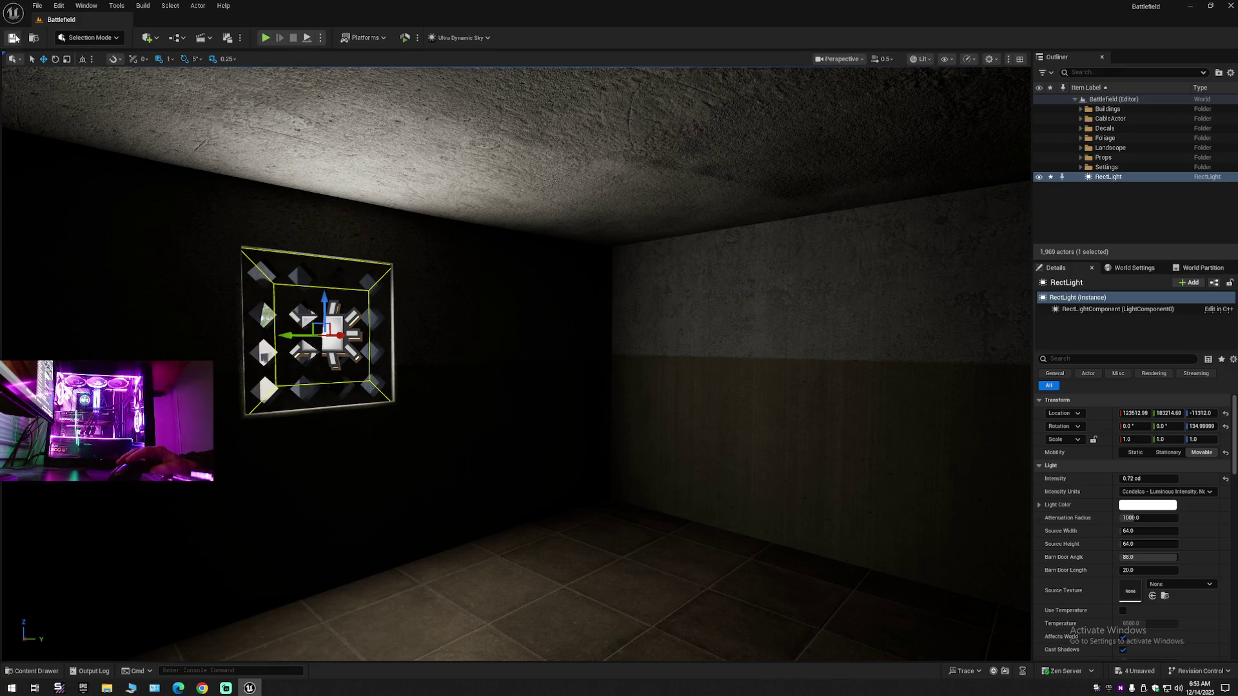
click(37, 6)
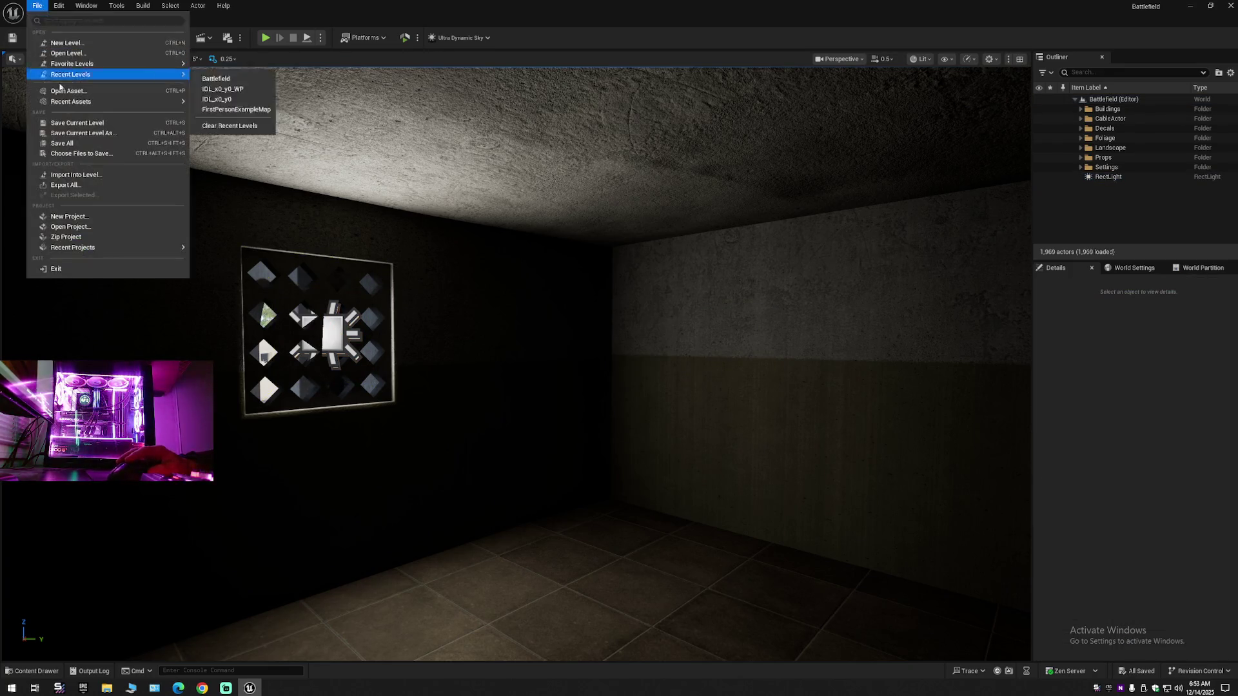
click(71, 120)
click(37, 6)
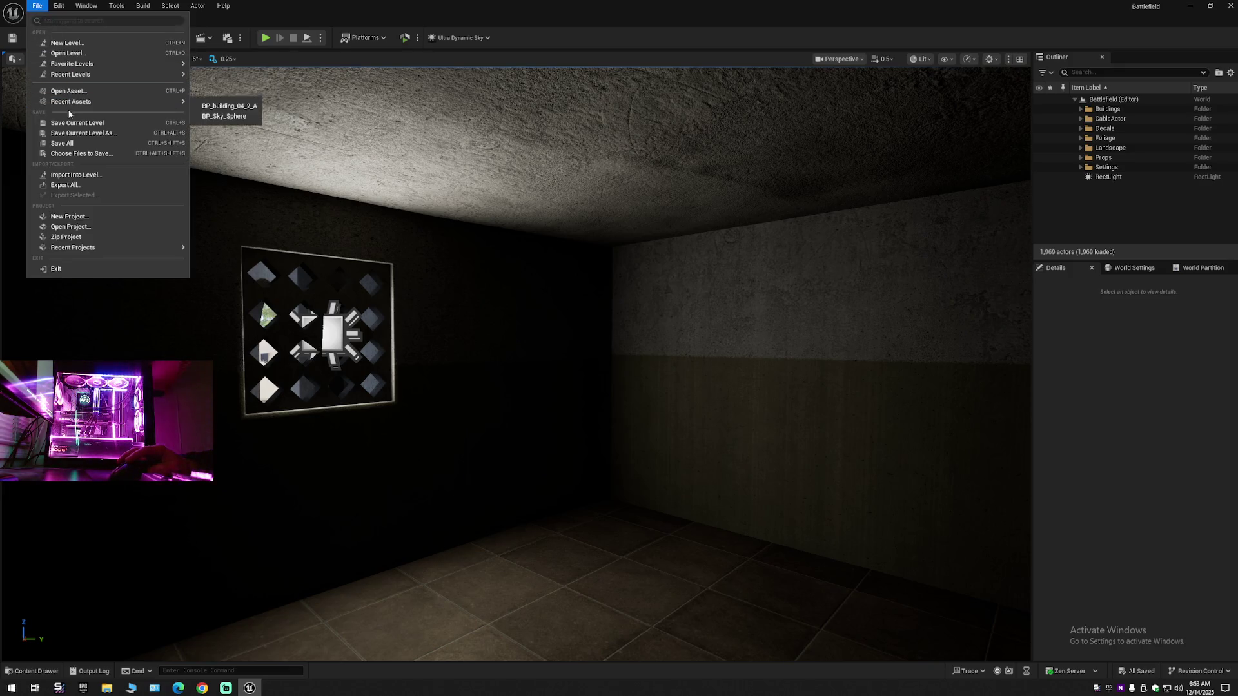
click(61, 138)
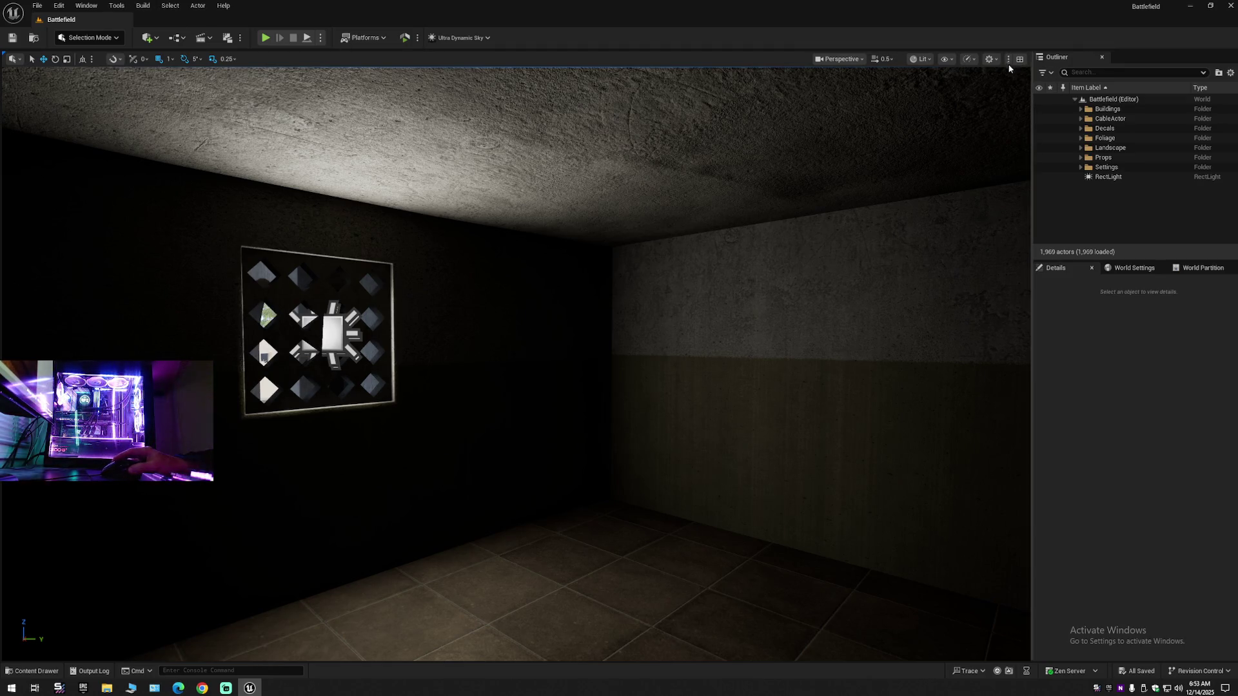
- Set every viewport scalability group to Low and turn on Monitor Editor Performance
click(968, 58)
mouse_move(1002, 120)
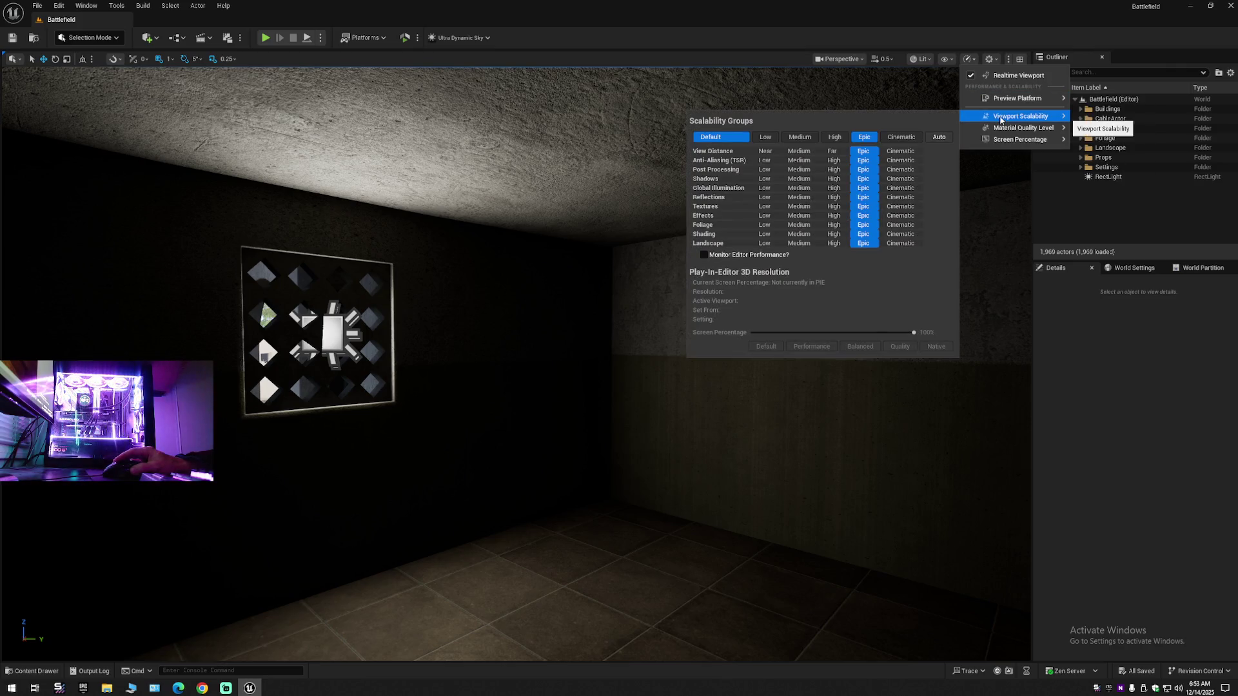
click(766, 137)
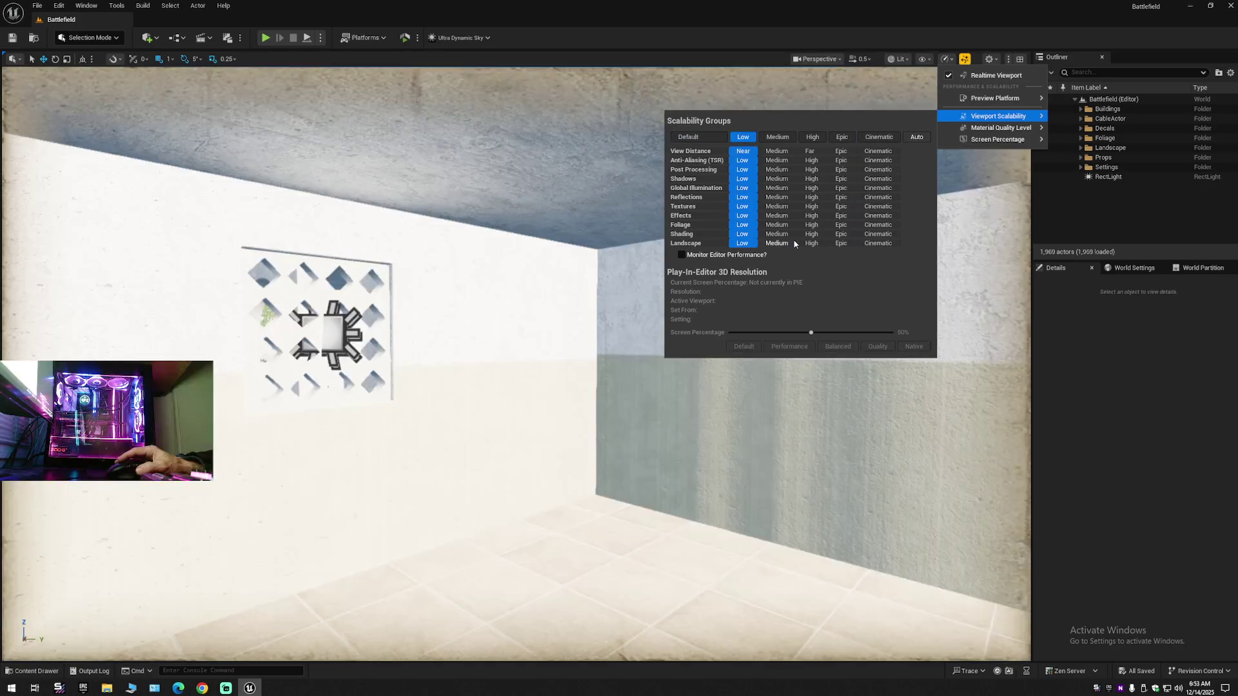
click(680, 255)
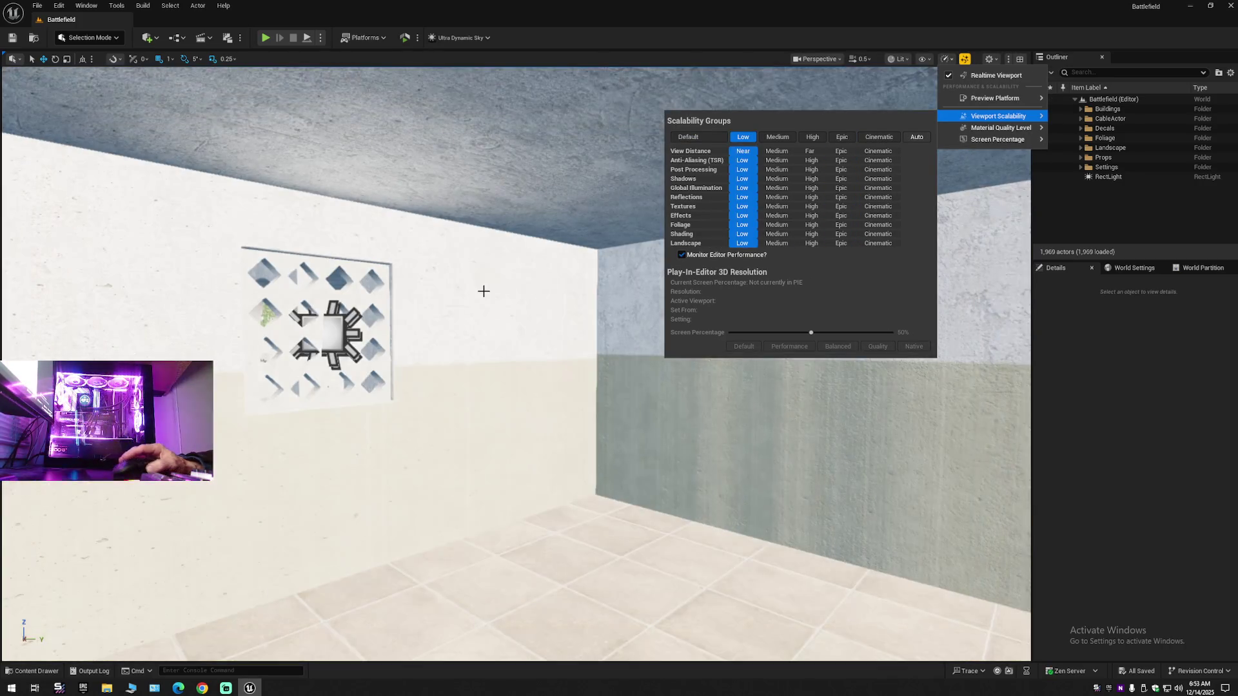
mouse_move(485, 293)
mouse_down()
mouse_move(495, 258)
mouse_move(441, 232)
mouse_up()
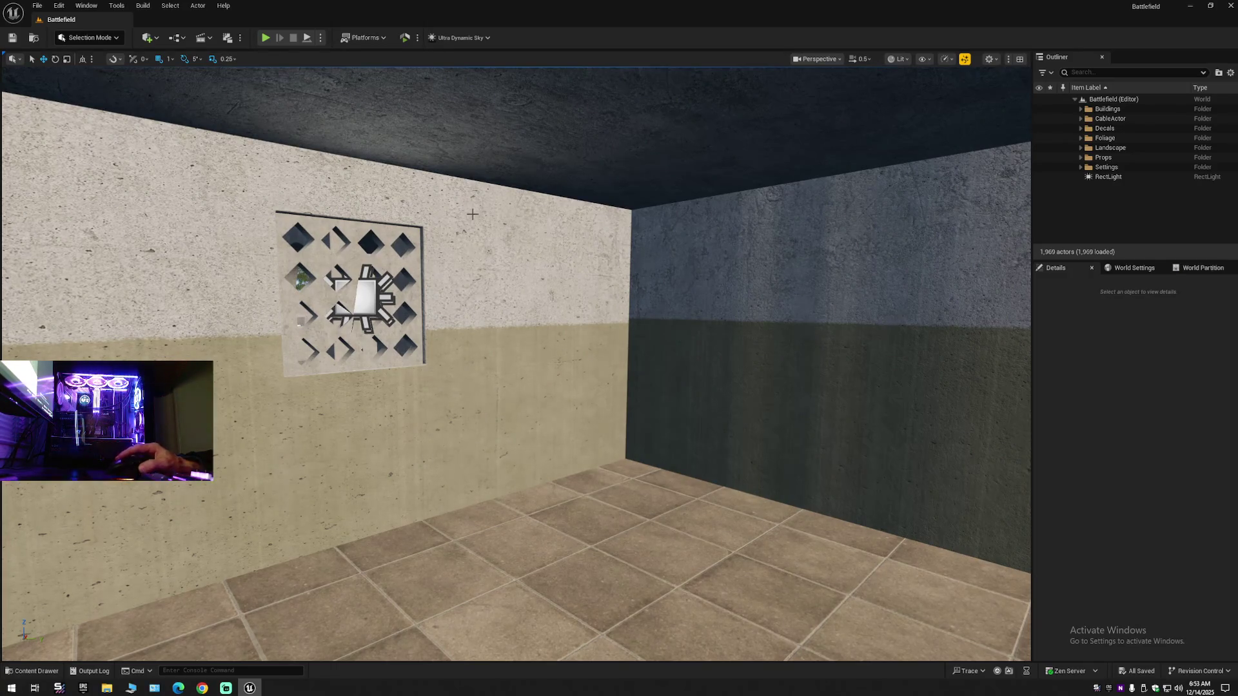
click(144, 5)
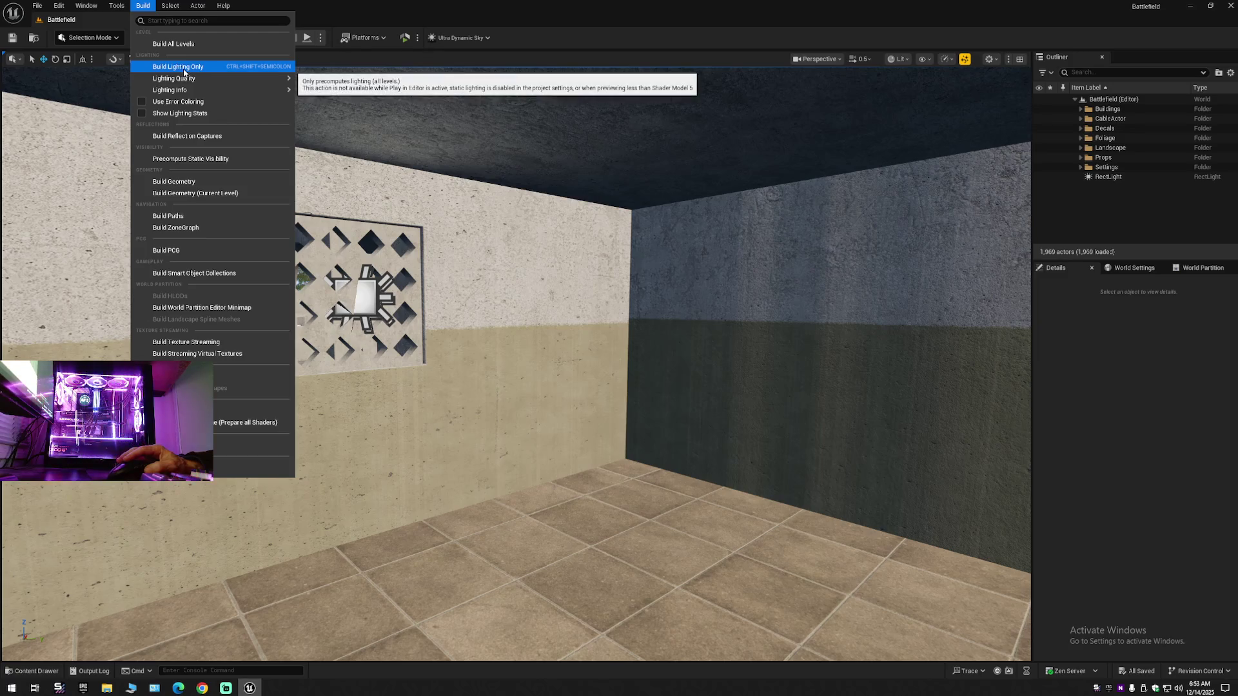
- Run Build Lighting Only from the Build menu, which crashes the editor
mouse_move(189, 90)
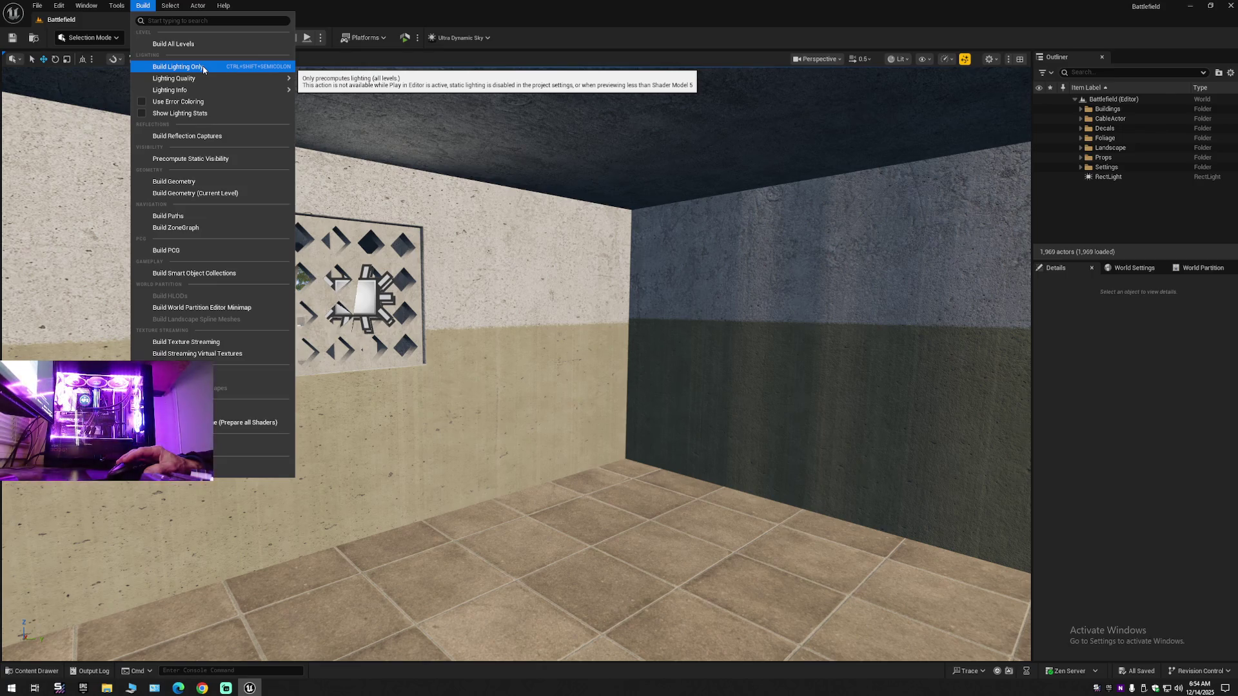
click(1043, 177)
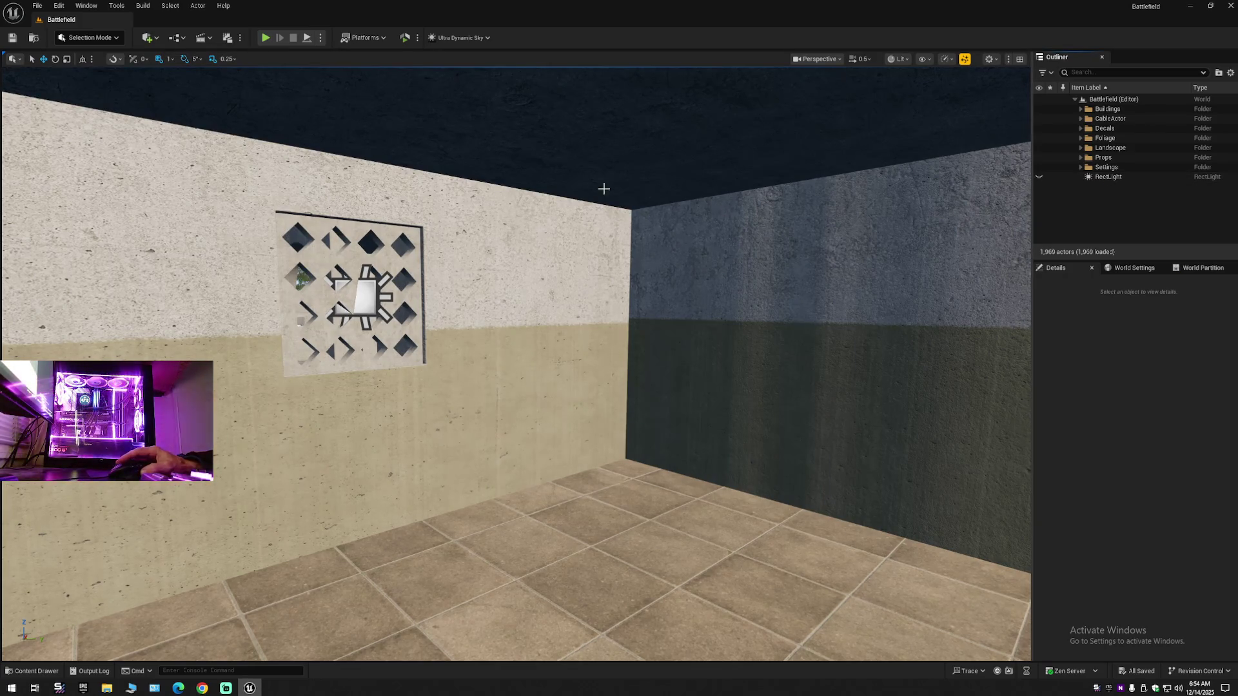
click(143, 5)
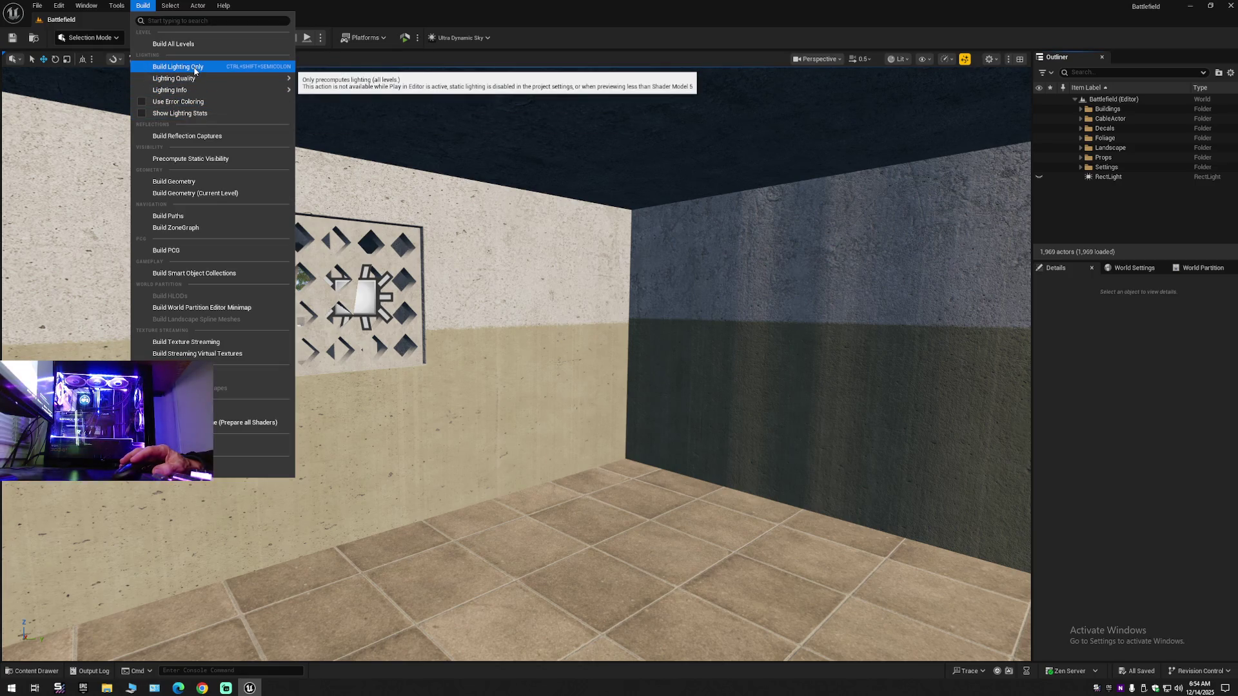
click(257, 68)
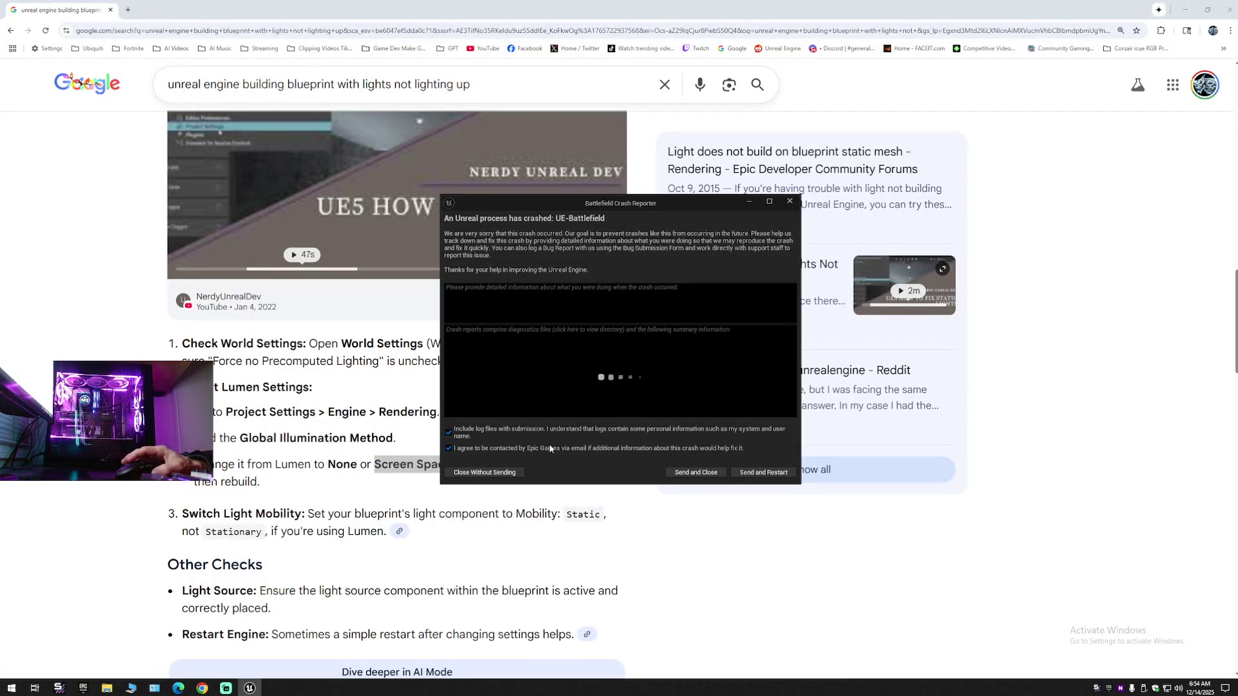
- Send the crash report to restart Unreal, browse Google fixes for unbuilt blueprint lights, then return to the editor
click(783, 474)
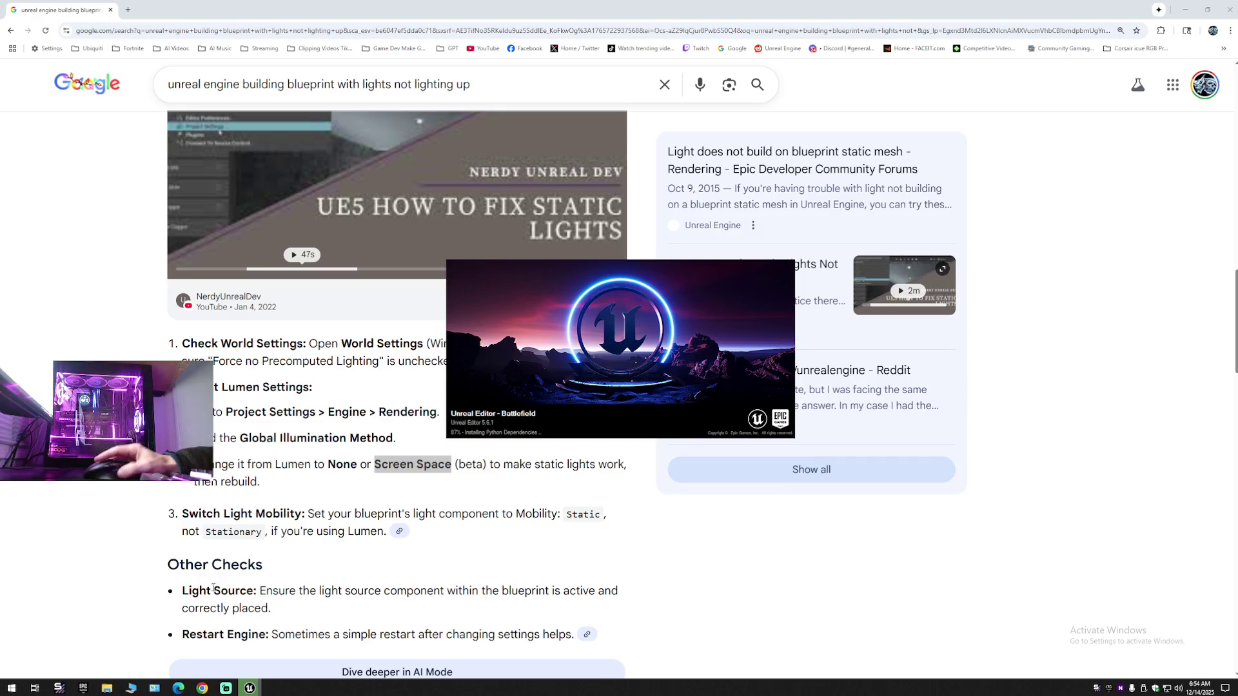
click(71, 568)
scroll(70, 567, down, 4)
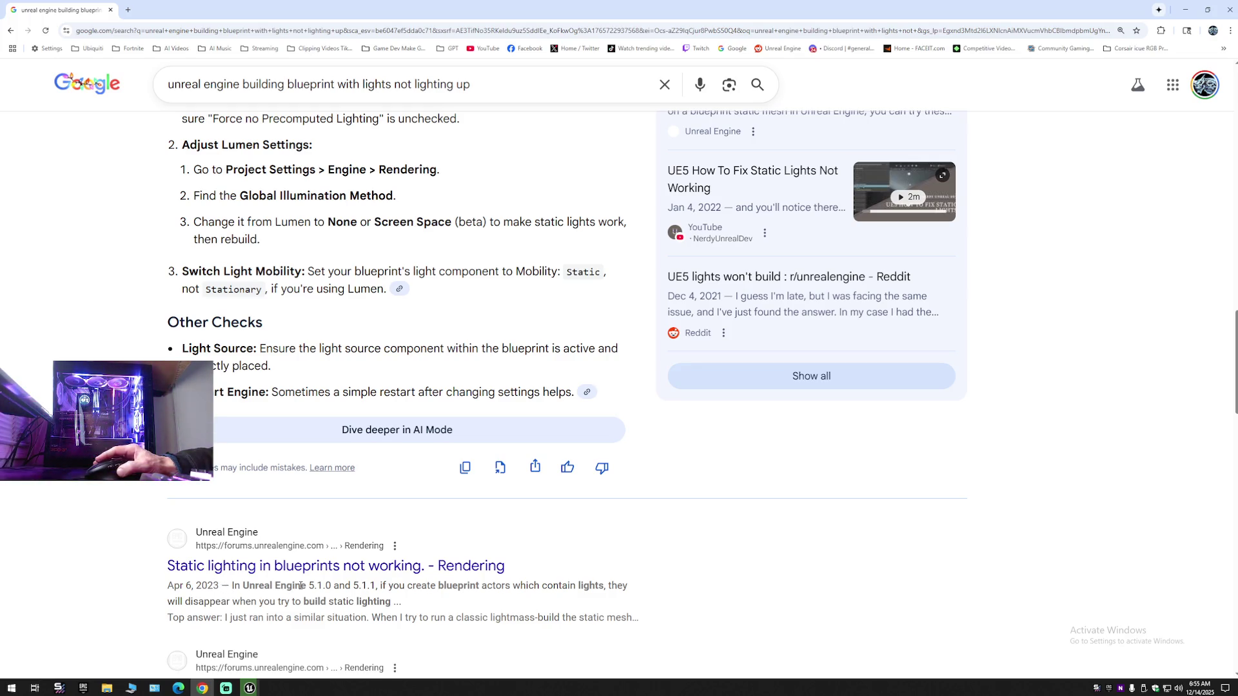
scroll(314, 589, down, 1)
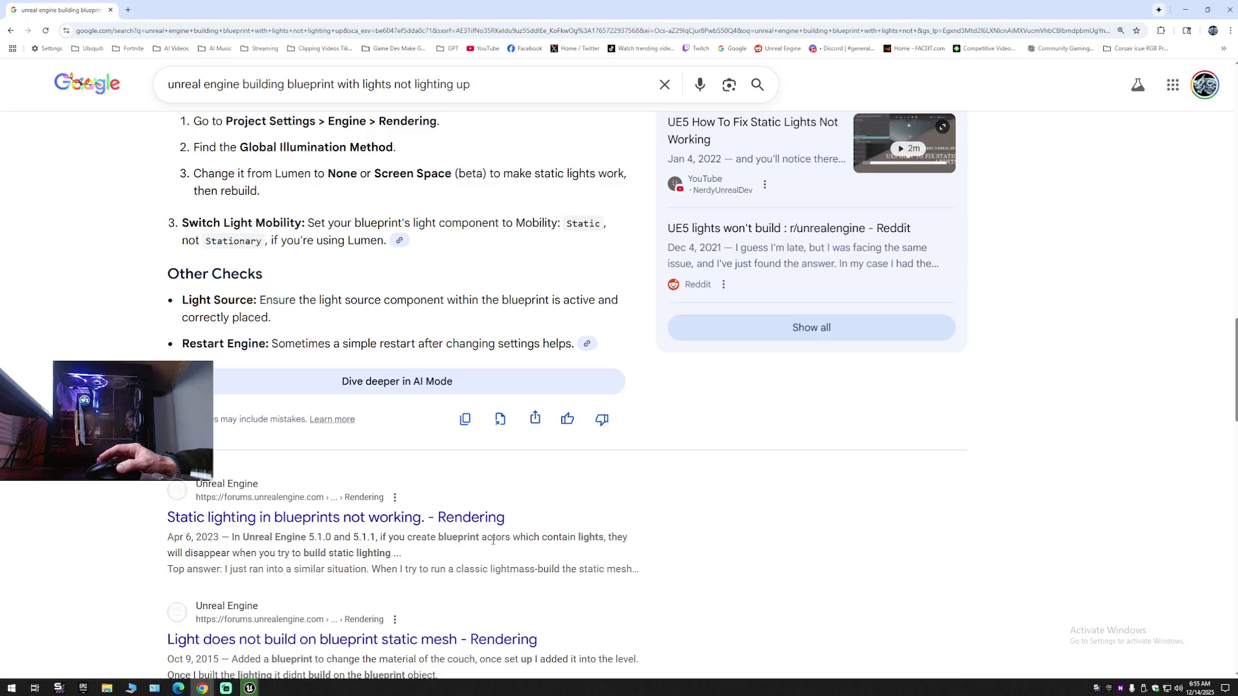
scroll(288, 583, down, 2)
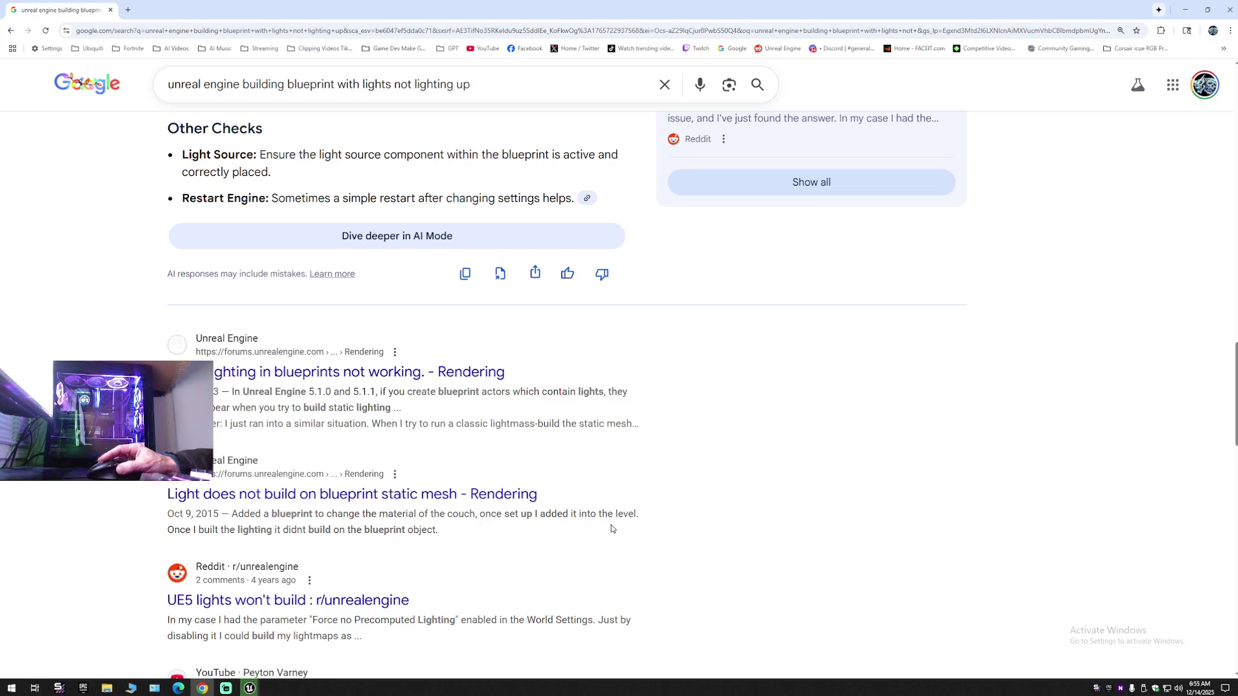
key(alt+Tab)
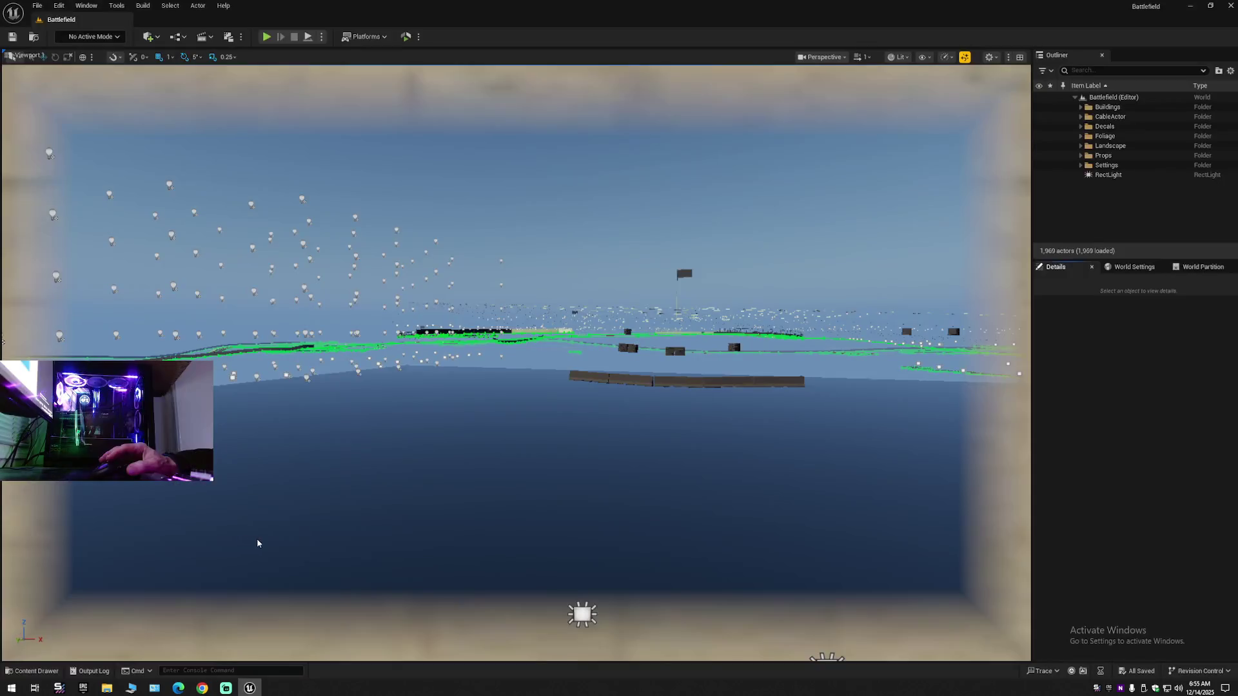
- Open the YouTube tutorial on switching lights on and off with a UE5 Blueprint in a new tab
click(203, 688)
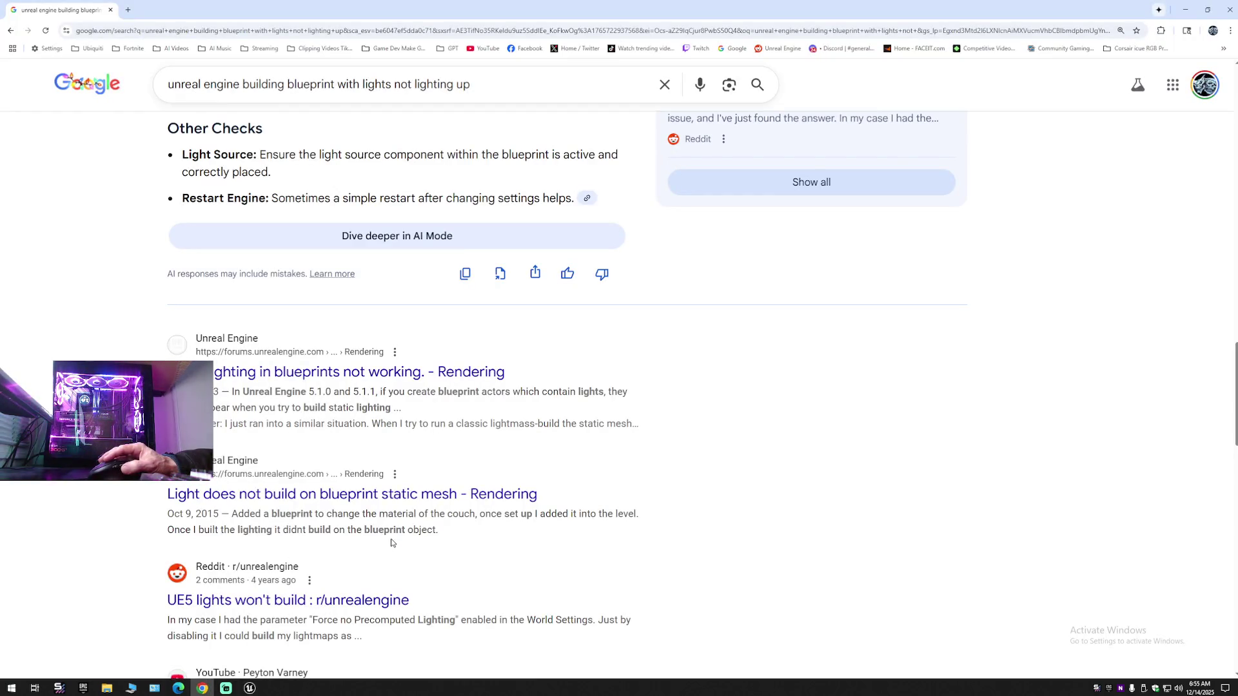
scroll(413, 609, down, 2)
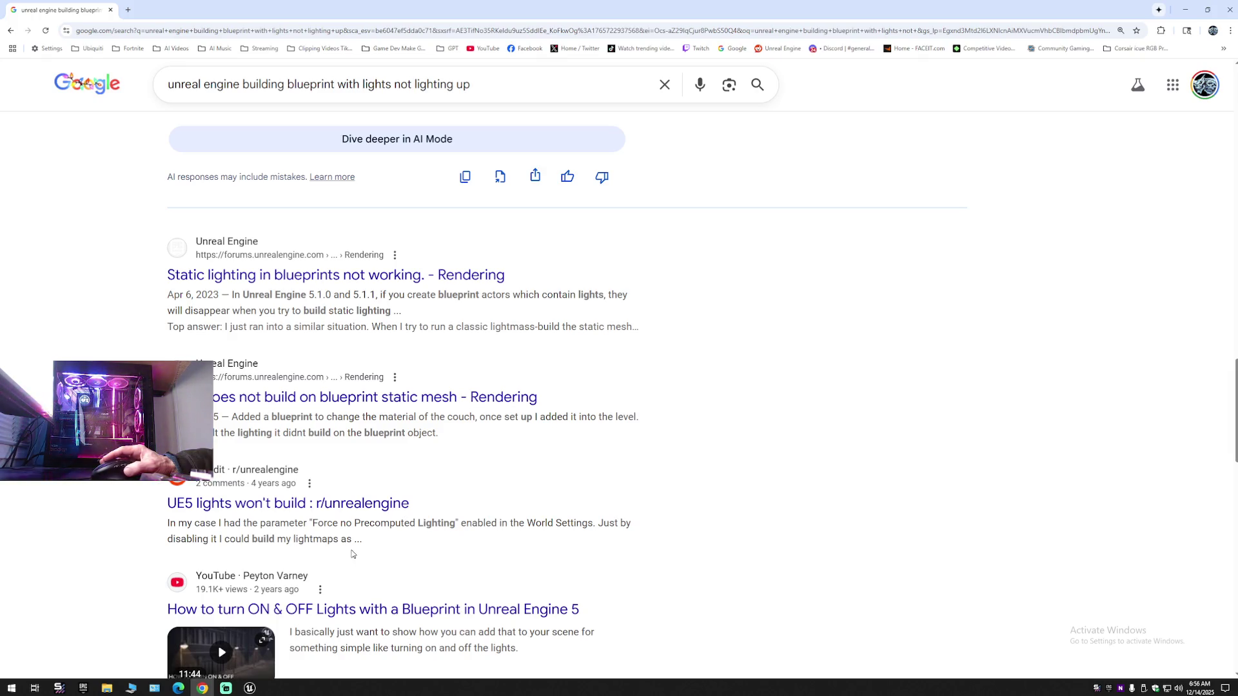
scroll(662, 610, down, 2)
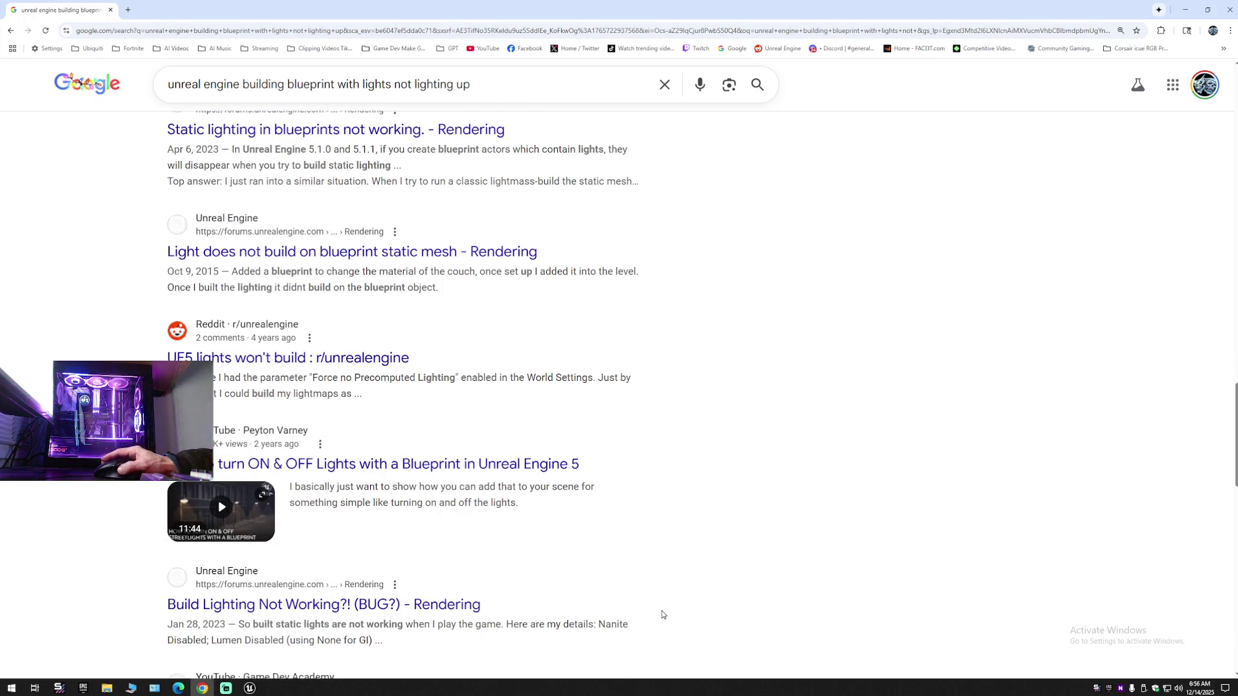
right_click(334, 468)
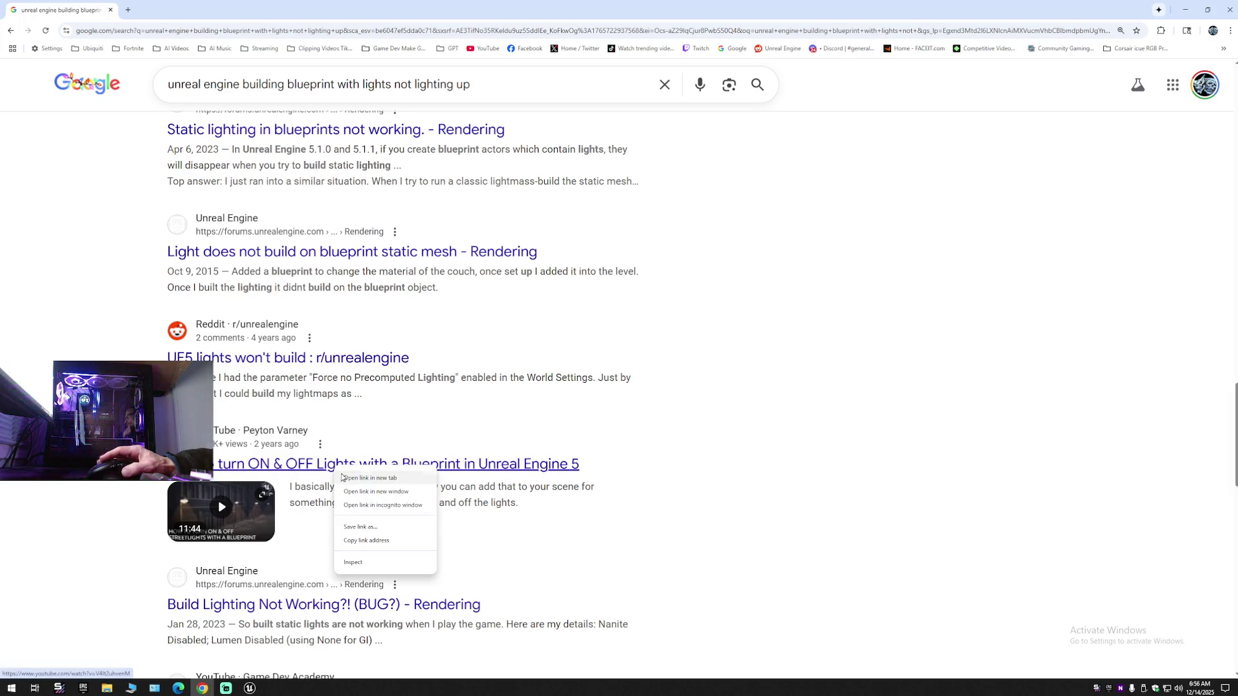
click(356, 478)
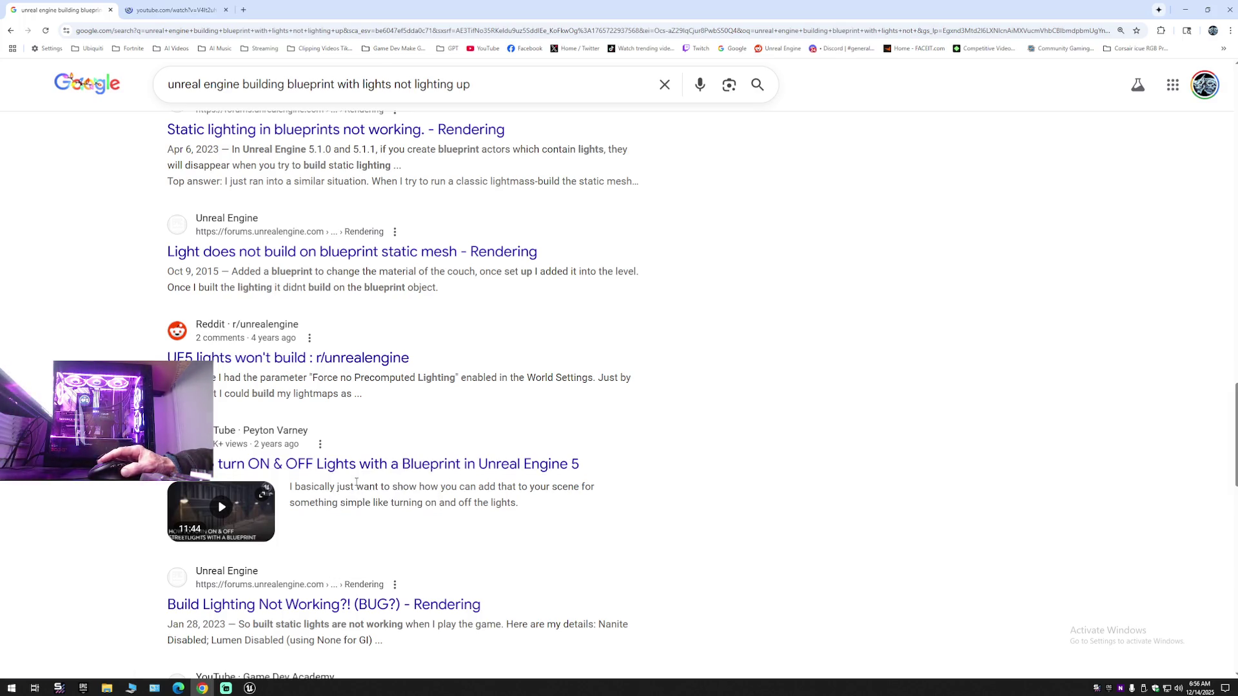
click(225, 688)
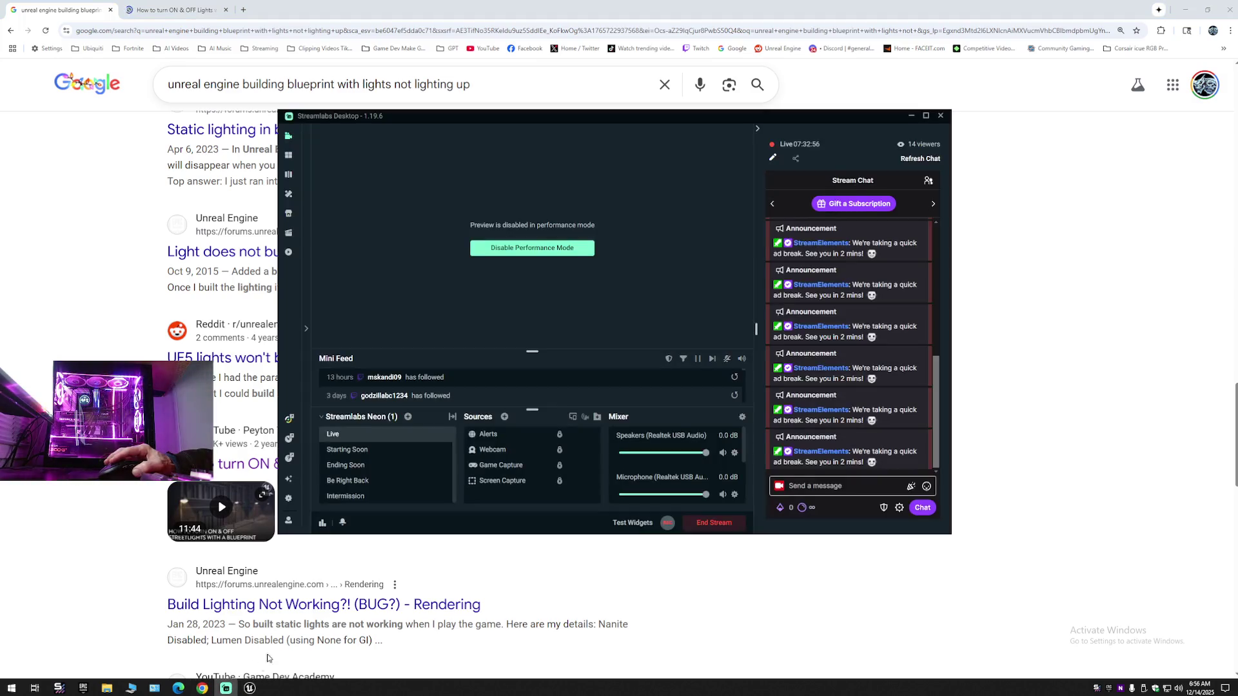
- Make Be Right Back the active Streamlabs scene while the stream stays live
click(346, 482)
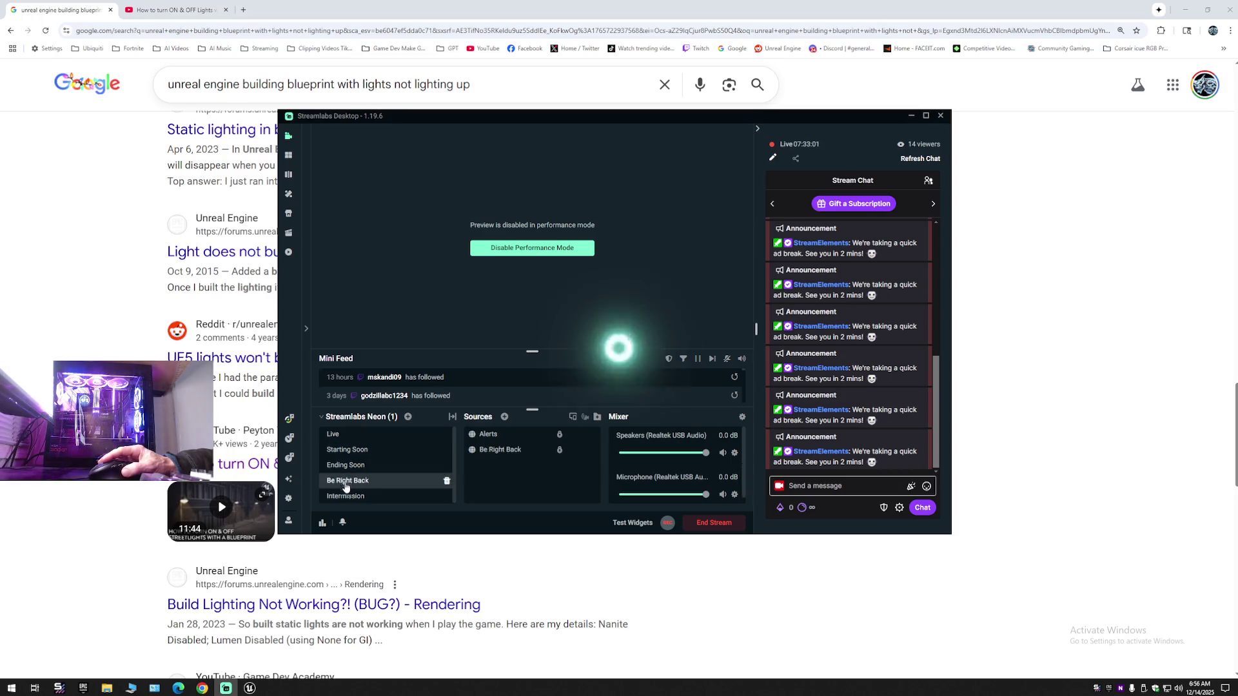
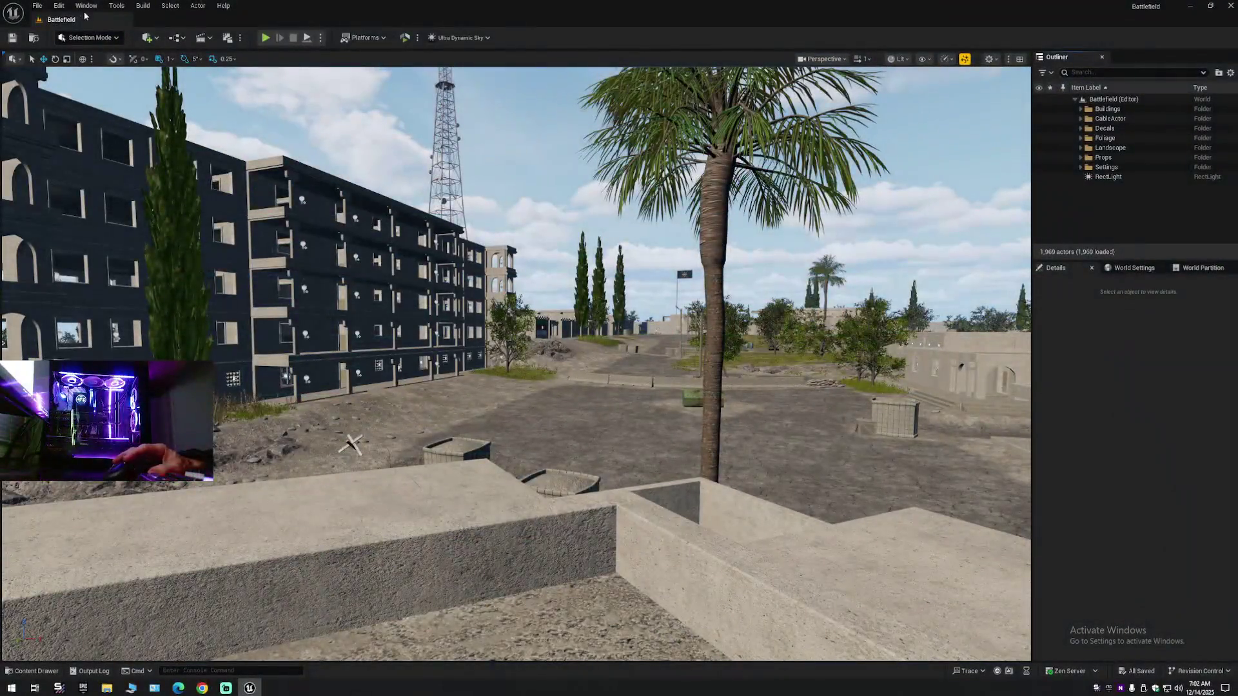
- Open Project Settings from the Edit menu and move its window aside
click(57, 6)
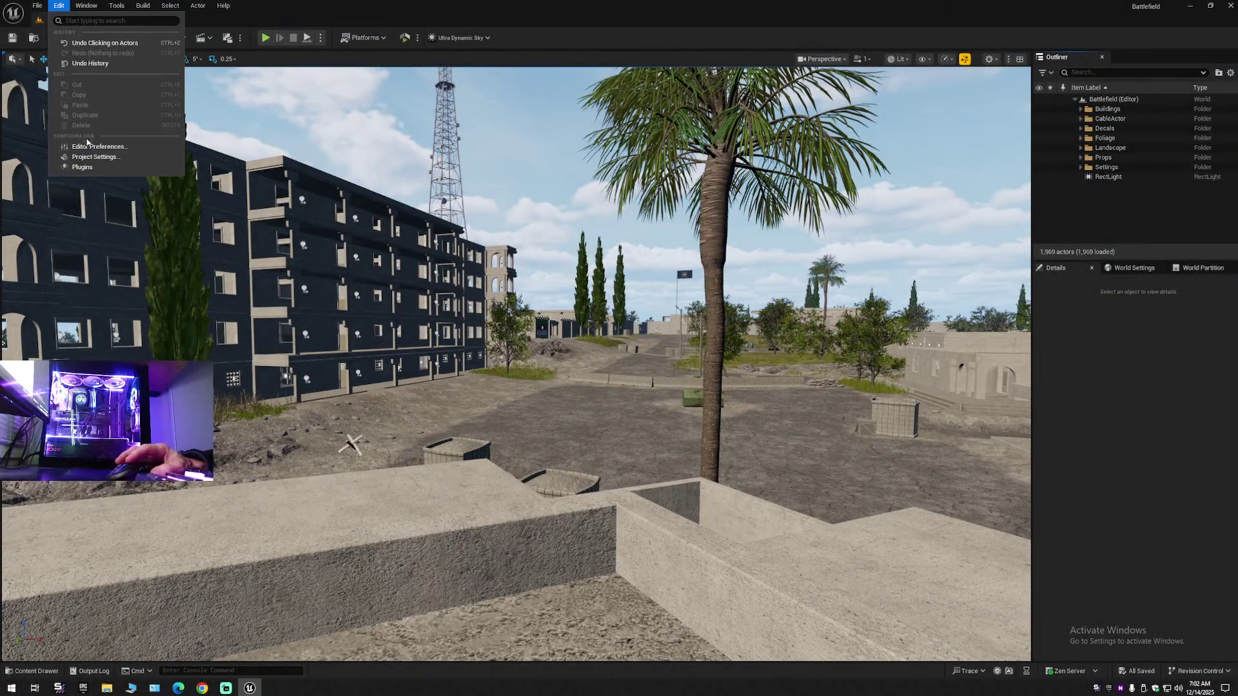
click(89, 158)
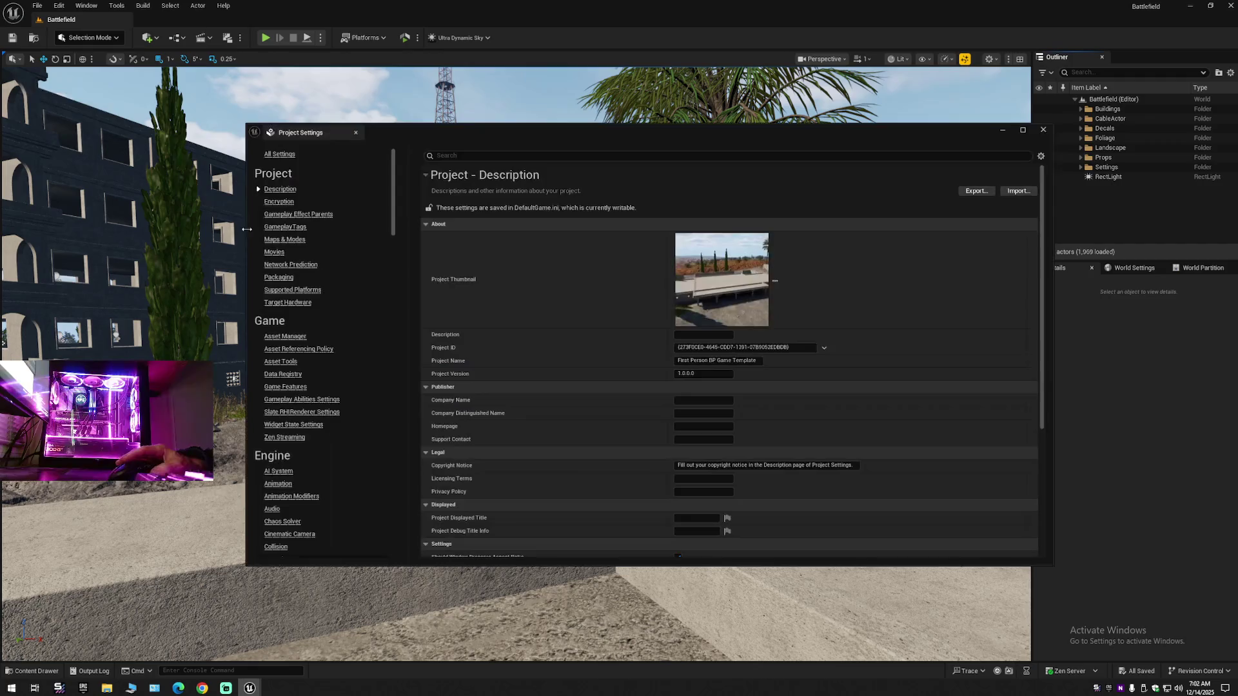
drag(795, 138, 593, 127)
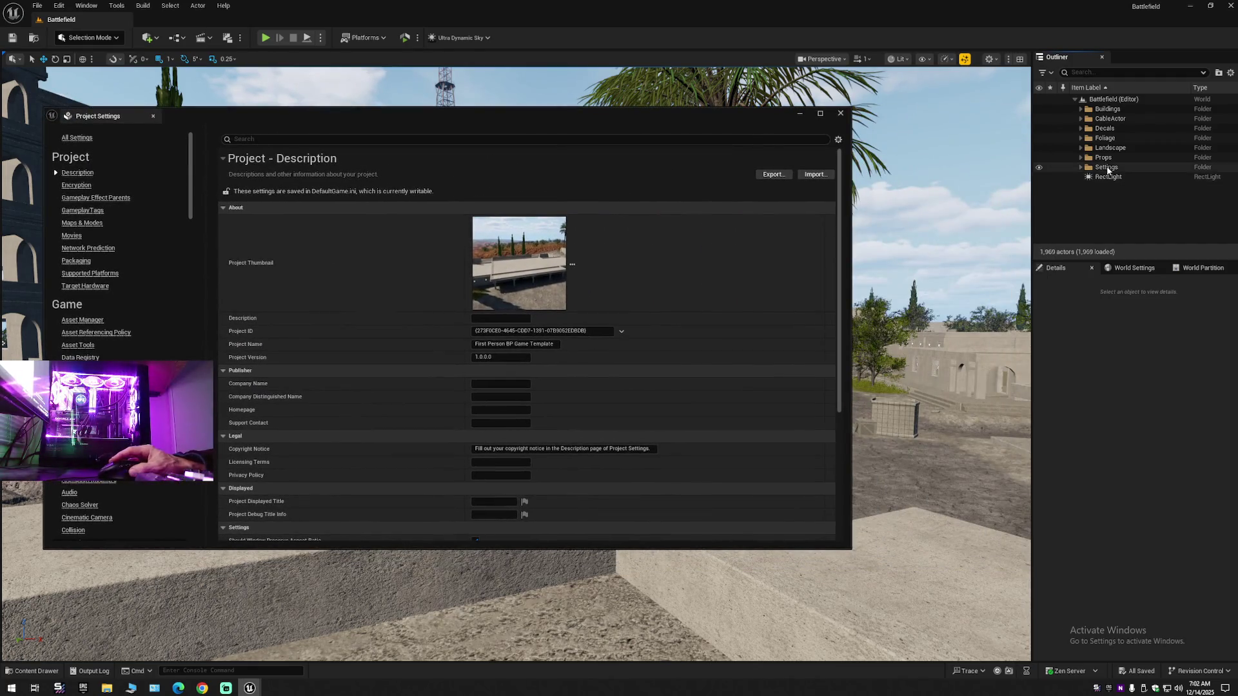
- Select Ultra_Dynamic_Sky in the Outliner's Settings > Lighting folder and edit its Time Of Day
click(1083, 167)
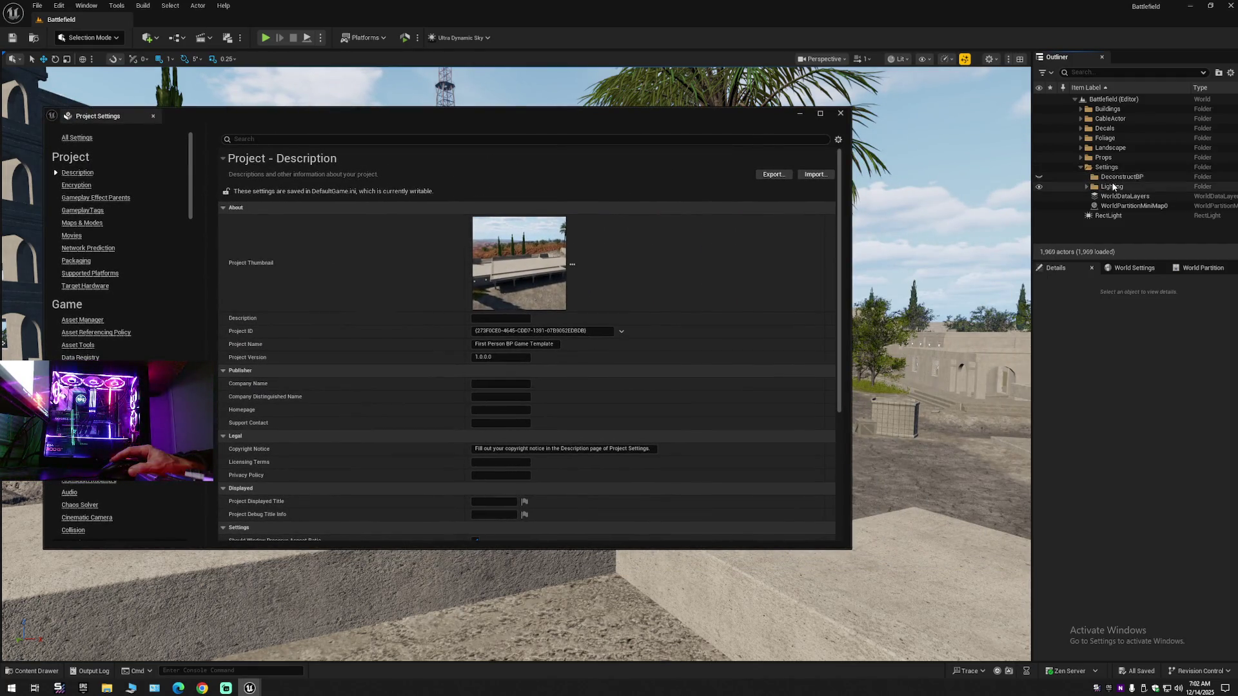
click(1086, 187)
click(1087, 187)
click(1122, 196)
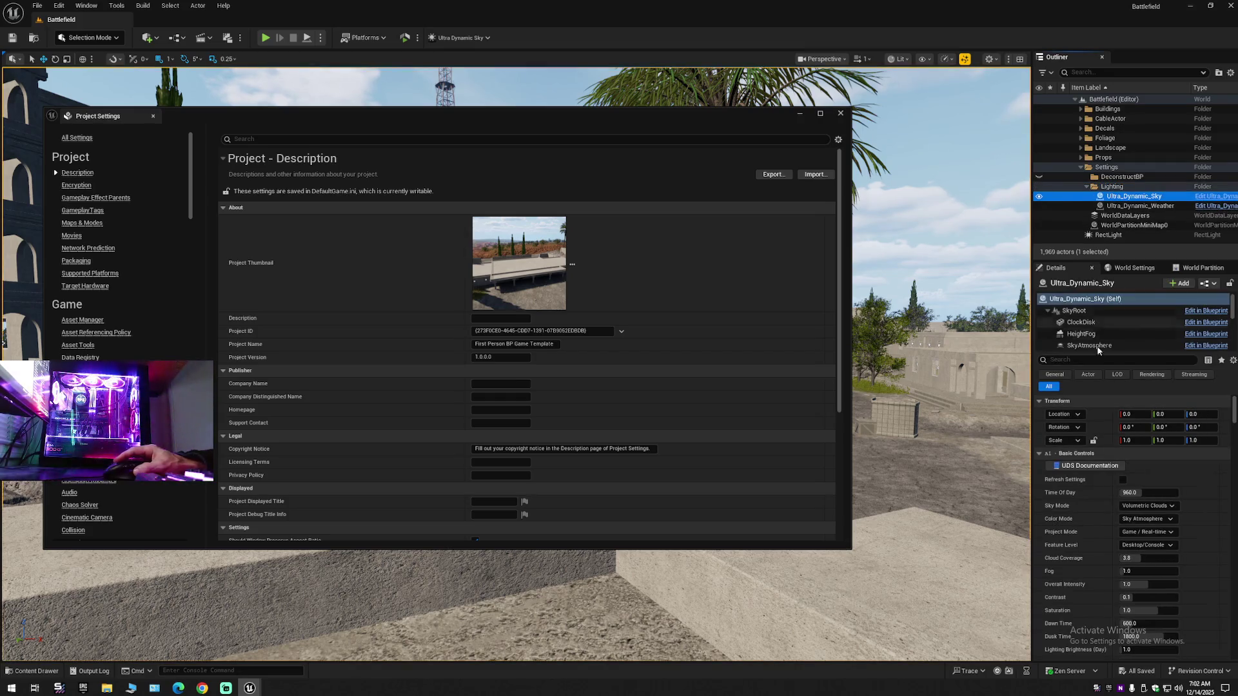
click(1141, 492)
- Enter Time Of Day 2400, view the night scene, and filter Project Settings for 'lumen'
text(2400)
key(Return)
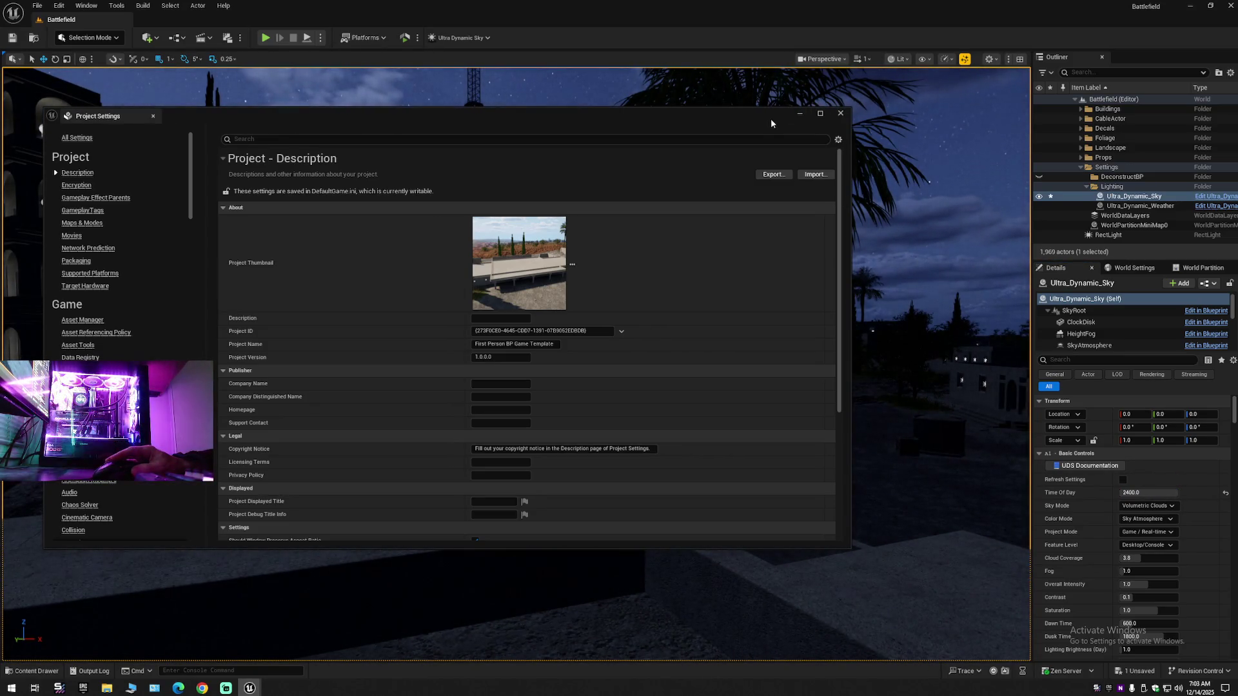
drag(630, 126, 960, 143)
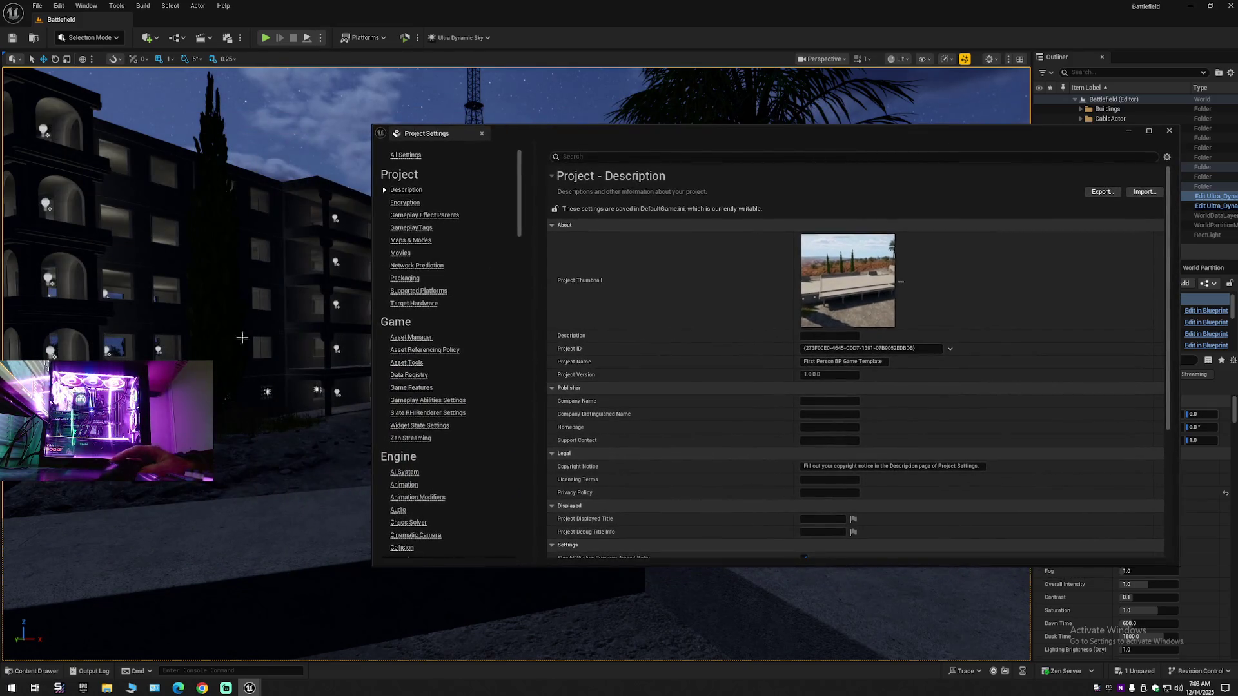
mouse_move(267, 359)
mouse_down()
mouse_move(193, 360)
mouse_move(193, 284)
mouse_move(168, 348)
mouse_move(267, 359)
mouse_up()
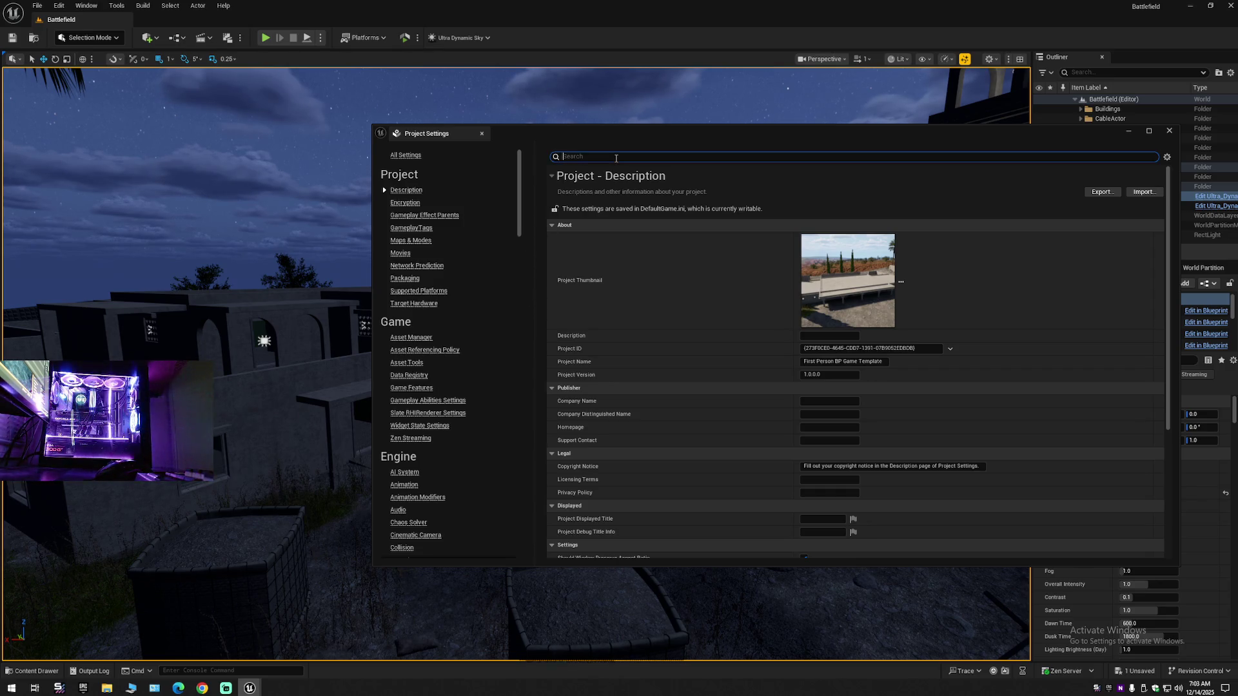
text(lumen)
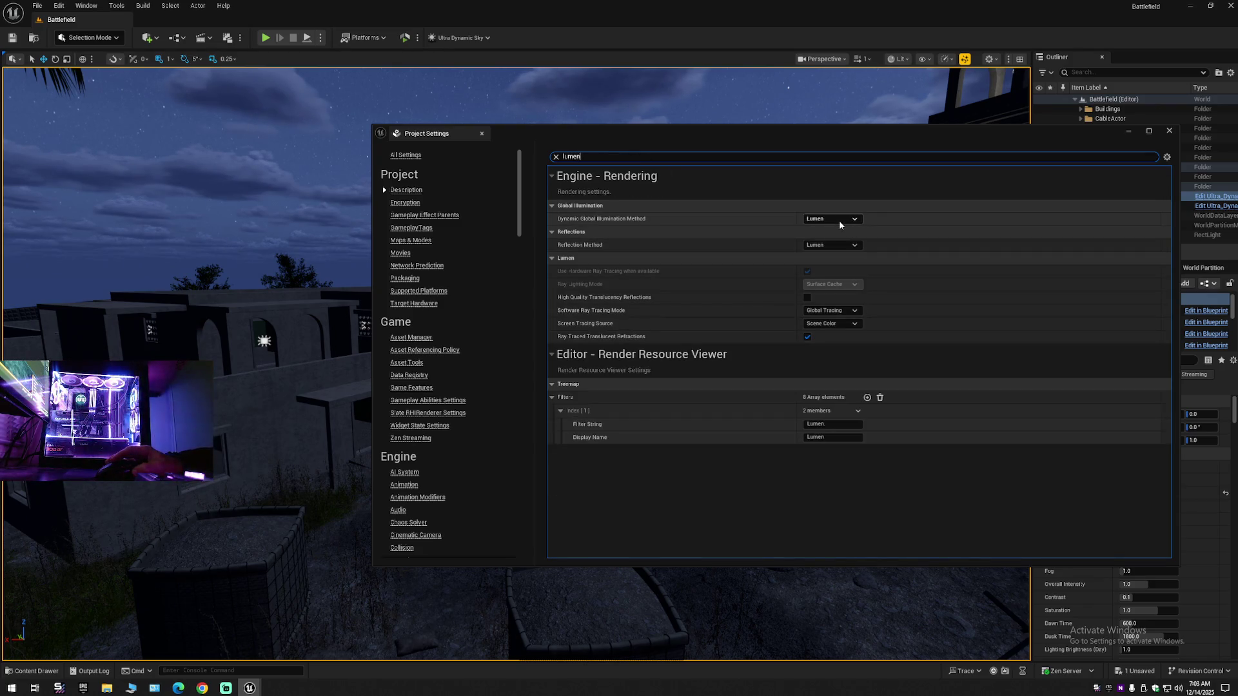
- Switch Dynamic Global Illumination Method to Screen Space (Beta) and view a lit building
click(838, 220)
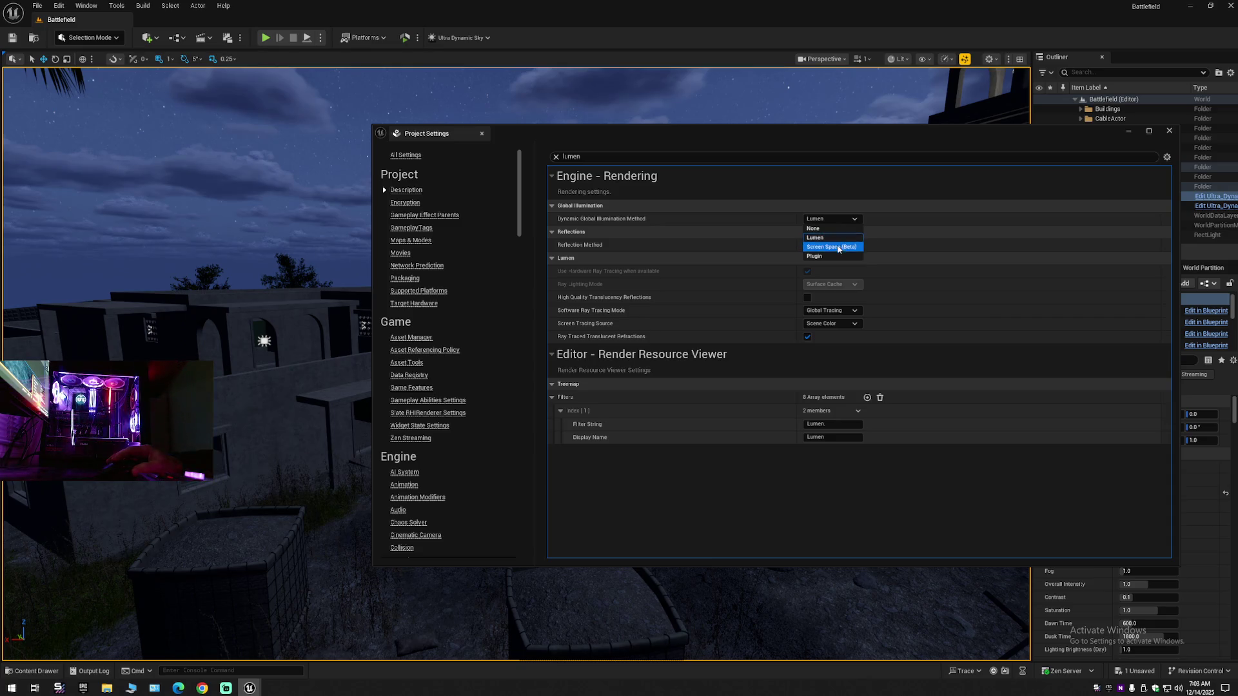
click(839, 248)
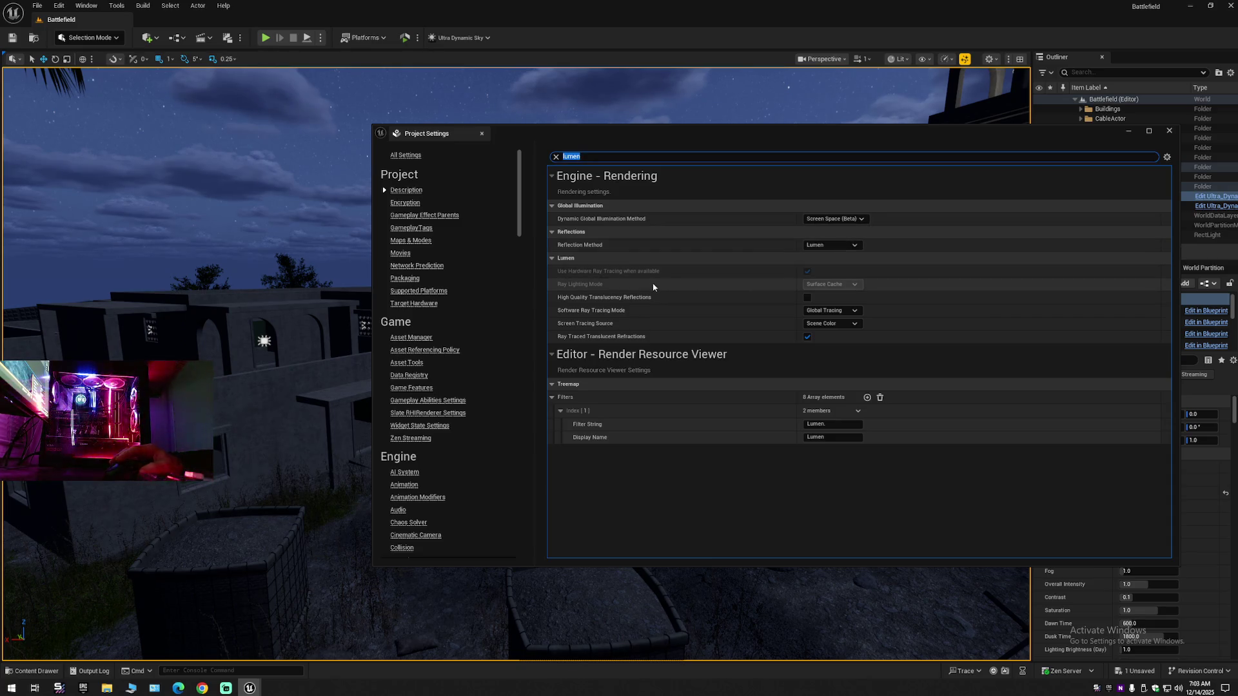
drag(287, 351, 355, 349)
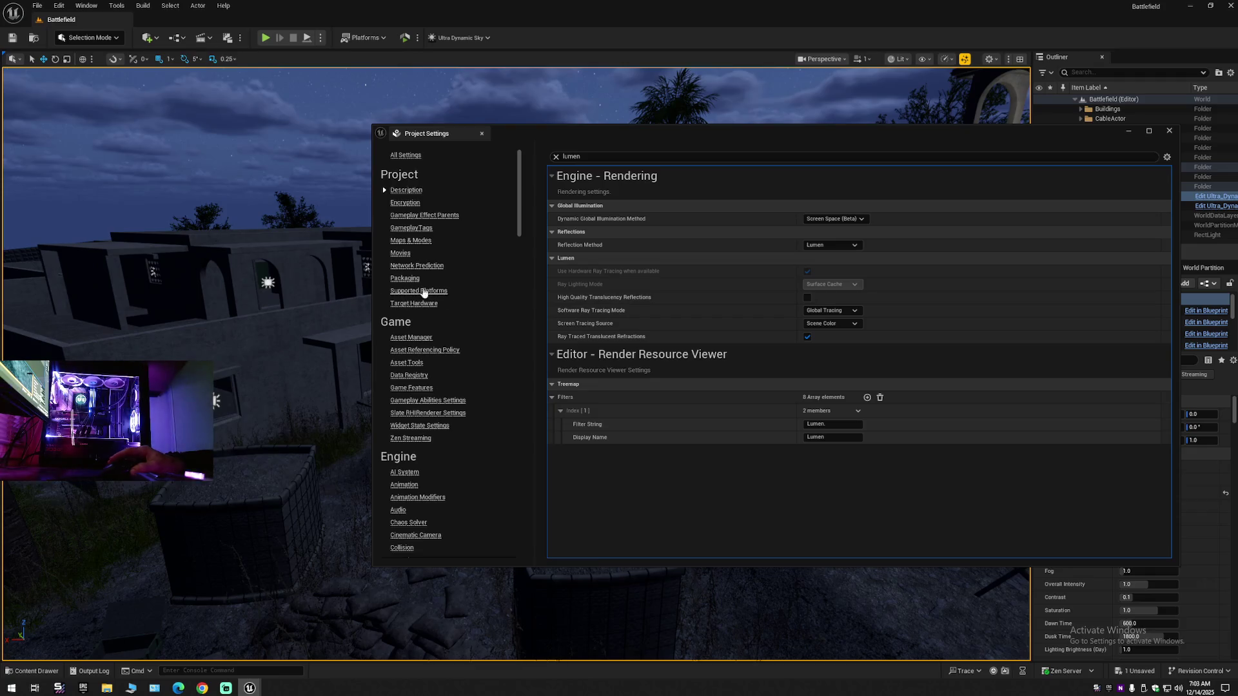
- Set Dynamic Global Illumination Method to None and check the lit window and doorway
click(835, 219)
click(814, 229)
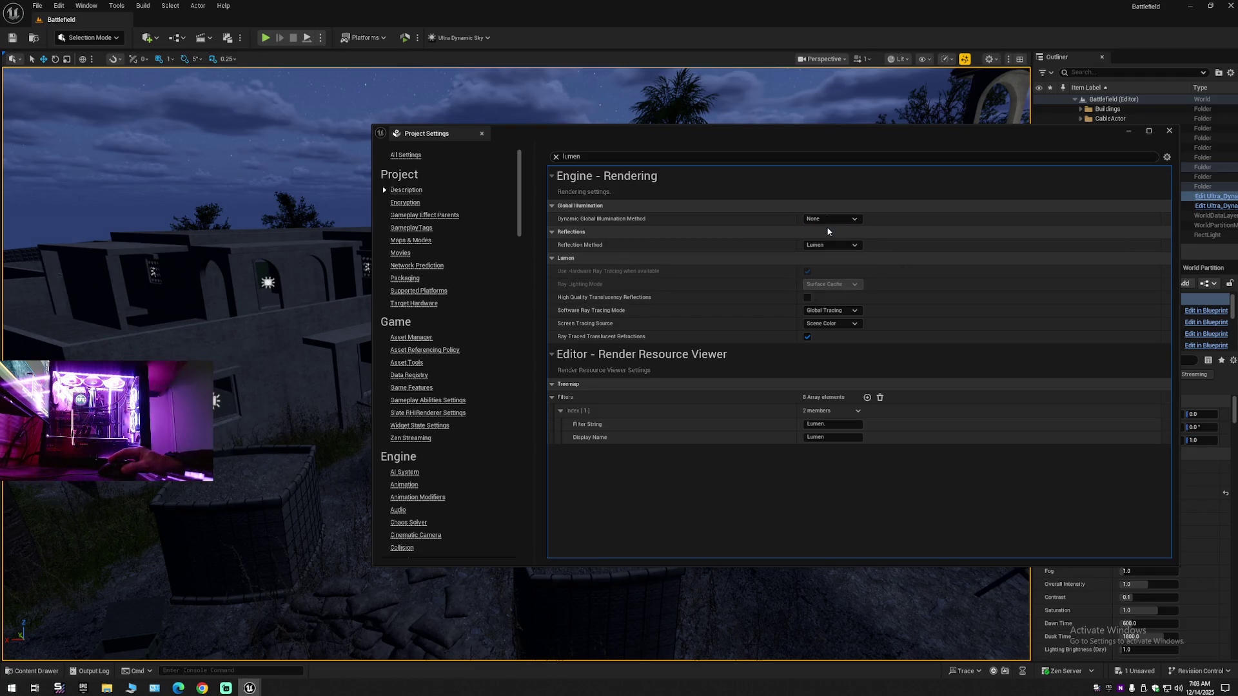
drag(287, 334, 287, 333)
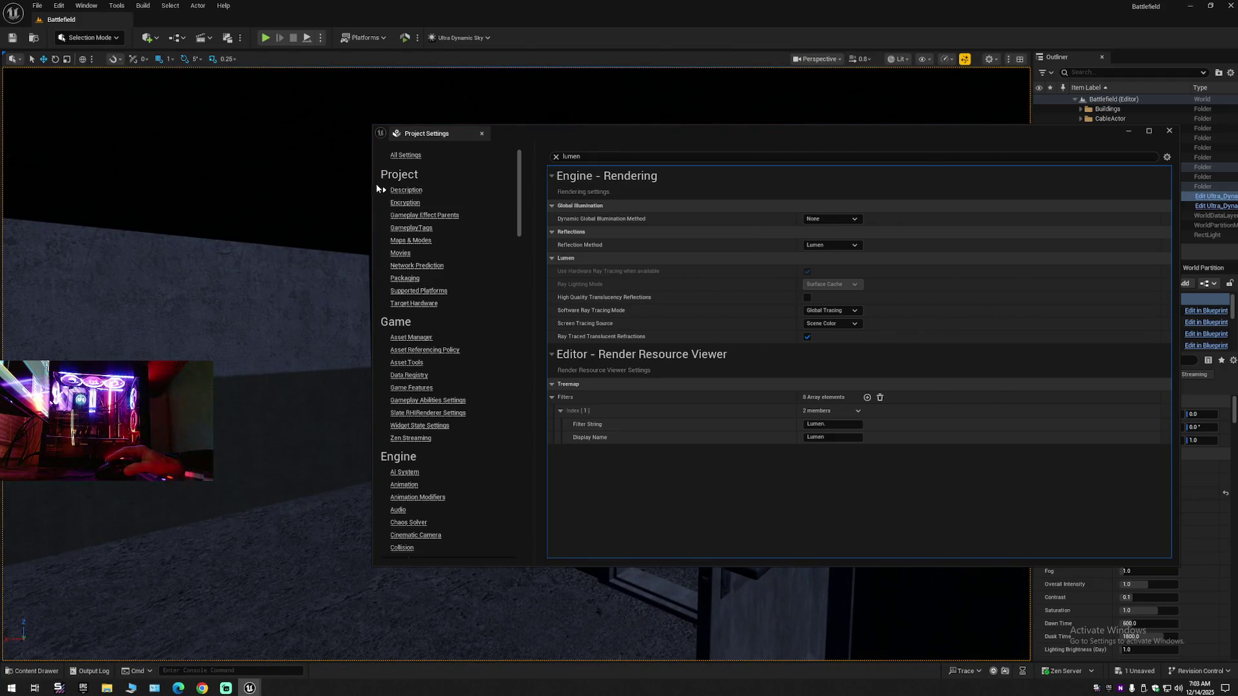
drag(372, 184, 621, 186)
drag(580, 241, 580, 240)
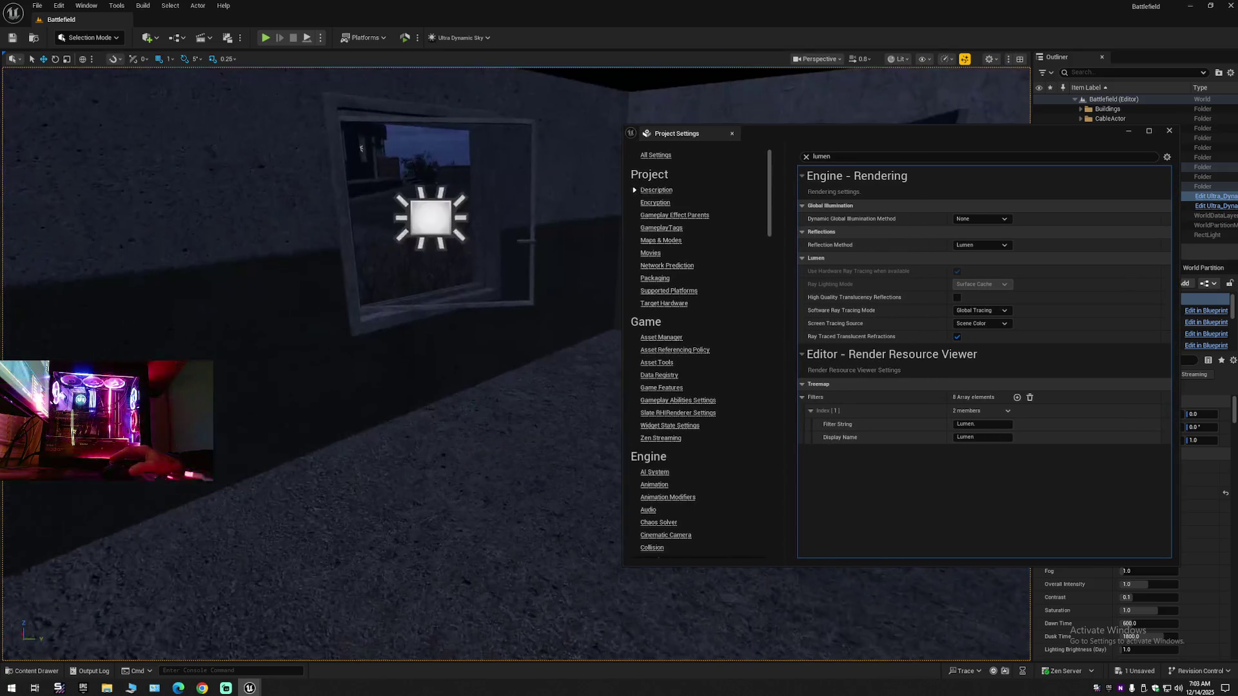
drag(335, 207, 336, 207)
drag(482, 319, 482, 318)
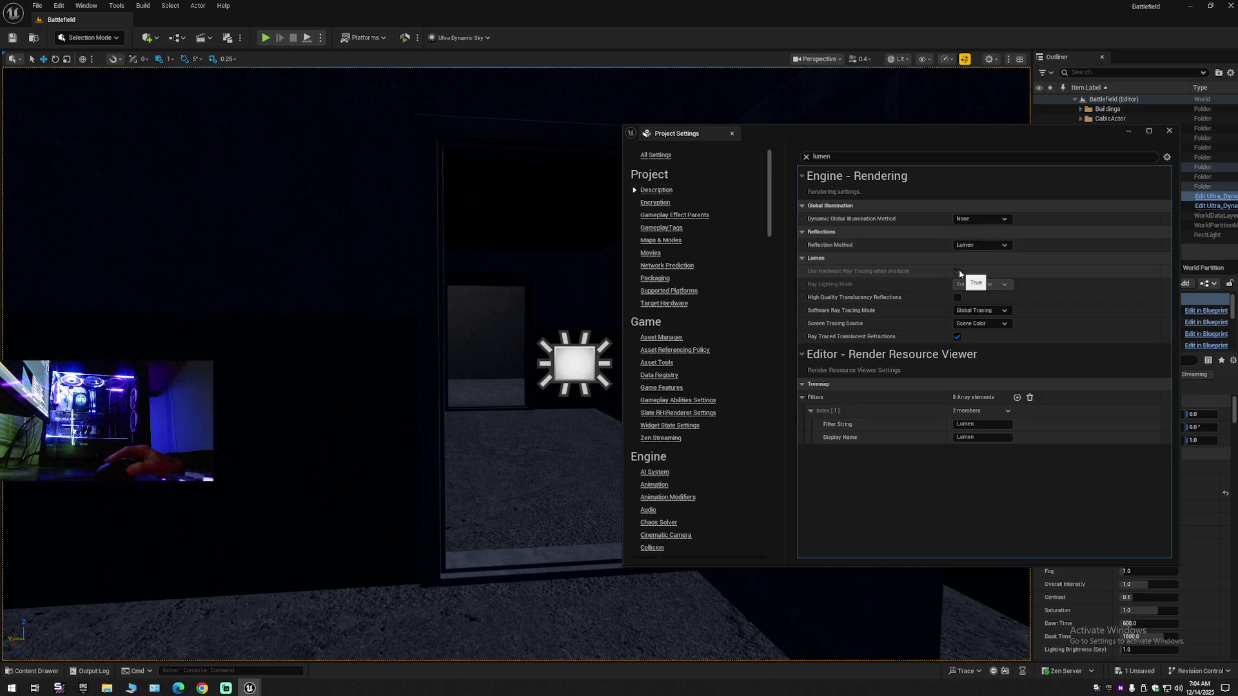
- Test Reflection Method options, including None, and return global illumination to Lumen
click(977, 245)
click(970, 255)
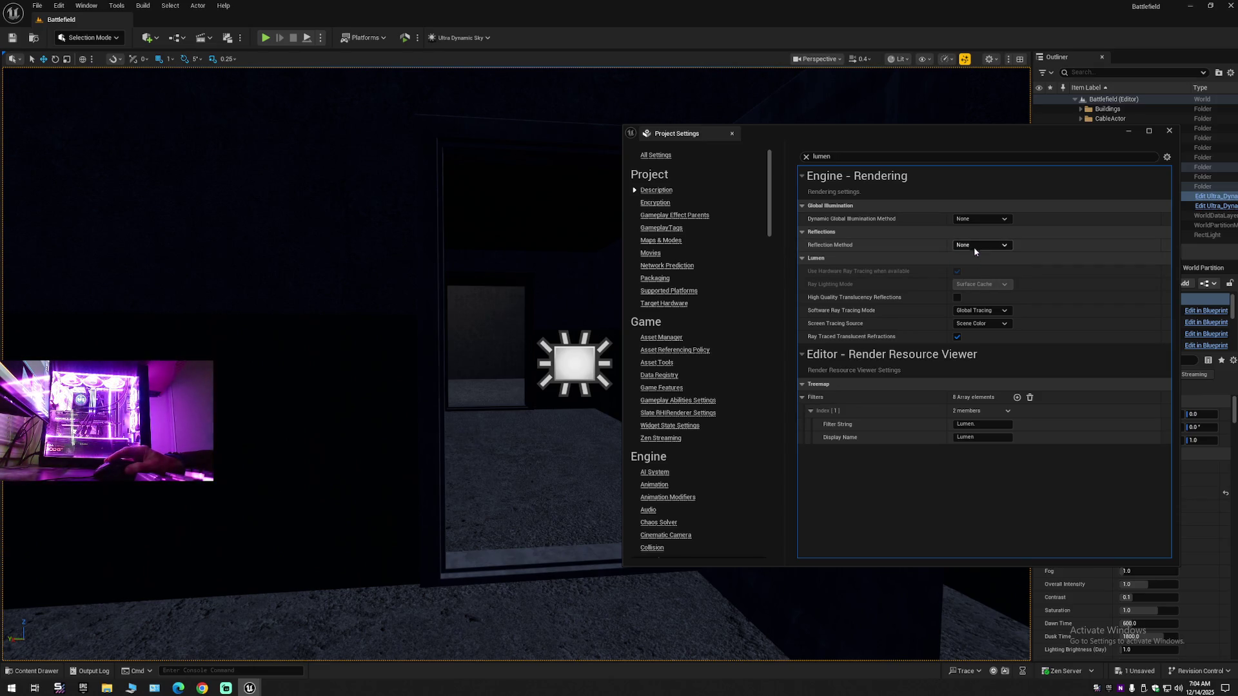
click(975, 245)
click(967, 263)
click(977, 220)
click(968, 238)
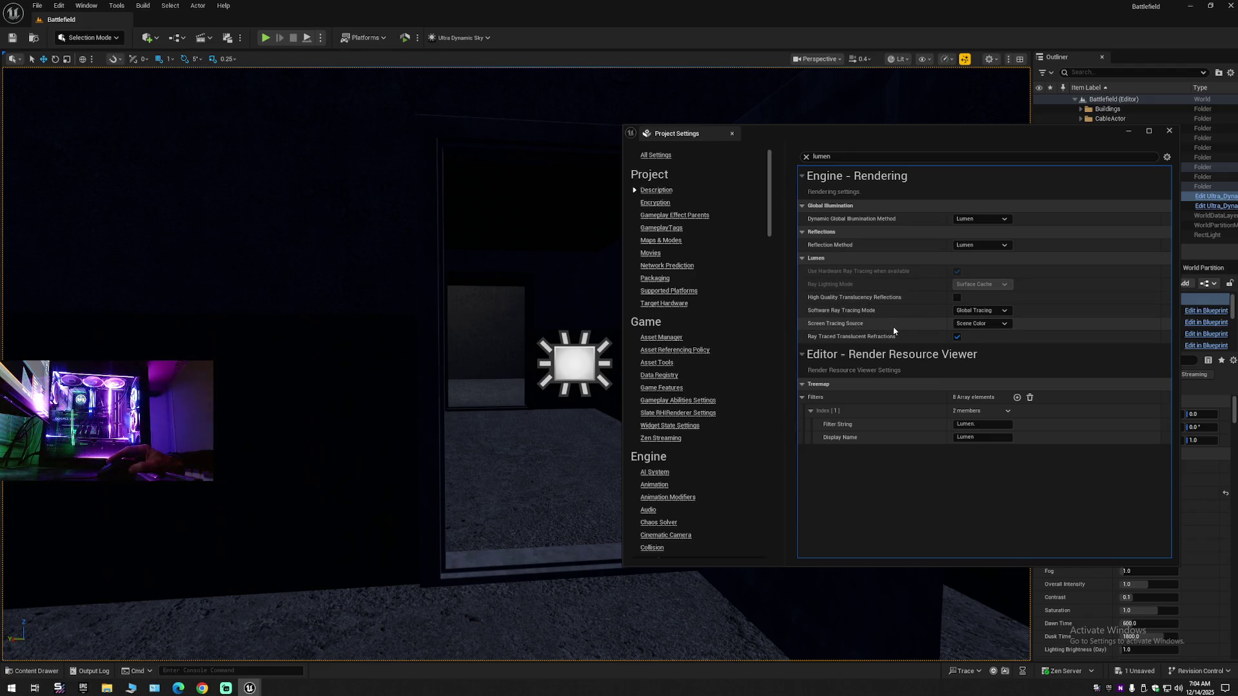
- Try Screen Space (Beta) and None for global illumination, settle on Lumen, and close Project Settings
click(980, 324)
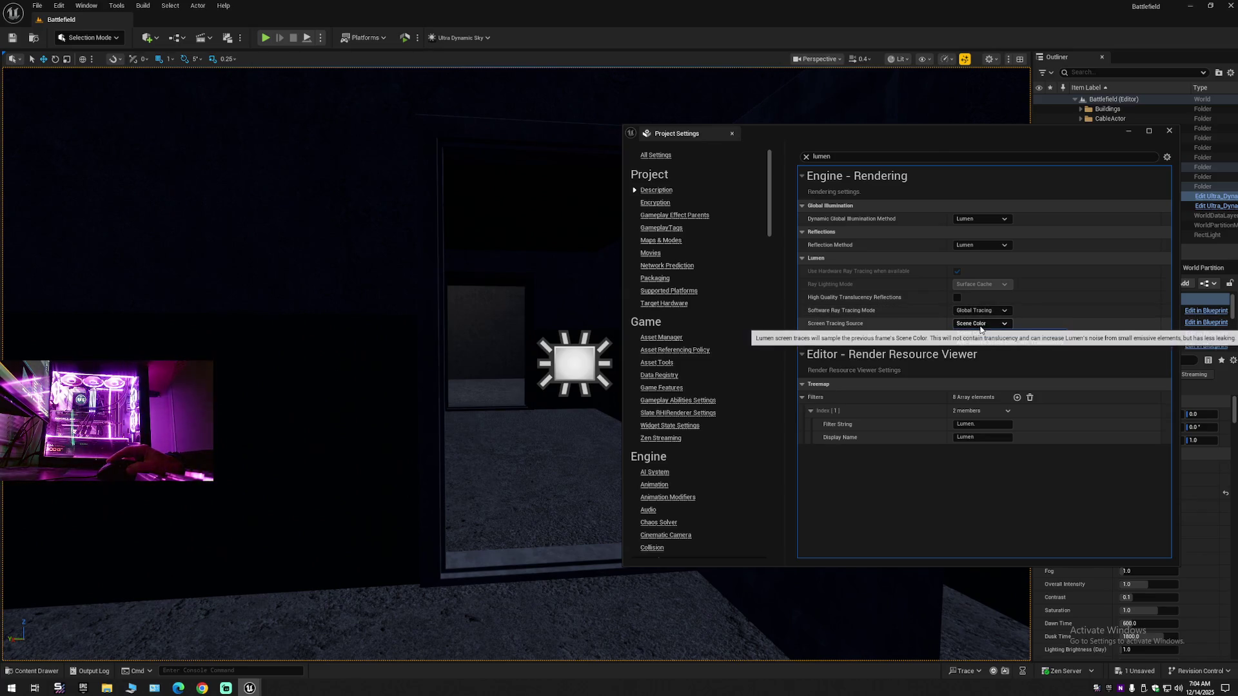
click(1010, 327)
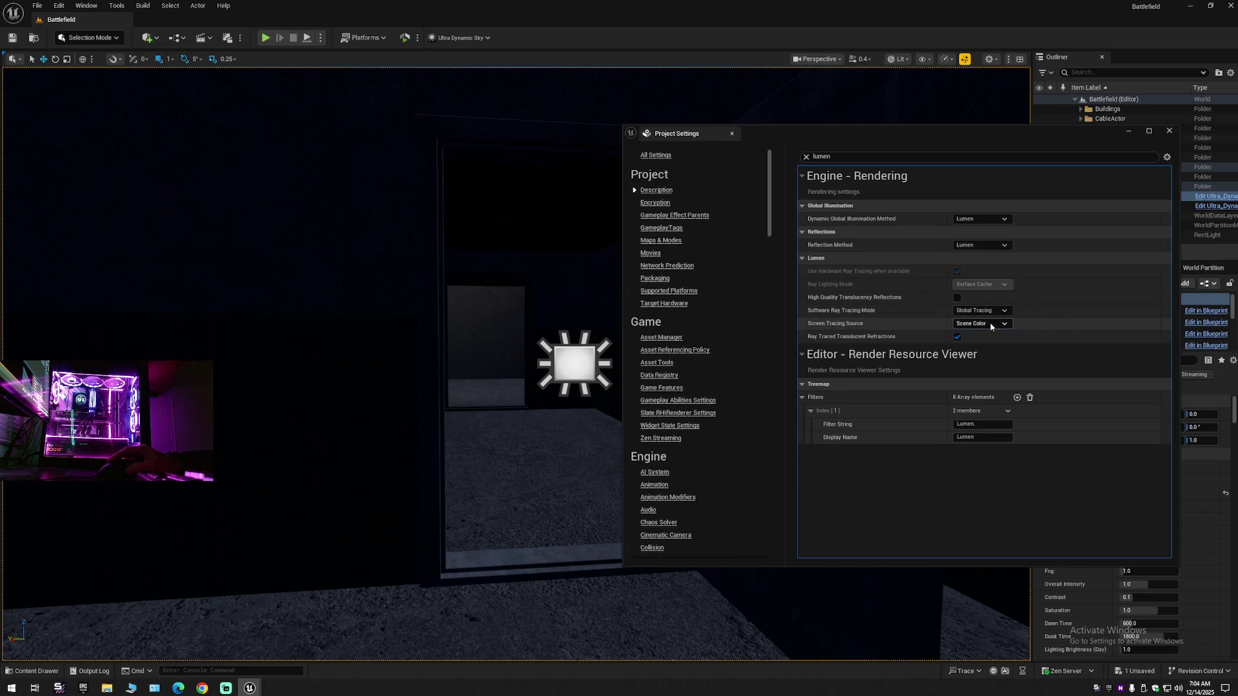
click(981, 219)
click(980, 252)
click(981, 219)
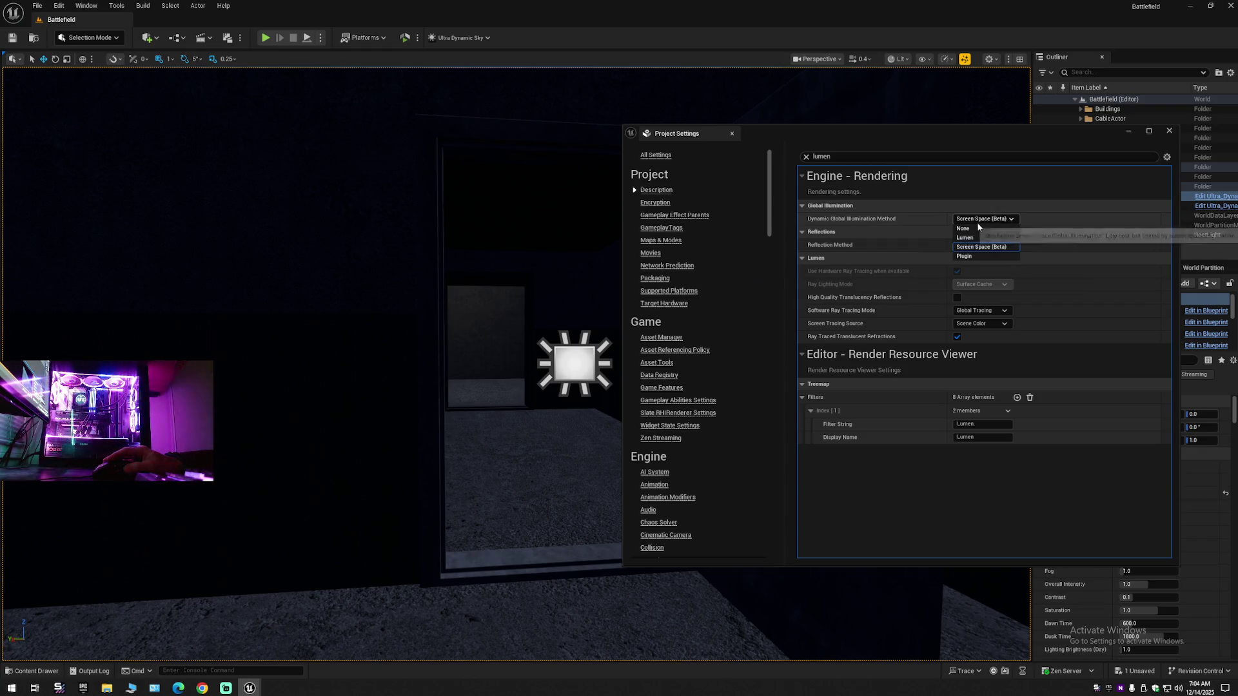
click(976, 231)
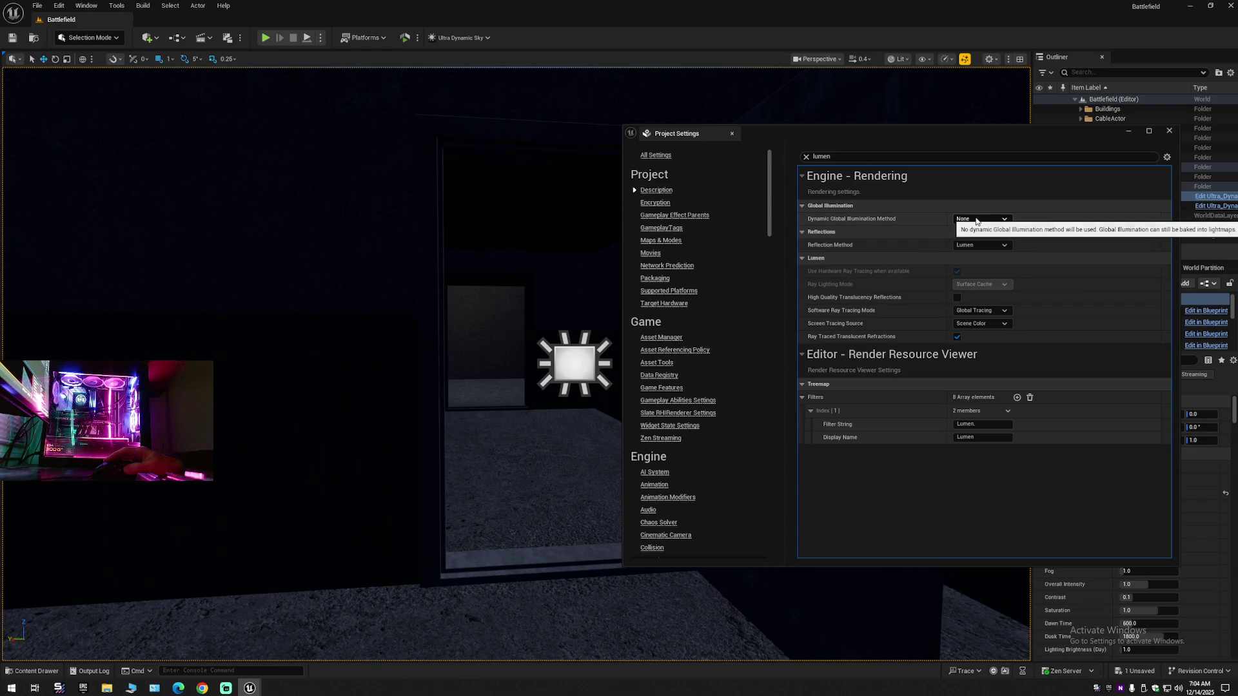
mouse_move(1031, 137)
mouse_down()
mouse_move(859, 137)
mouse_move(1020, 137)
mouse_up()
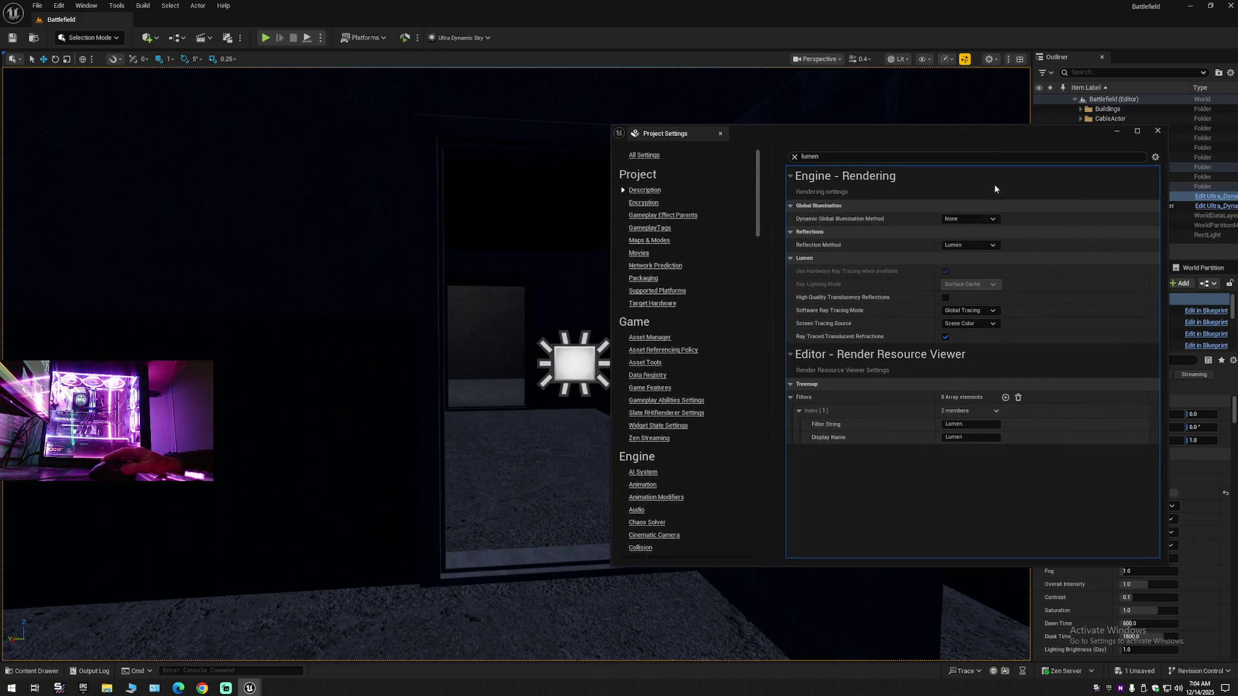
click(969, 219)
click(969, 235)
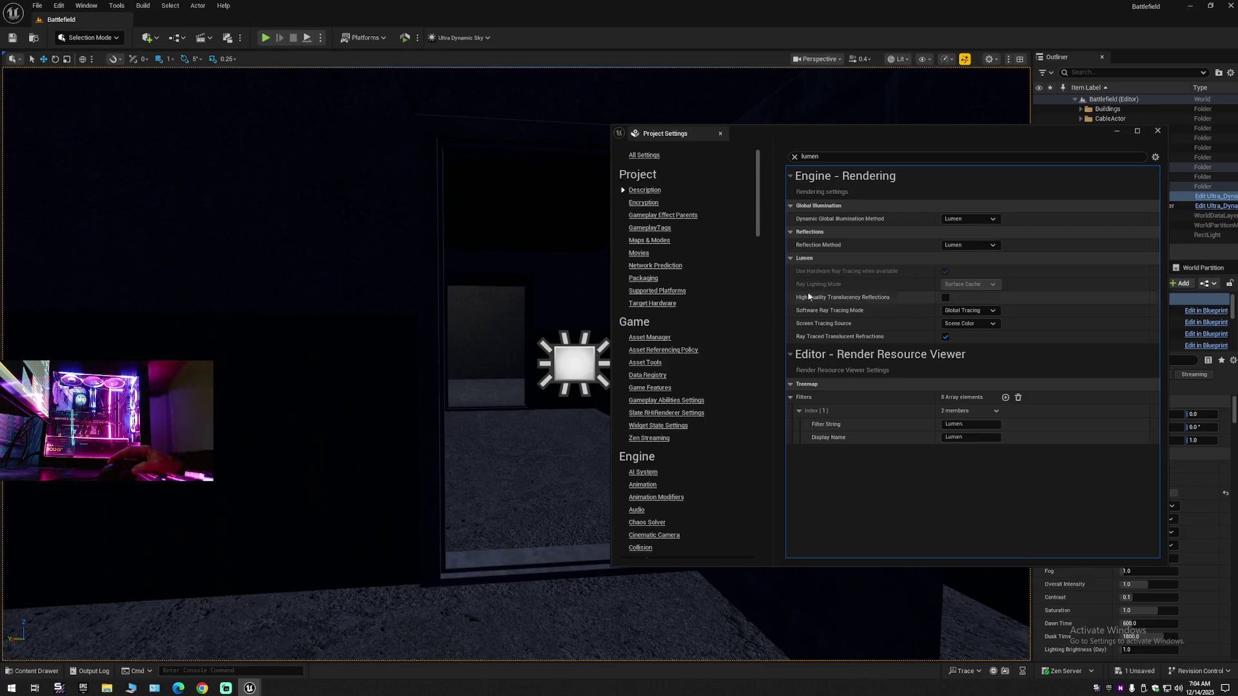
click(1159, 132)
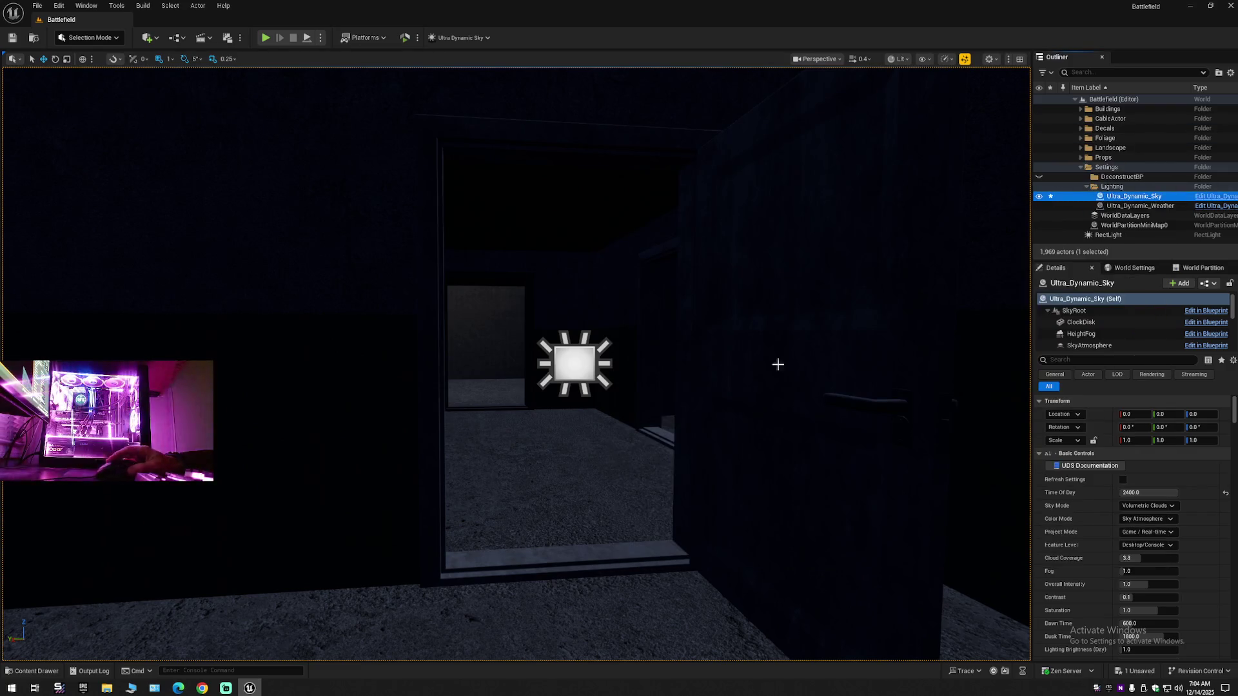
- Close the browser window from the taskbar
click(201, 688)
right_click(202, 688)
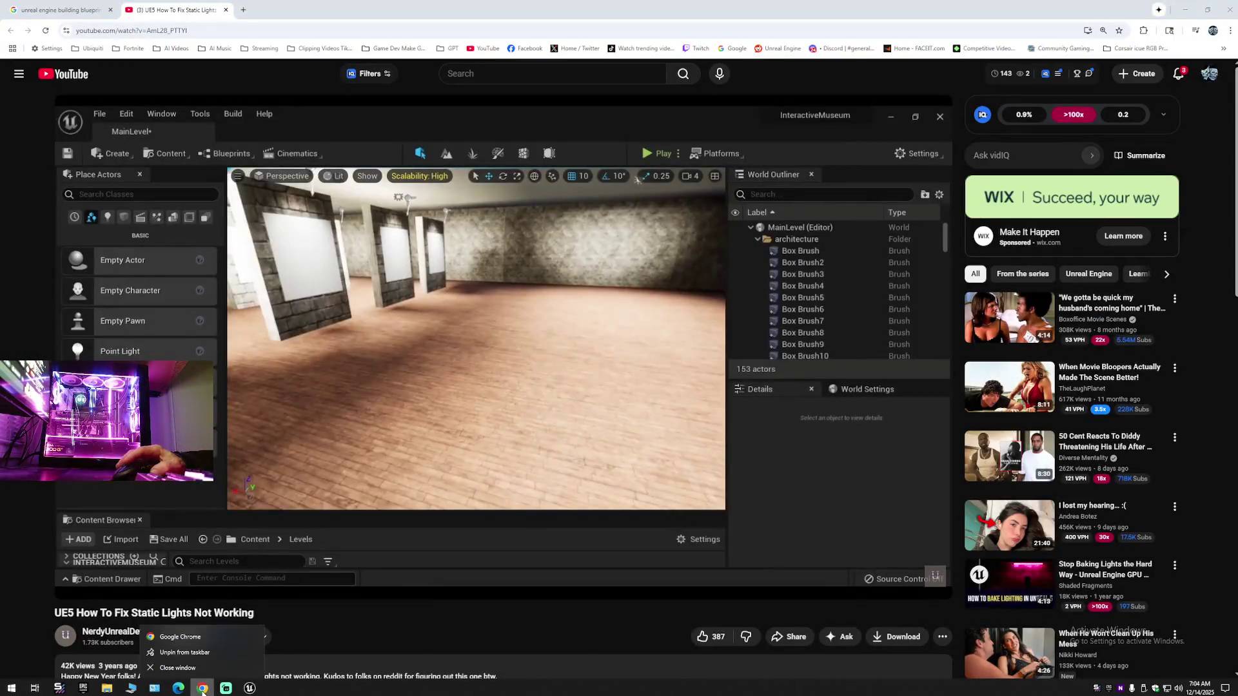
click(205, 671)
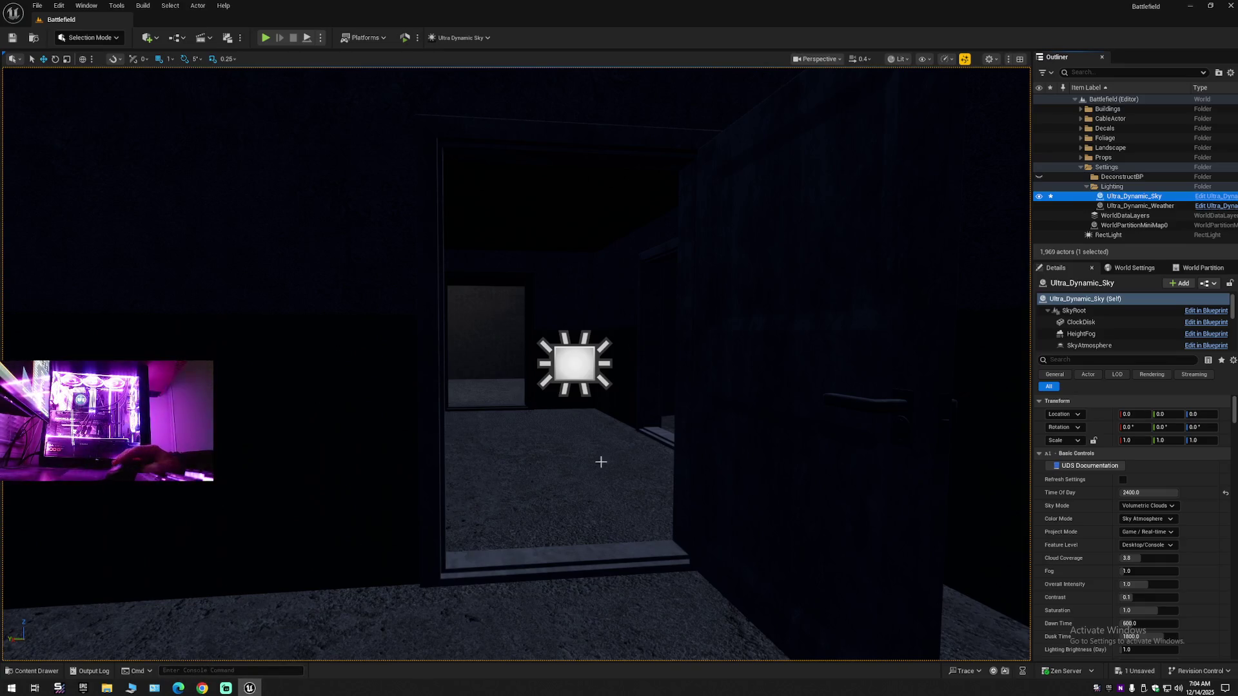
- Fly the camera to the facade's window lamps and select SM_building_03_4_AAA_Blueprint
drag(757, 426, 703, 509)
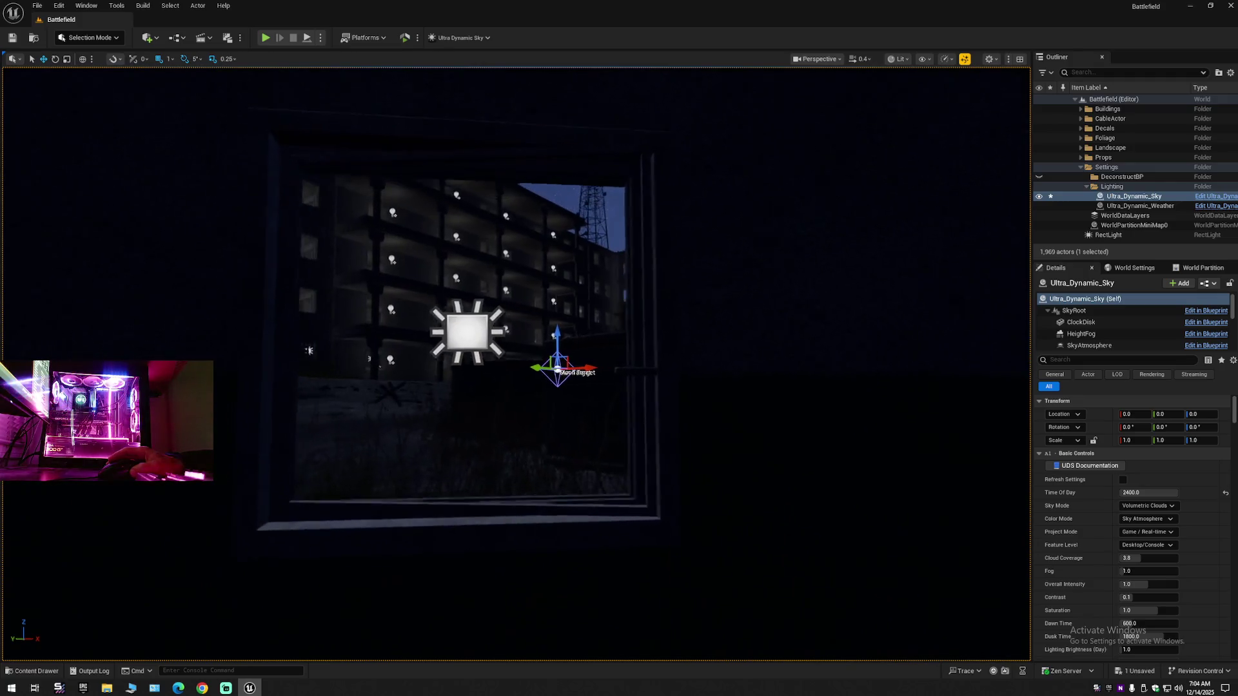
scroll(516, 361, up, 2)
key(w)
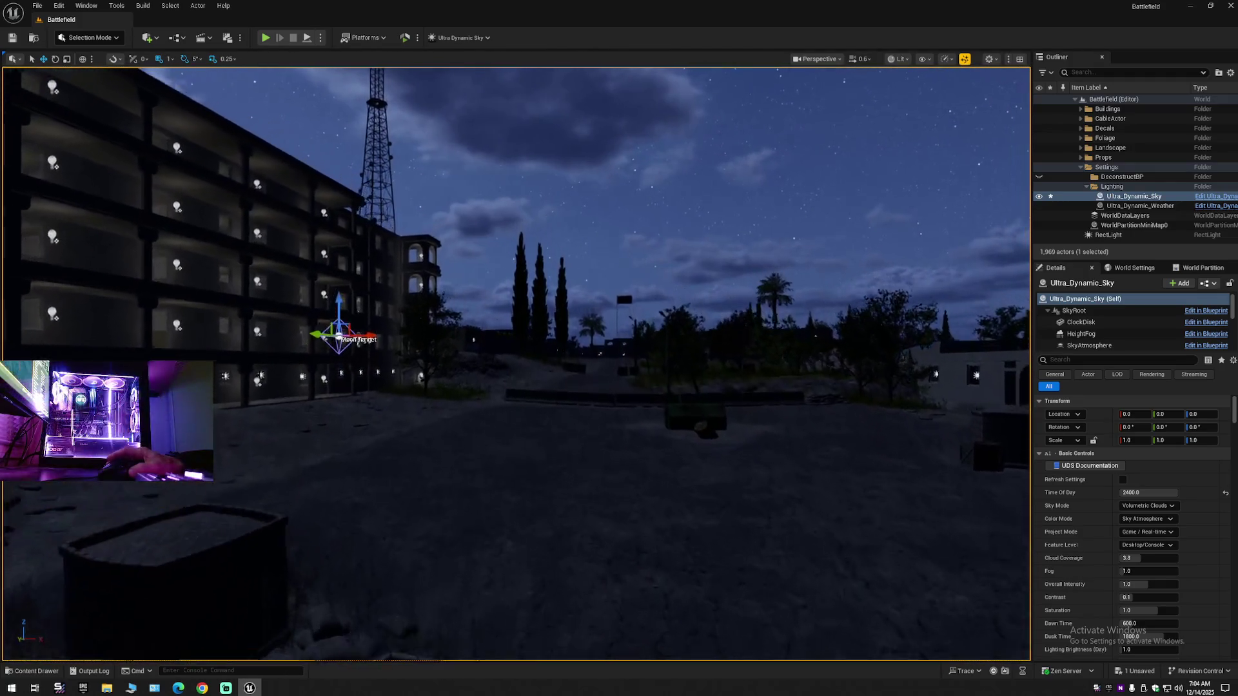
scroll(516, 361, up, 1)
key(w)
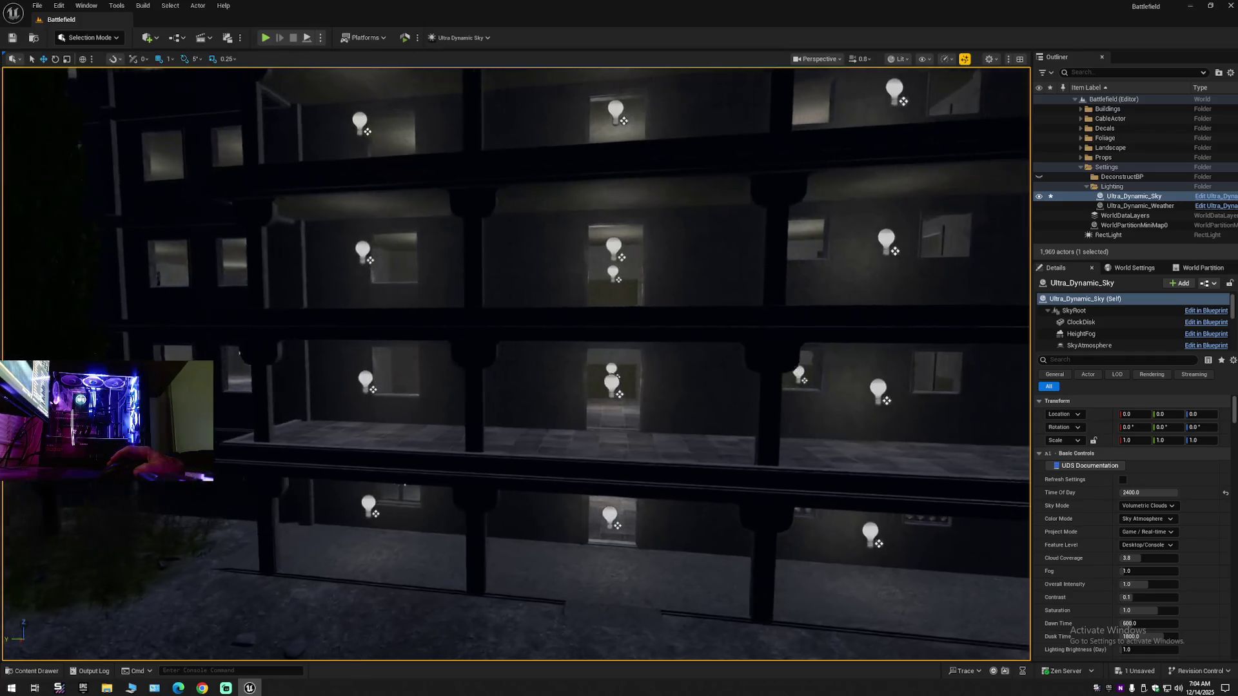
scroll(516, 361, down, 1)
key(s)
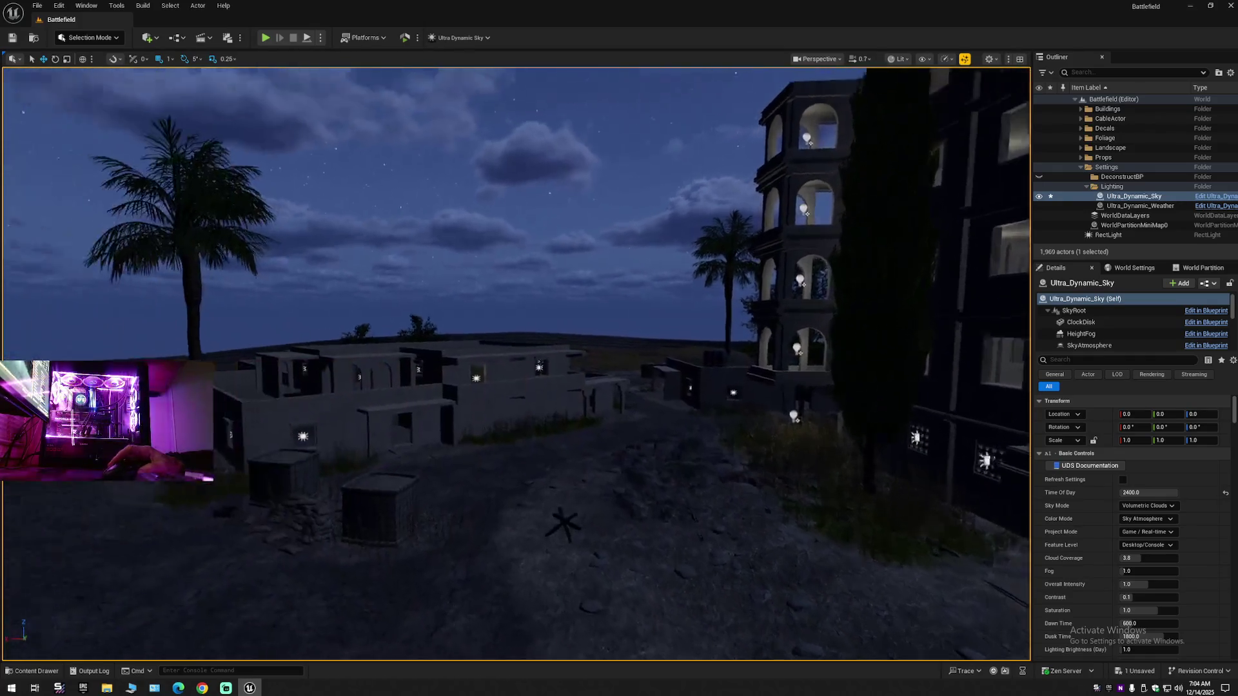
key(w)
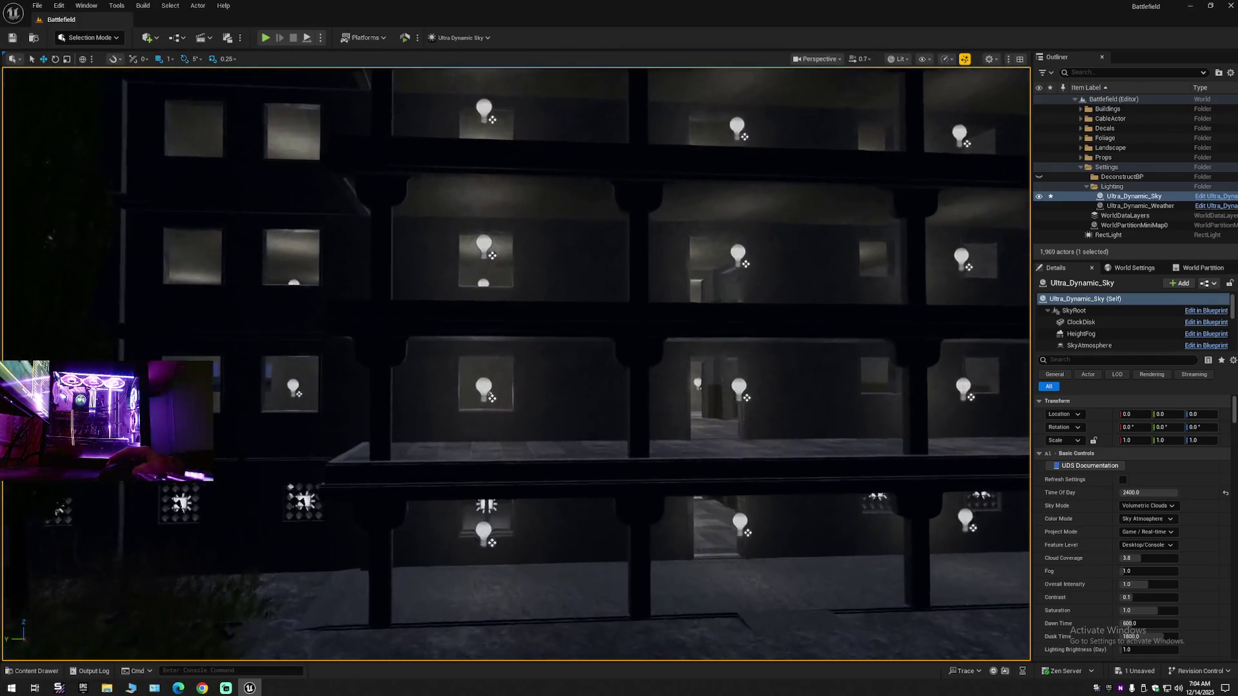
key(w)
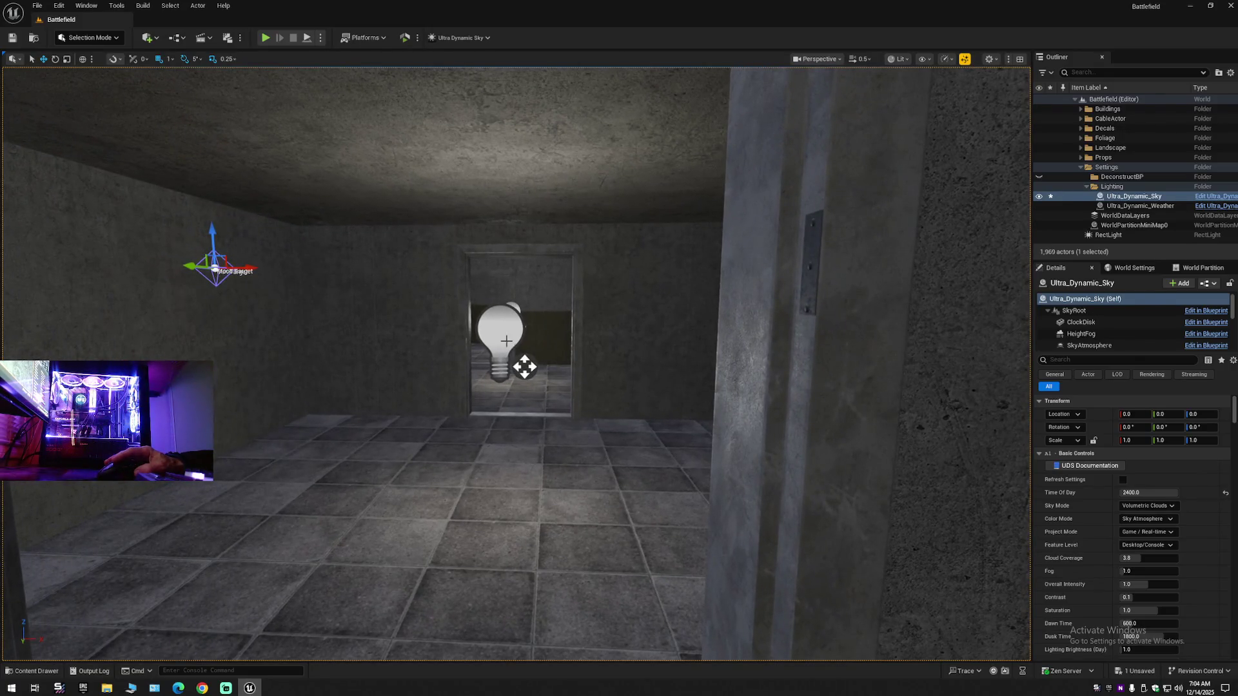
click(548, 372)
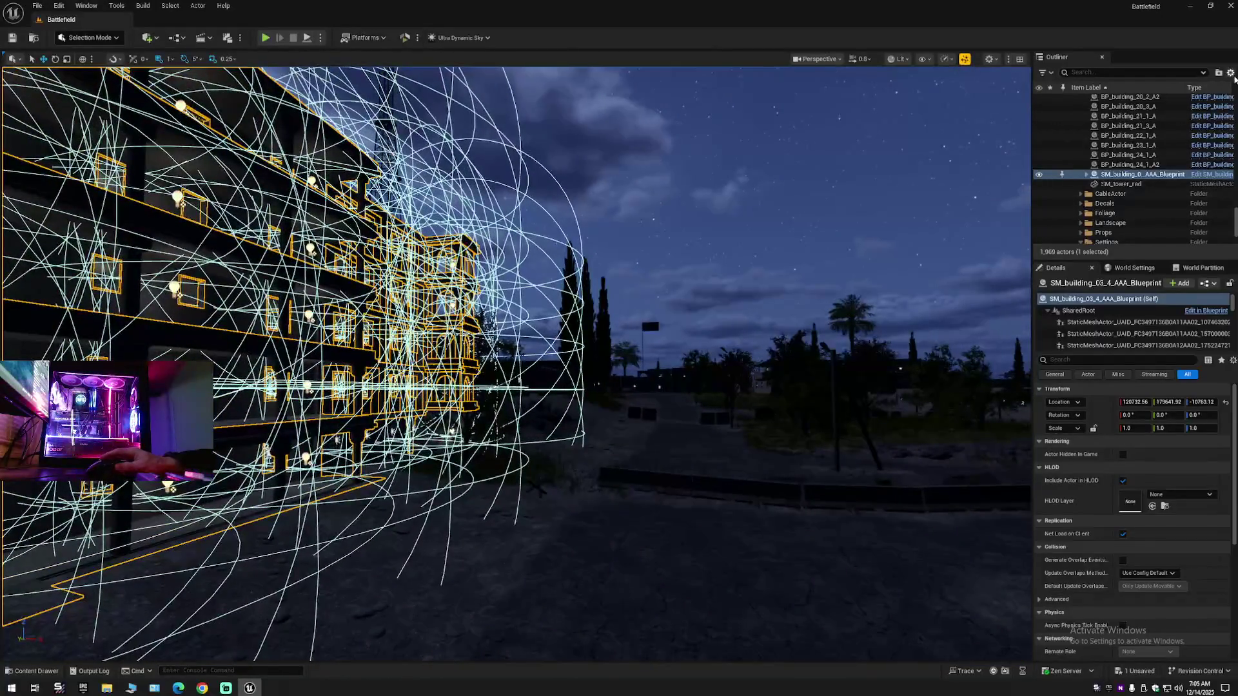
- Collapse the Outliner, fly to the house's lit window, and select BP_BE1_building_04_2_A_3
right_click(1090, 98)
click(1079, 121)
click(1079, 120)
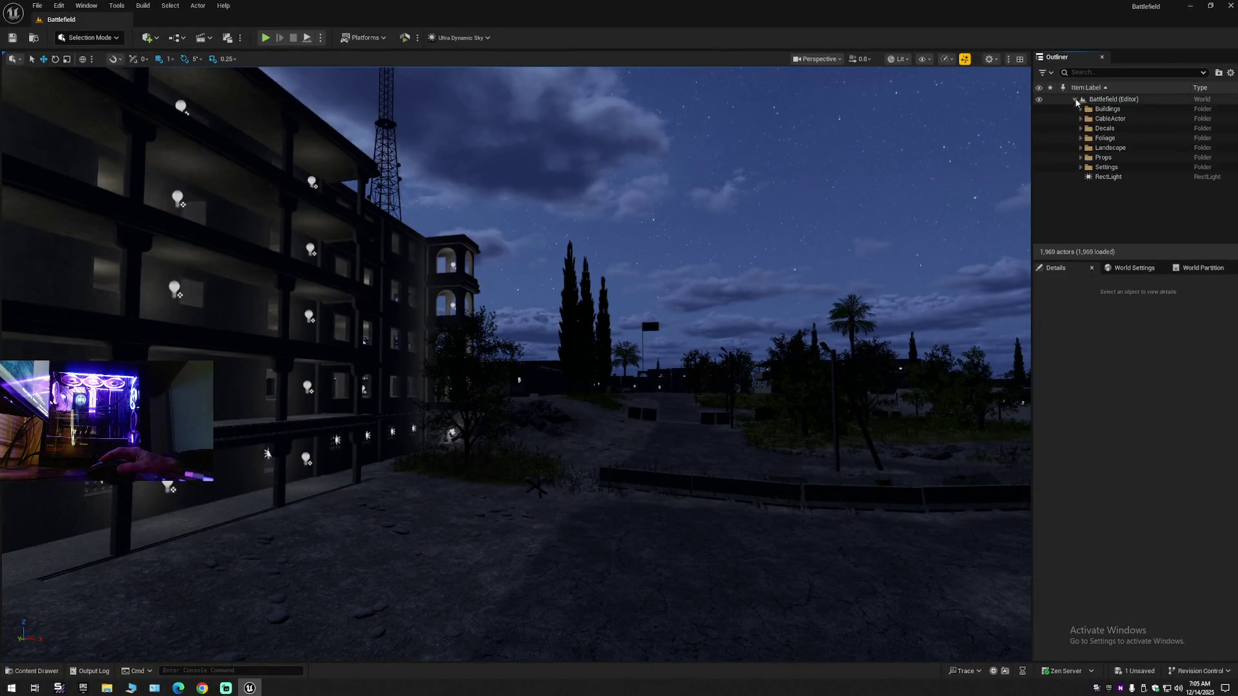
key(w)
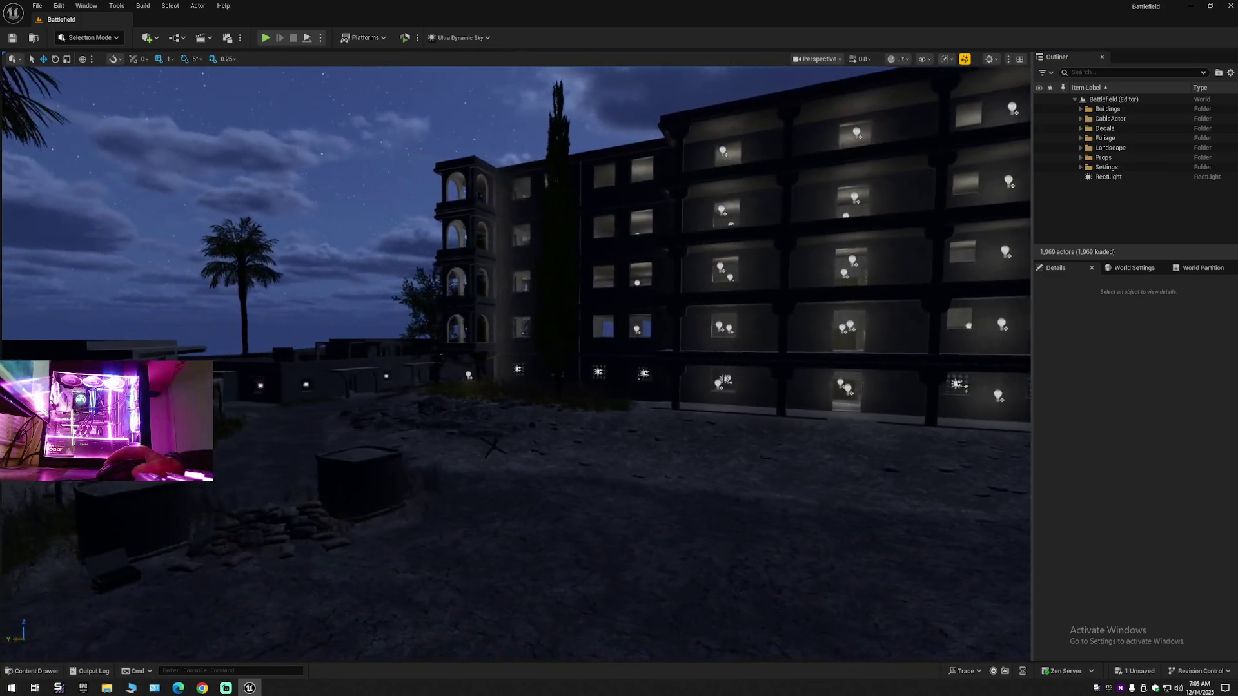
key(w)
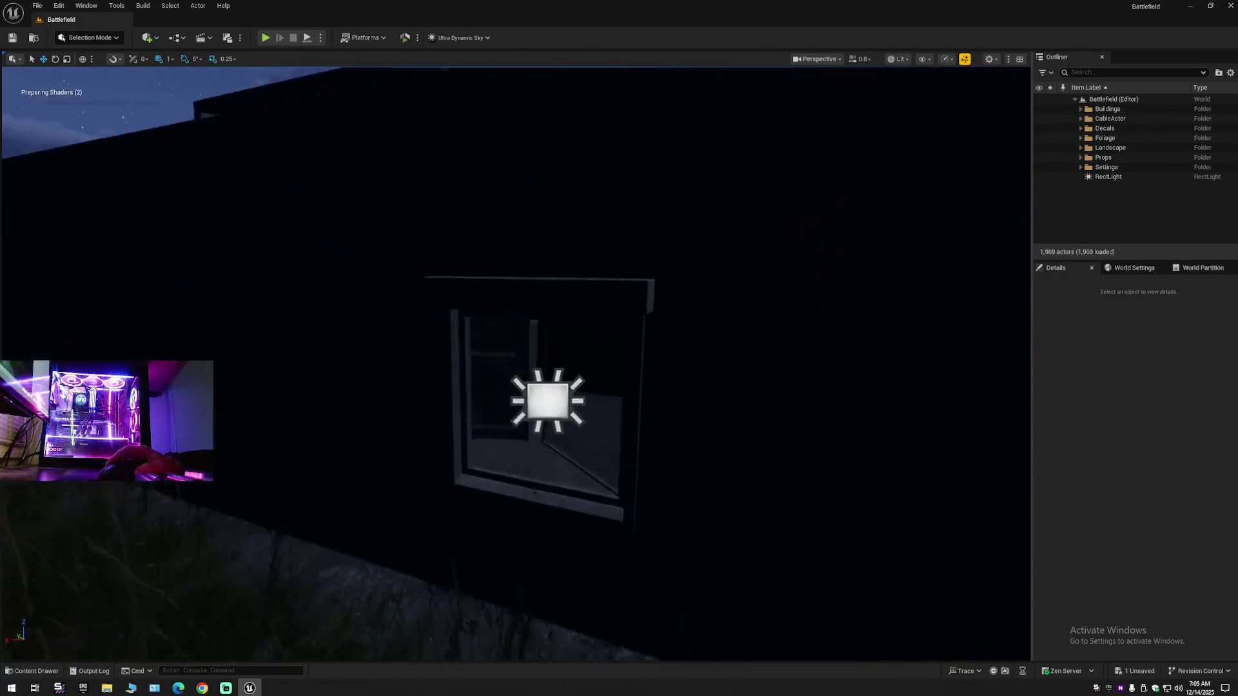
key(s)
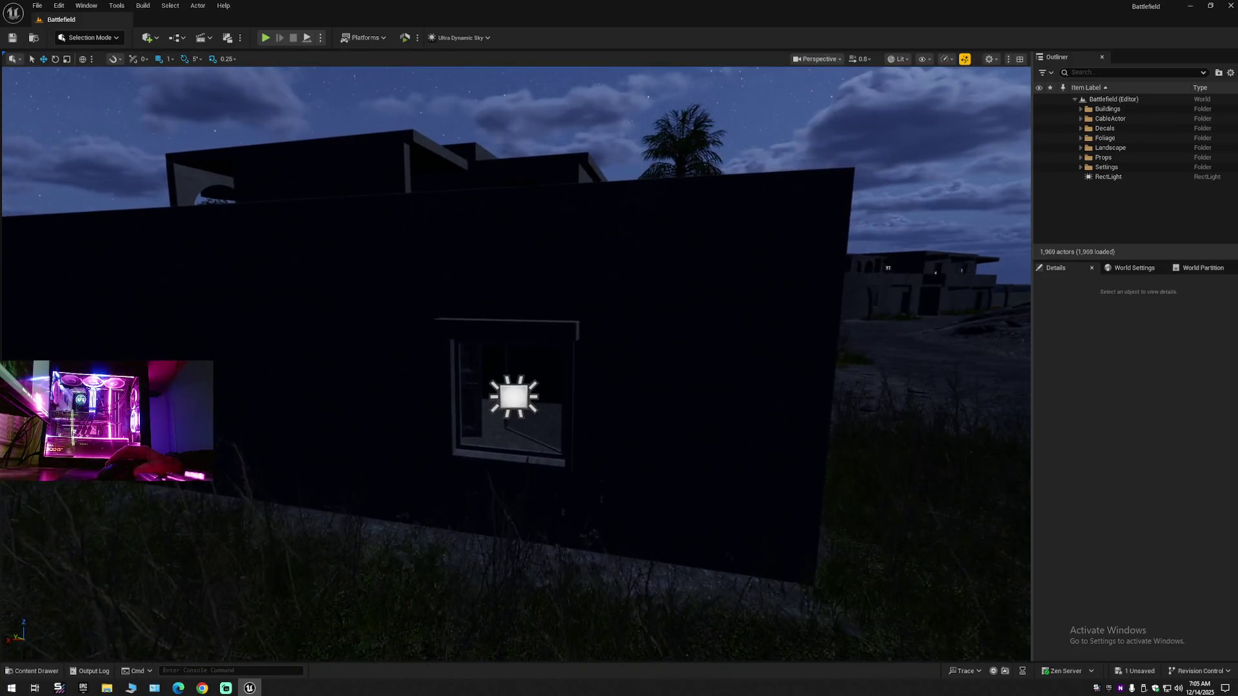
click(516, 394)
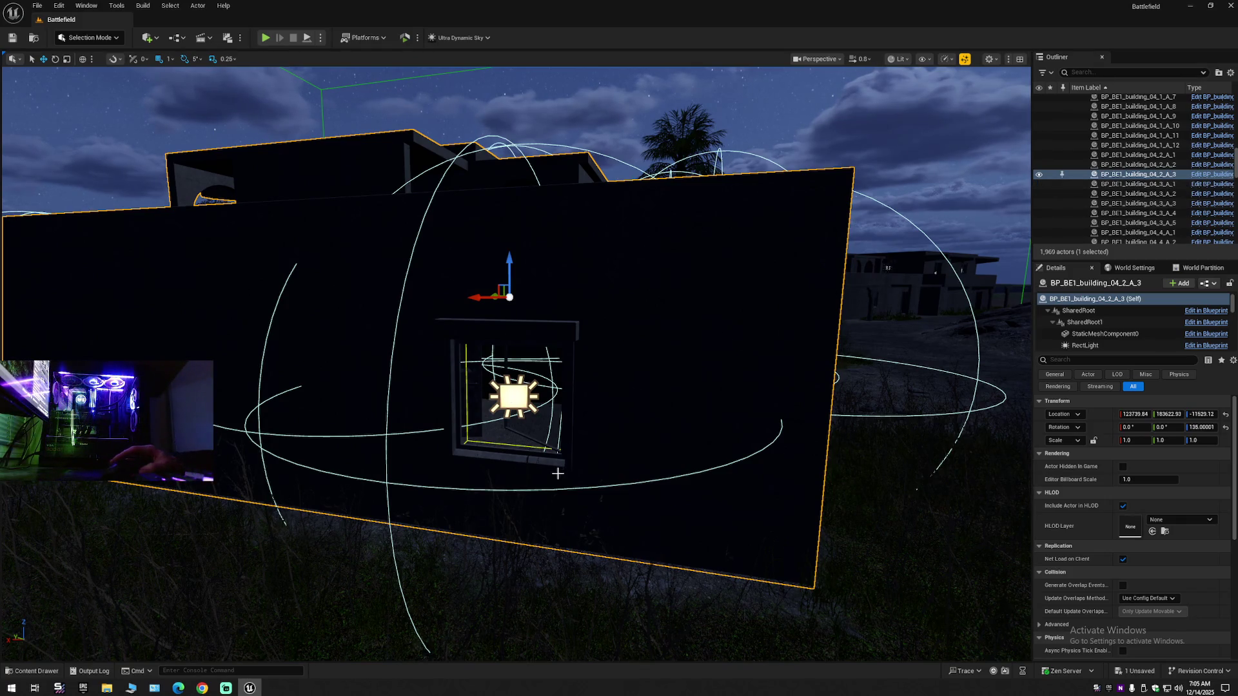
- Collapse the Outliner to deselect the building, then open D:'s Unreal Engine folder in File Explorer
click(1230, 72)
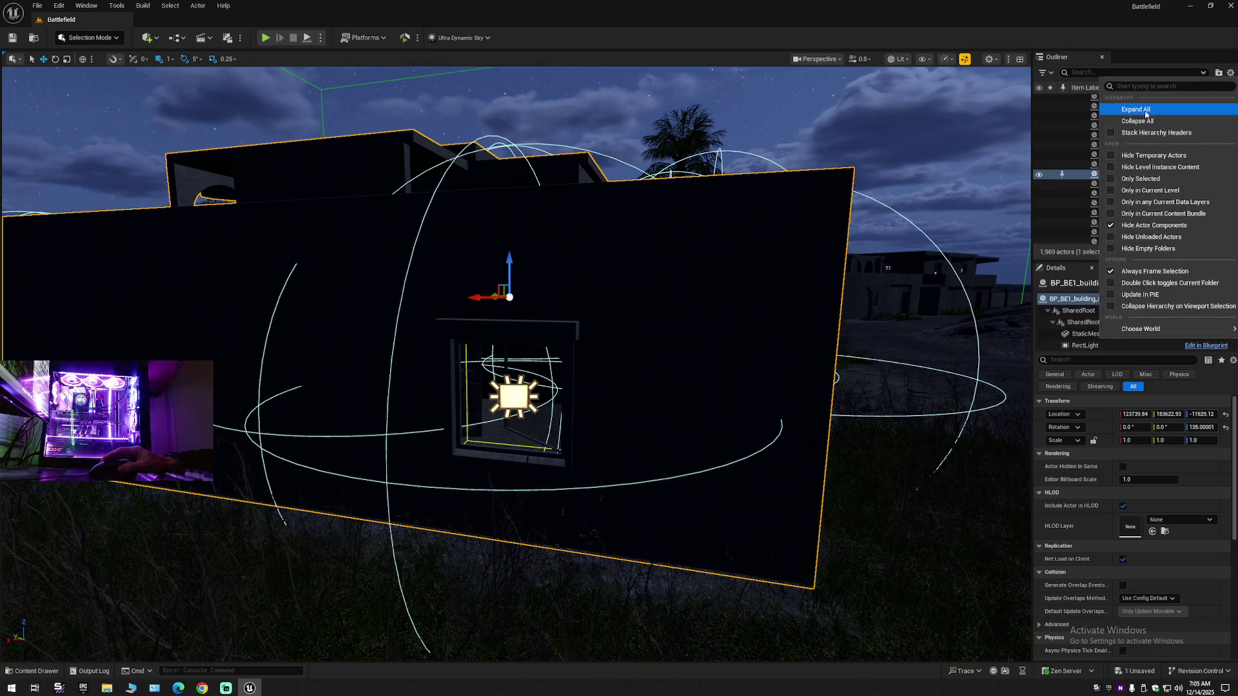
click(1107, 122)
click(1078, 101)
click(1074, 99)
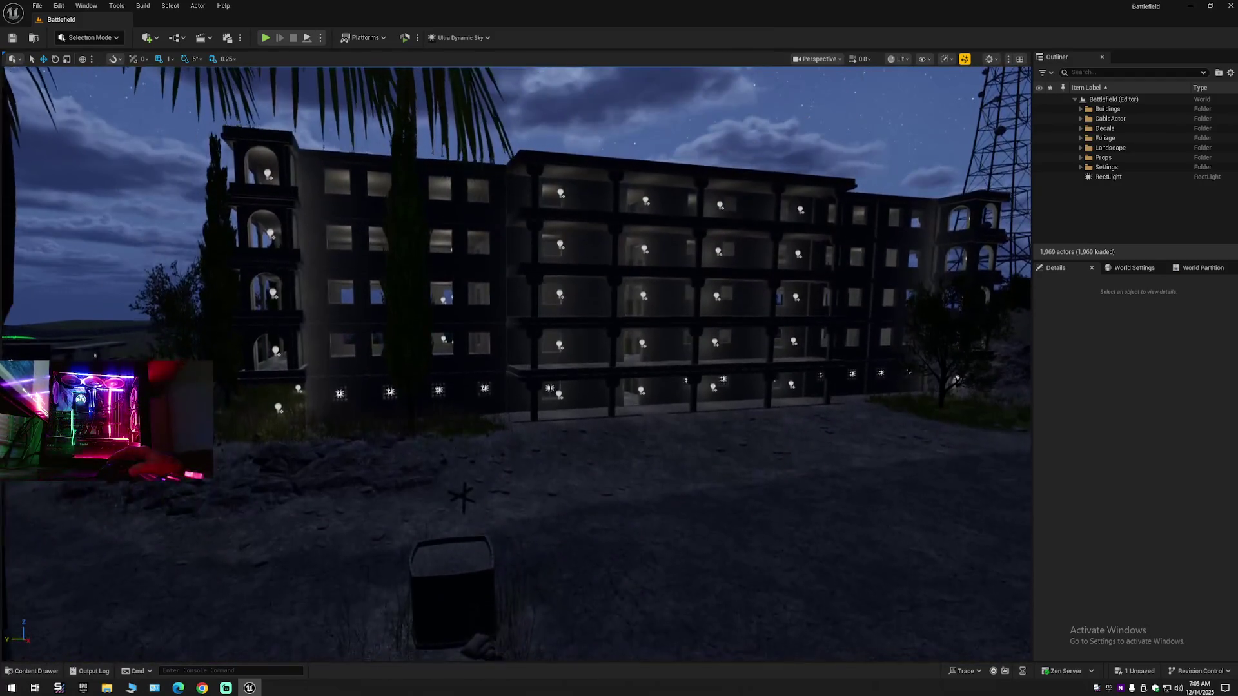
scroll(733, 344, up, 5)
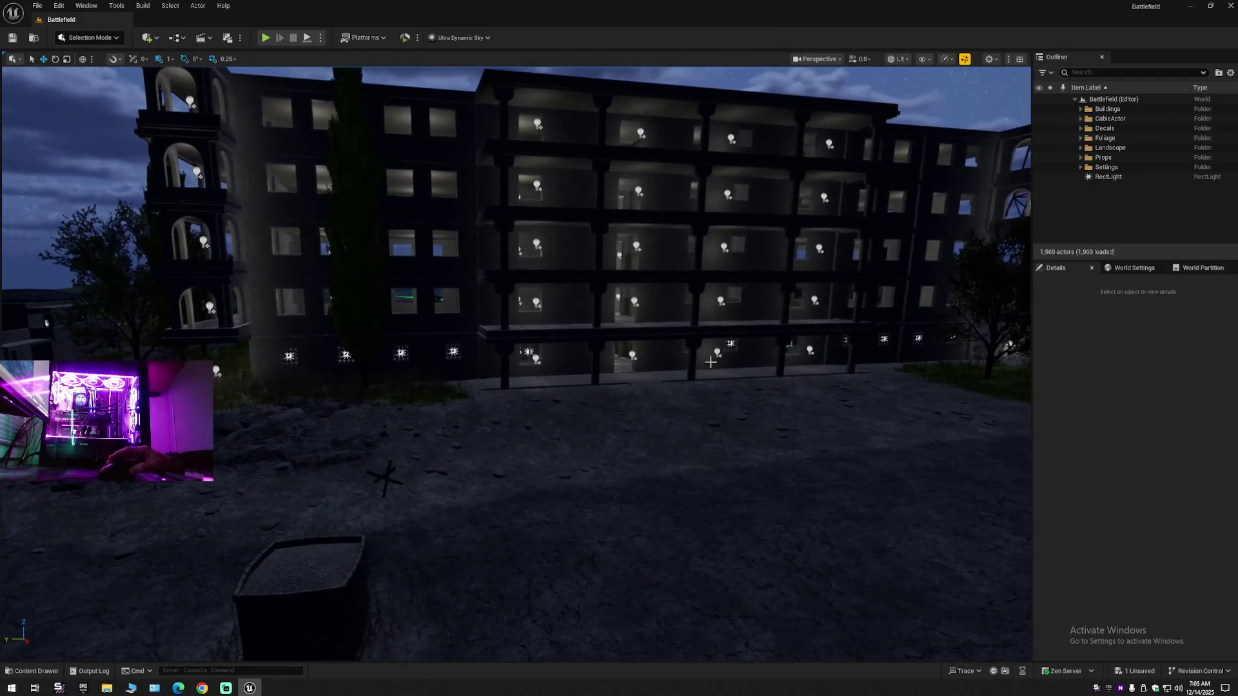
click(107, 688)
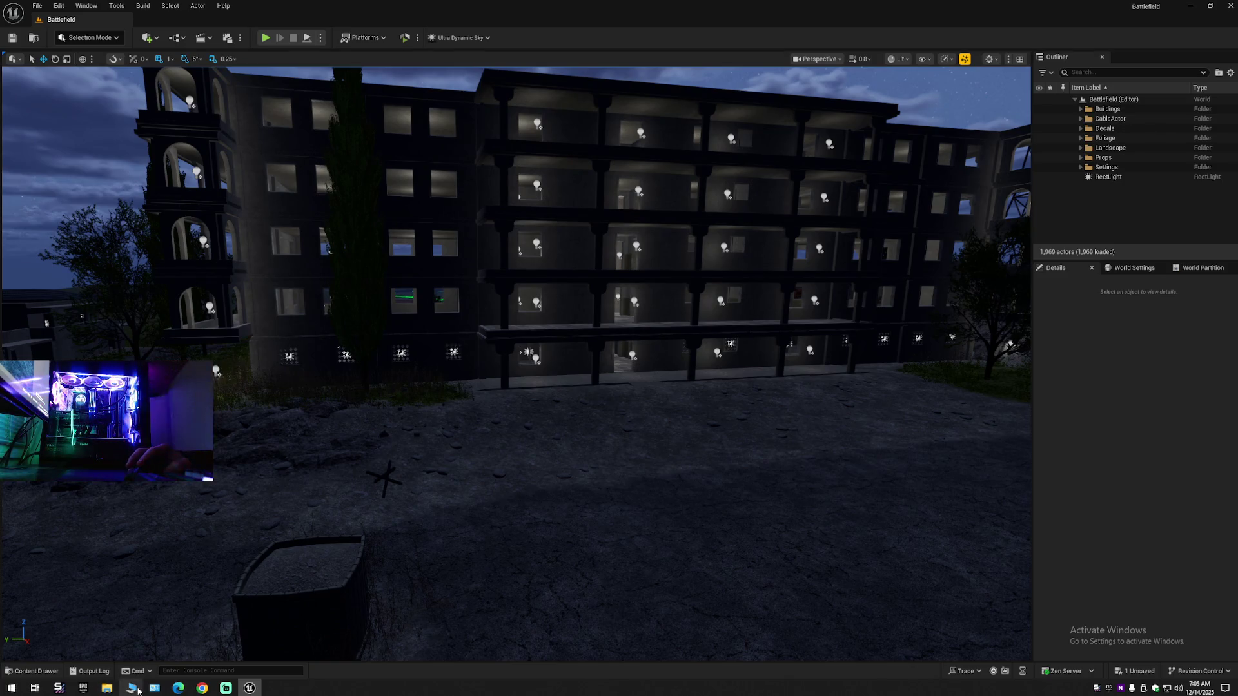
click(351, 316)
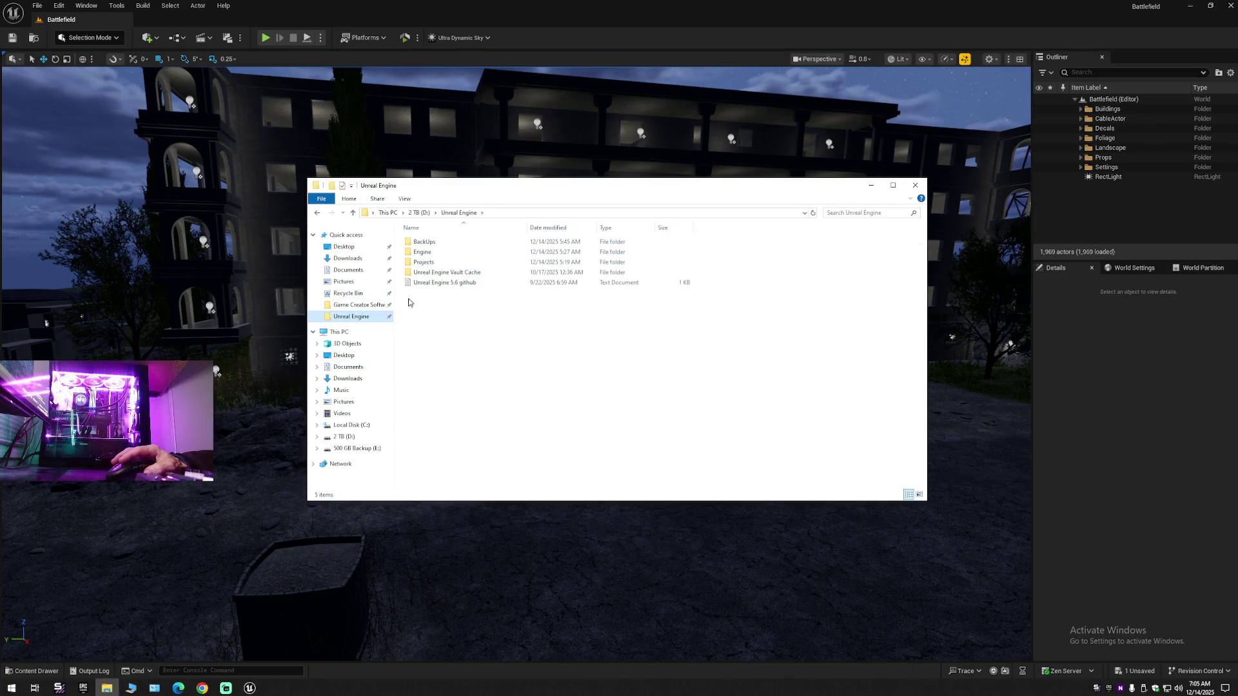
- Browse BackUps > Project Backups > .0Battlefield > Battlefield > Content > BATTLEFIELD > Maps
click(431, 263)
double_click(424, 242)
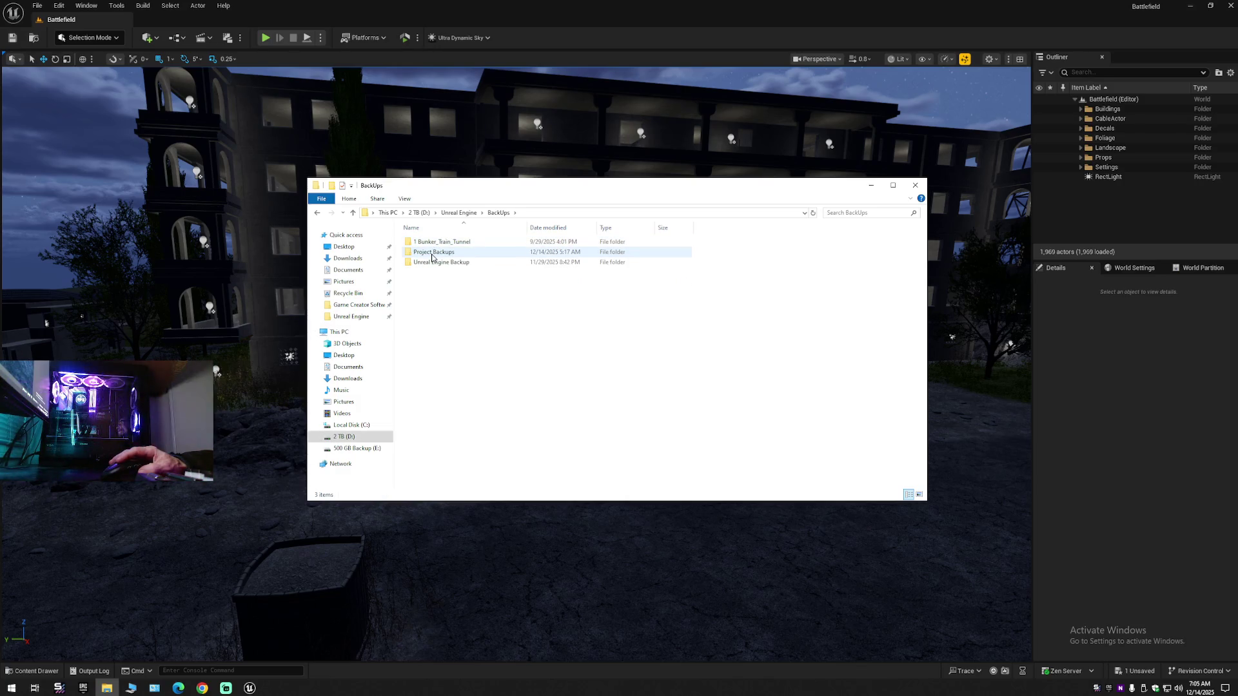
double_click(432, 252)
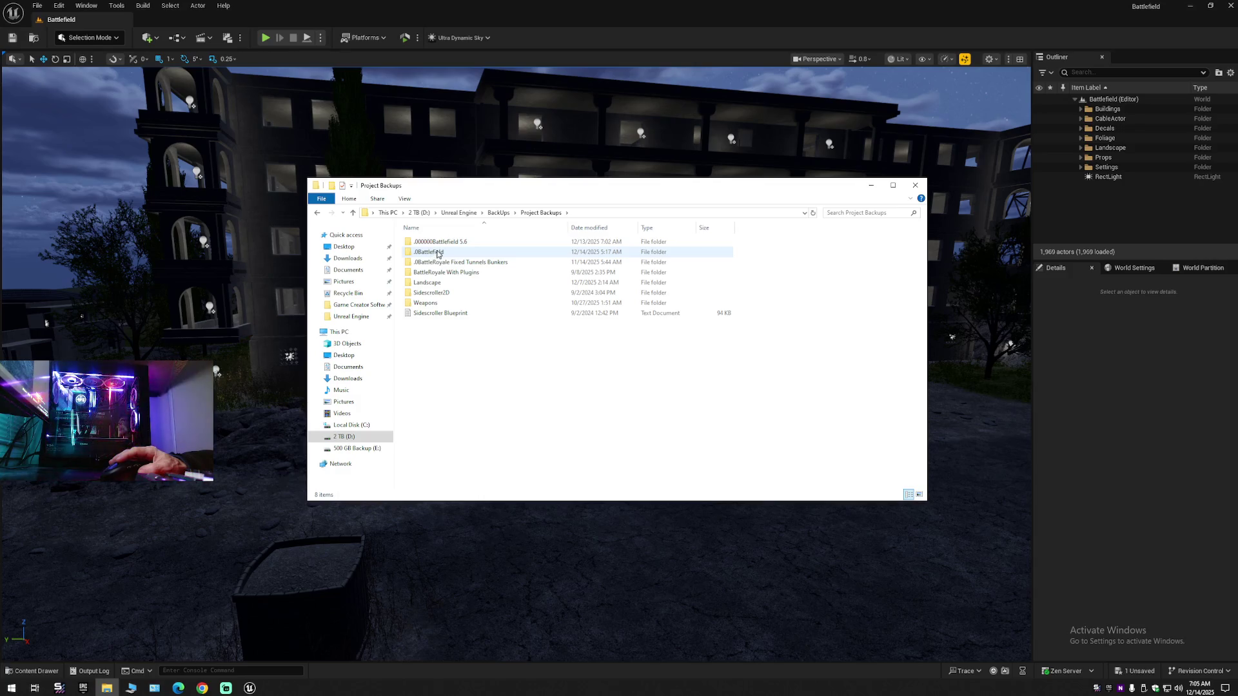
click(435, 255)
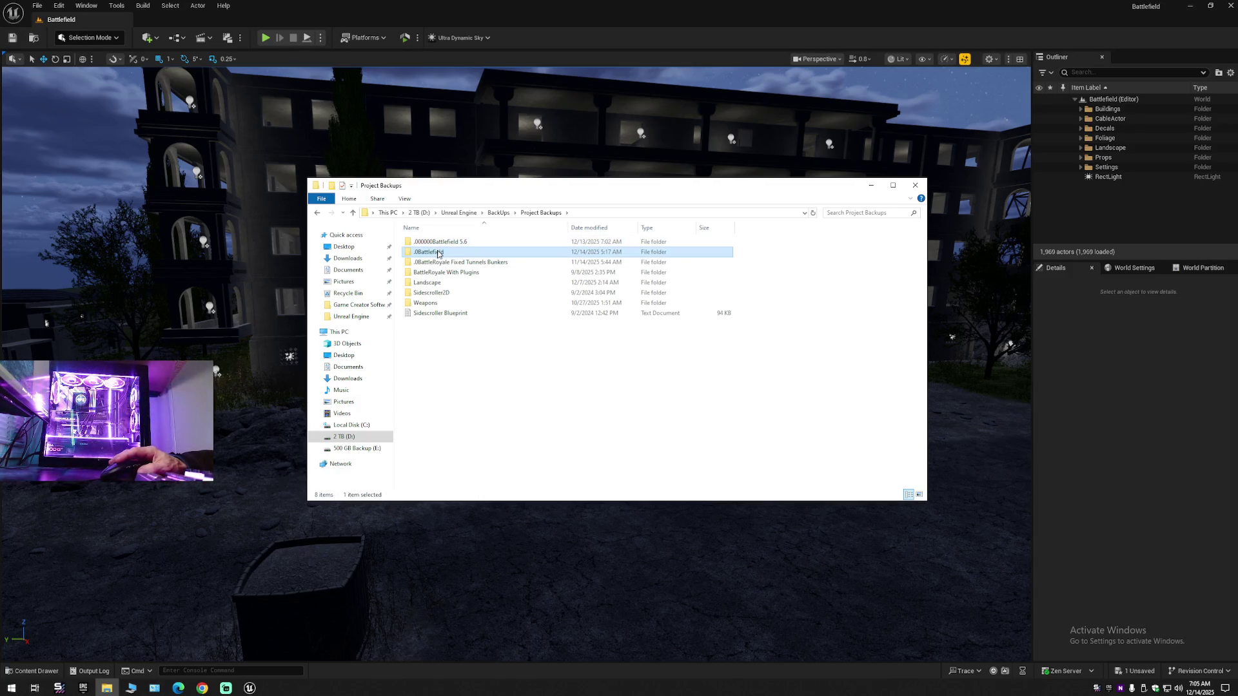
double_click(437, 254)
double_click(440, 244)
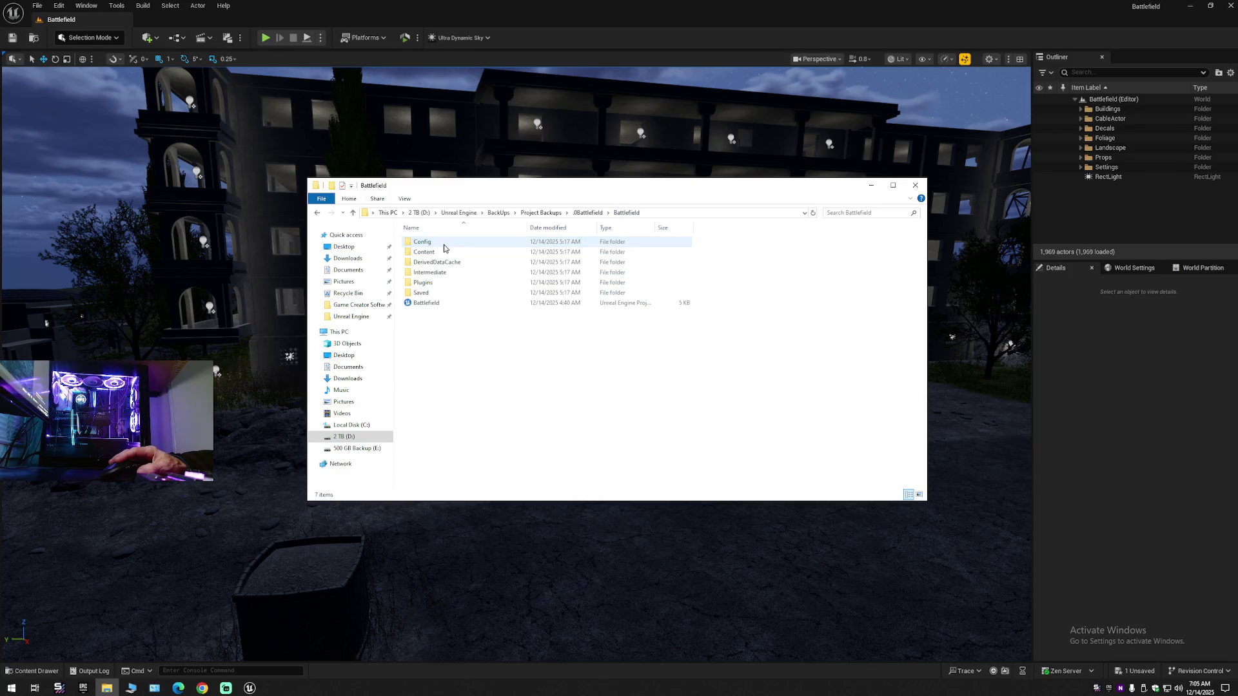
double_click(429, 252)
double_click(432, 262)
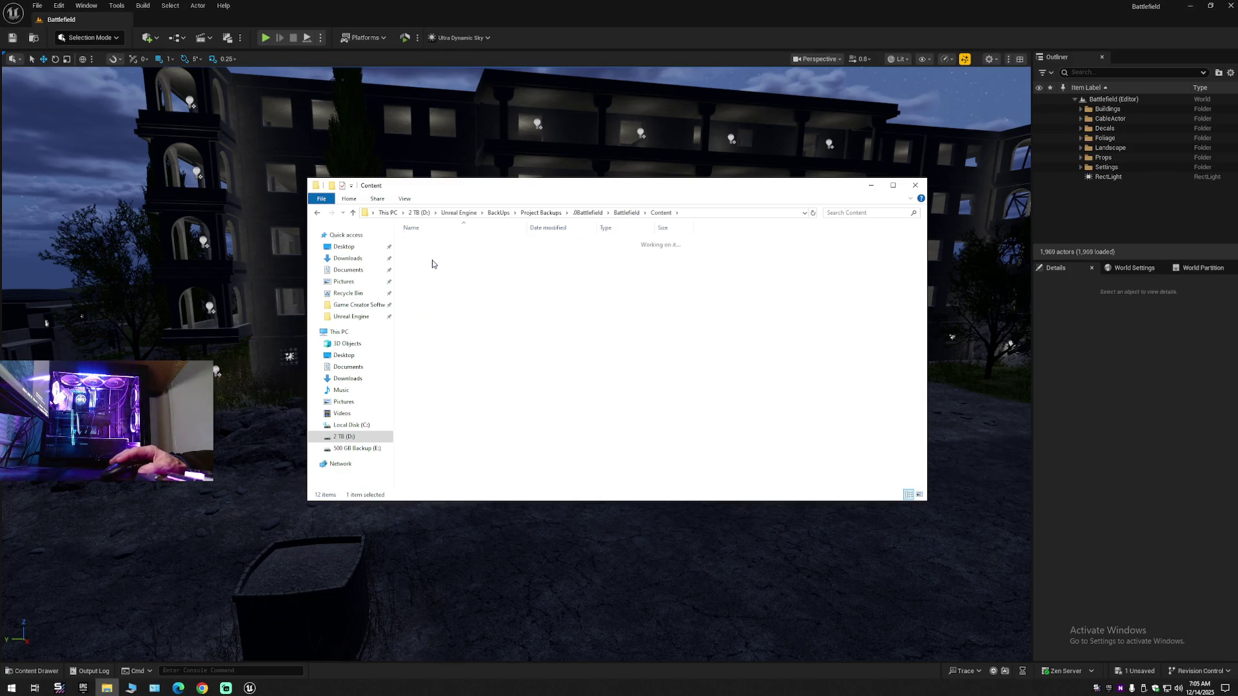
double_click(422, 272)
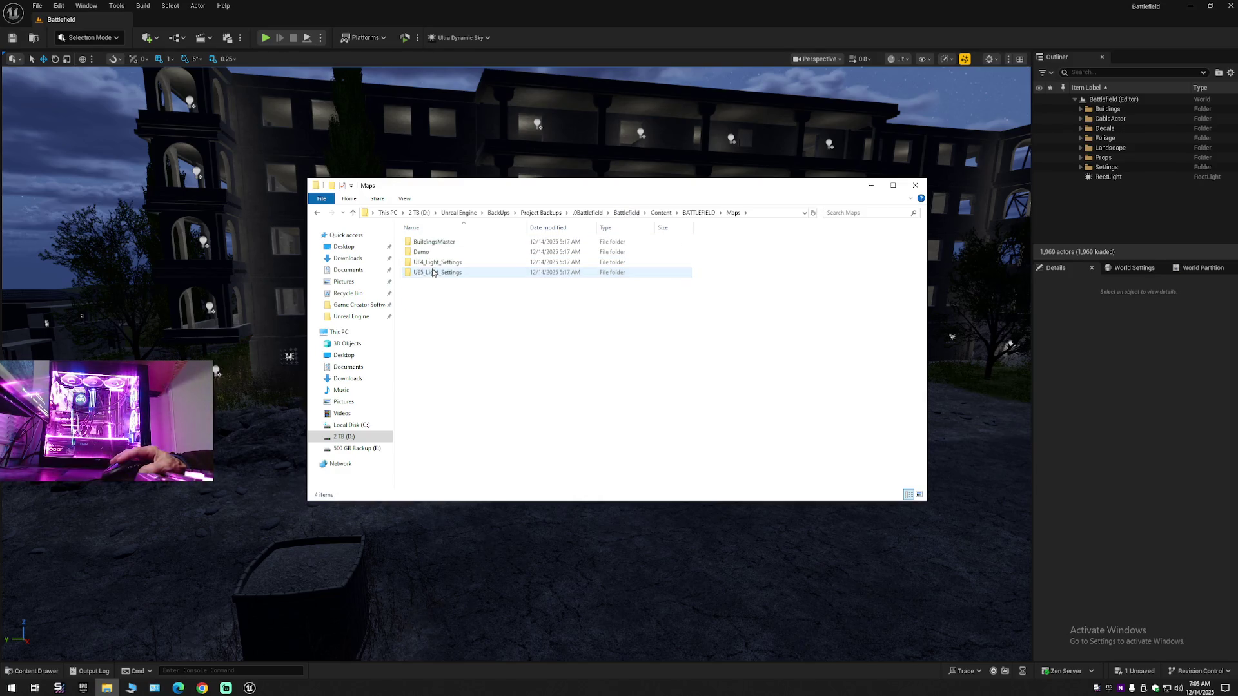
- Go back up to Content, open its Maps folder, then return to Content
key(alt+Left)
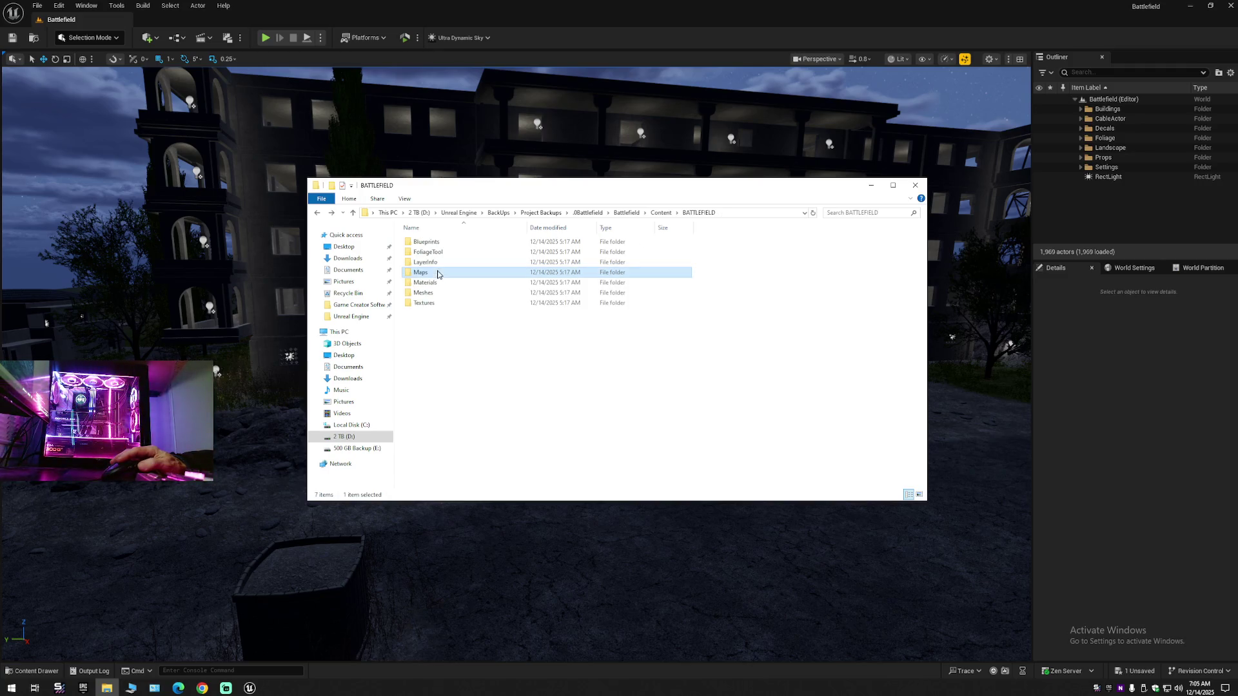
key(alt+Left)
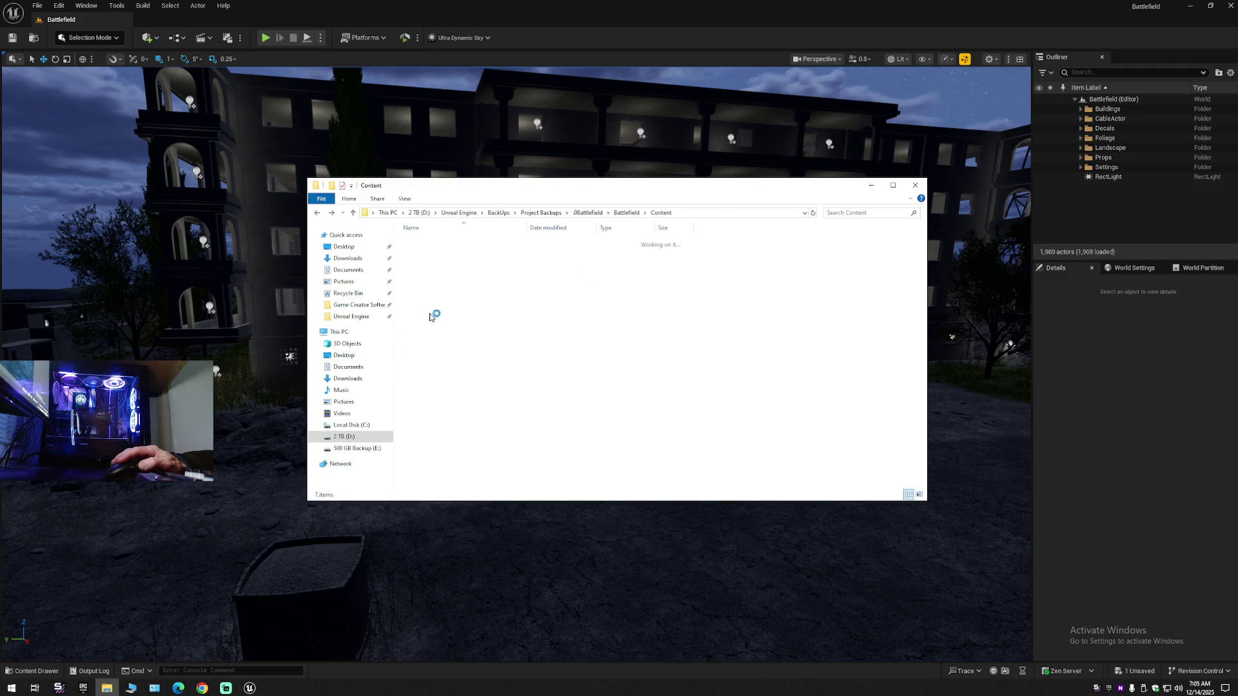
double_click(422, 343)
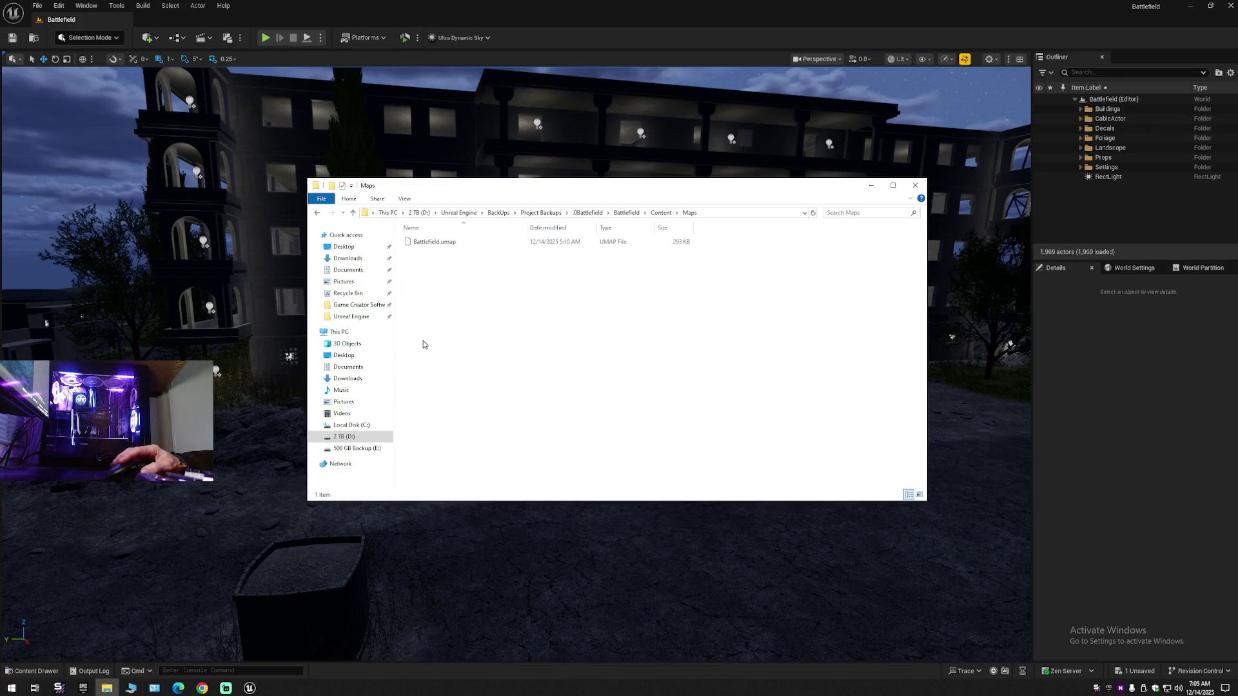
key(alt+Left)
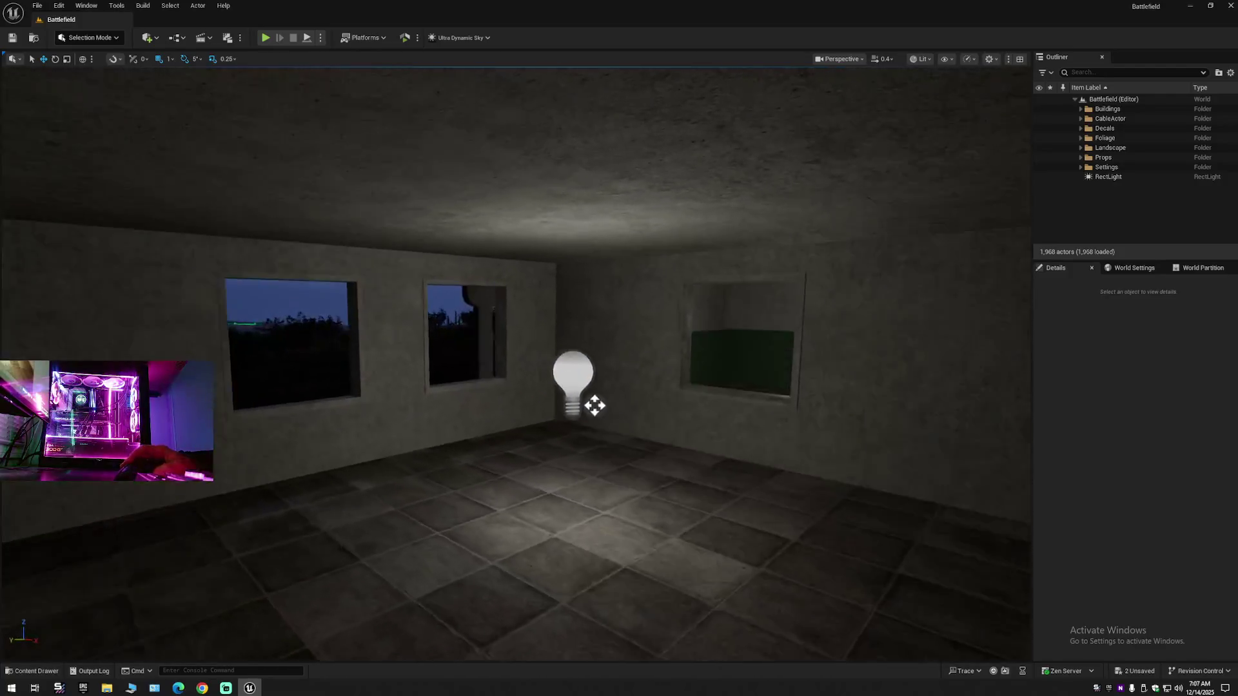
mouse_move(399, 397)
mouse_down()
mouse_move(451, 490)
mouse_move(399, 413)
mouse_up()
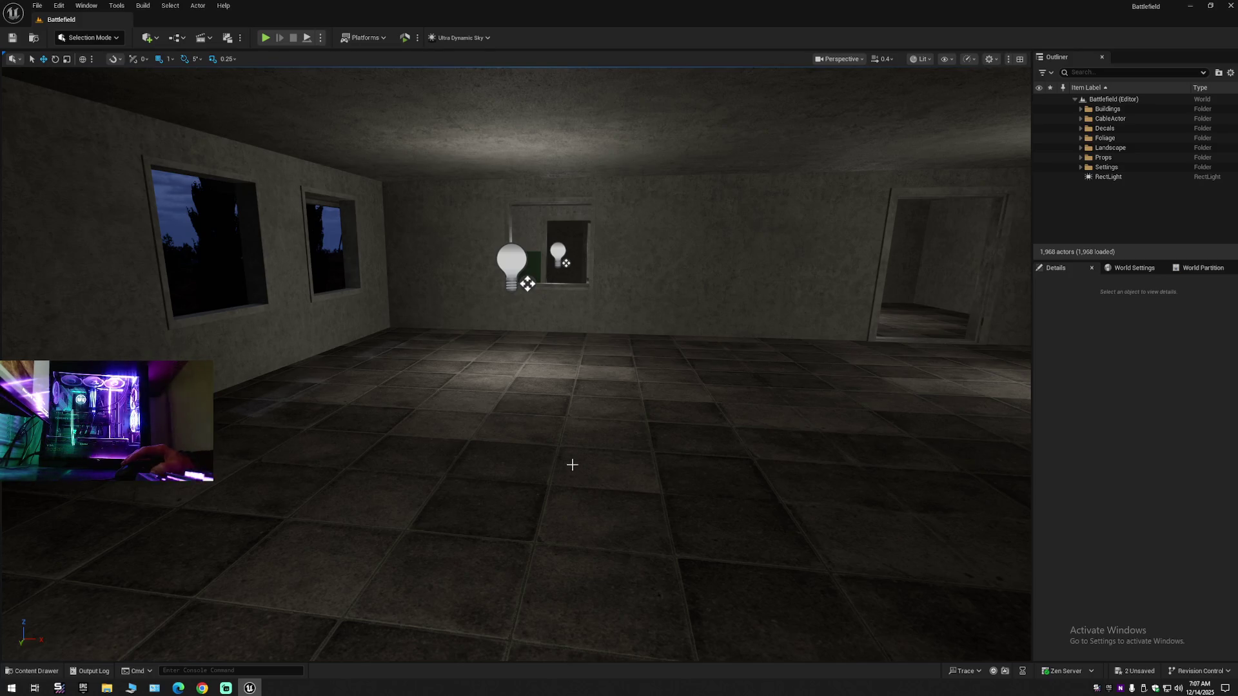
mouse_move(399, 412)
mouse_down()
mouse_move(374, 361)
mouse_move(387, 309)
mouse_move(412, 284)
mouse_move(538, 468)
mouse_move(509, 477)
mouse_move(513, 531)
mouse_move(542, 538)
mouse_up()
scroll(400, 297, up, 2)
mouse_move(570, 81)
mouse_down()
mouse_move(508, 92)
mouse_move(570, 97)
mouse_move(508, 96)
mouse_up()
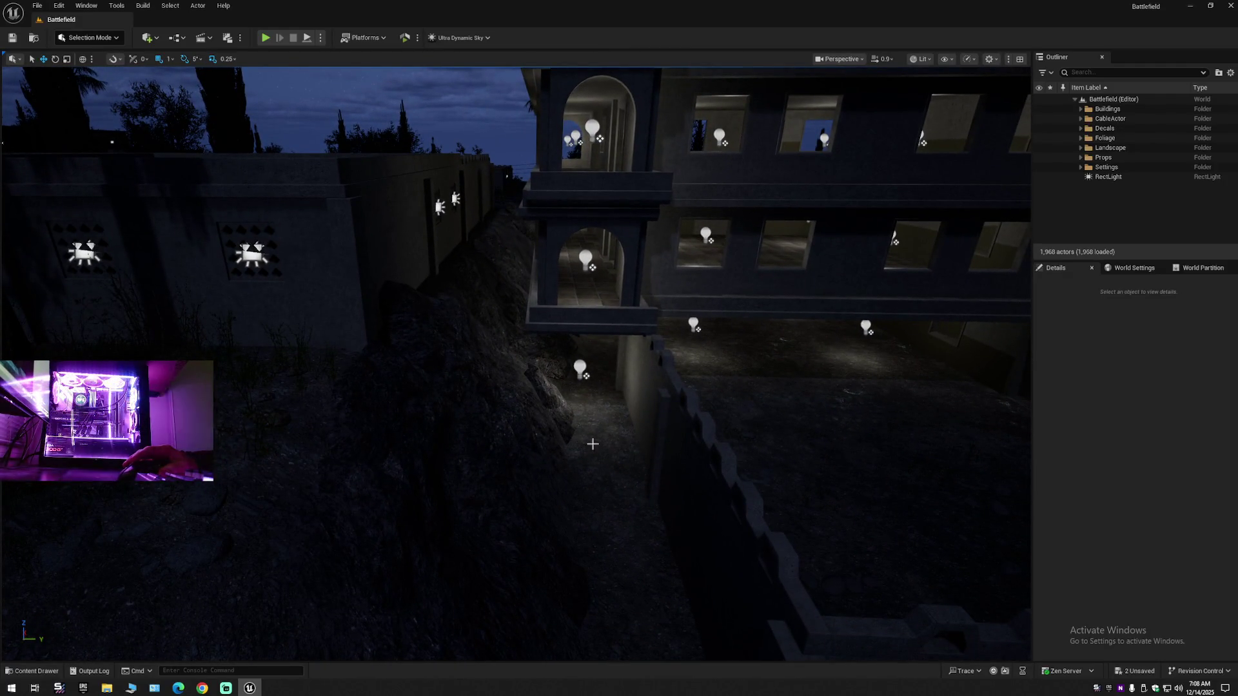
mouse_move(581, 414)
mouse_down()
mouse_move(570, 385)
mouse_move(530, 360)
mouse_up()
scroll(567, 387, up, 2)
scroll(541, 375, down, 2)
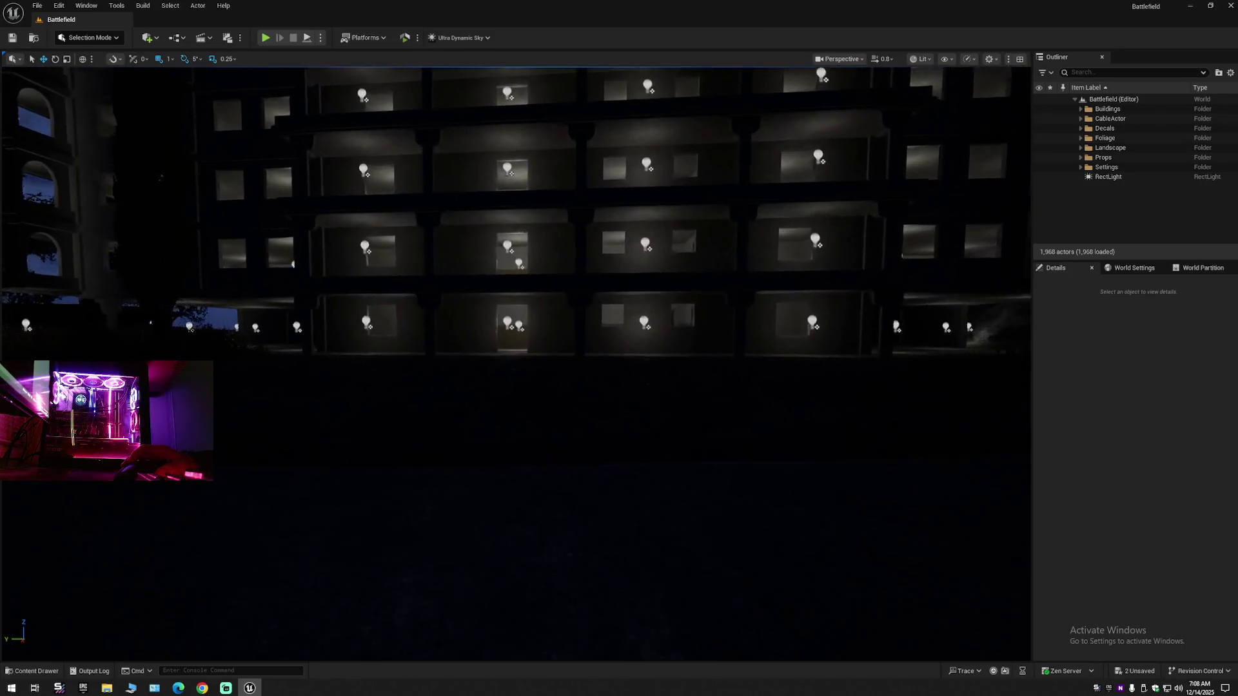
mouse_move(530, 360)
mouse_down()
mouse_move(471, 362)
mouse_move(619, 363)
mouse_move(532, 373)
mouse_up()
scroll(522, 358, down, 1)
scroll(530, 363, up, 2)
scroll(470, 362, up, 1)
scroll(535, 361, down, 2)
scroll(593, 363, down, 1)
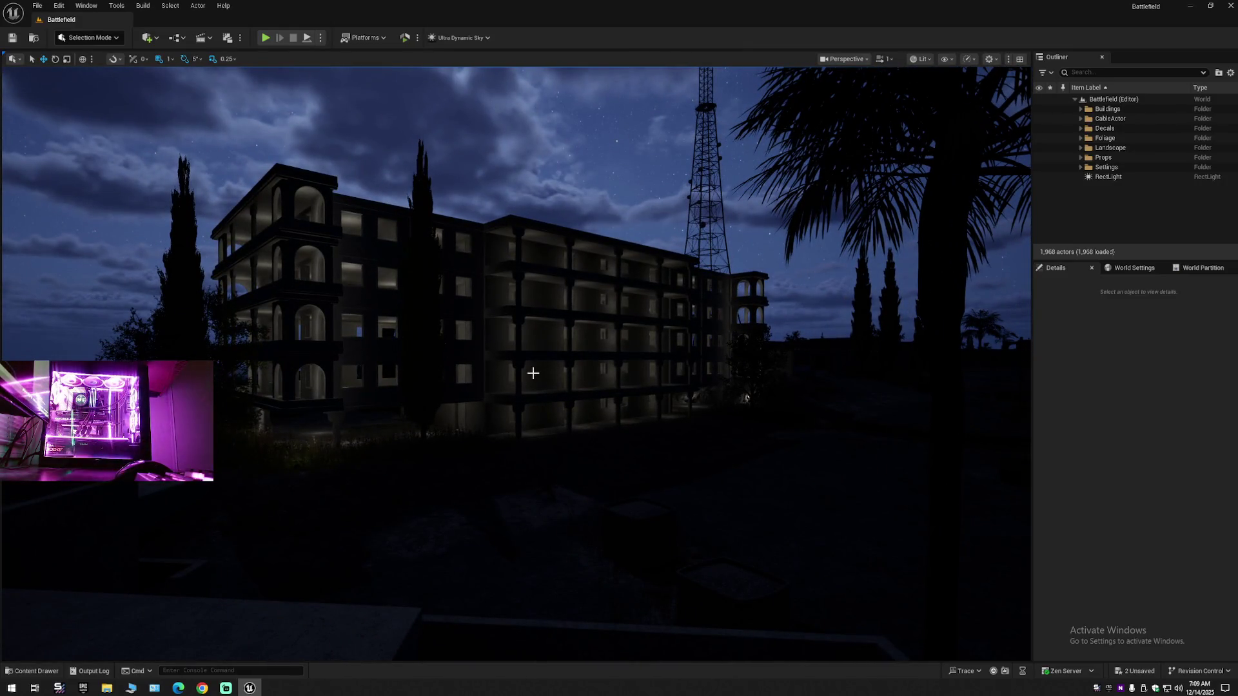
mouse_move(746, 398)
mouse_down()
mouse_move(544, 368)
mouse_move(575, 228)
mouse_up()
scroll(625, 375, down, 1)
mouse_move(576, 368)
mouse_down()
mouse_move(576, 413)
mouse_move(516, 412)
mouse_move(502, 386)
mouse_move(452, 380)
mouse_move(438, 348)
mouse_move(456, 361)
mouse_up()
scroll(451, 380, down, 1)
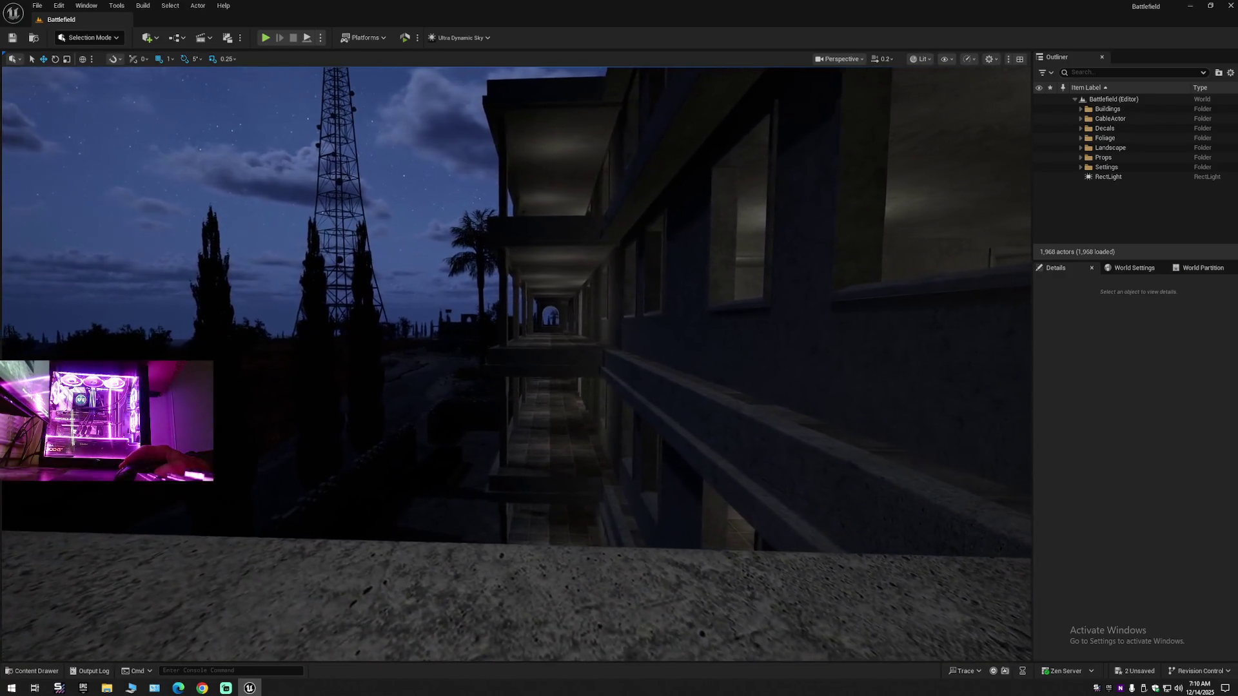
scroll(516, 361, up, 1)
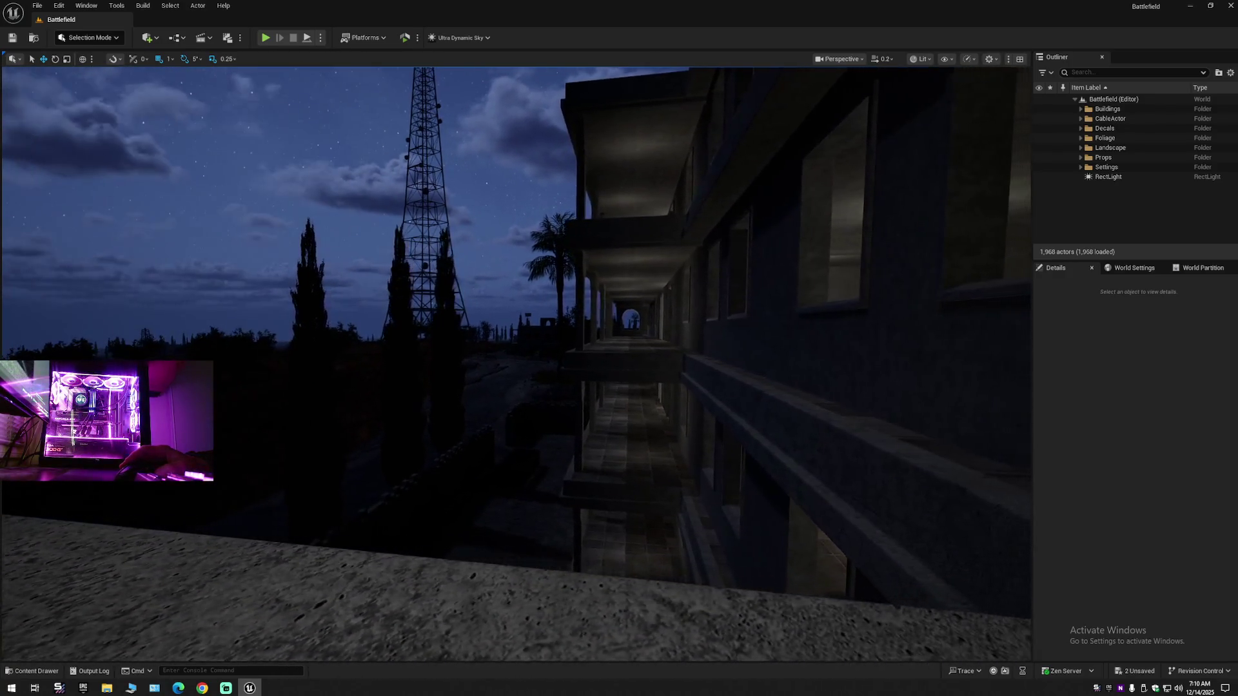
scroll(516, 361, up, 5)
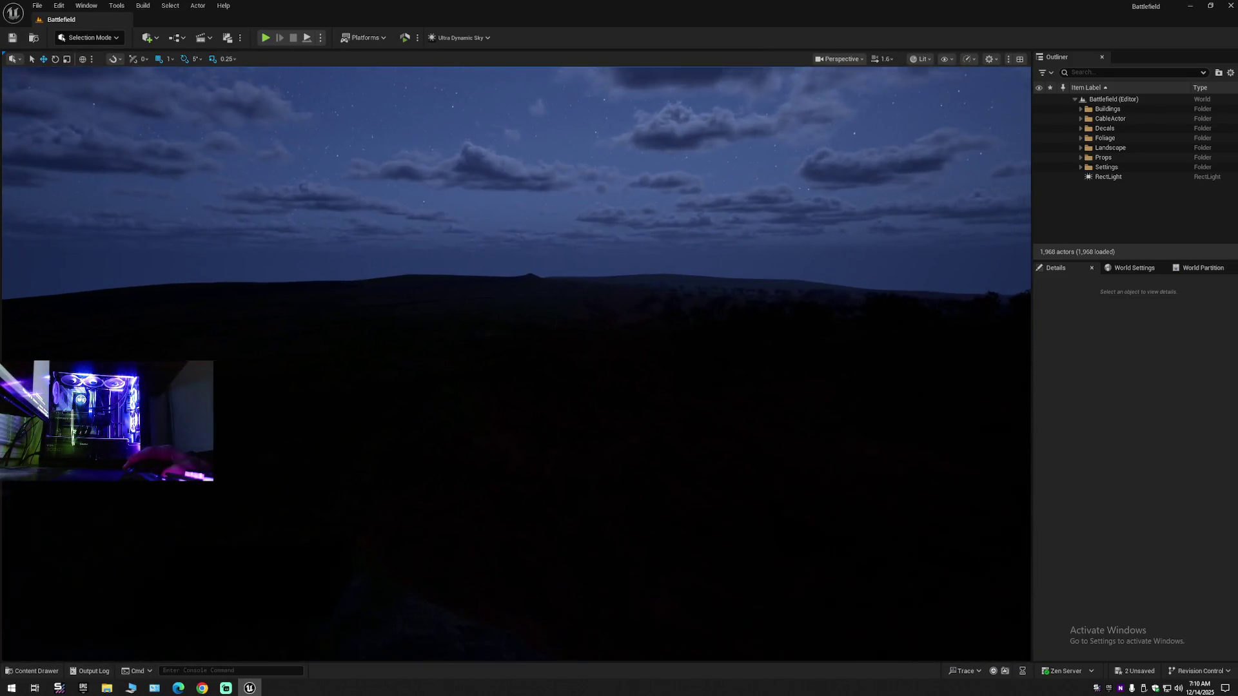
scroll(516, 361, down, 2)
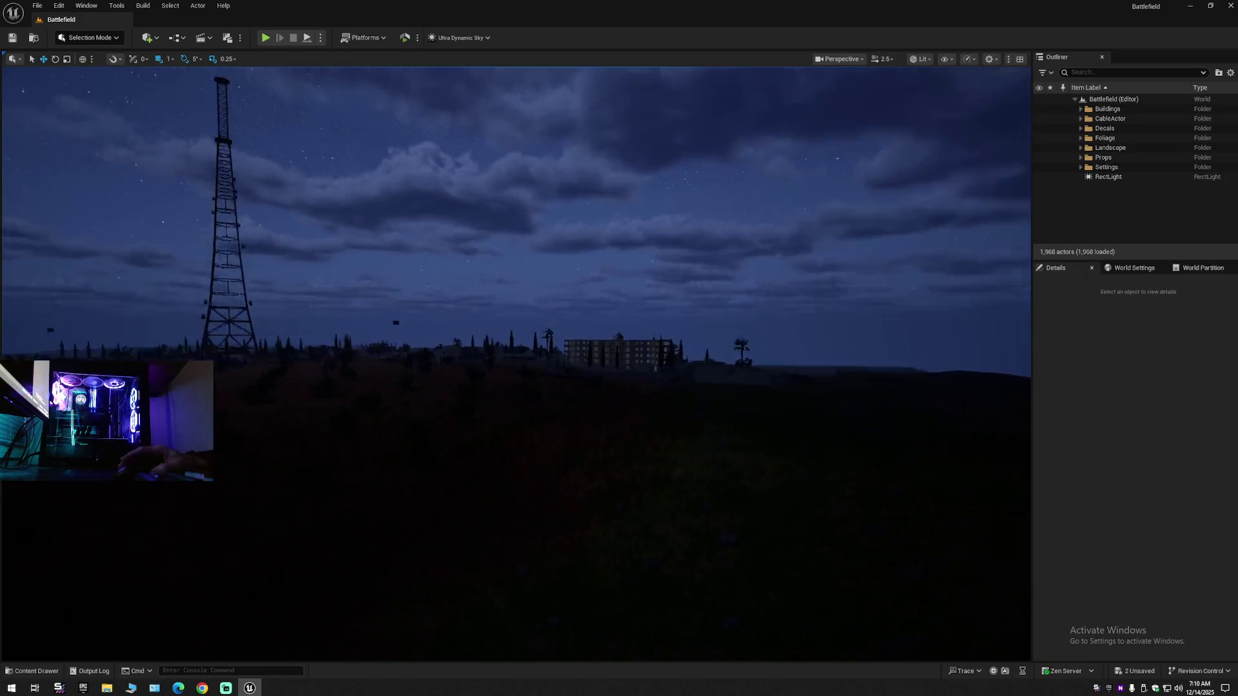
scroll(515, 361, up, 2)
key(e)
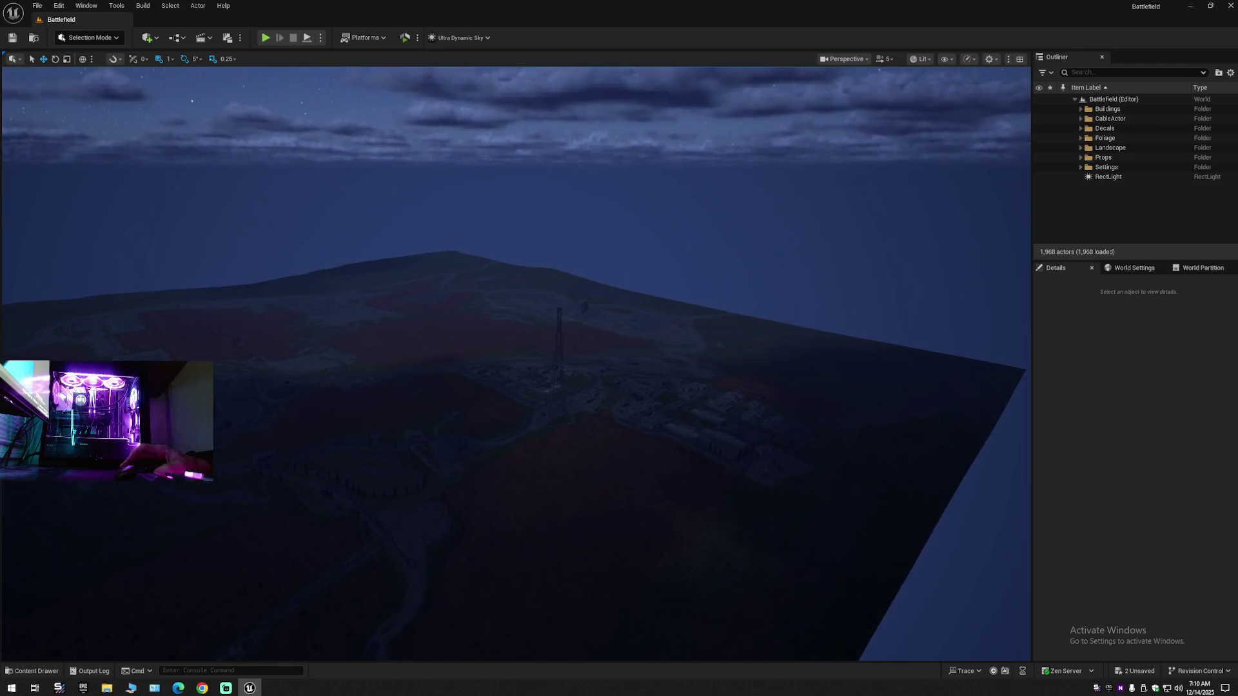
mouse_move(515, 361)
mouse_down()
mouse_move(593, 361)
mouse_move(606, 309)
mouse_up()
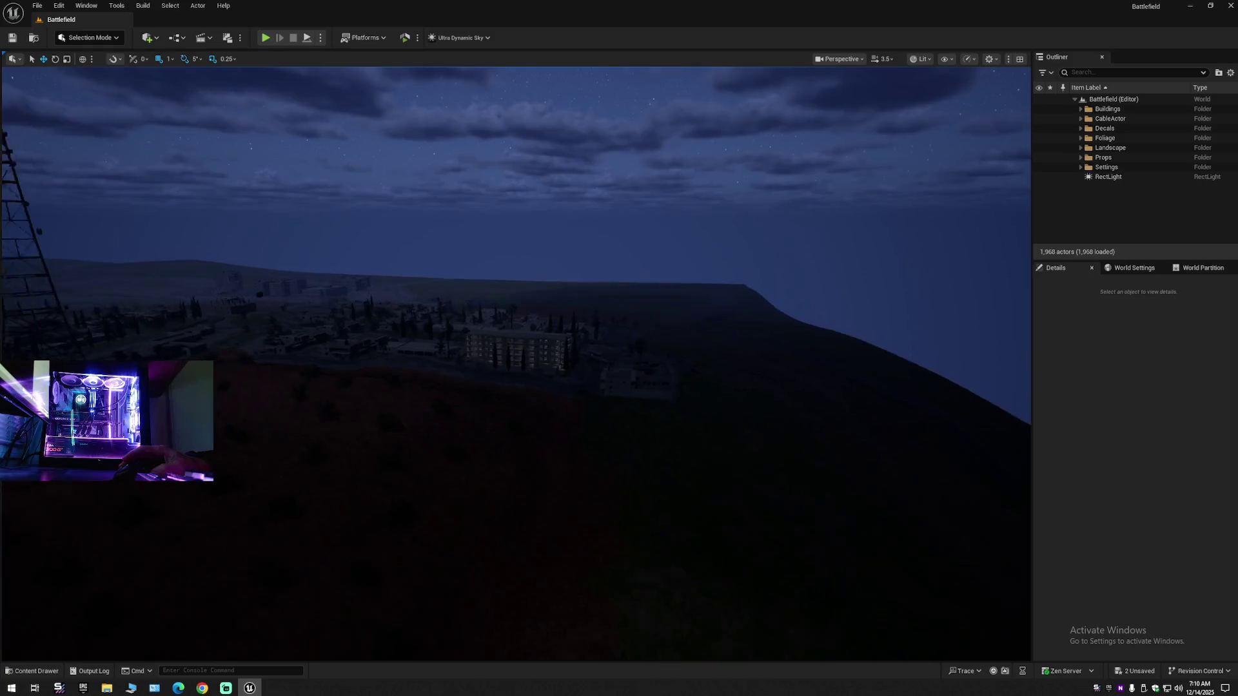
scroll(516, 361, down, 2)
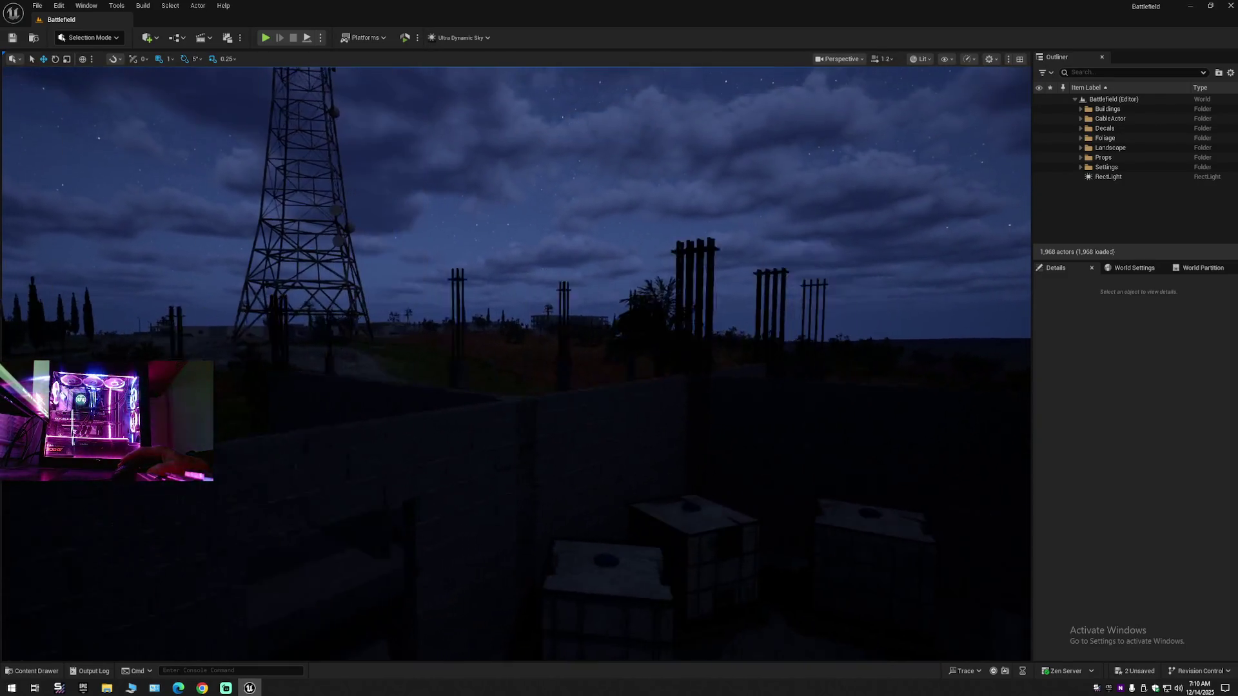
key(d)
scroll(516, 361, down, 1)
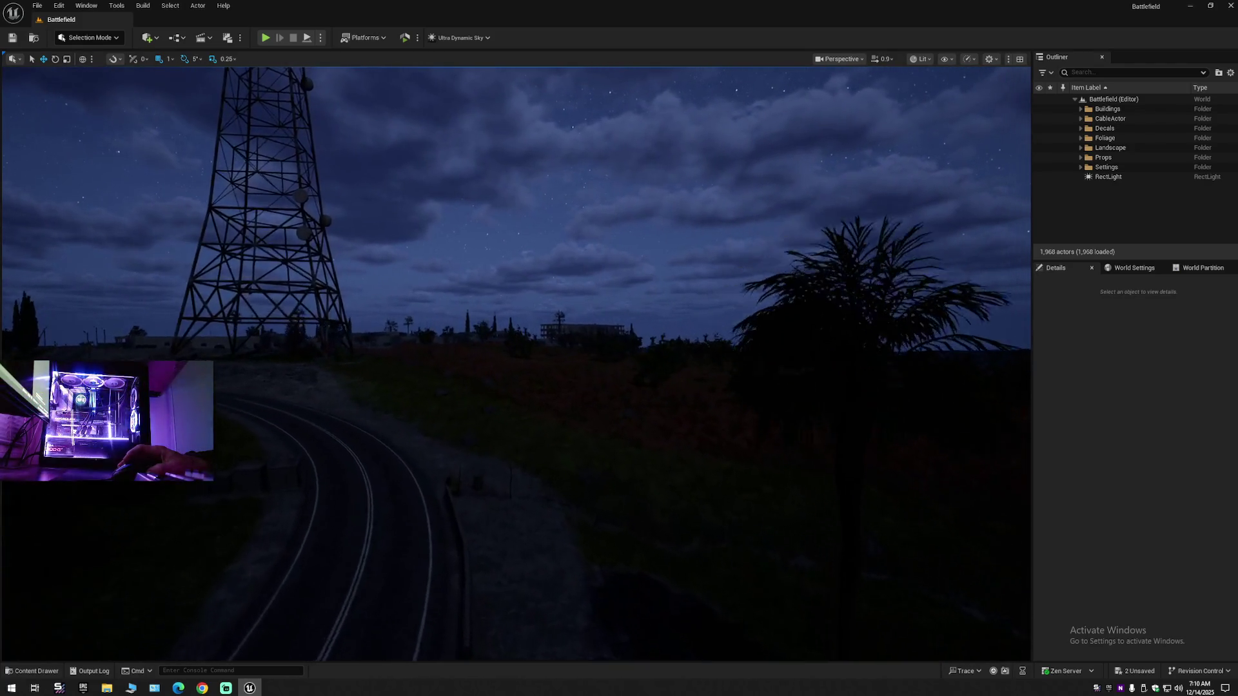
scroll(516, 361, up, 2)
key(w)
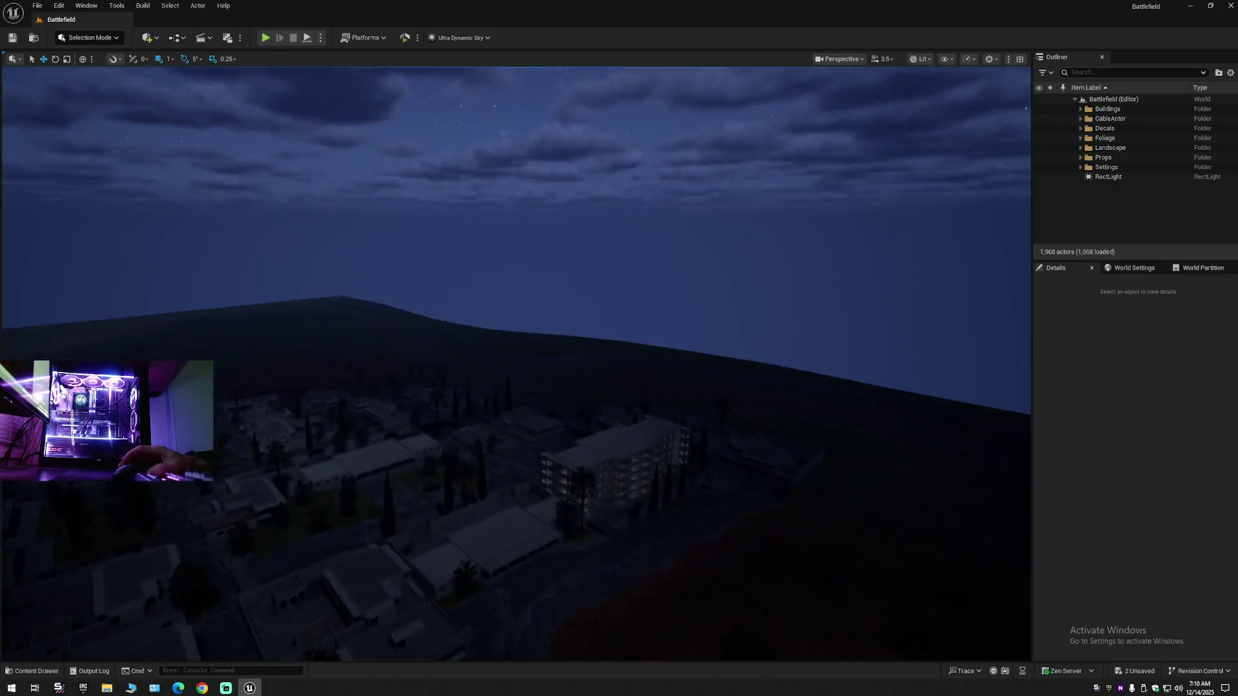
scroll(516, 361, down, 3)
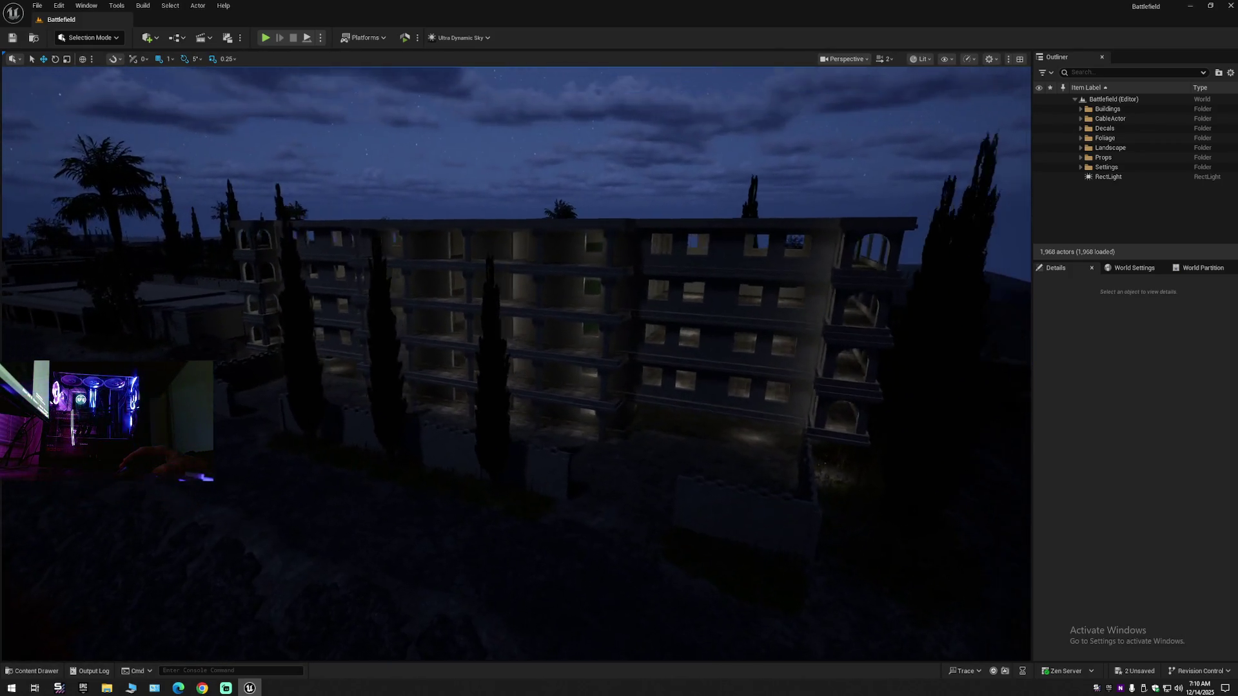
key(w)
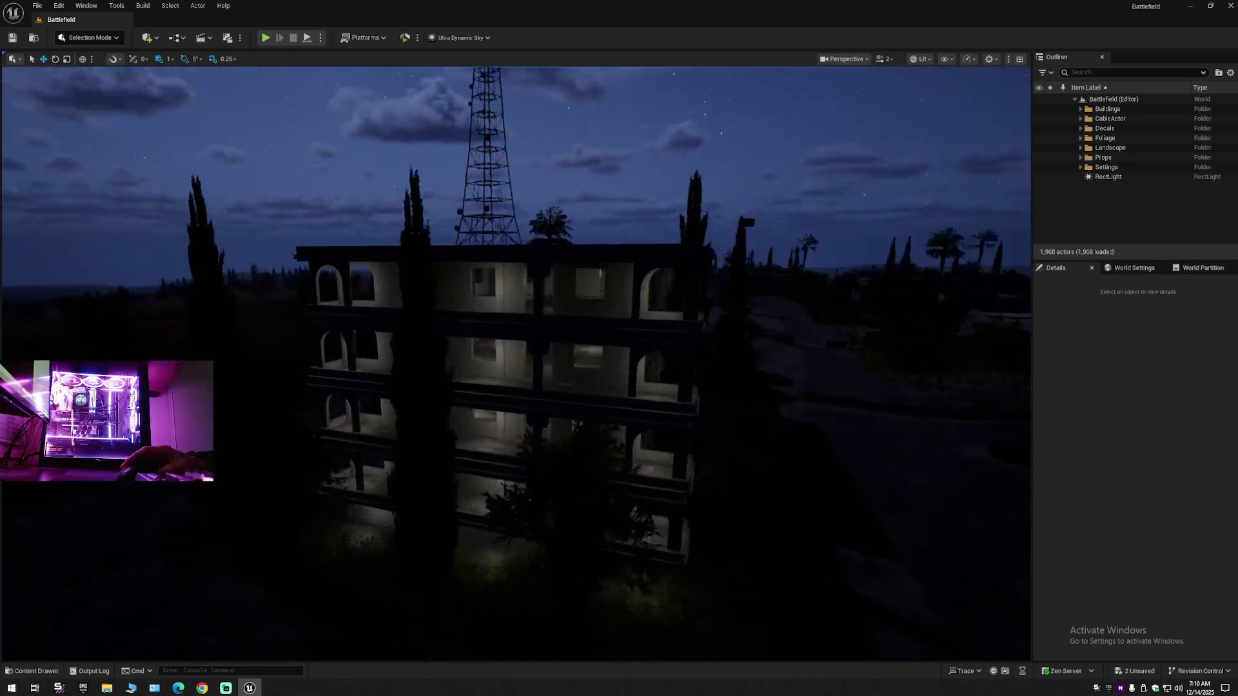
key(w)
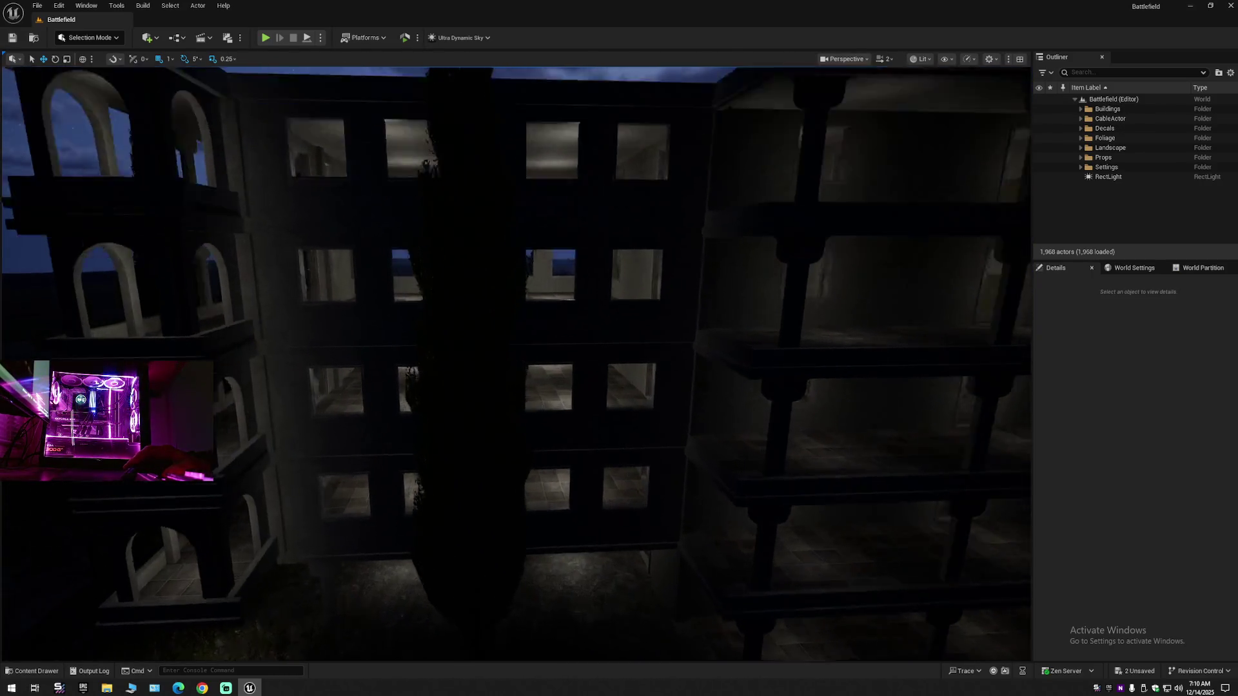
key(w)
scroll(515, 361, down, 1)
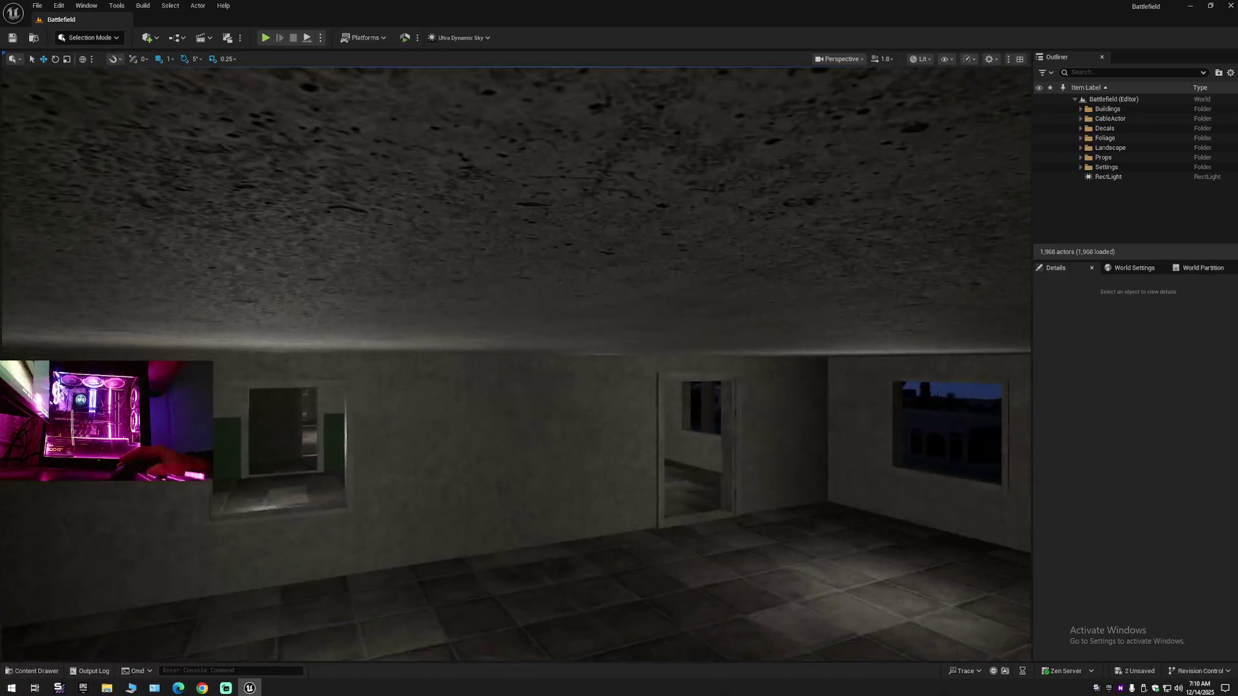
key(w)
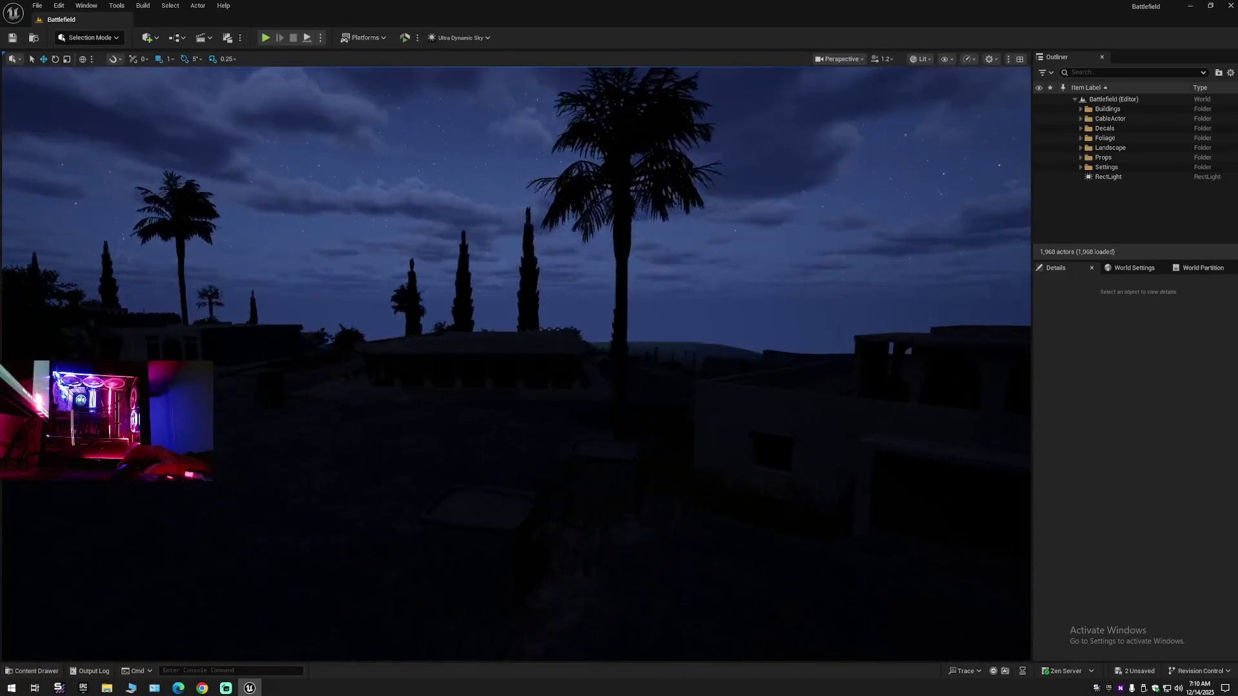
key(w)
scroll(569, 436, down, 1)
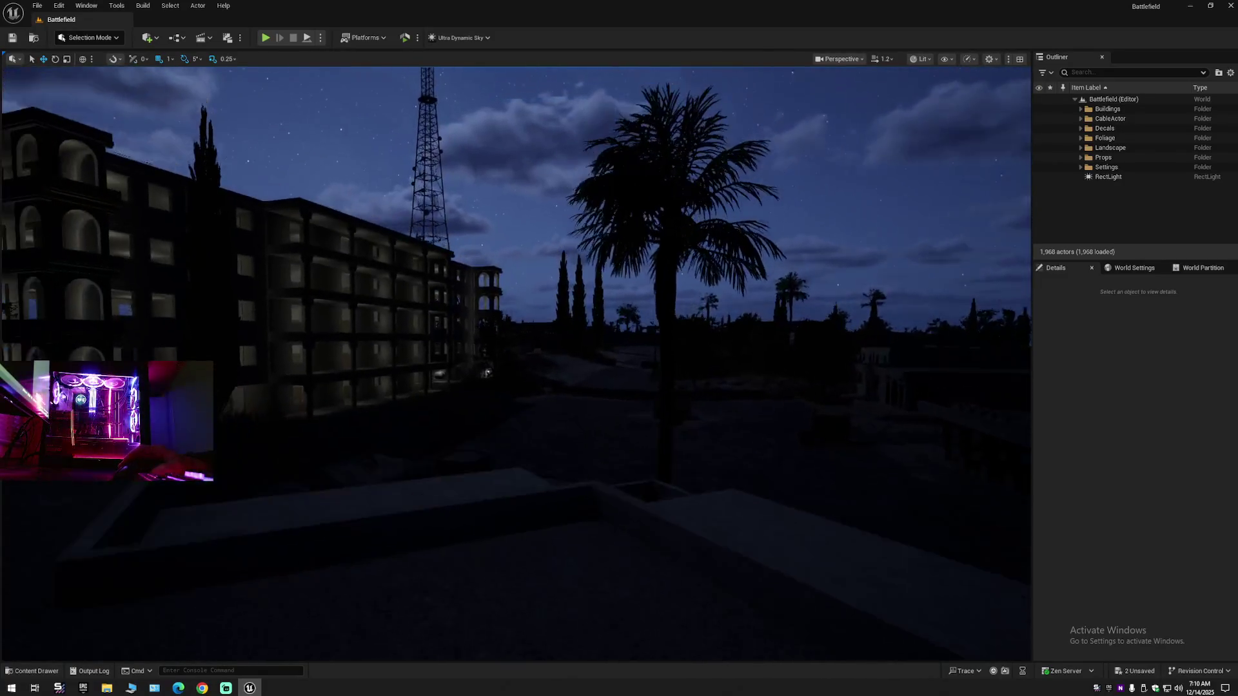
key(w)
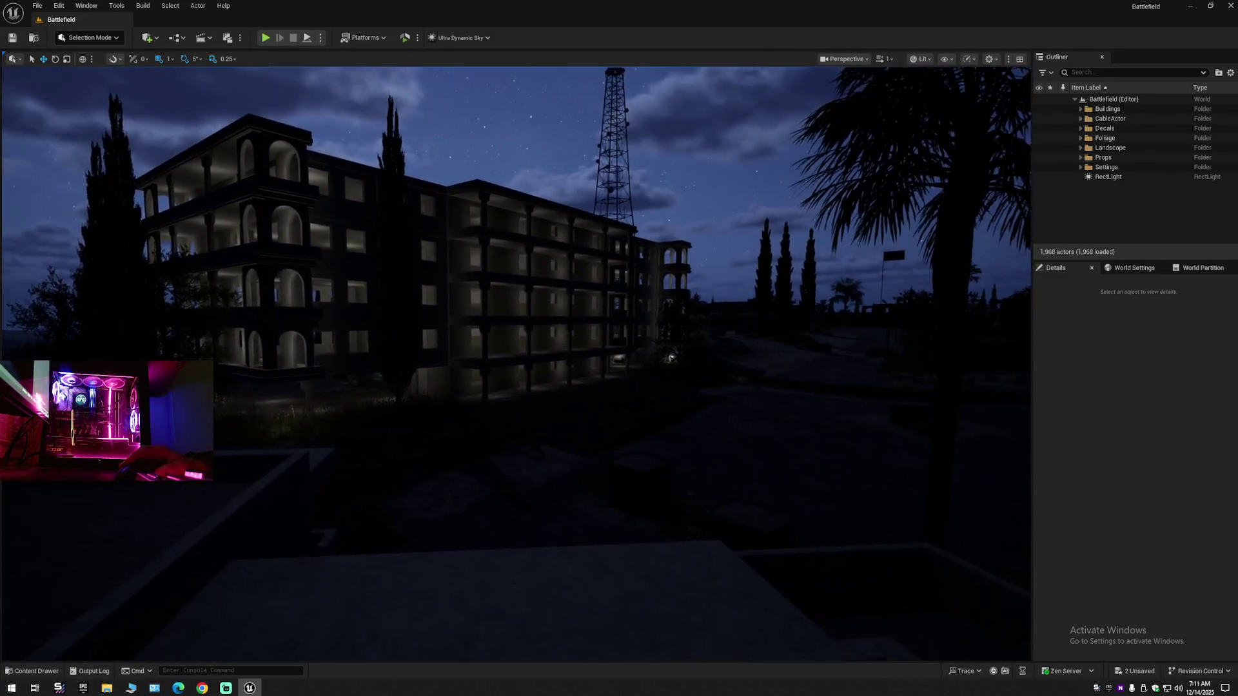
click(1103, 178)
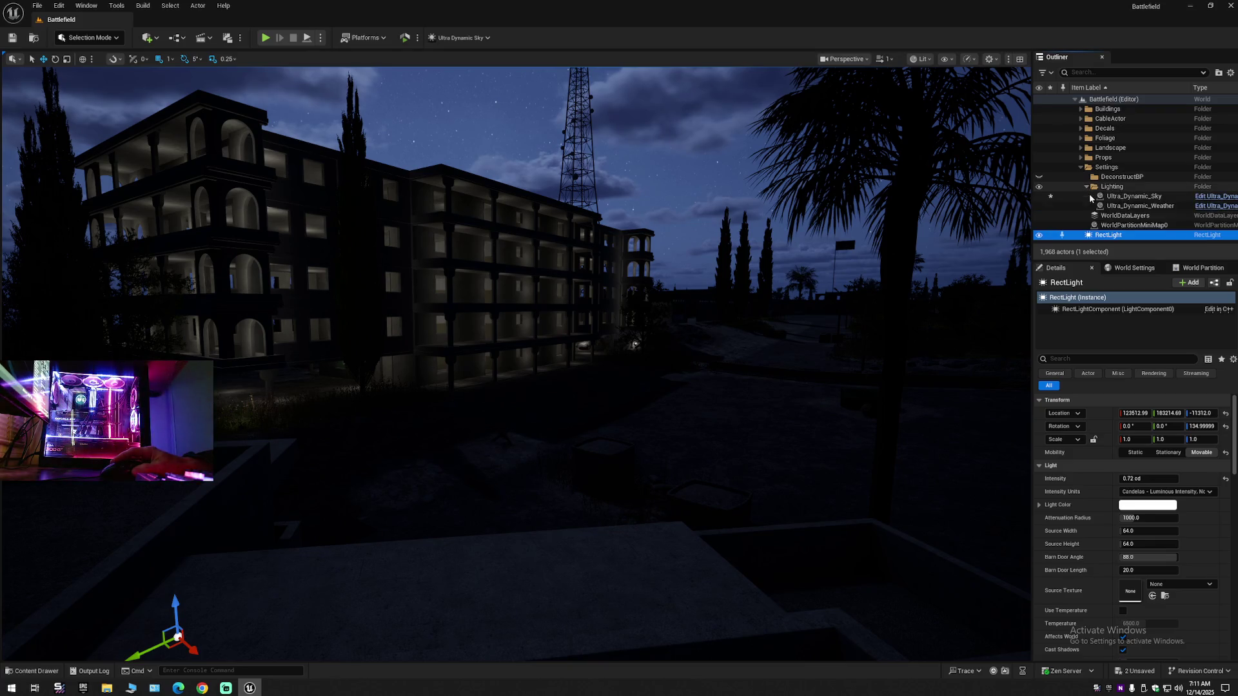
- Select Ultra_Dynamic_Weather and change its Weather preset to Rain_Thunderstorm
click(1134, 205)
click(1185, 499)
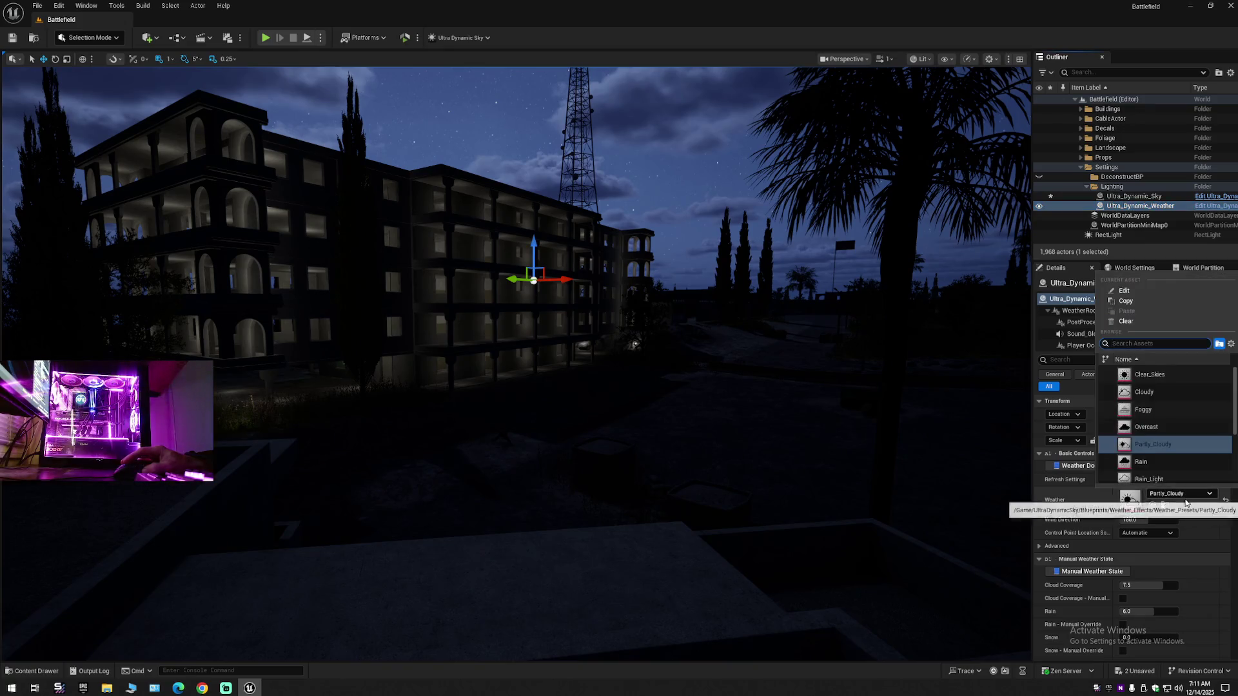
click(1160, 480)
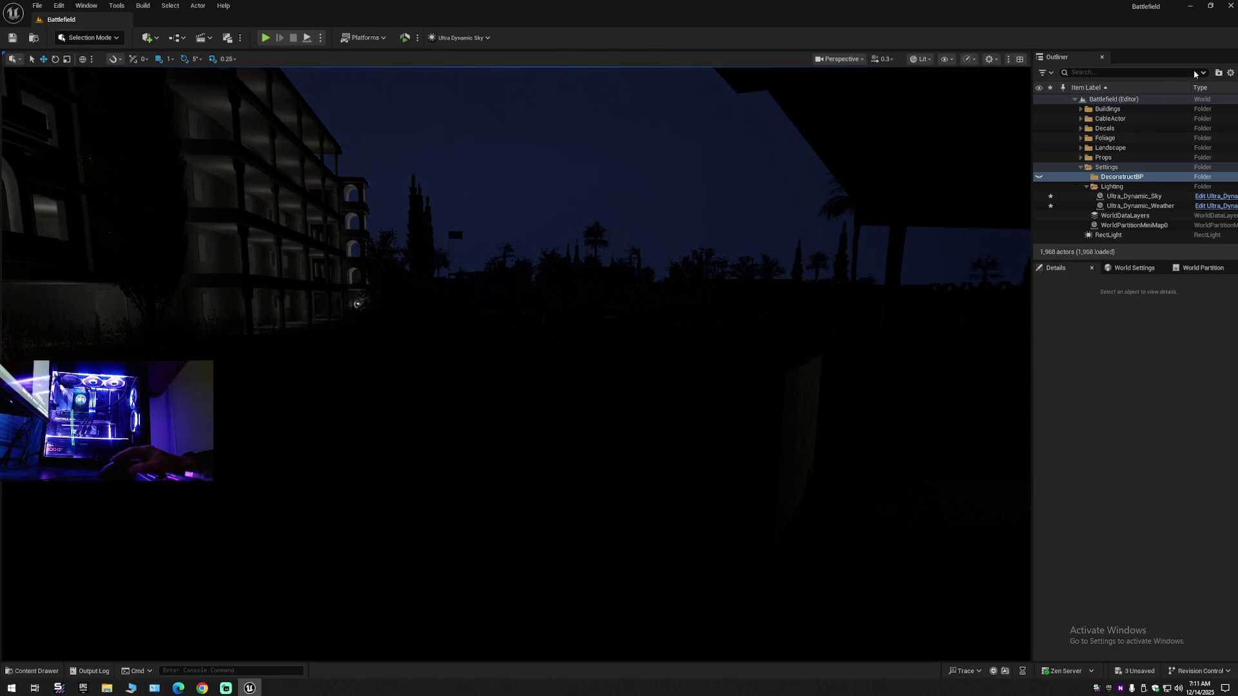
click(1230, 73)
- Set Ultra_Dynamic_Weather's Weather preset back to Partly_Cloudy
click(1150, 122)
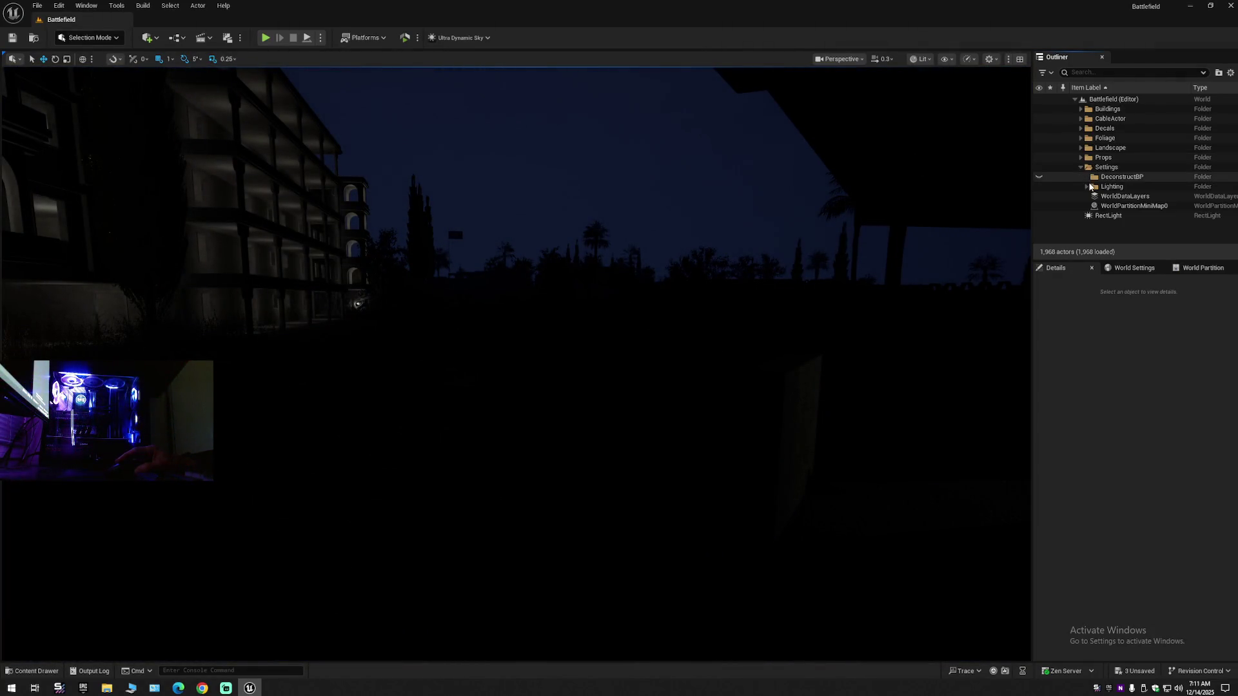
click(1126, 198)
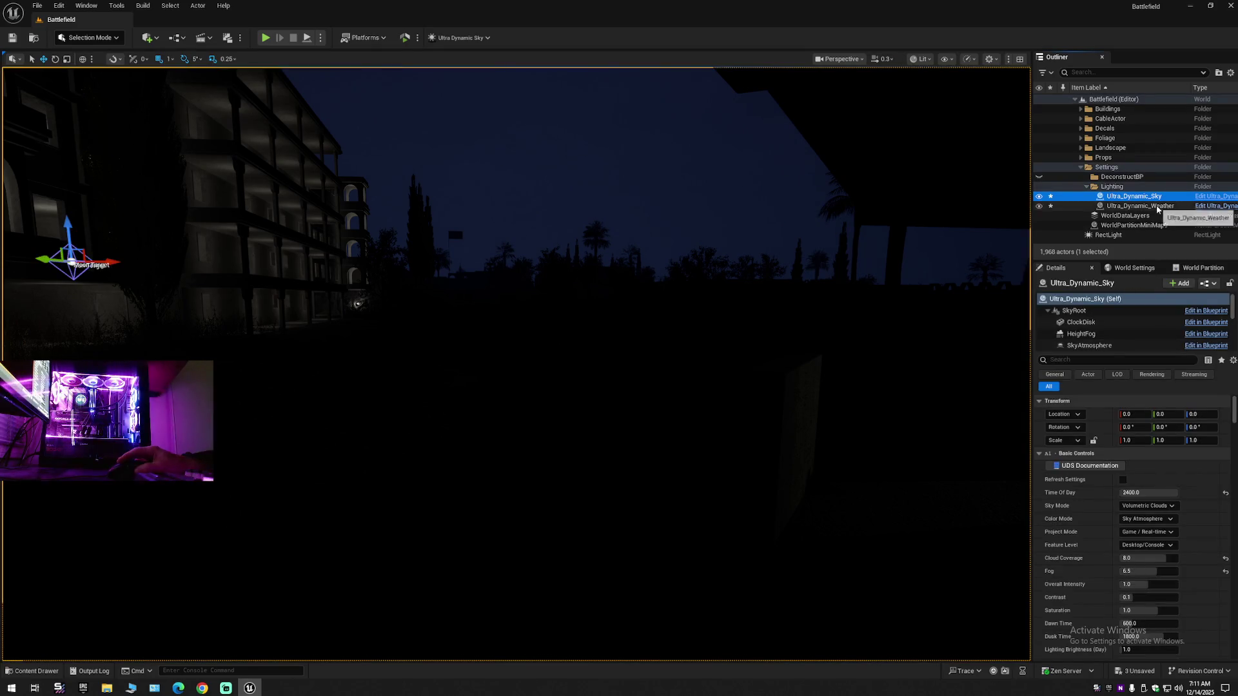
click(1158, 207)
click(1182, 494)
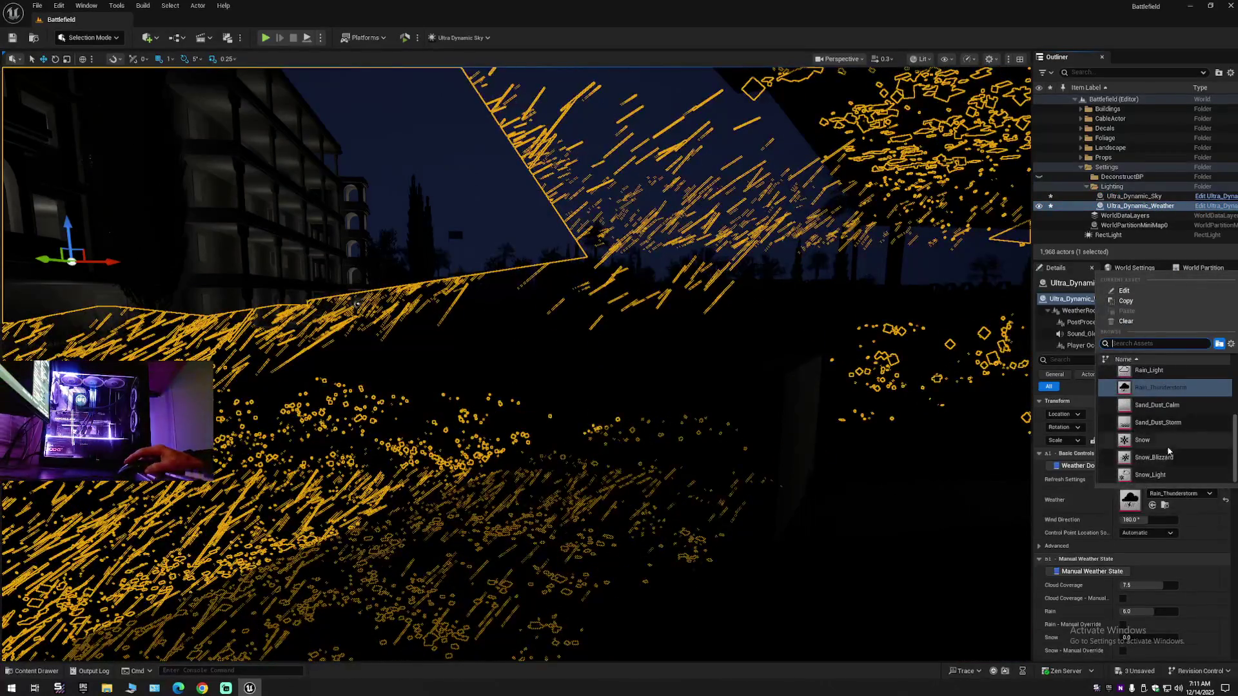
scroll(1166, 413, up, 3)
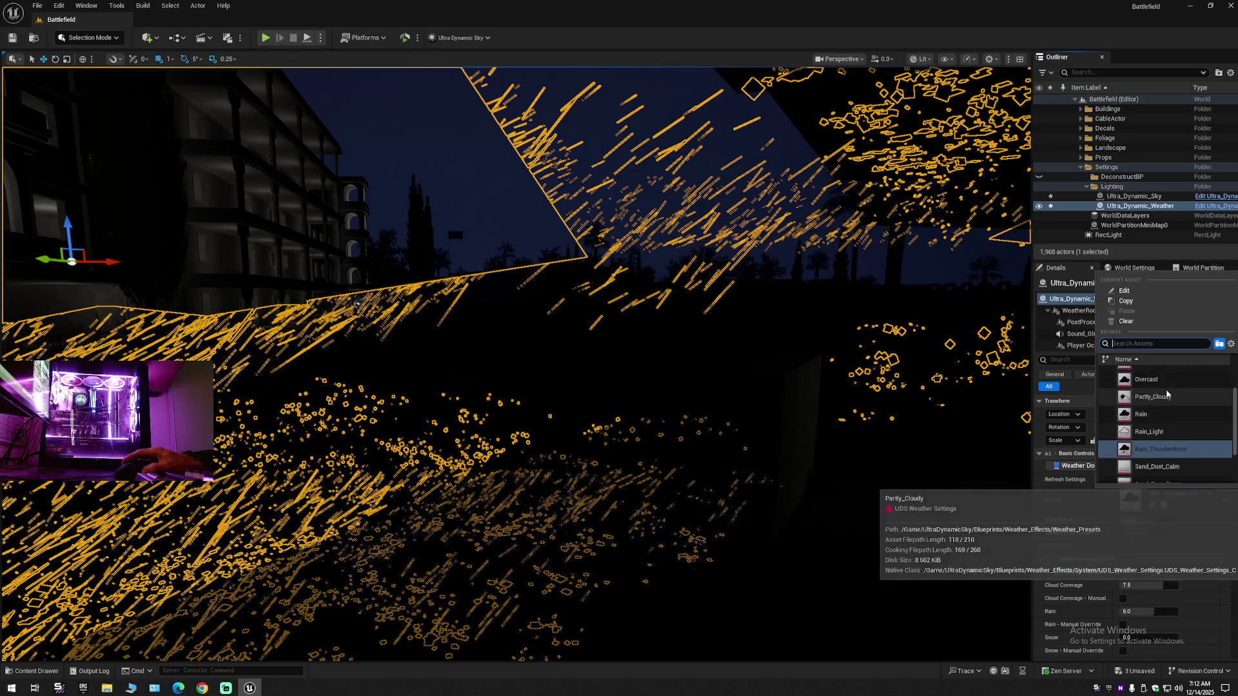
click(1153, 398)
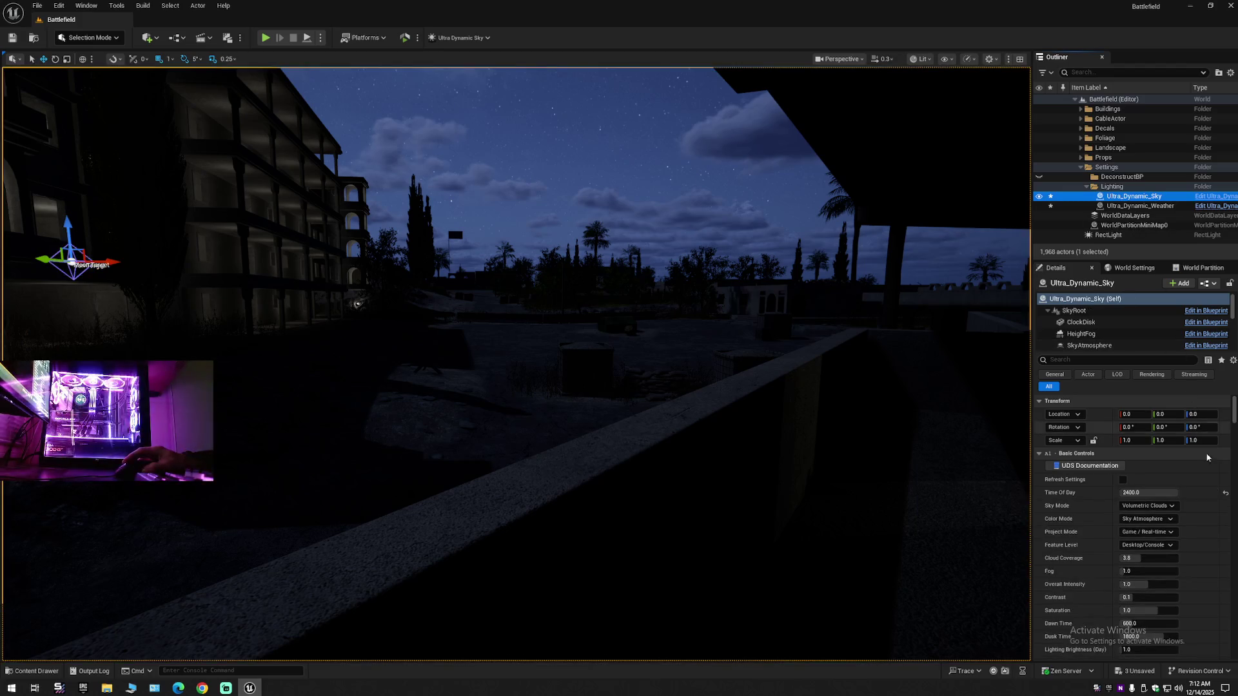
- Reset Time Of Day to 960 and collapse the Outliner hierarchy
click(1224, 494)
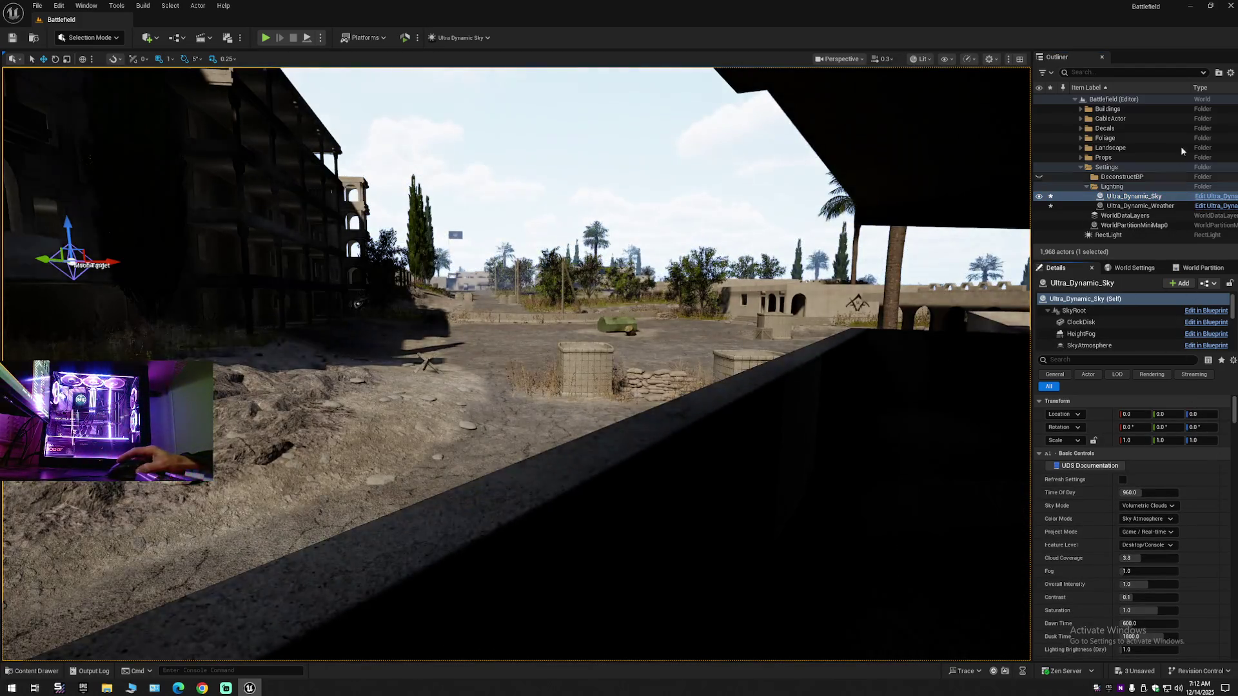
click(1230, 72)
click(1139, 122)
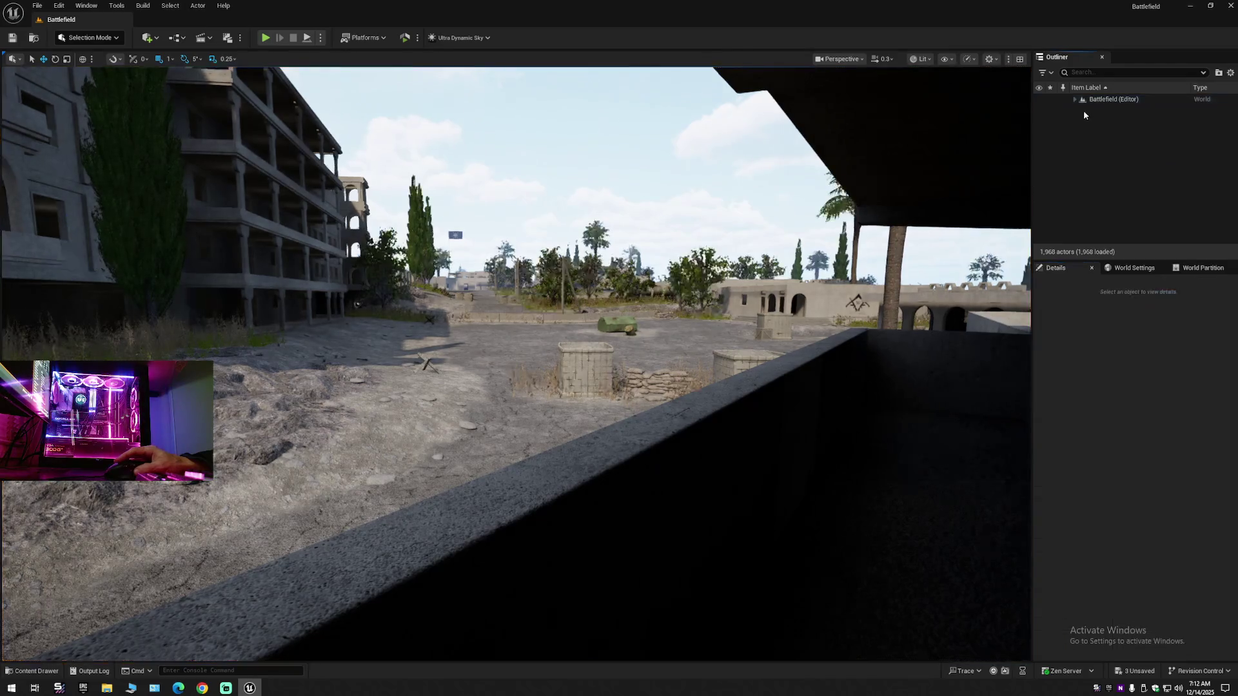
- Fly along the balcony to the lattice window and select its RectLight
mouse_move(886, 193)
mouse_down()
mouse_move(851, 178)
mouse_move(590, 180)
mouse_up()
scroll(838, 177, up, 1)
scroll(722, 181, down, 1)
scroll(676, 181, down, 1)
scroll(638, 180, up, 4)
scroll(623, 181, down, 2)
drag(772, 216, 773, 216)
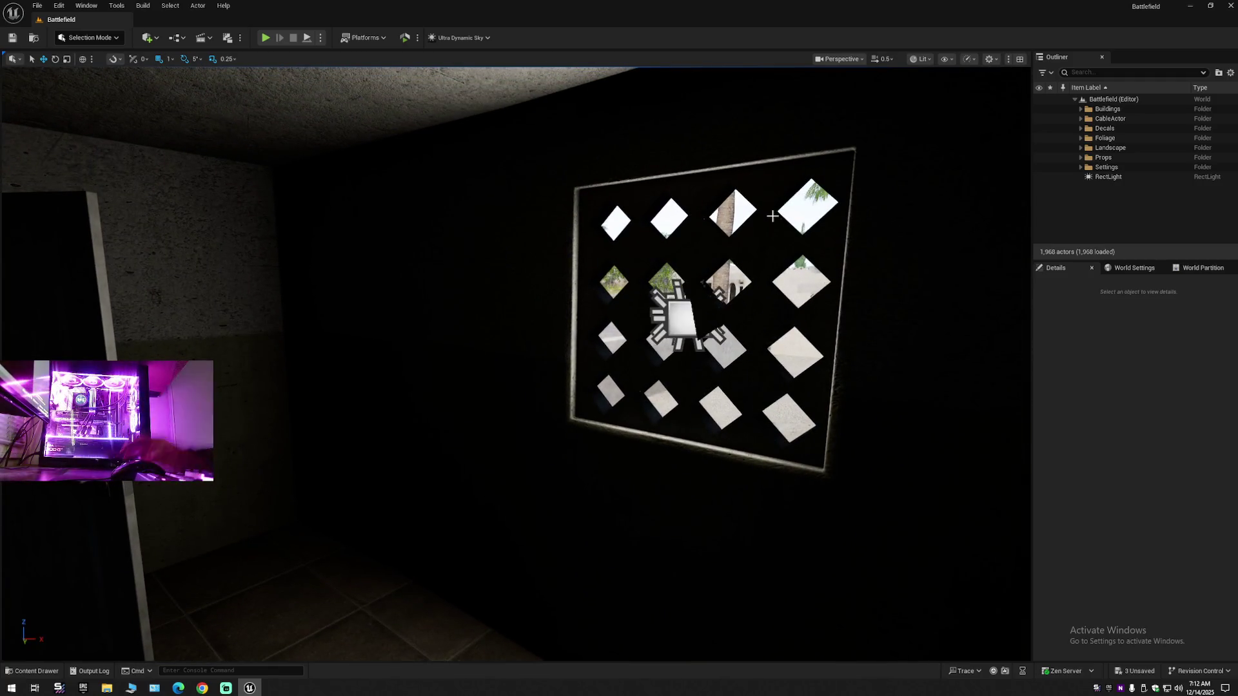
click(673, 316)
drag(674, 316, 652, 348)
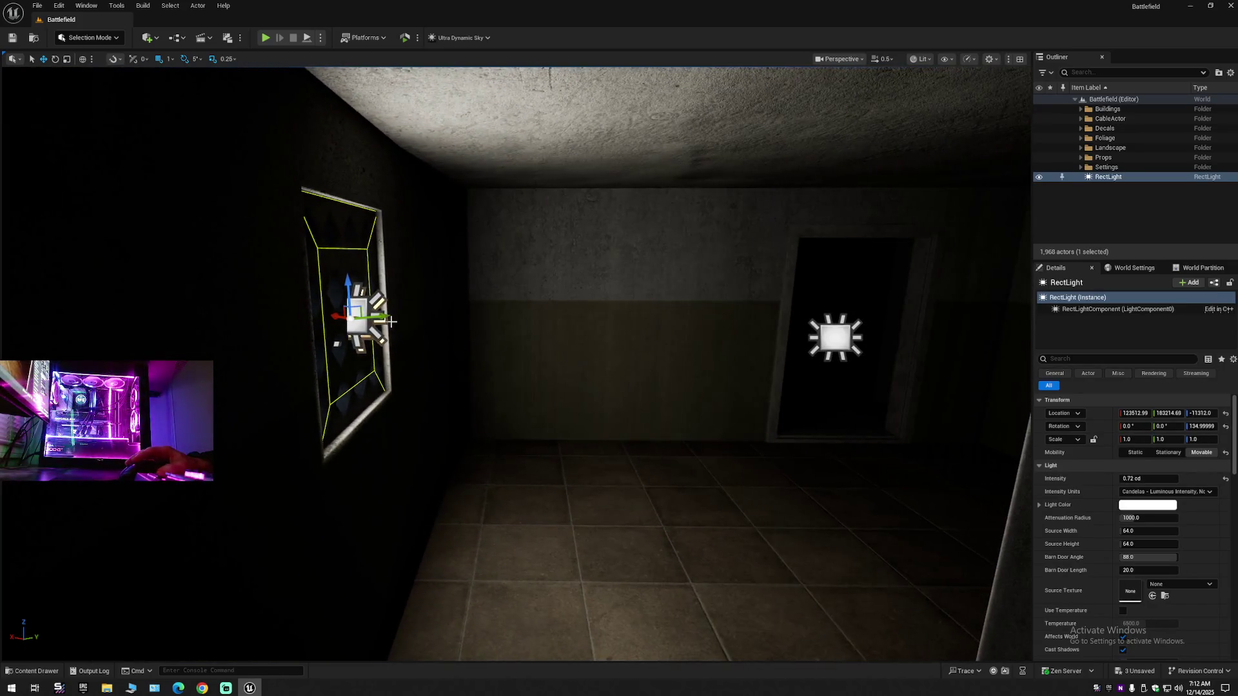
- Duplicate the RectLight as RectLight2 onto the doorway wall, rotated to yaw 40
mouse_move(373, 317)
alt+mouse_down()
mouse_move(831, 335)
mouse_move(752, 355)
alt+mouse_up()
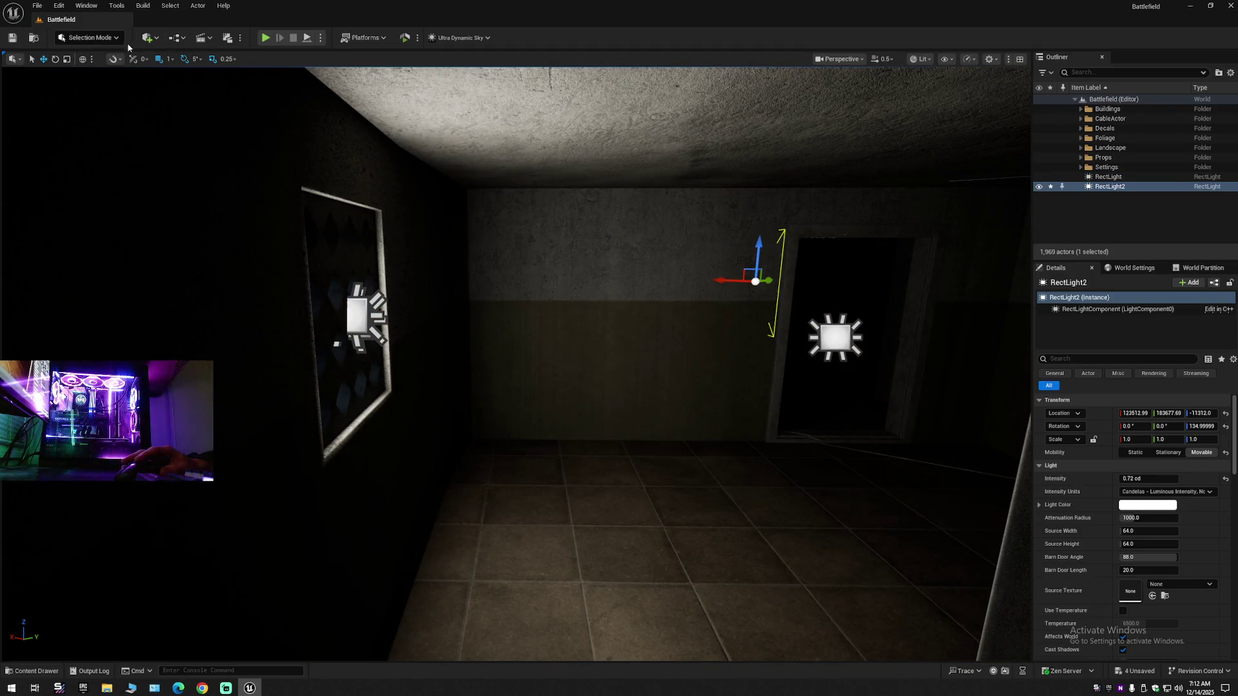
drag(632, 296, 622, 295)
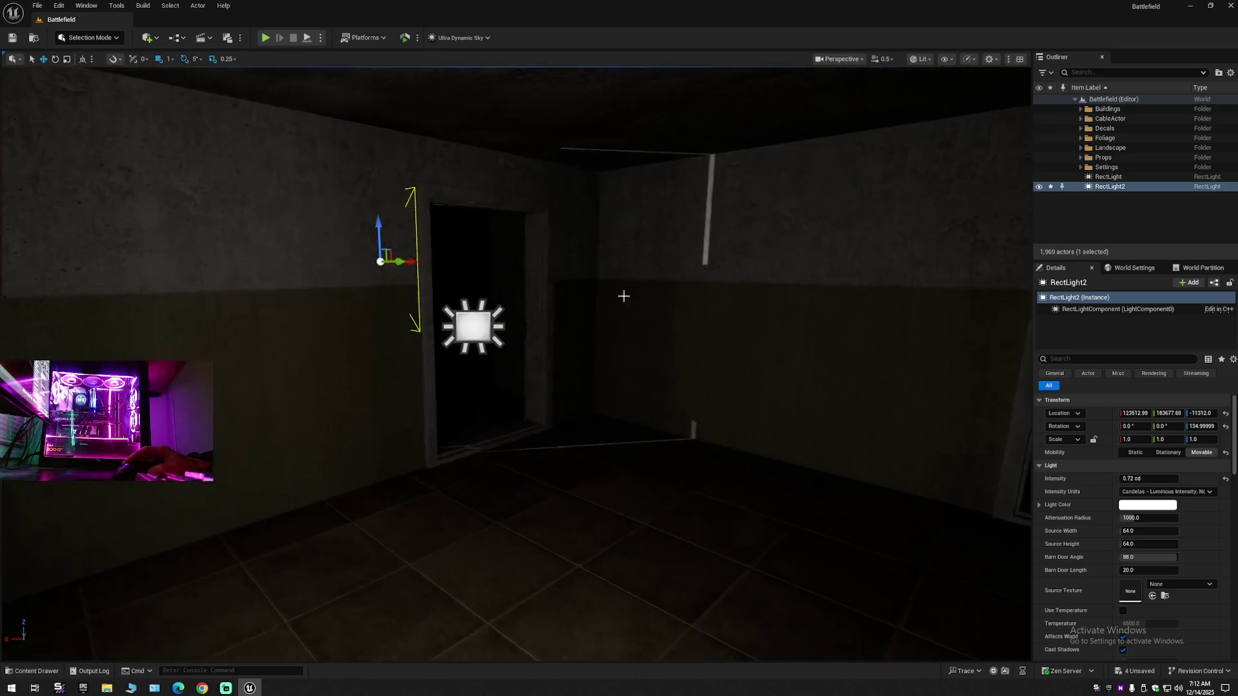
mouse_move(402, 260)
mouse_down()
mouse_move(528, 299)
mouse_move(407, 310)
mouse_move(667, 361)
mouse_move(551, 349)
mouse_move(548, 290)
mouse_move(559, 345)
mouse_up()
drag(374, 270, 375, 264)
drag(516, 361, 554, 322)
scroll(454, 295, down, 5)
scroll(454, 295, up, 5)
scroll(454, 295, down, 5)
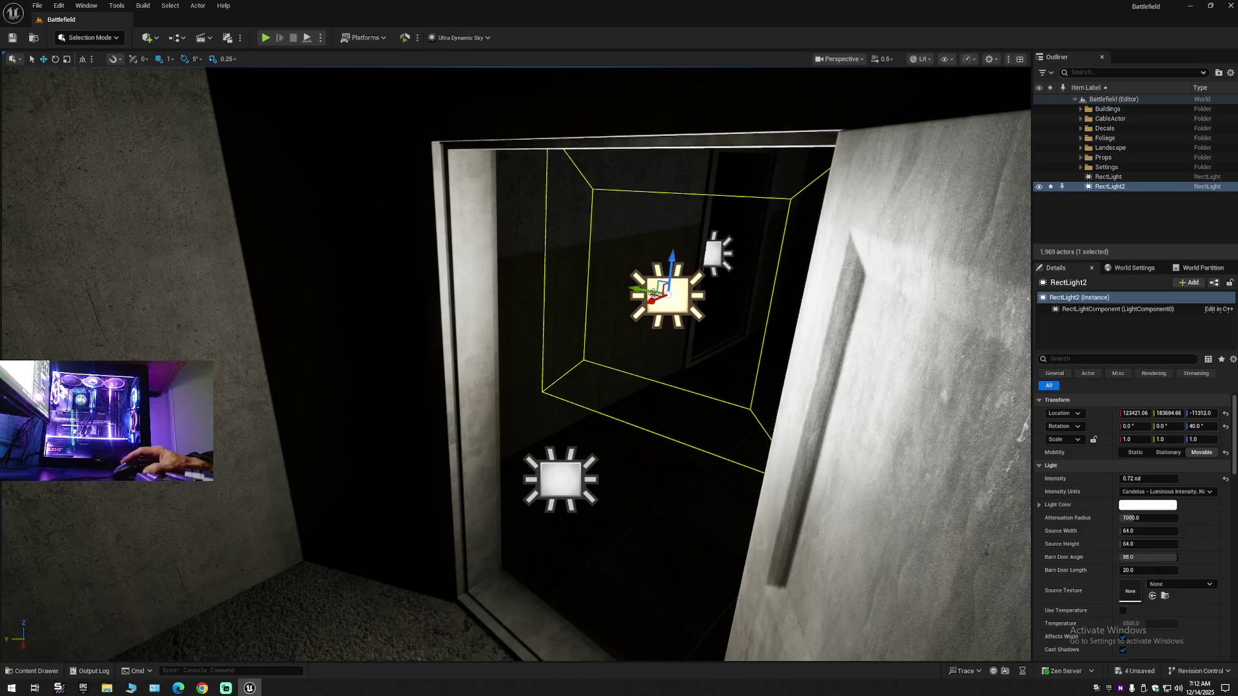
drag(651, 300, 565, 340)
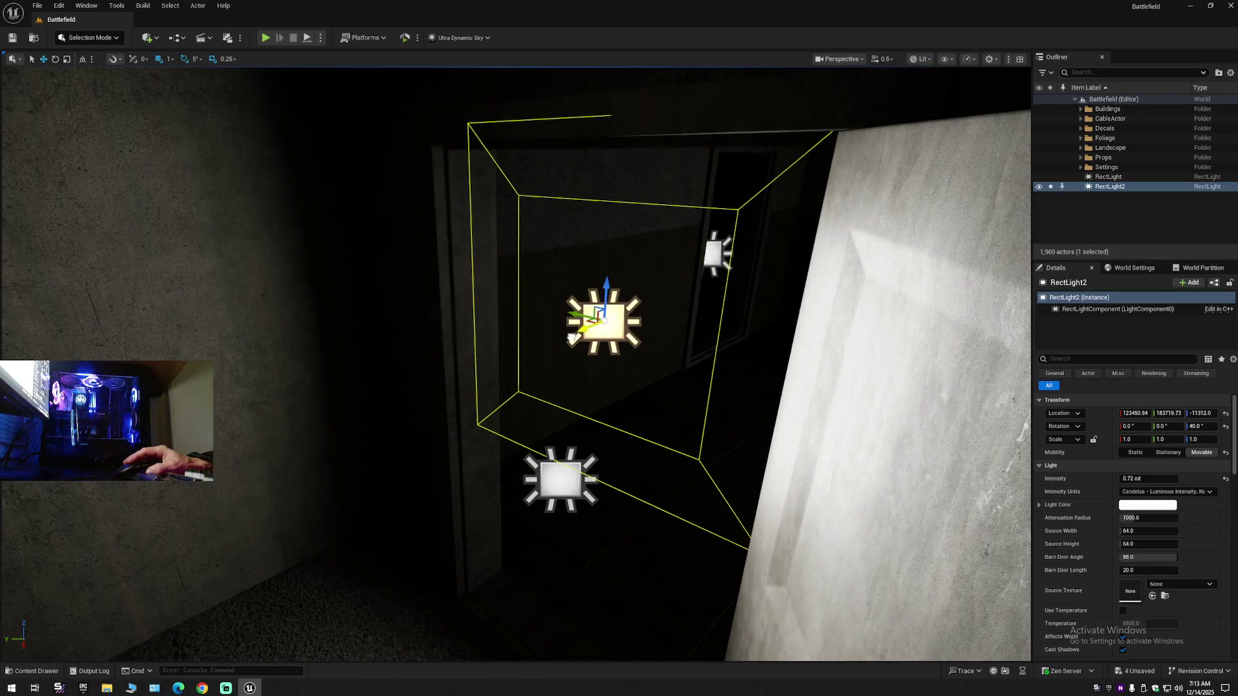
- Lower RectLight2 into the doorway and duplicate it into the next doorway as RectLight3
drag(602, 290, 580, 454)
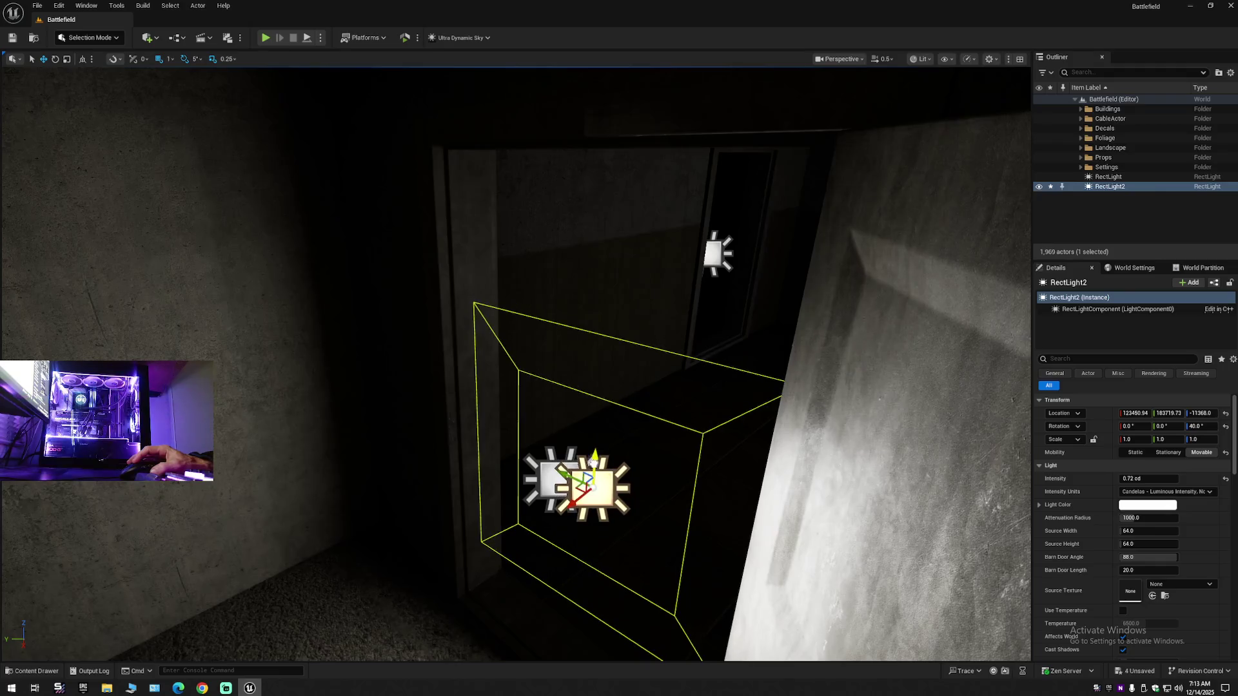
key(f)
scroll(675, 485, down, 2)
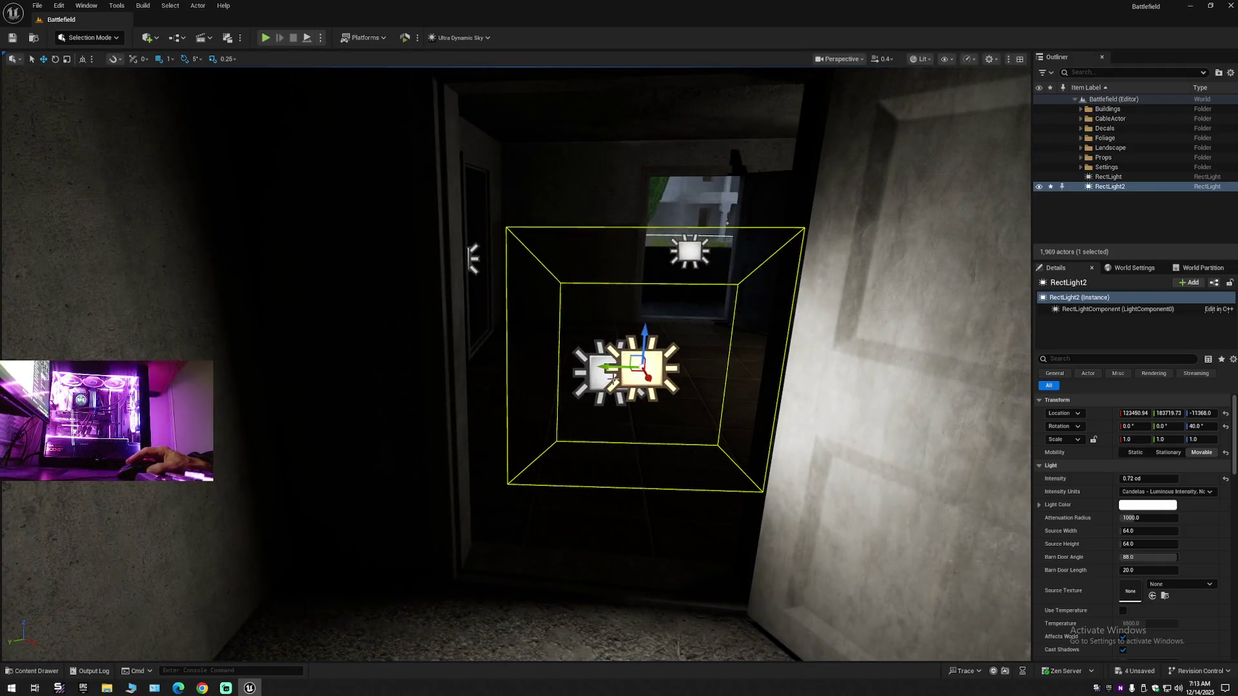
mouse_move(638, 364)
mouse_down()
mouse_move(300, 445)
mouse_move(624, 370)
mouse_up()
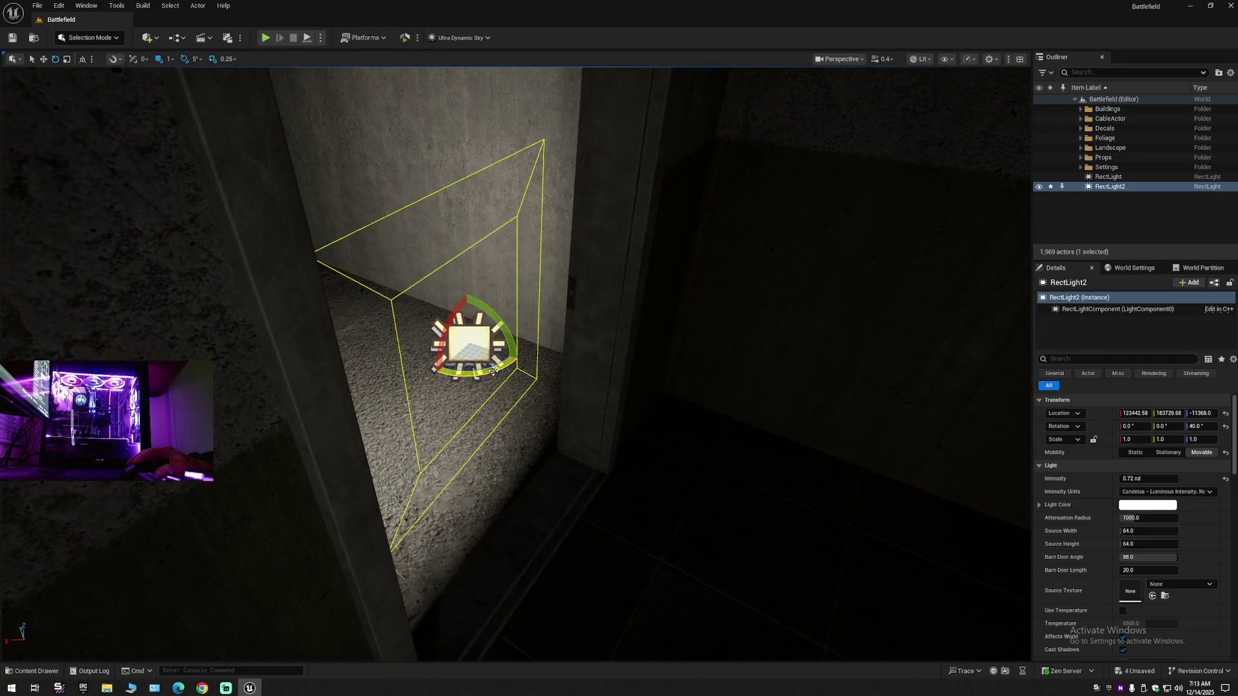
mouse_move(446, 335)
mouse_down()
mouse_move(509, 352)
mouse_move(464, 344)
mouse_move(860, 287)
mouse_move(580, 290)
mouse_move(549, 358)
mouse_up()
mouse_move(377, 341)
mouse_down()
mouse_move(484, 341)
mouse_move(564, 361)
mouse_move(612, 335)
mouse_move(570, 365)
mouse_move(525, 340)
mouse_move(500, 346)
mouse_up()
key(e)
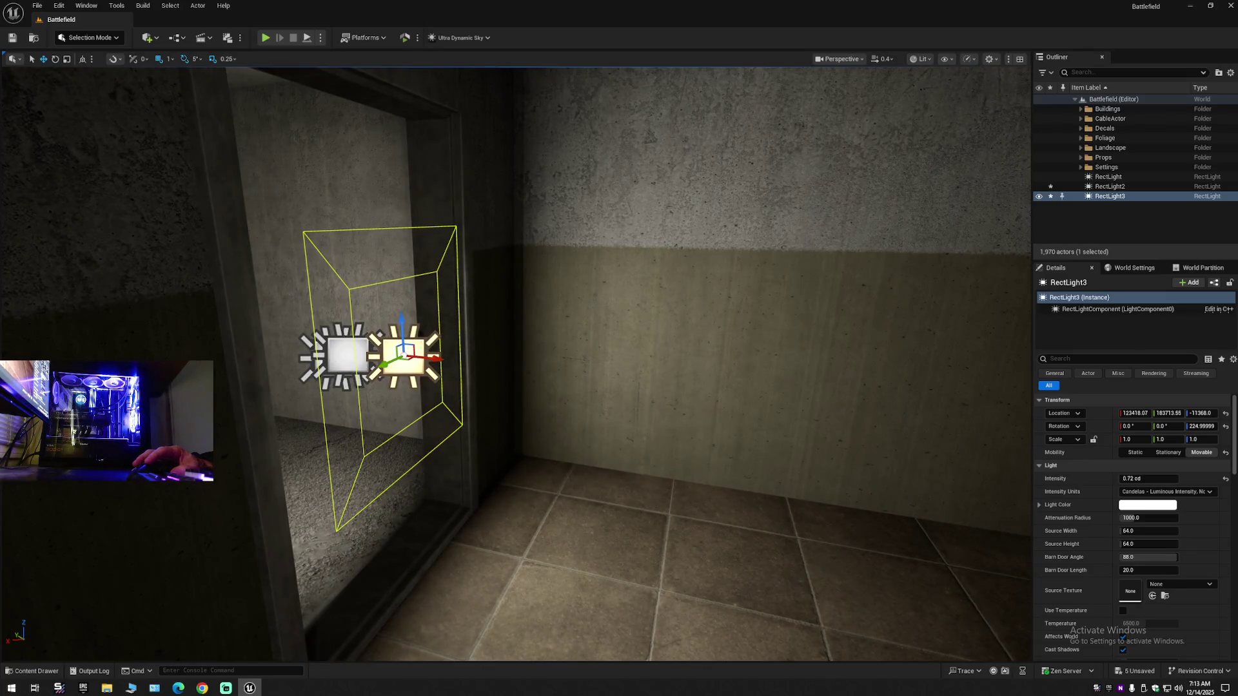
- Duplicate RectLight2 and RectLight3 and move the copies to the room's right side, turned 5 degrees
ctrl+click(395, 358)
drag(430, 358, 1005, 413)
key(f)
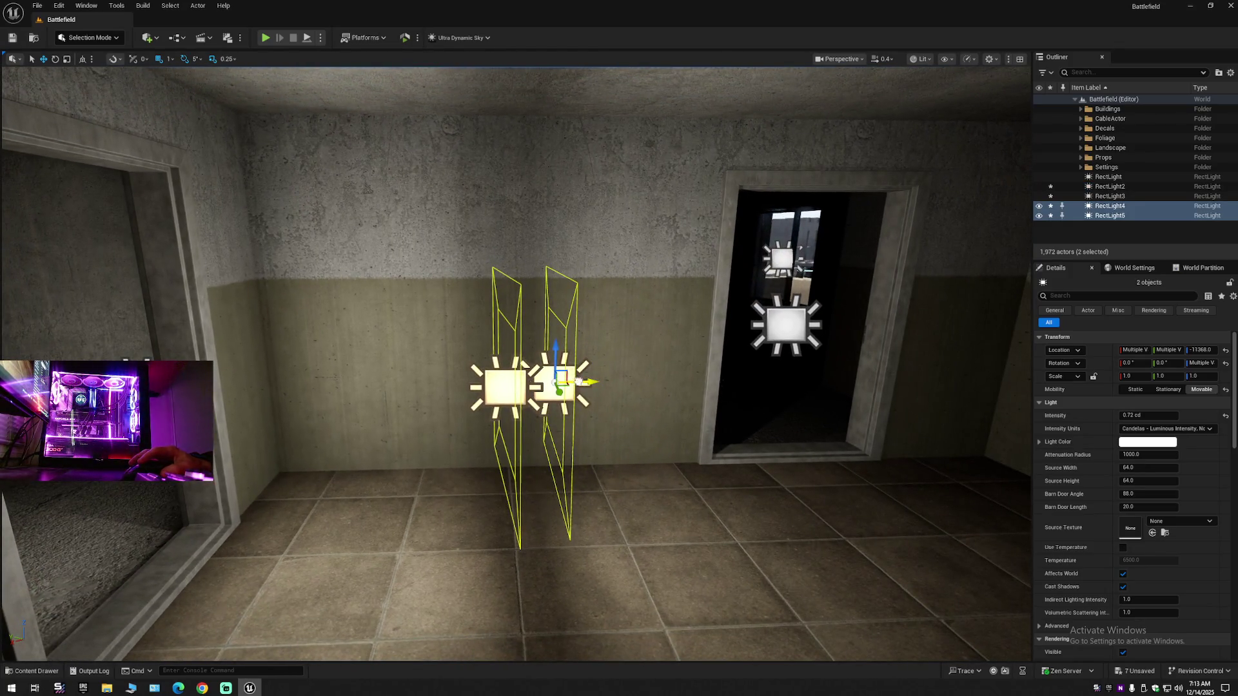
mouse_move(578, 382)
mouse_down()
mouse_move(941, 377)
mouse_move(987, 390)
mouse_up()
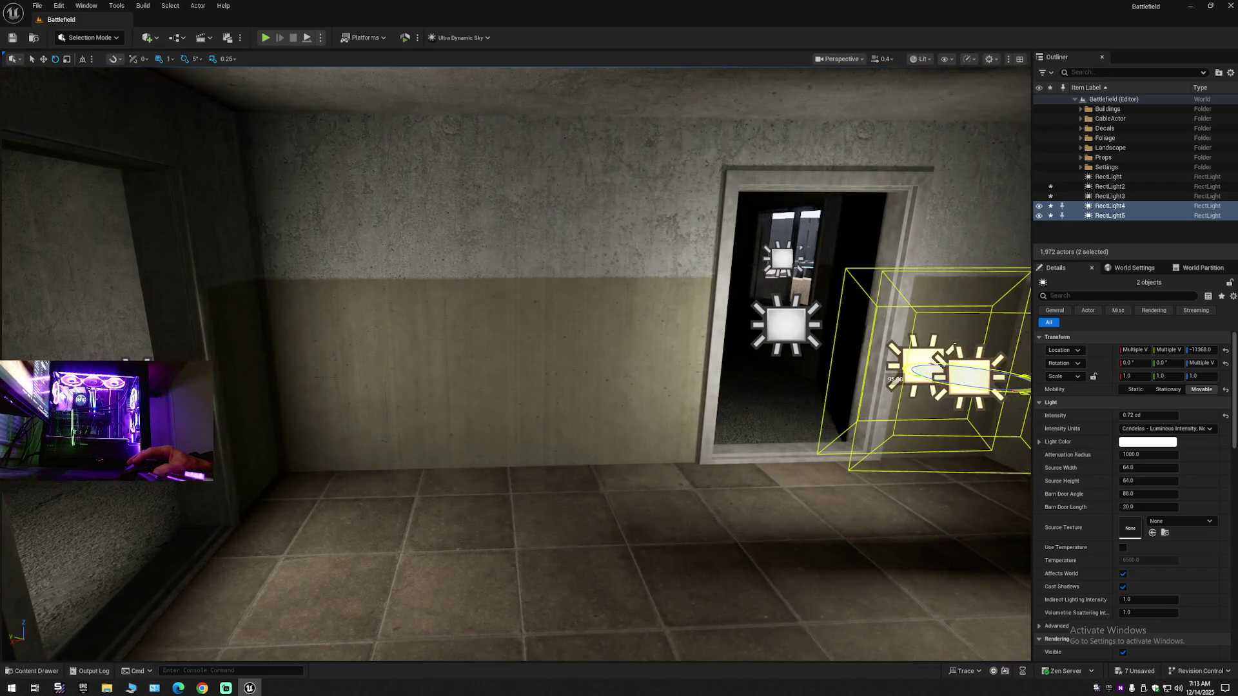
mouse_move(969, 388)
mouse_down()
mouse_move(648, 316)
mouse_move(734, 272)
mouse_up()
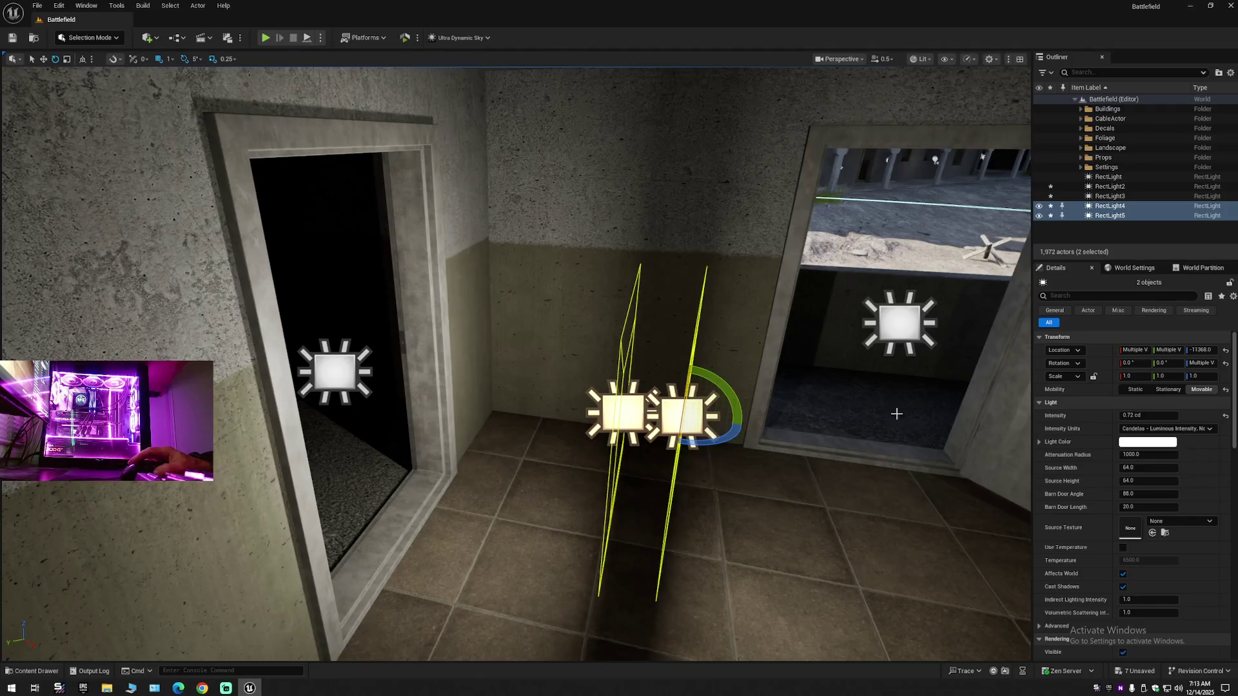
mouse_move(720, 441)
mouse_down()
mouse_move(745, 425)
mouse_move(420, 396)
mouse_up()
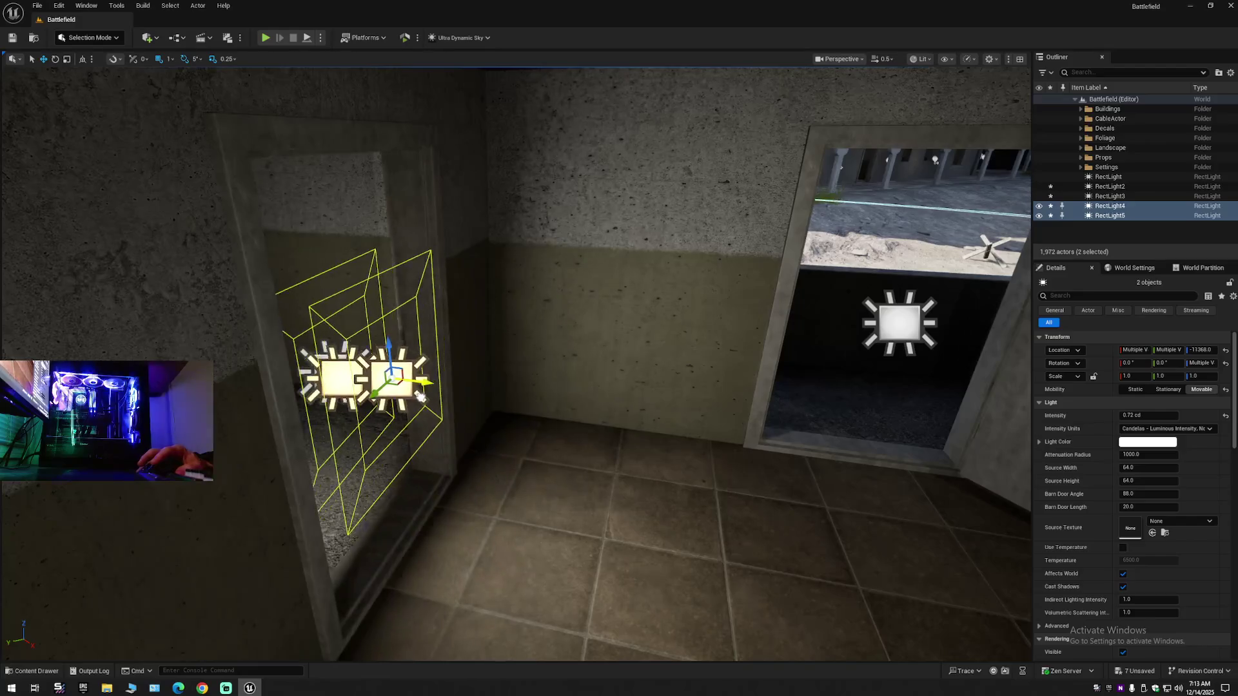
- Nudge the copied lights sideways and tilt them, using unsnapped rotation for a fine angle
key(f)
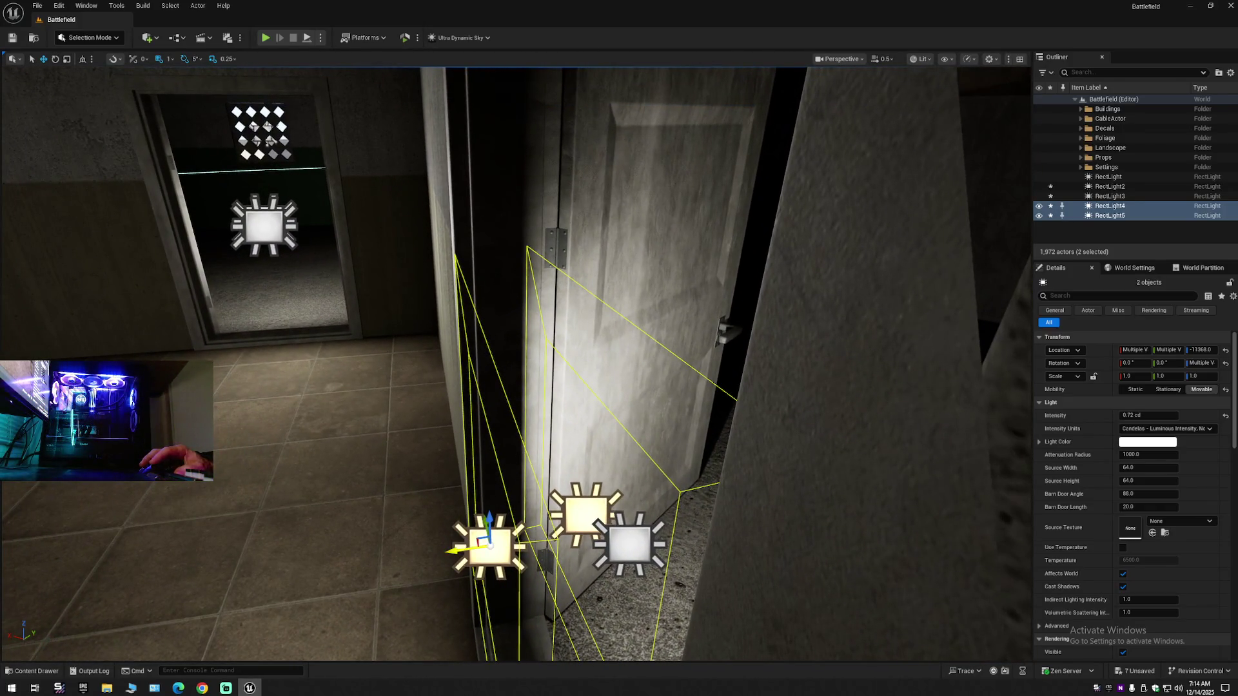
drag(459, 550, 475, 546)
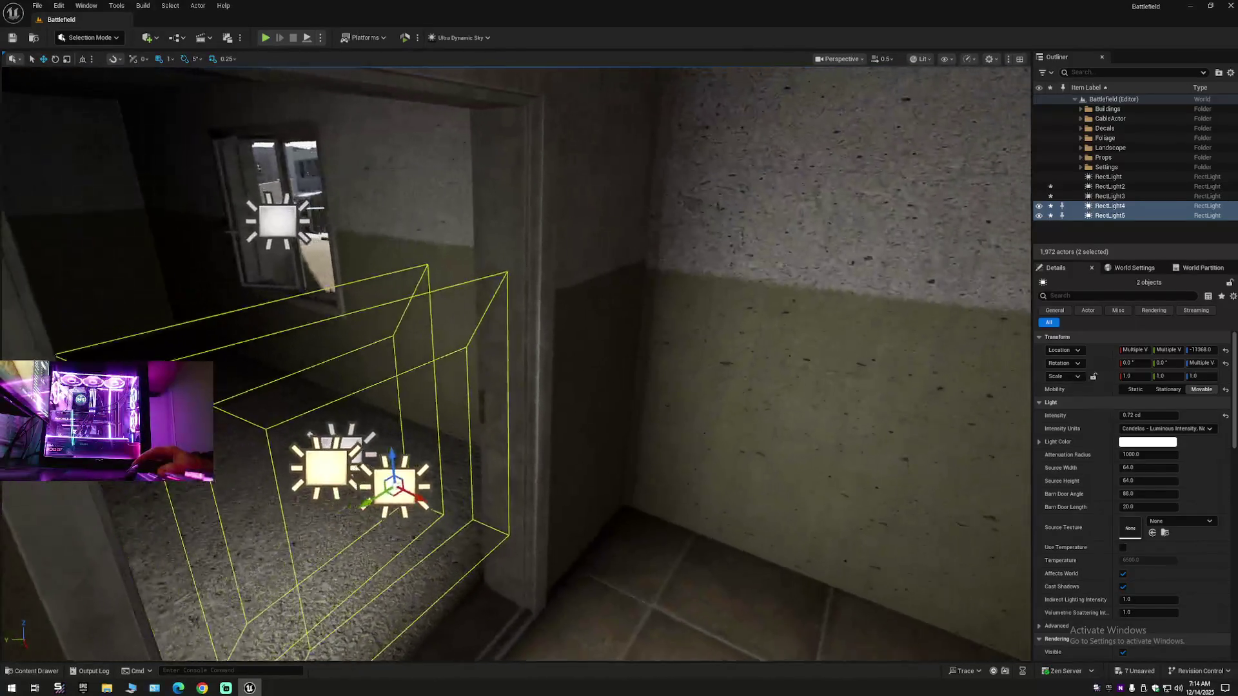
scroll(516, 361, down, 3)
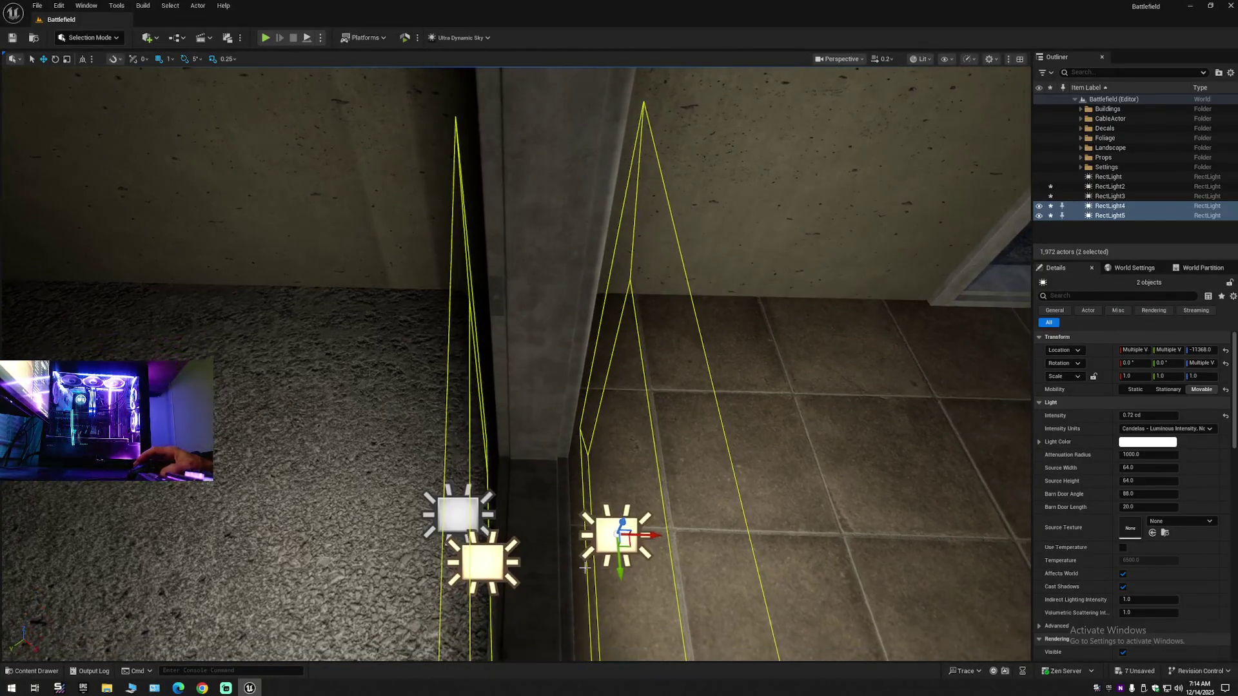
drag(674, 537, 675, 533)
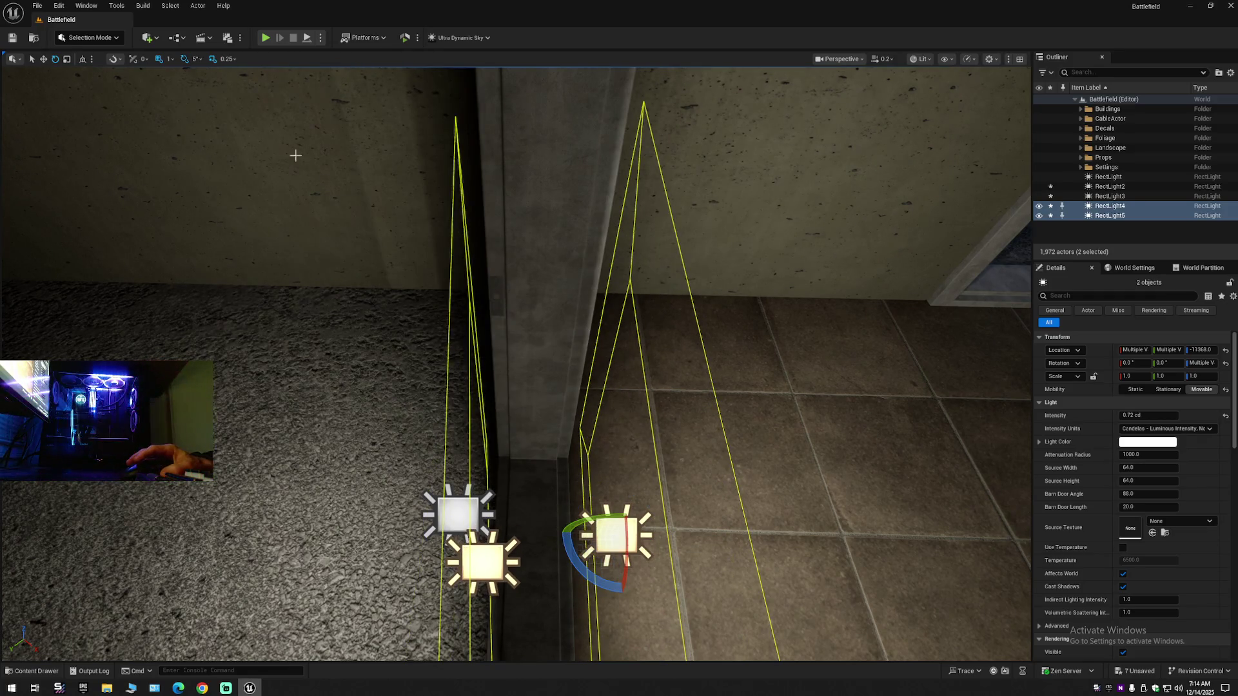
click(195, 60)
click(194, 59)
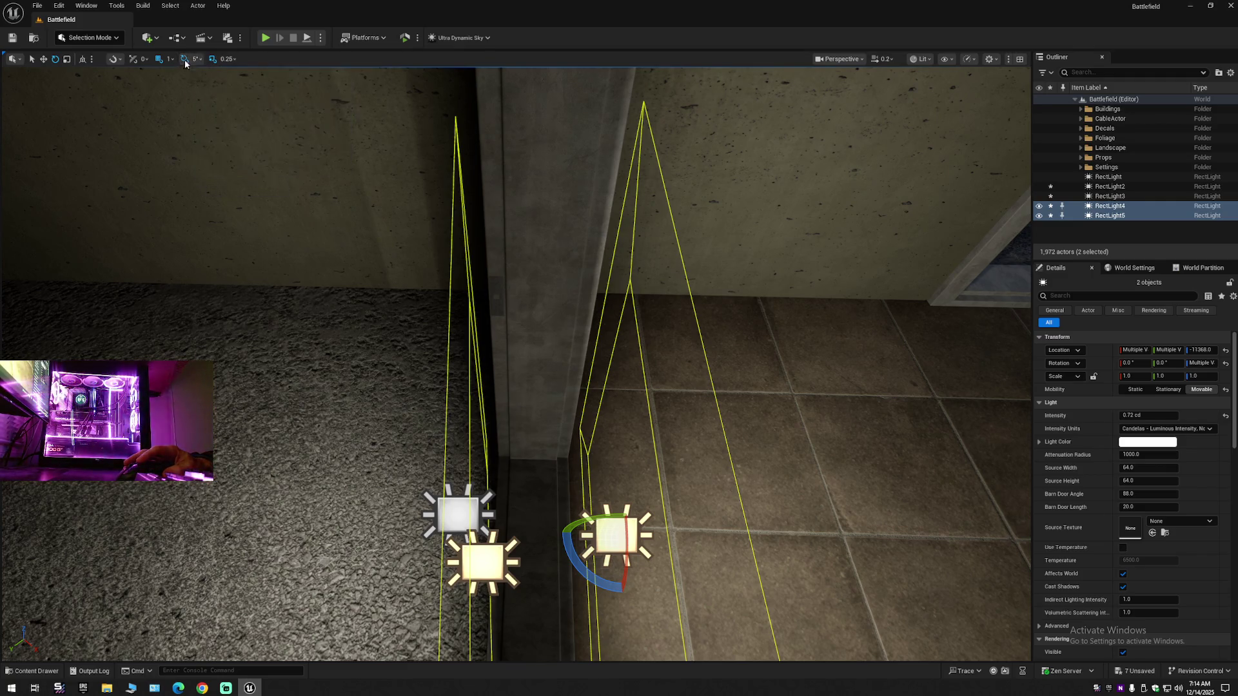
drag(674, 536, 674, 536)
scroll(701, 530, up, 1)
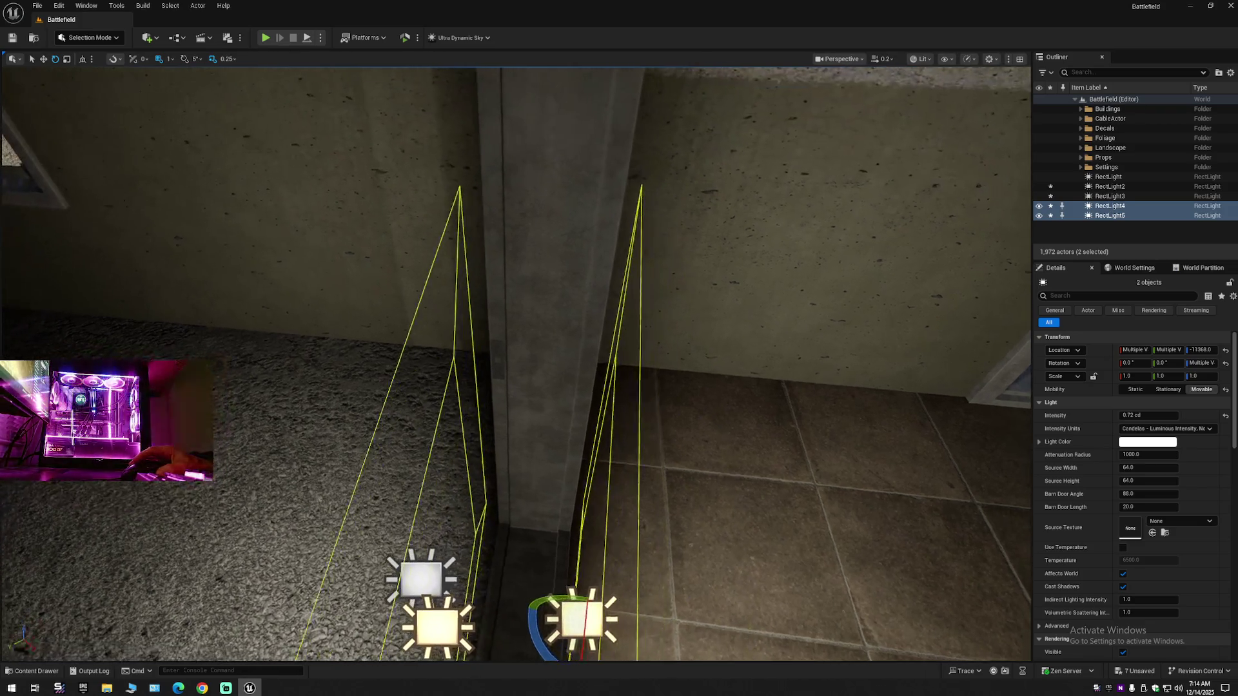
key(s)
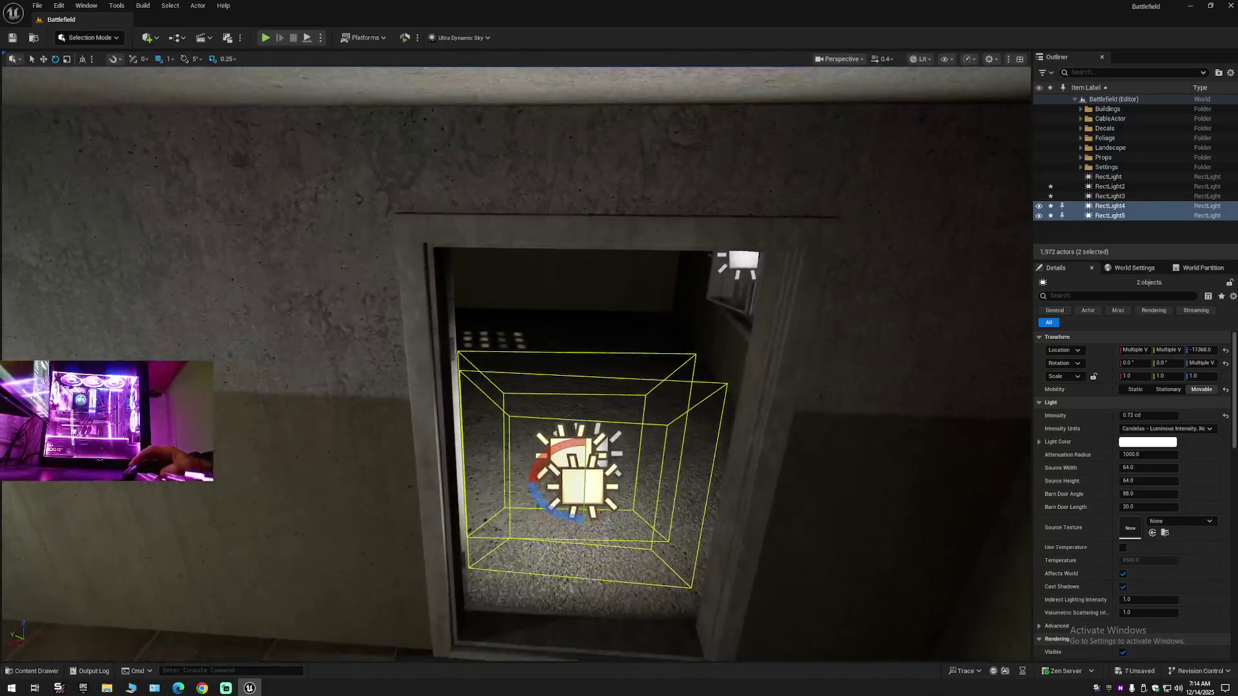
key(w)
key(w)
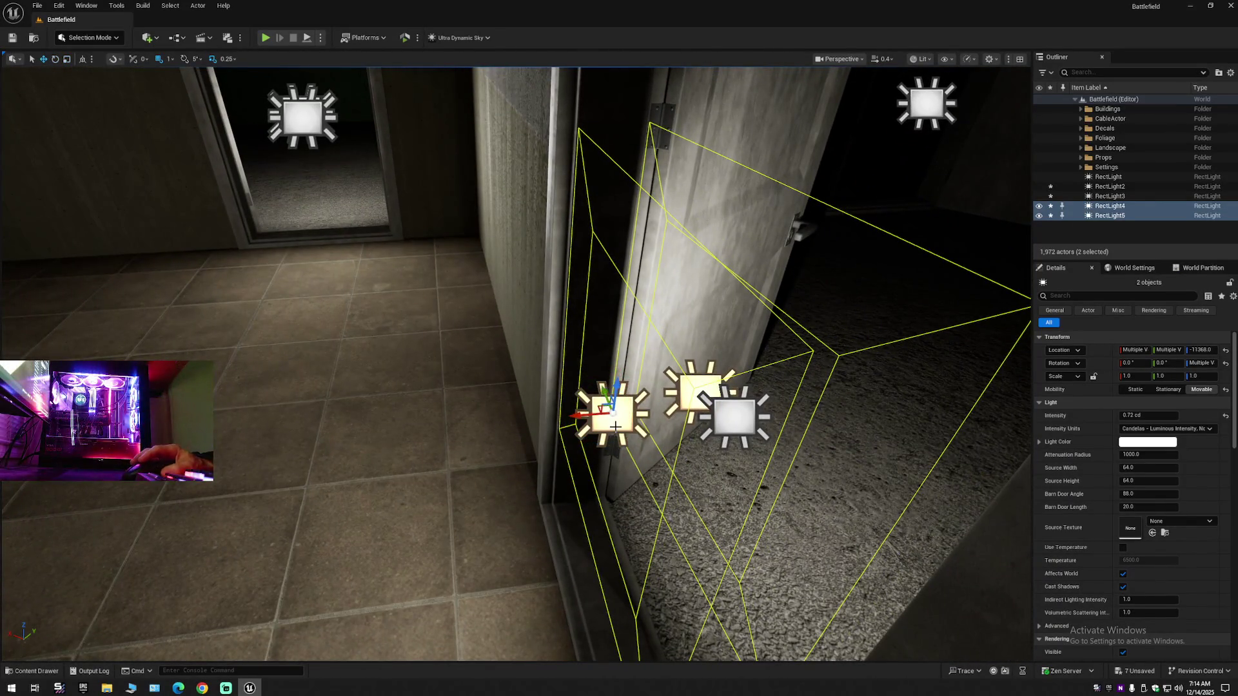
- Slide one copy left along the doorframe and move RectLight4 right beside the door
click(609, 414)
drag(588, 416, 571, 418)
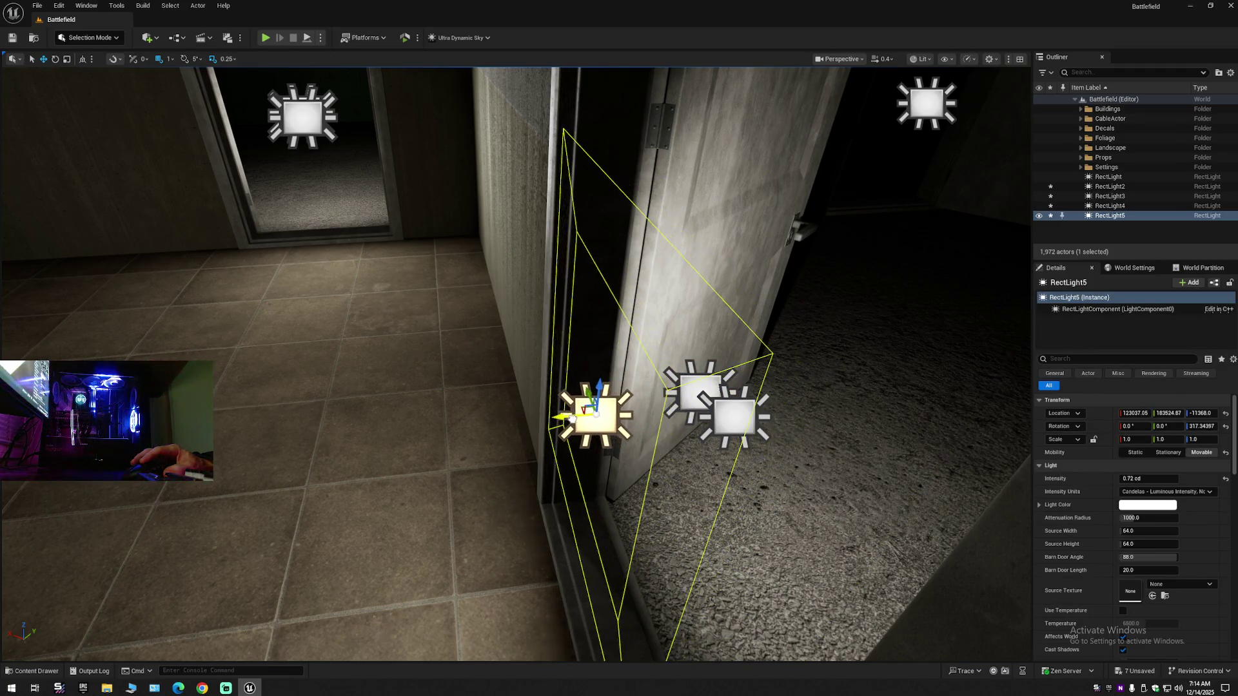
click(727, 411)
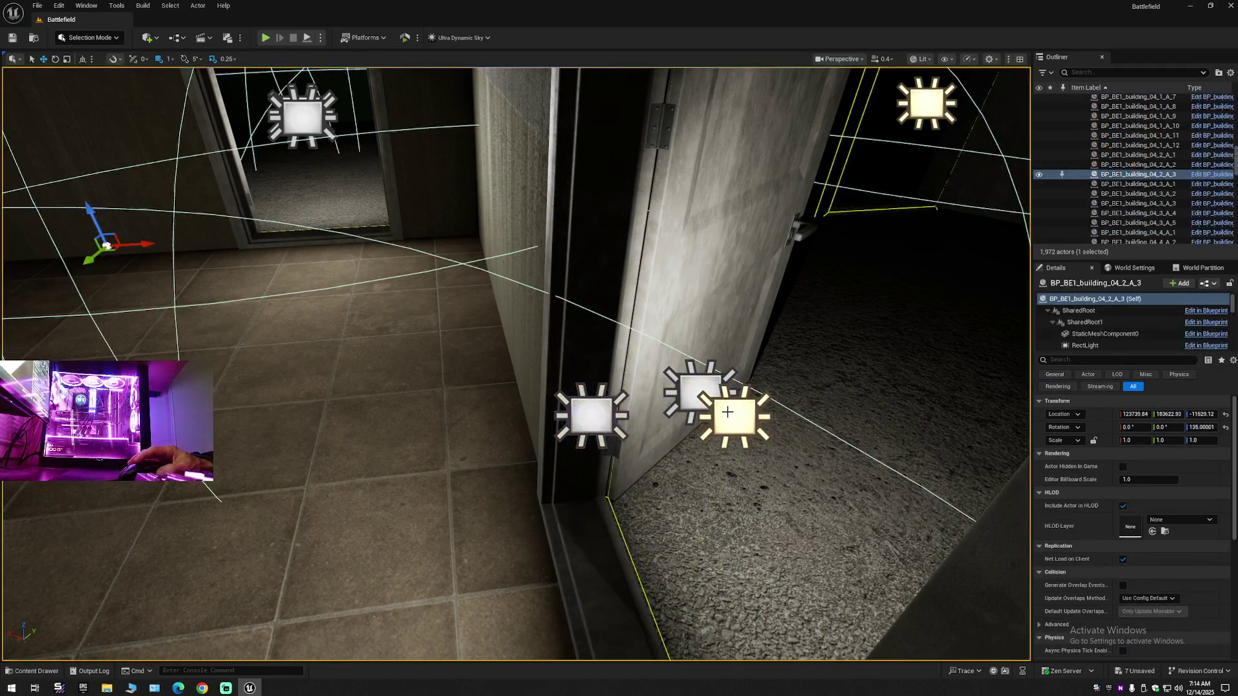
click(690, 390)
drag(725, 388, 749, 388)
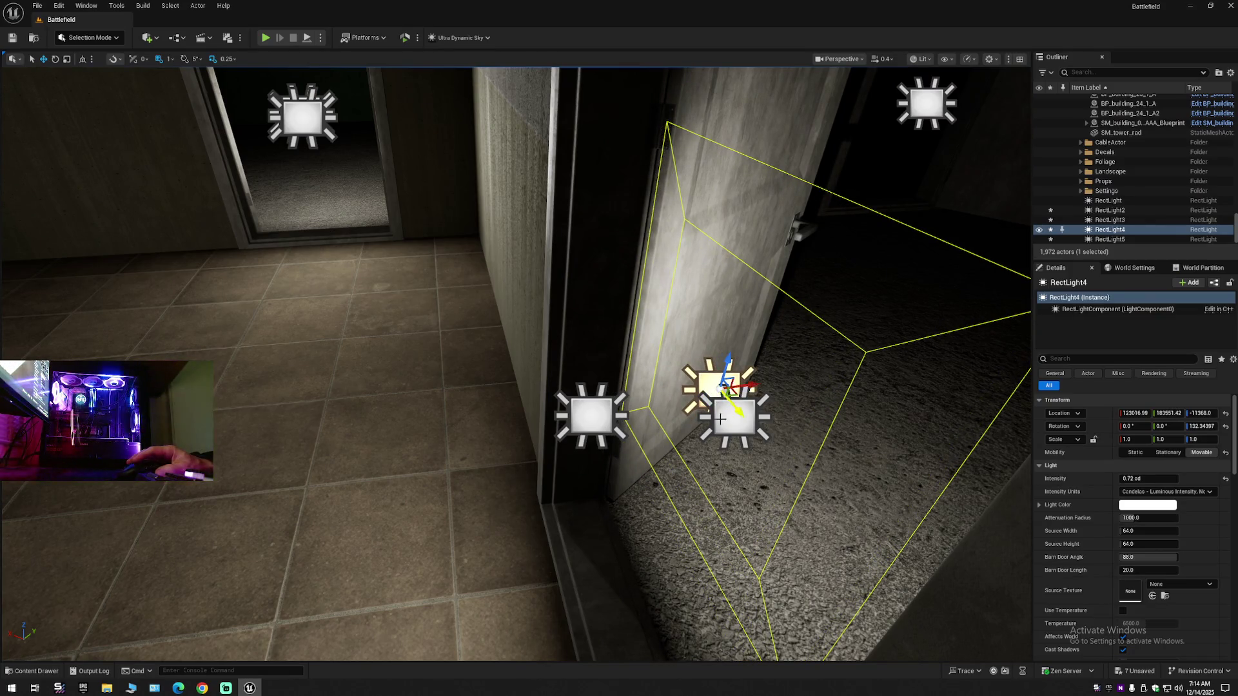
key(w)
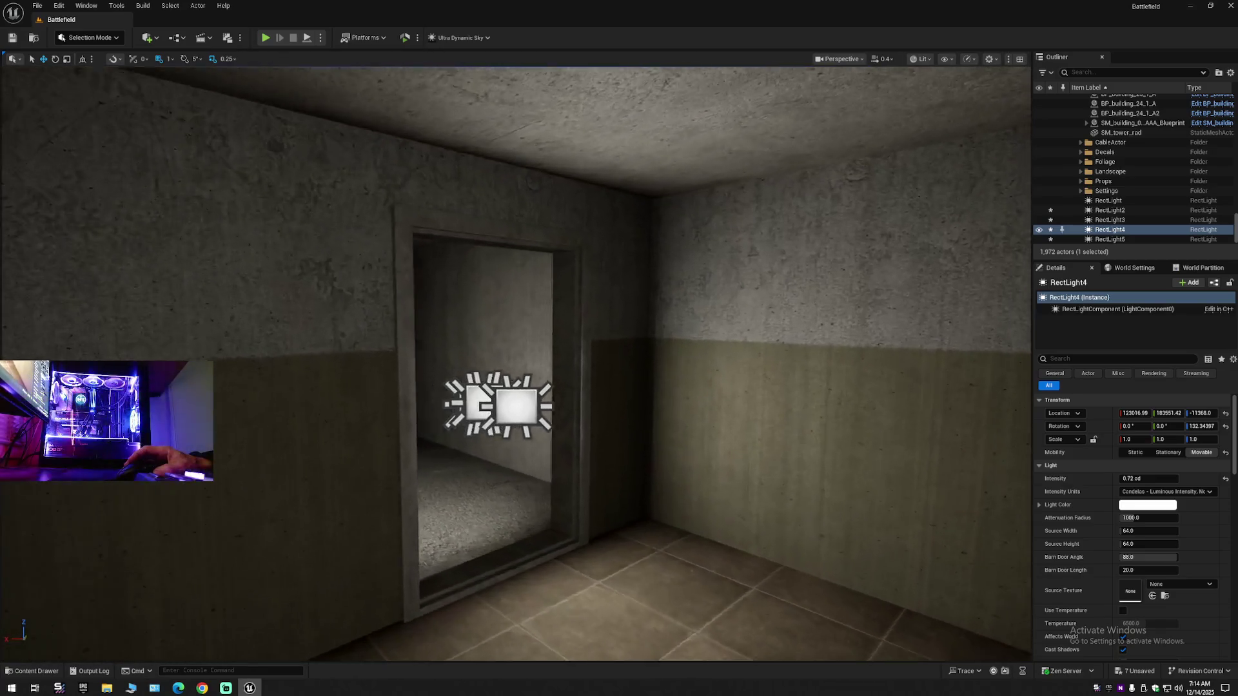
key(w)
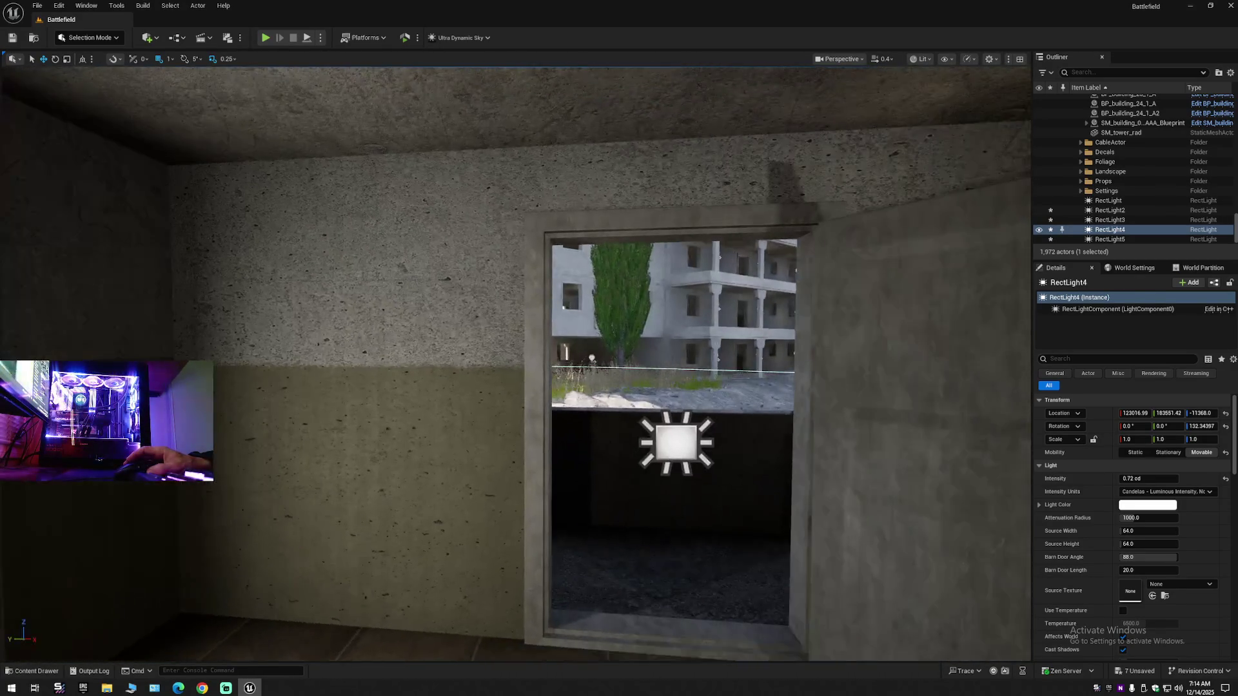
key(s)
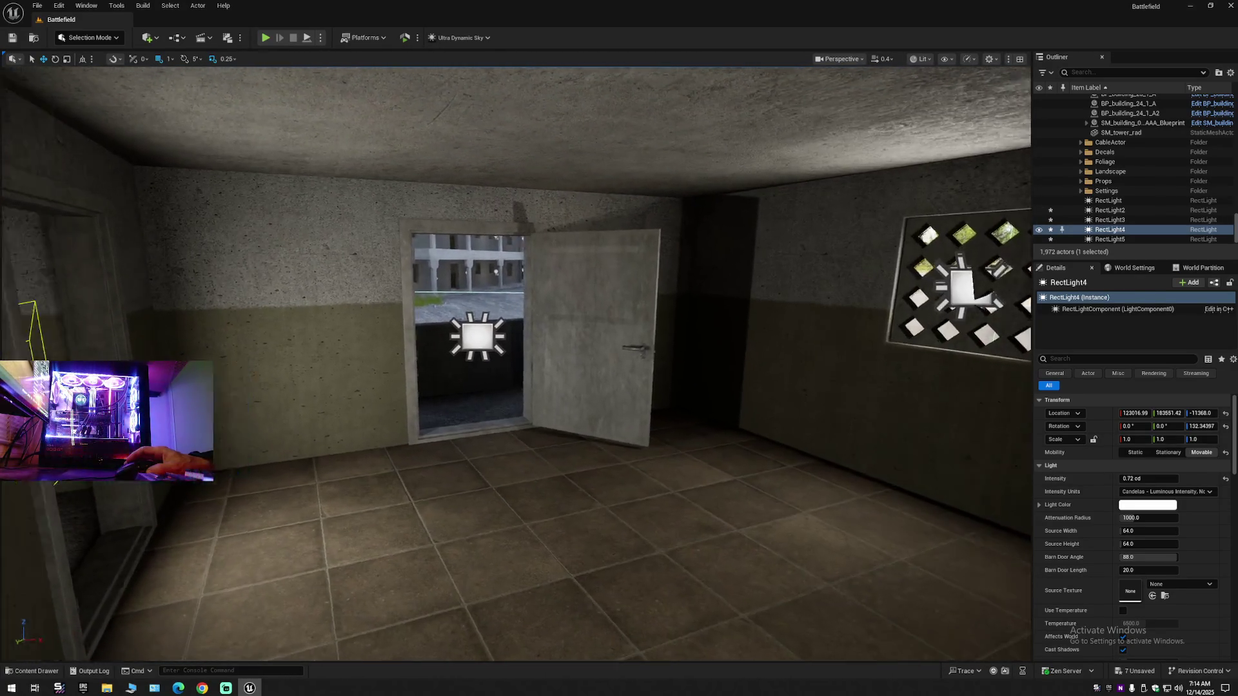
key(a)
- Undo the accidental extra duplicate of RectLight5 and its last moves
click(314, 388)
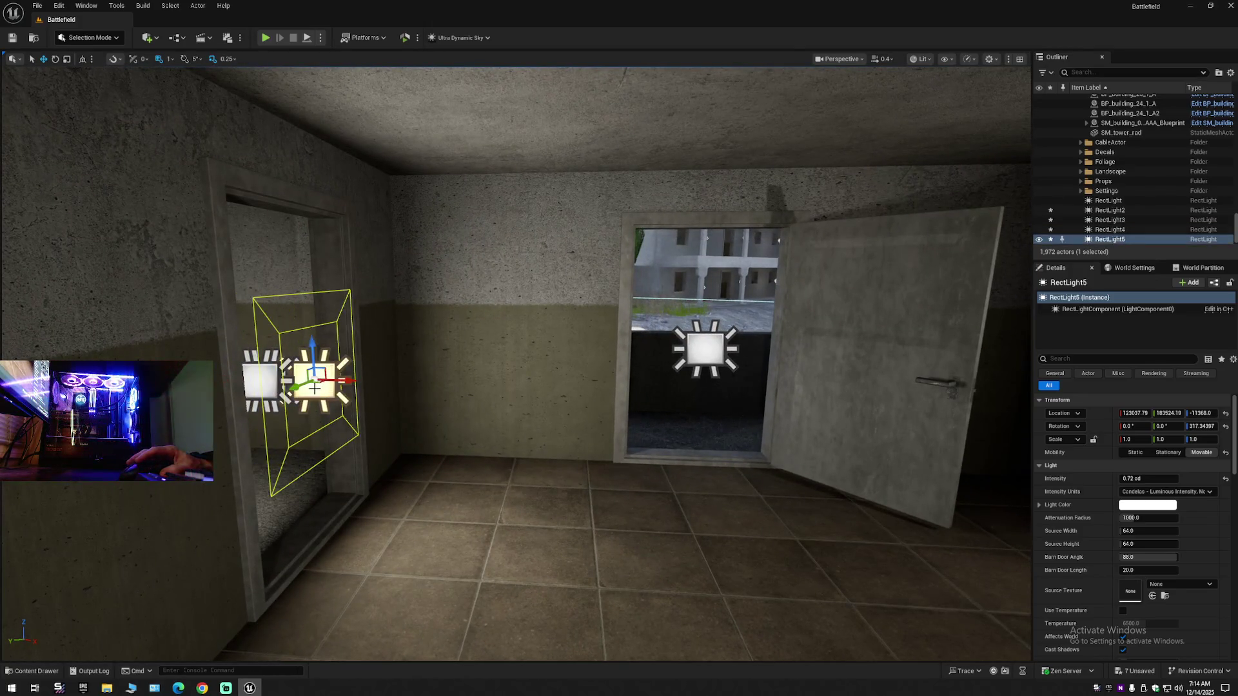
mouse_move(337, 383)
alt+mouse_down()
mouse_move(570, 395)
mouse_move(773, 433)
alt+mouse_up()
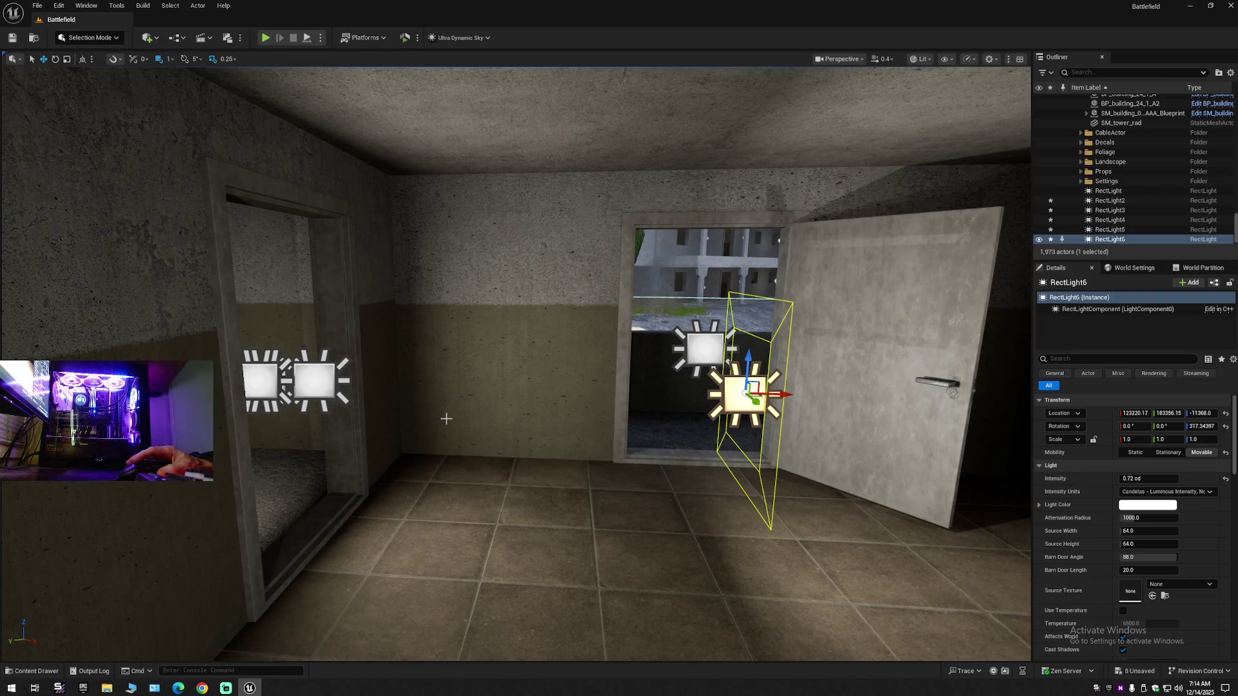
key(ctrl+z)
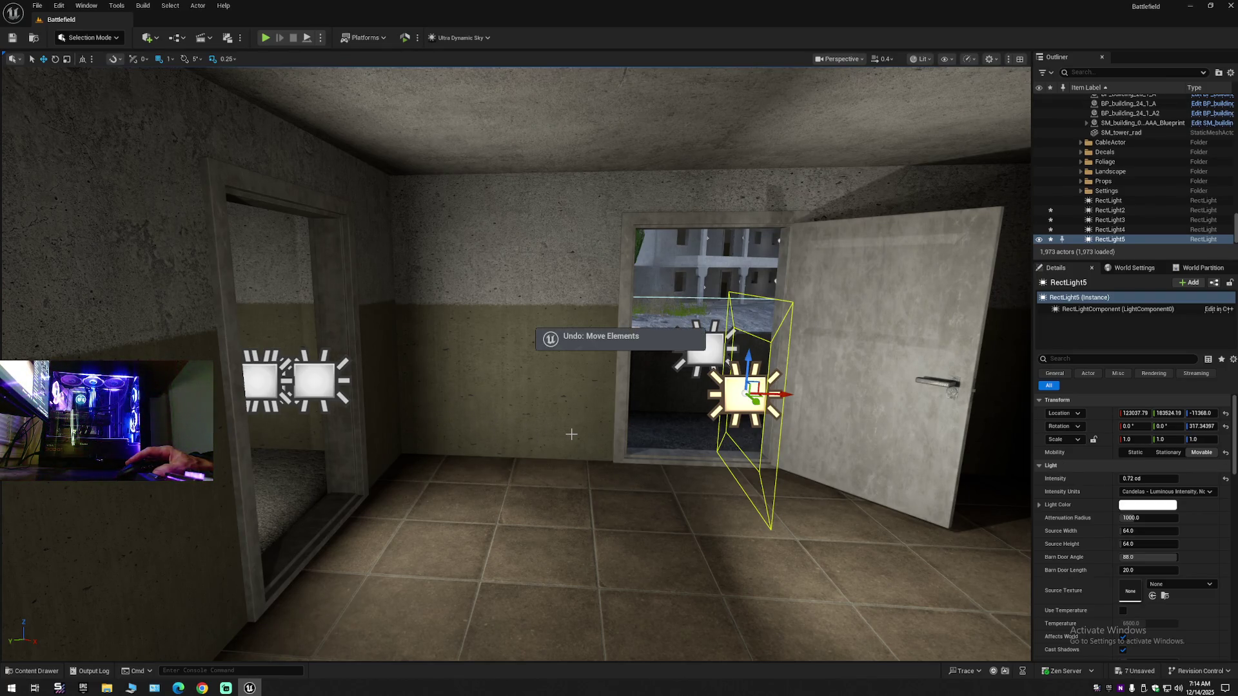
key(ctrl+z)
key(f)
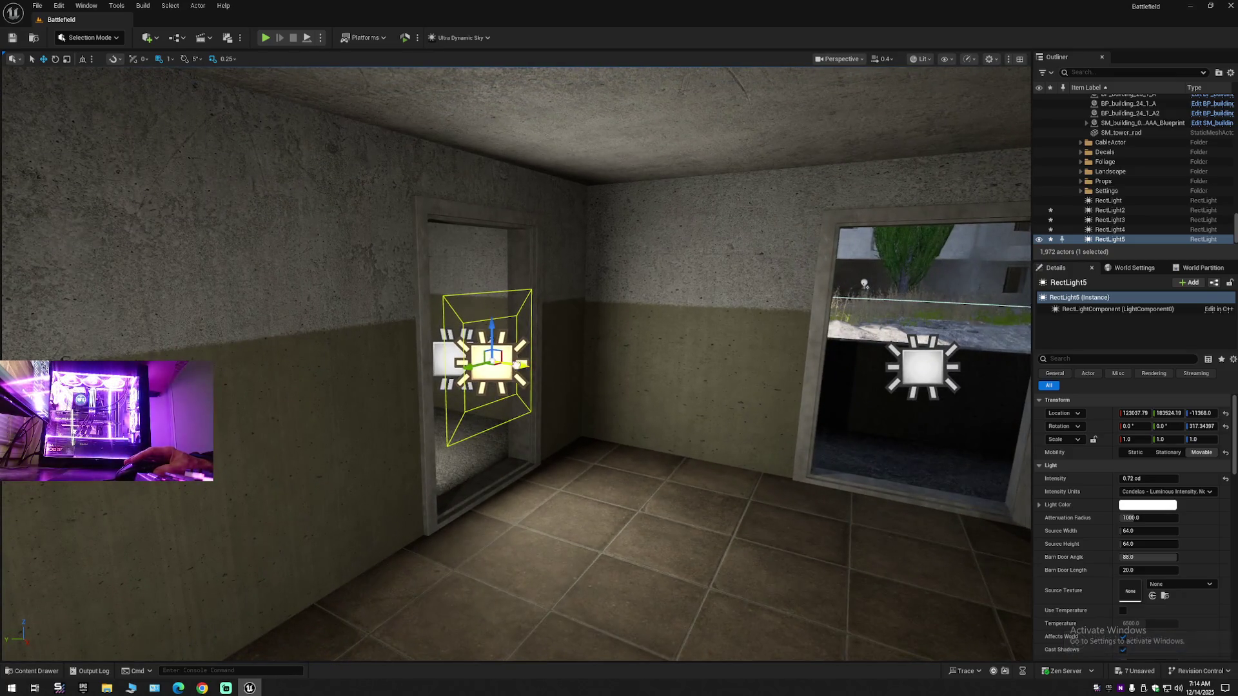
key(ctrl+z)
scroll(581, 449, up, 5)
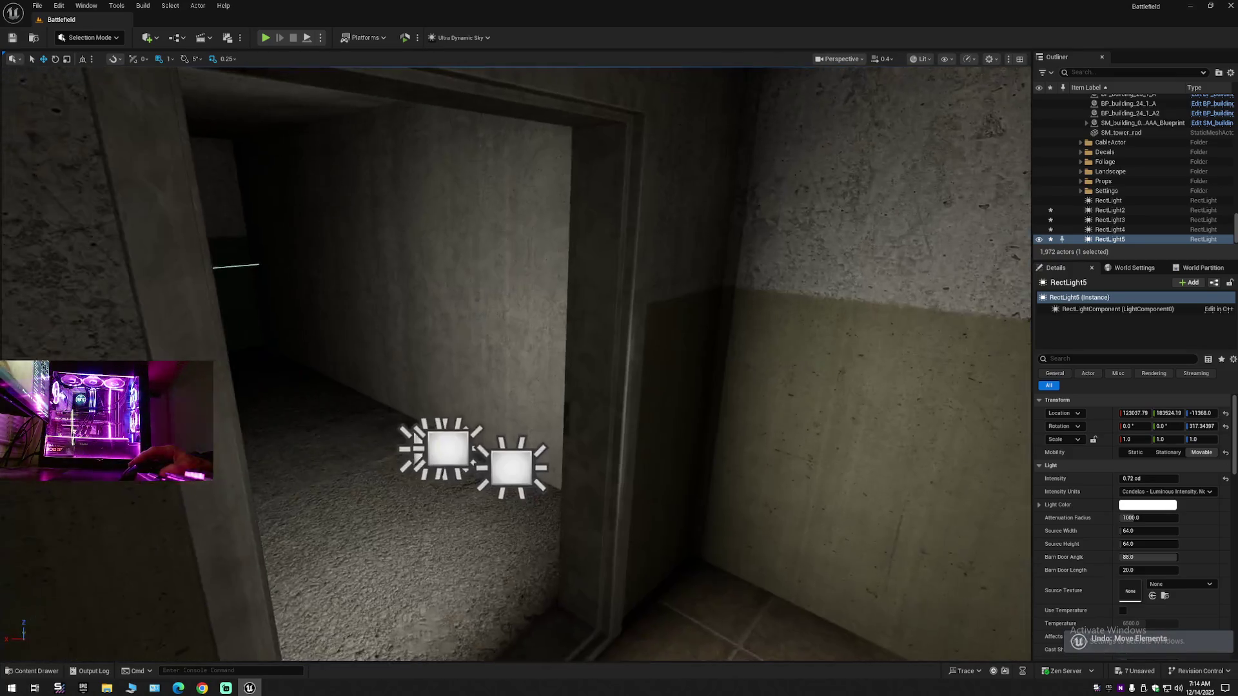
- Select the two doorway lights and slide them right along the X axis
click(507, 437)
ctrl+click(577, 459)
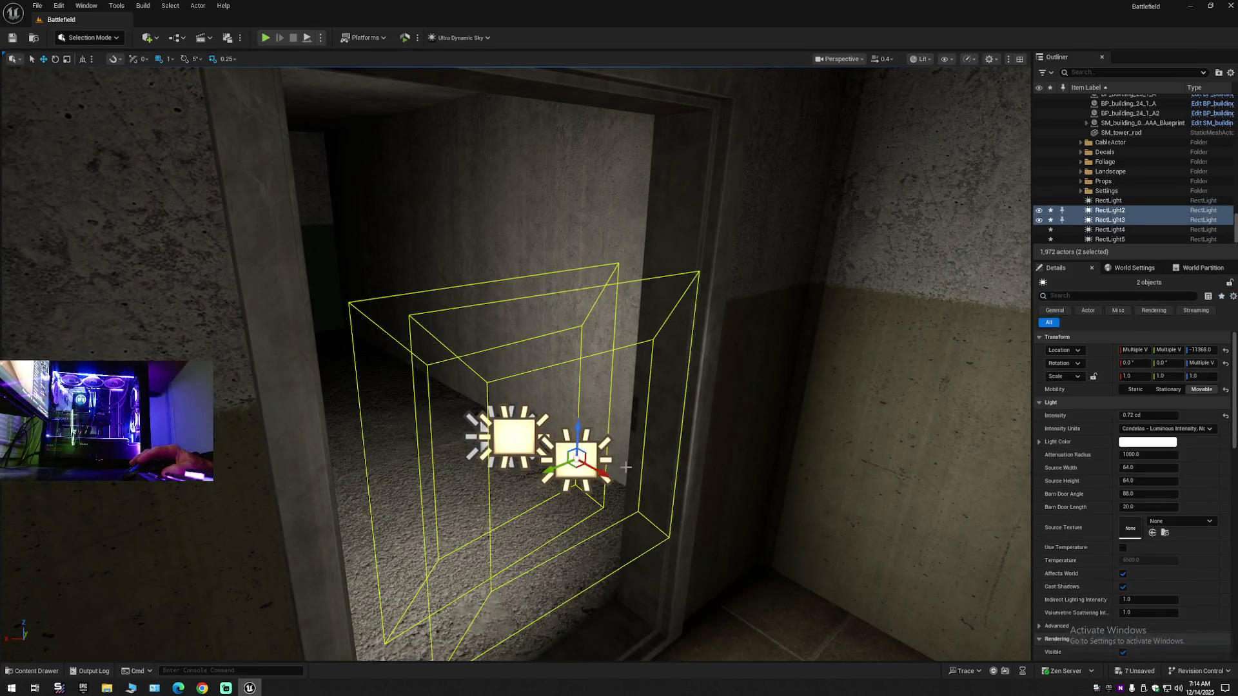
drag(677, 489, 635, 551)
mouse_move(709, 303)
mouse_down()
mouse_move(703, 387)
mouse_move(900, 361)
mouse_up()
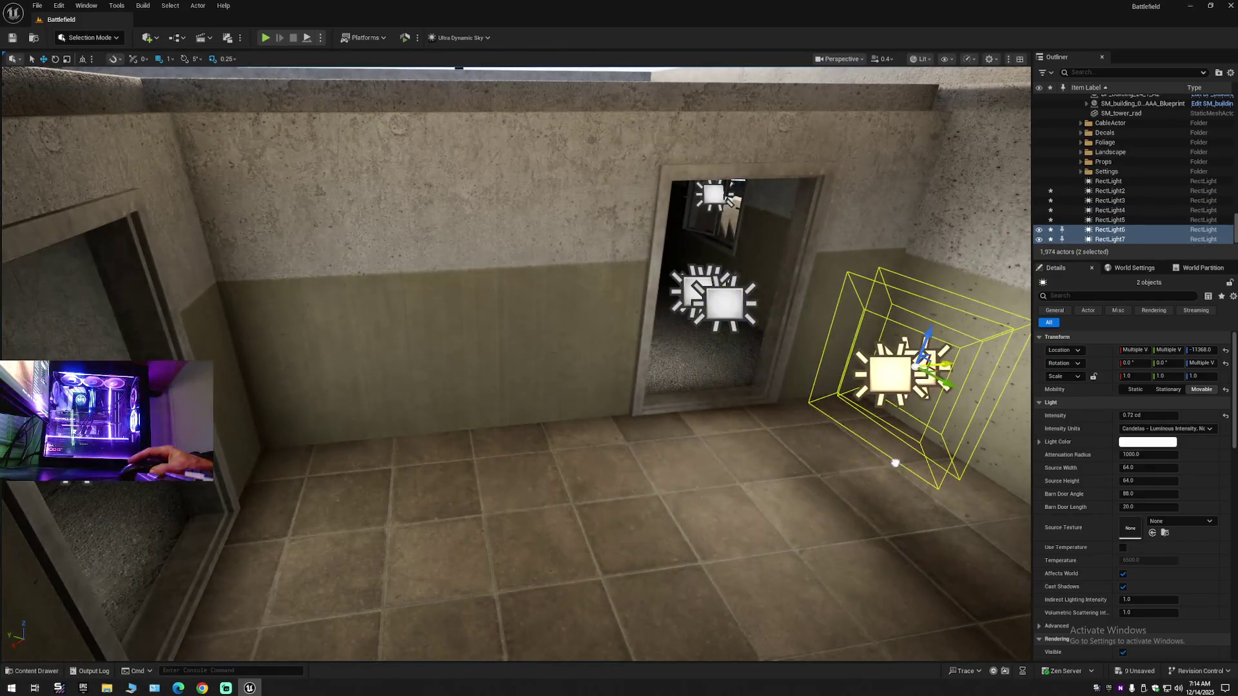
mouse_move(715, 332)
mouse_down()
mouse_move(400, 359)
mouse_move(396, 346)
mouse_move(532, 345)
mouse_move(611, 399)
mouse_move(735, 415)
mouse_move(774, 445)
mouse_move(832, 386)
mouse_move(831, 515)
mouse_up()
key(e)
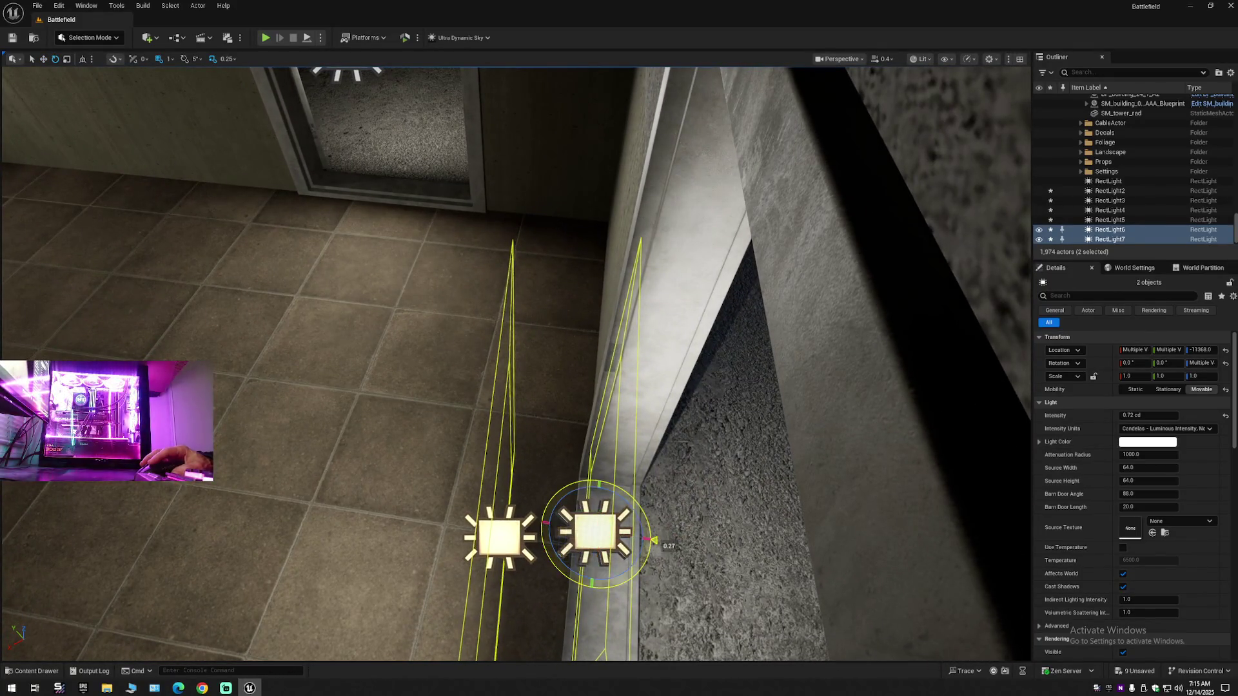
drag(623, 532, 736, 549)
mouse_move(626, 525)
mouse_down()
mouse_move(707, 236)
mouse_move(707, 155)
mouse_move(812, 154)
mouse_move(612, 161)
mouse_move(554, 483)
mouse_up()
- Select RectLight2 through RectLight5 together, leaving the building actor out of the selection
click(502, 364)
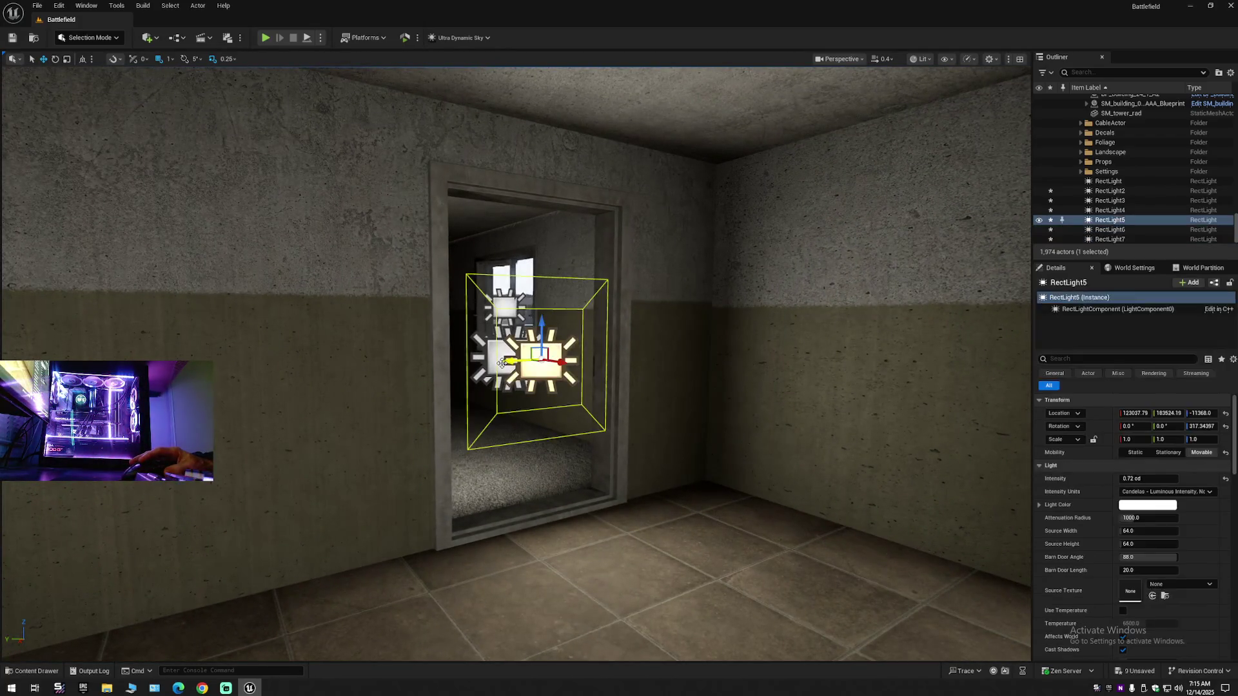
key(Escape)
click(506, 349)
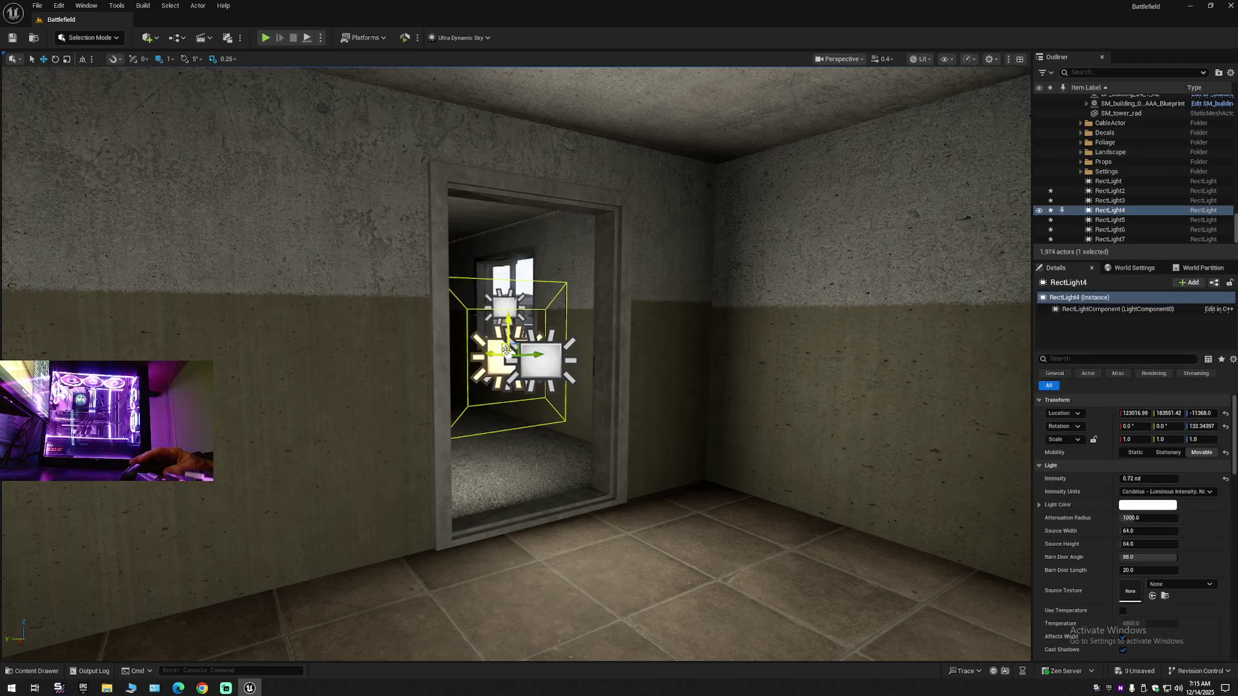
ctrl+click(544, 386)
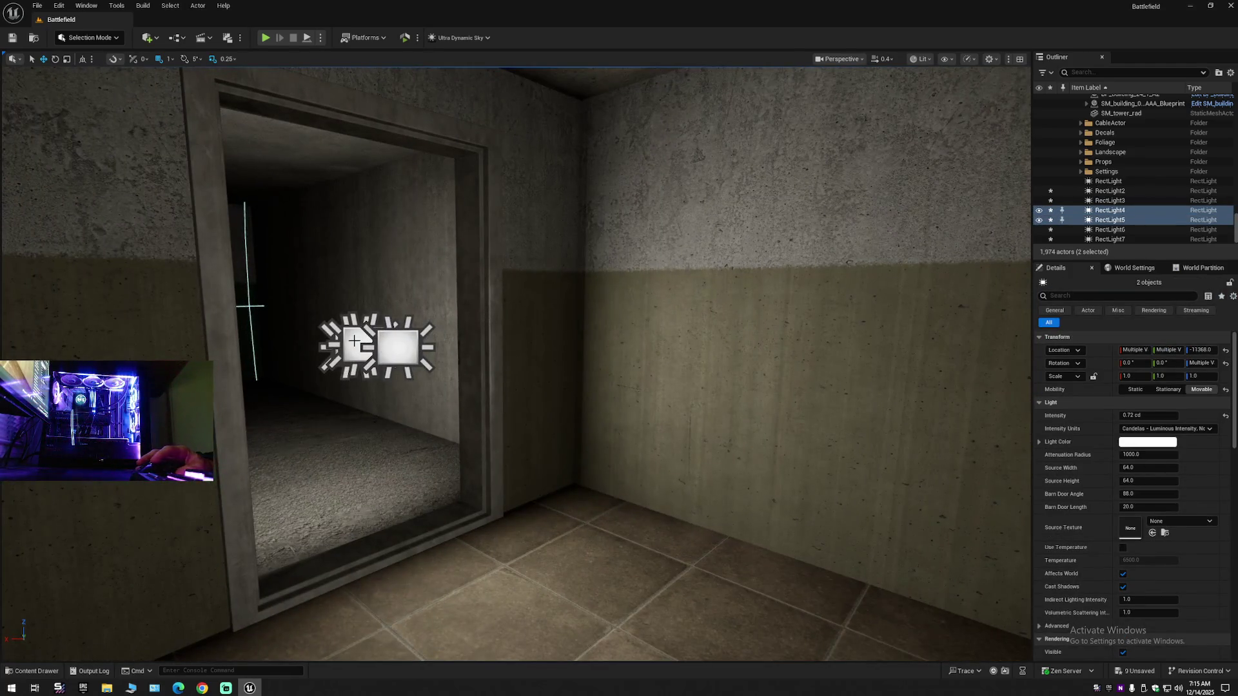
ctrl+click(354, 340)
ctrl+click(395, 335)
key(f)
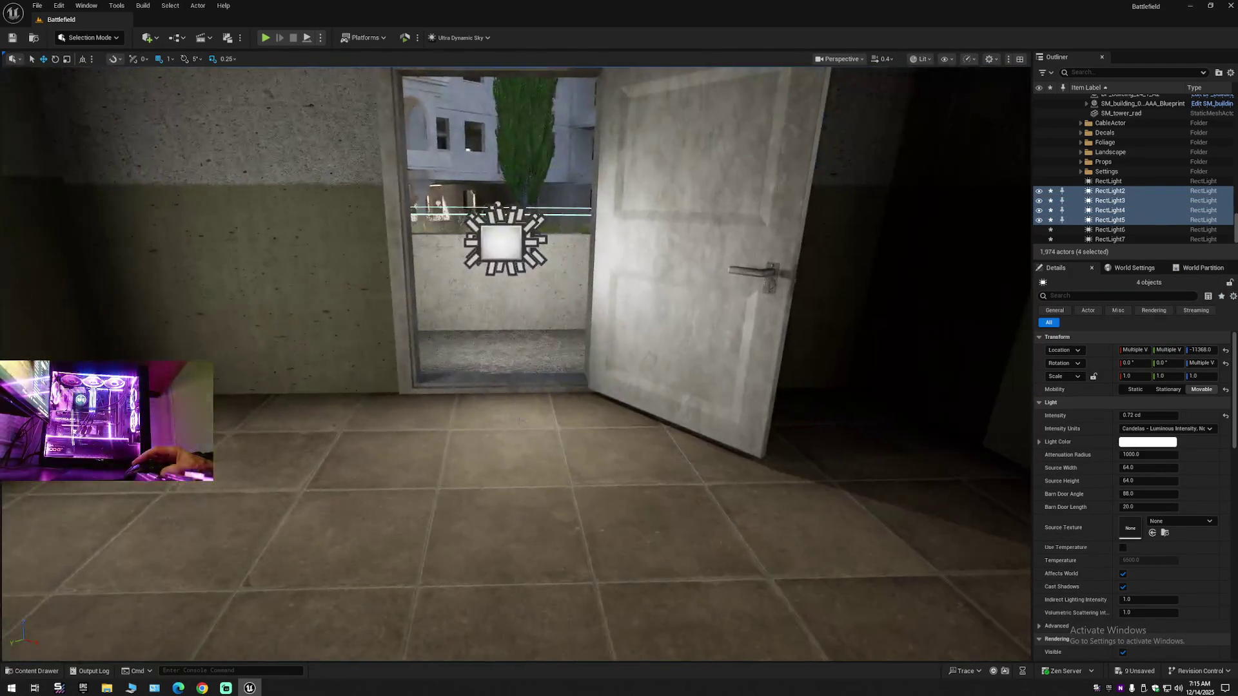
ctrl+click(499, 294)
drag(508, 397, 439, 373)
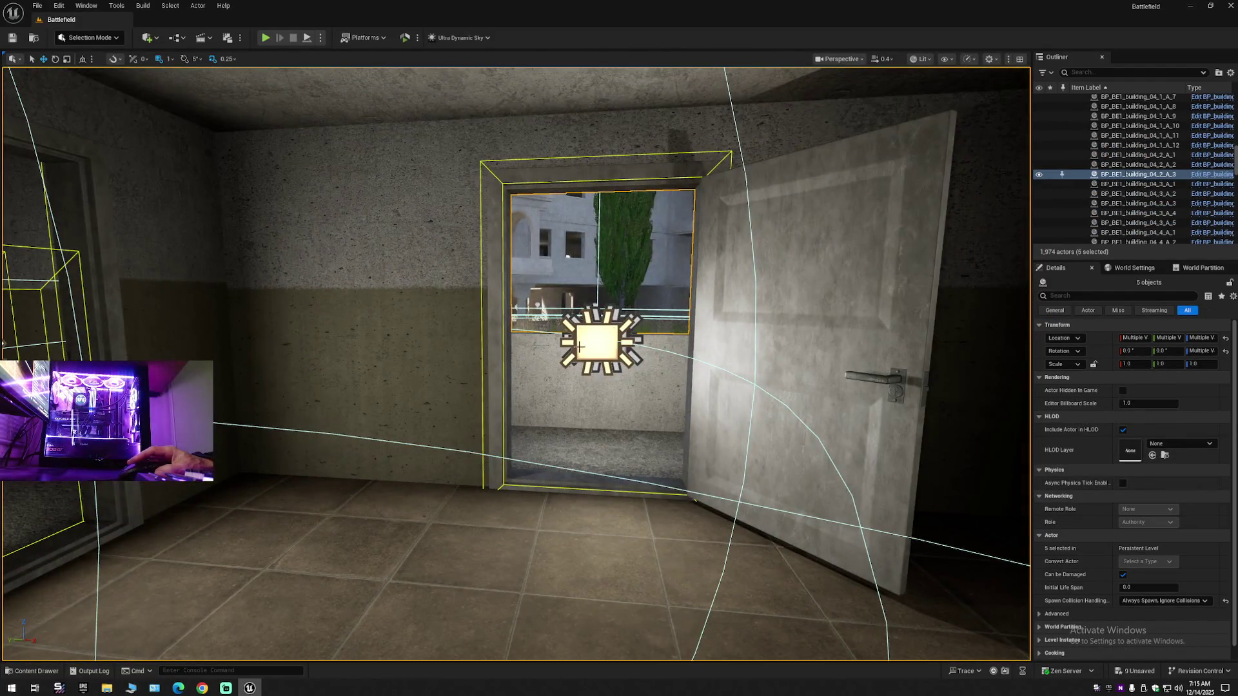
key(ctrl+z)
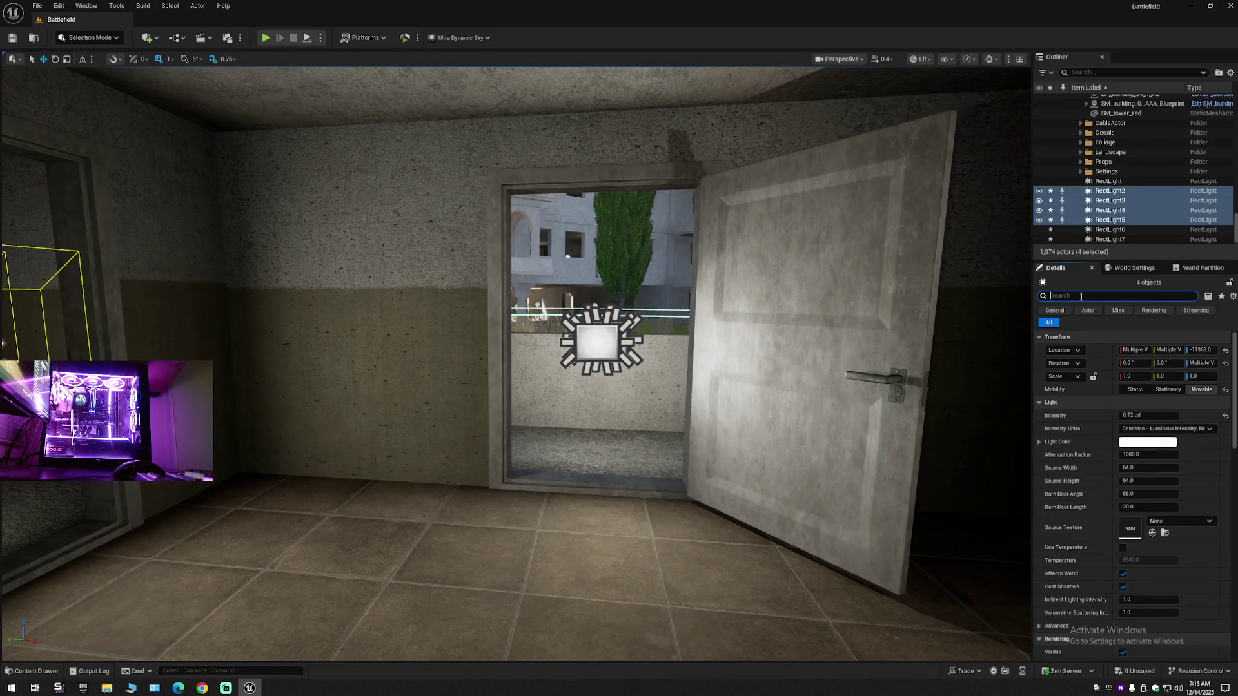
- Filter Details by 'sh' and disable Cast Shadows on RectLight2–5 and the lattice-window light
text(sh)
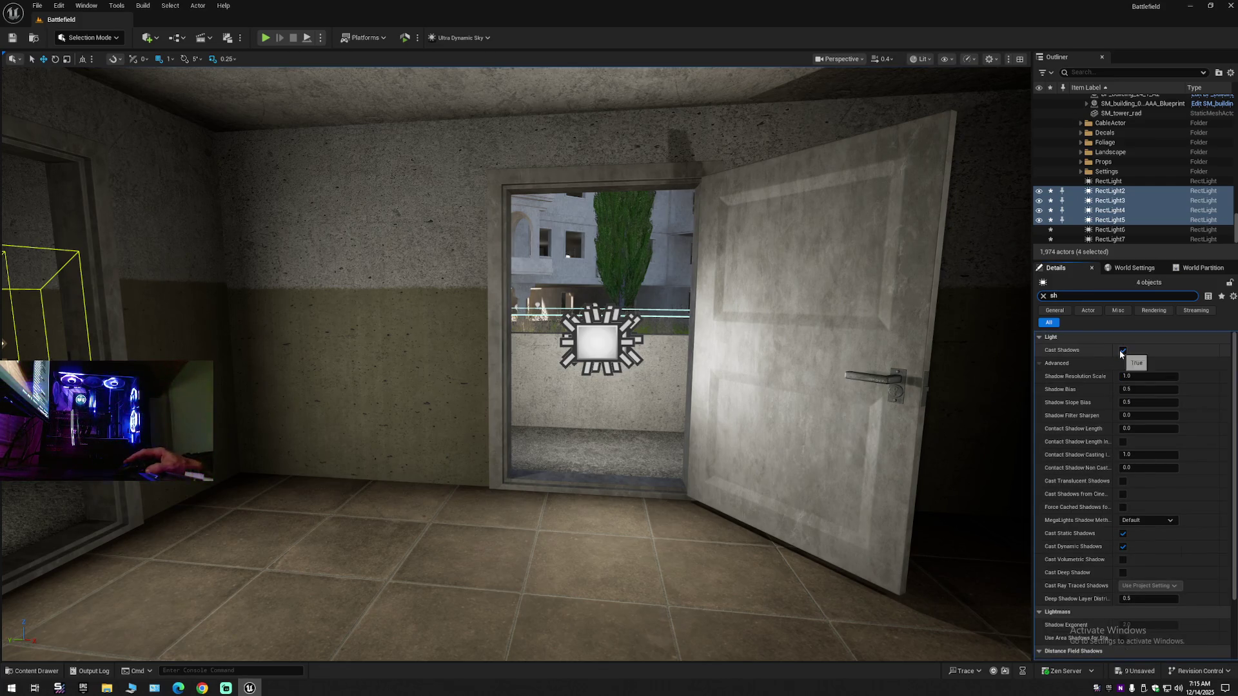
click(1122, 352)
drag(726, 402, 782, 358)
click(808, 281)
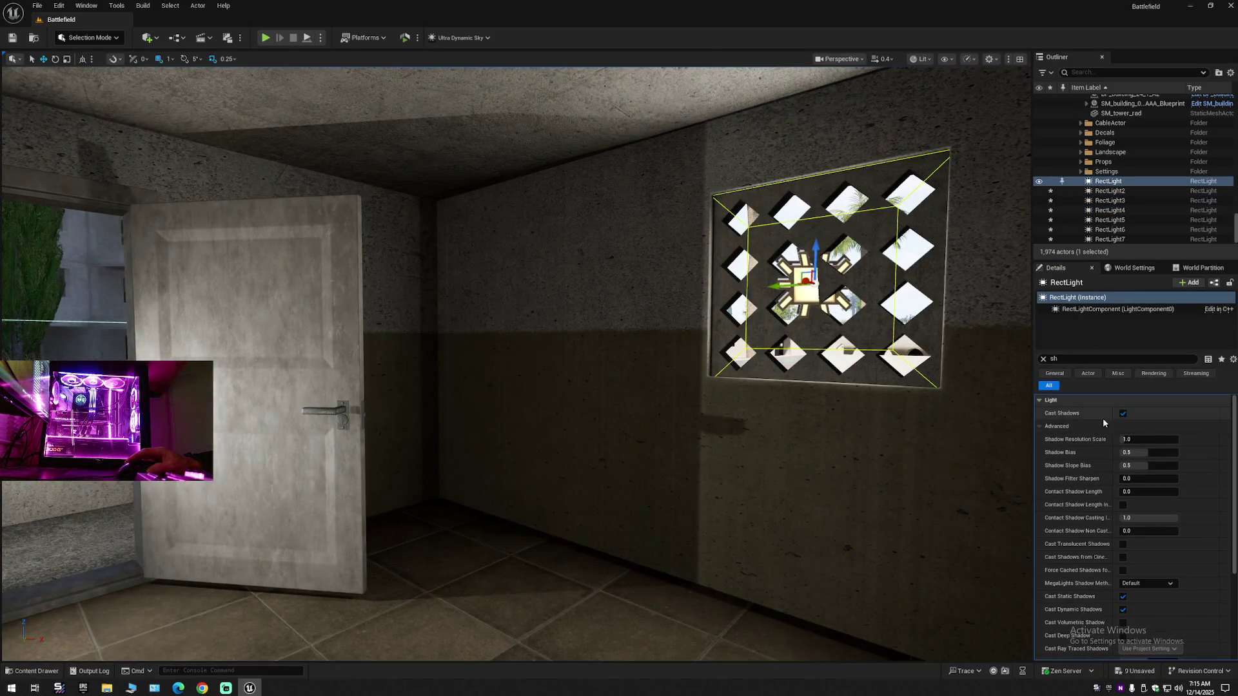
click(1123, 413)
- Turn off Cast Shadows on the two balcony lights, RectLight6 and RectLight7
mouse_move(858, 423)
mouse_down()
mouse_move(709, 419)
mouse_move(706, 342)
mouse_move(744, 435)
mouse_up()
click(680, 445)
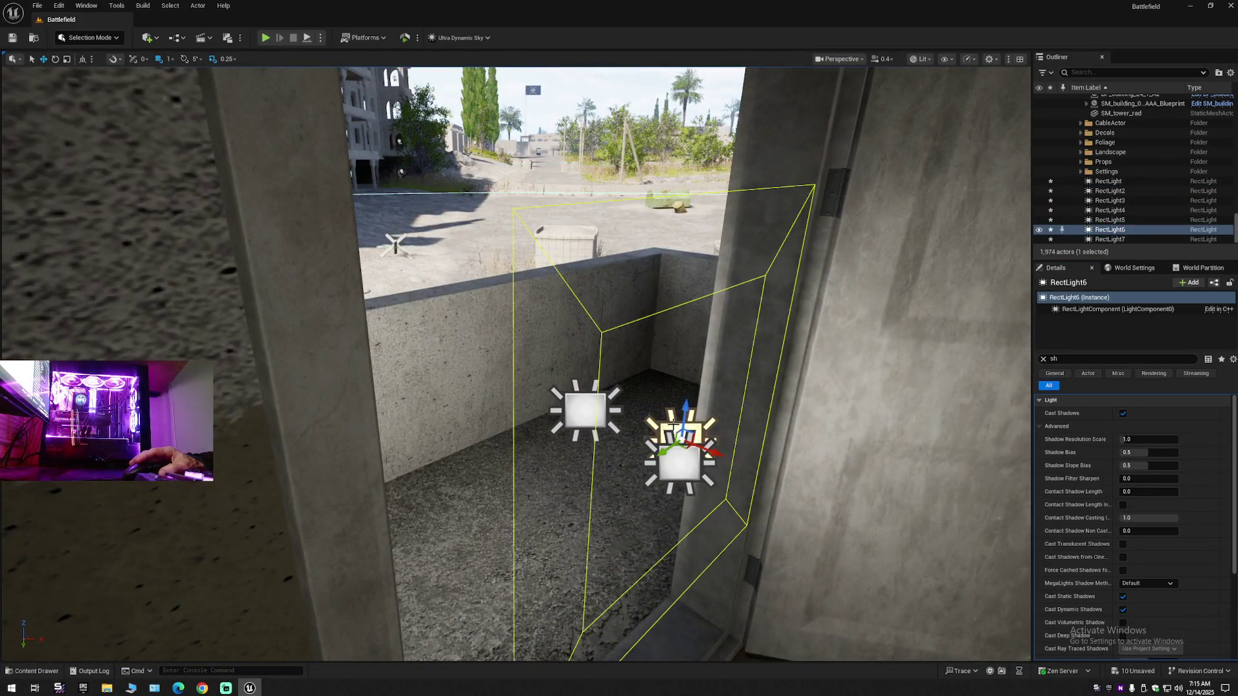
click(582, 411)
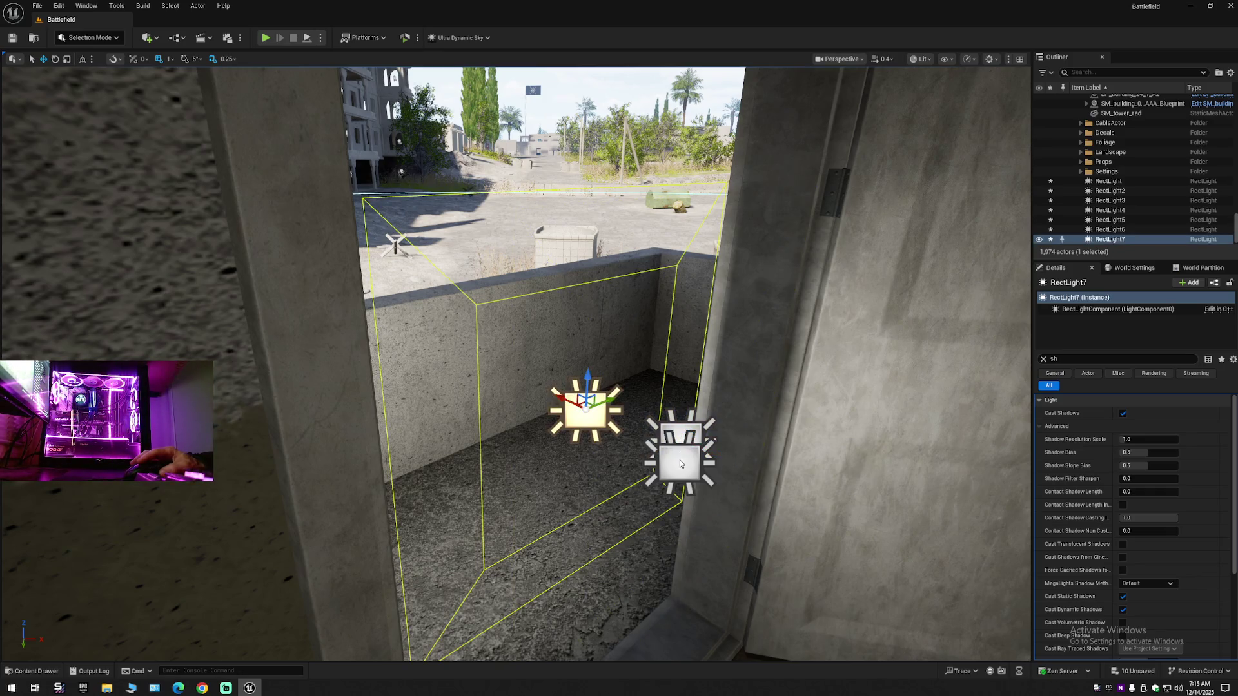
ctrl+click(679, 460)
click(582, 417)
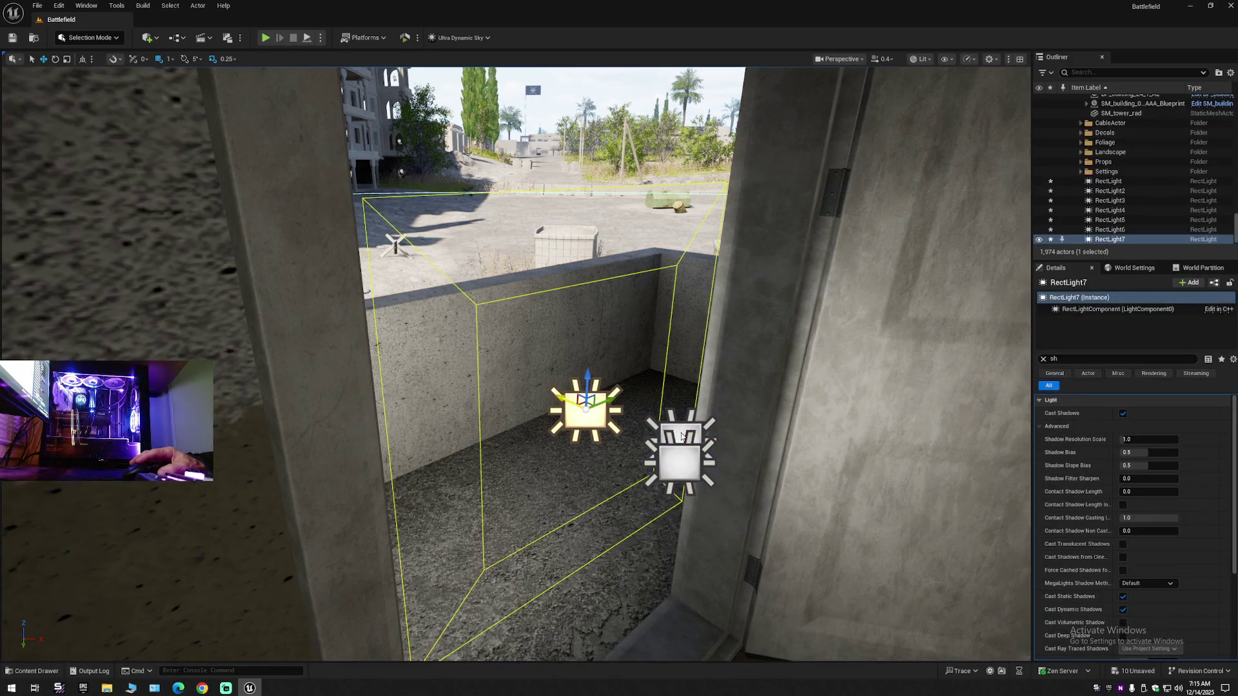
ctrl+click(682, 437)
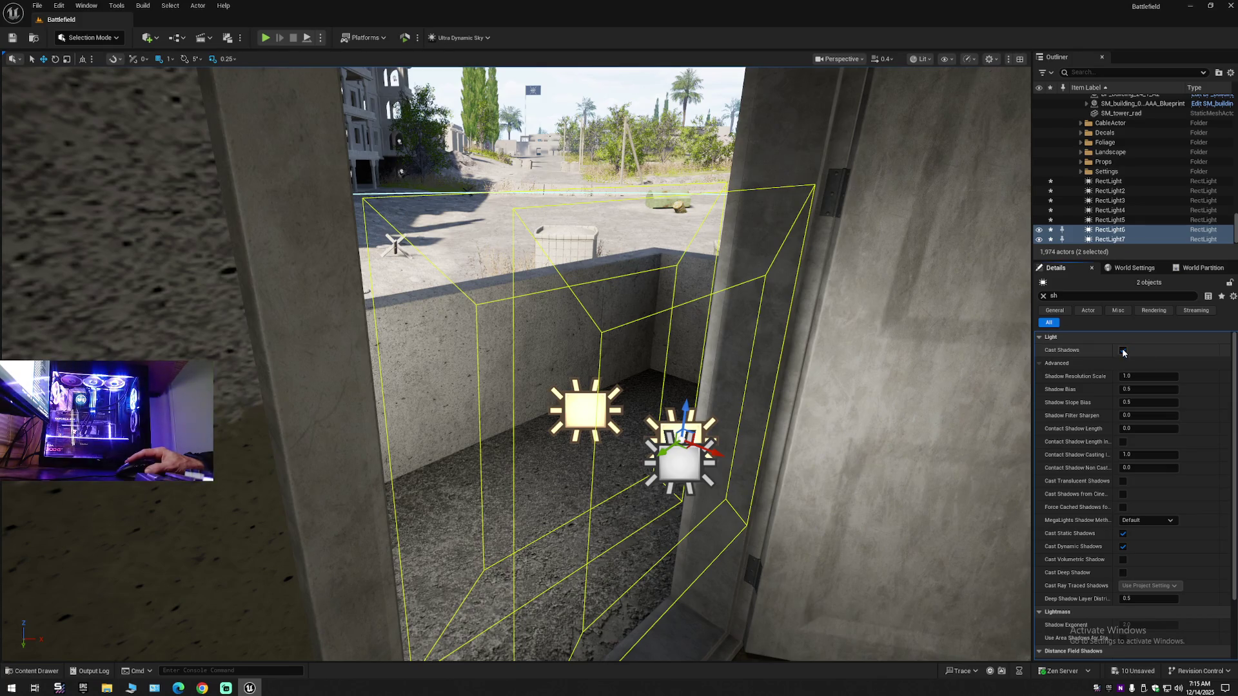
mouse_move(849, 394)
mouse_down()
mouse_move(849, 438)
mouse_move(921, 451)
mouse_move(812, 451)
mouse_move(849, 394)
mouse_up()
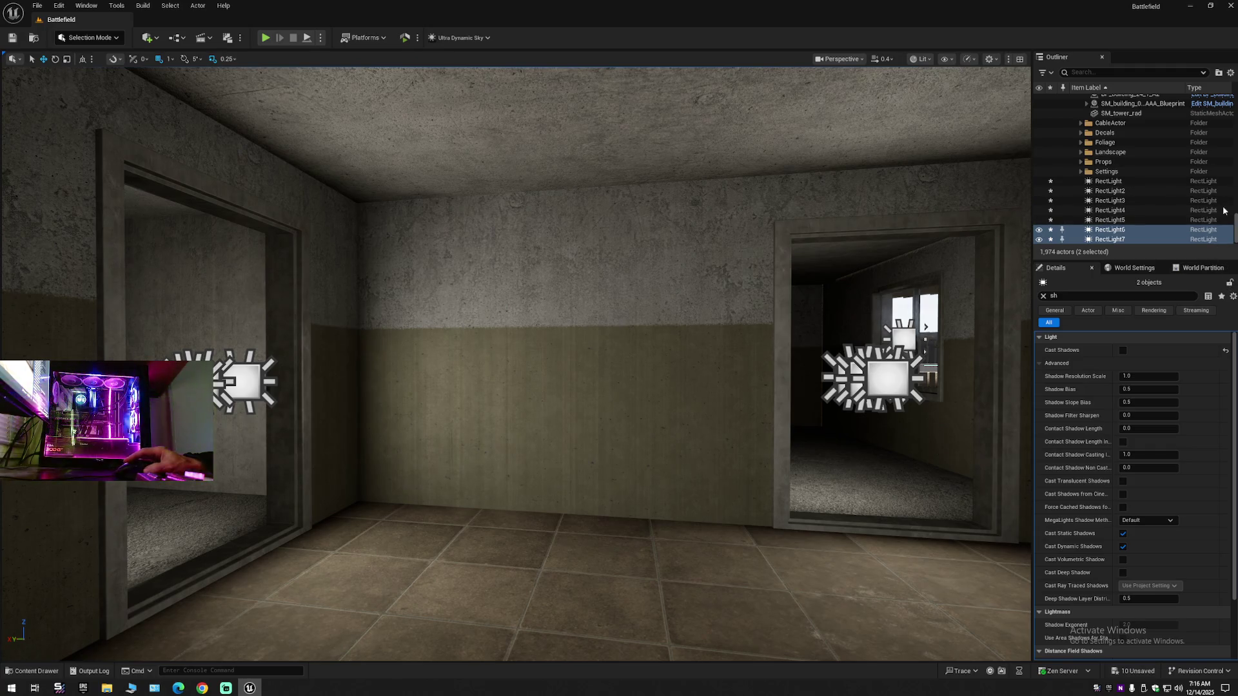
scroll(1135, 161, up, 10)
click(1074, 100)
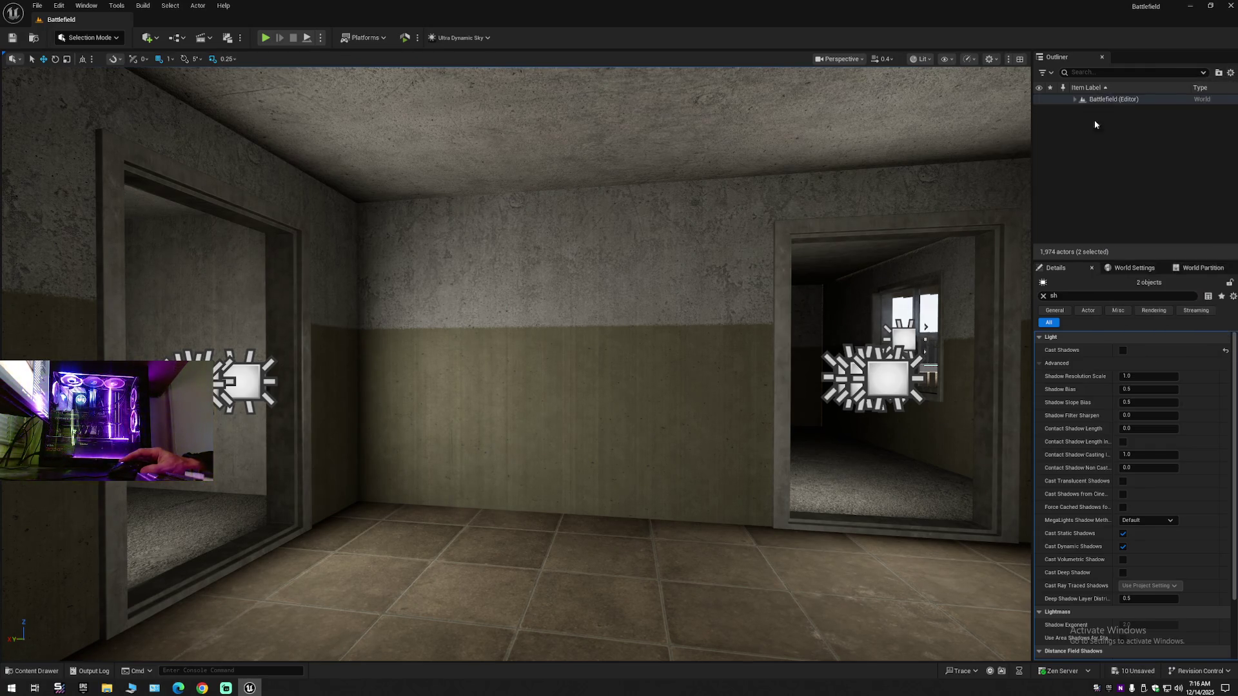
drag(312, 185, 236, 193)
scroll(242, 190, down, 2)
scroll(240, 191, down, 2)
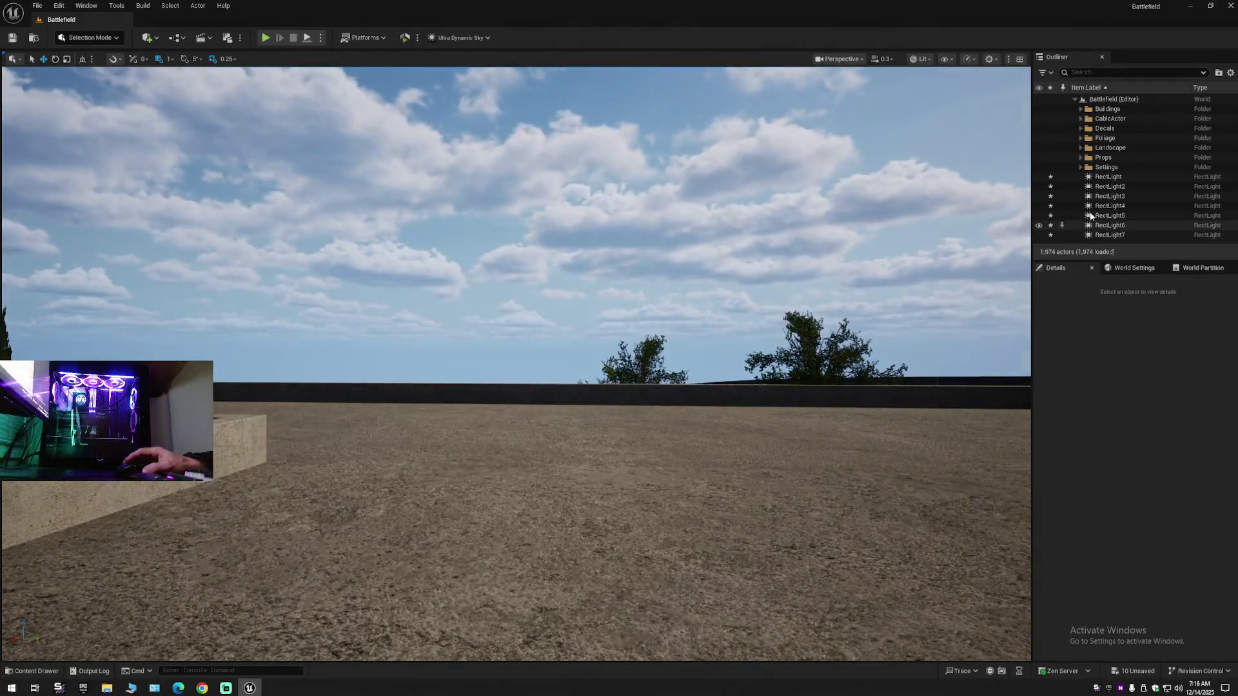
- Select Ultra_Dynamic_Sky in the Lighting folder and set its Time Of Day to 2400
click(1086, 186)
click(1126, 198)
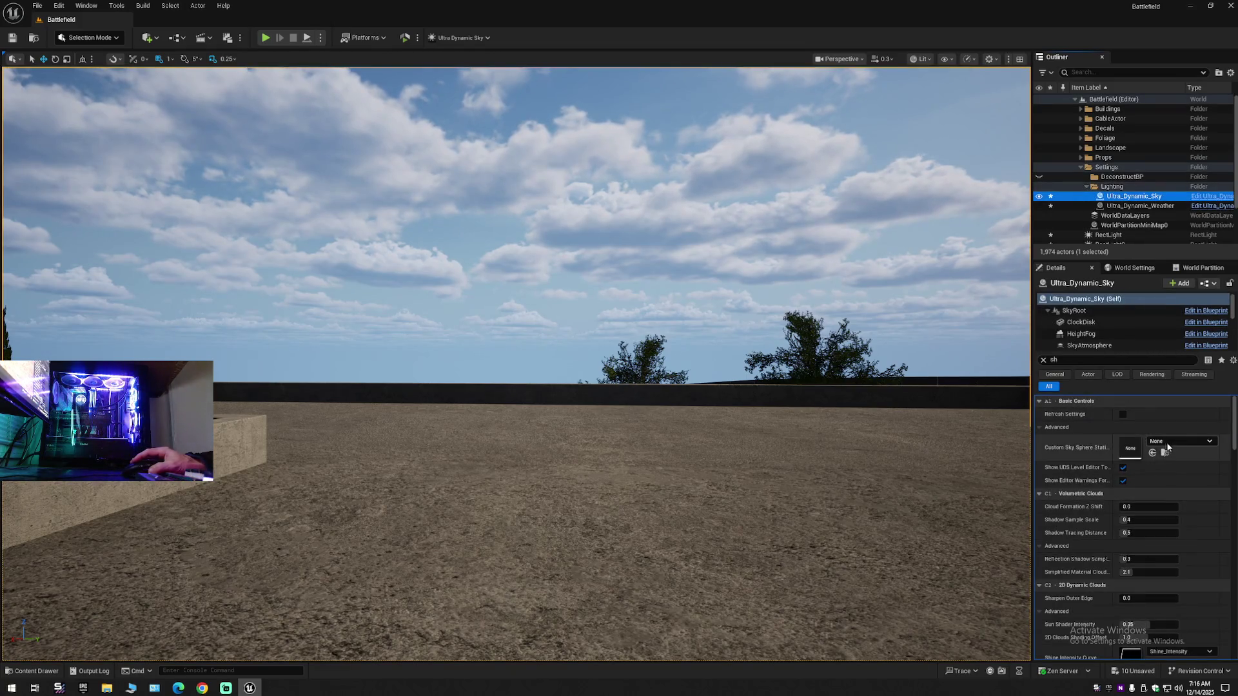
click(1044, 361)
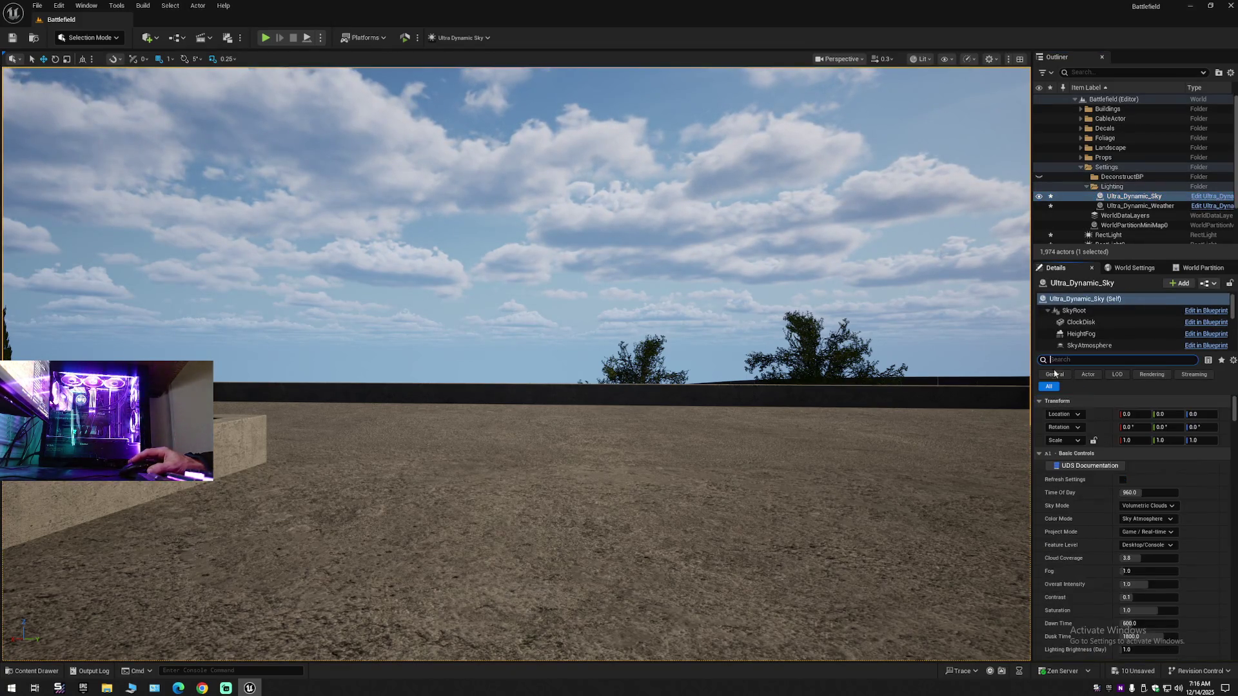
text(2400)
key(Return)
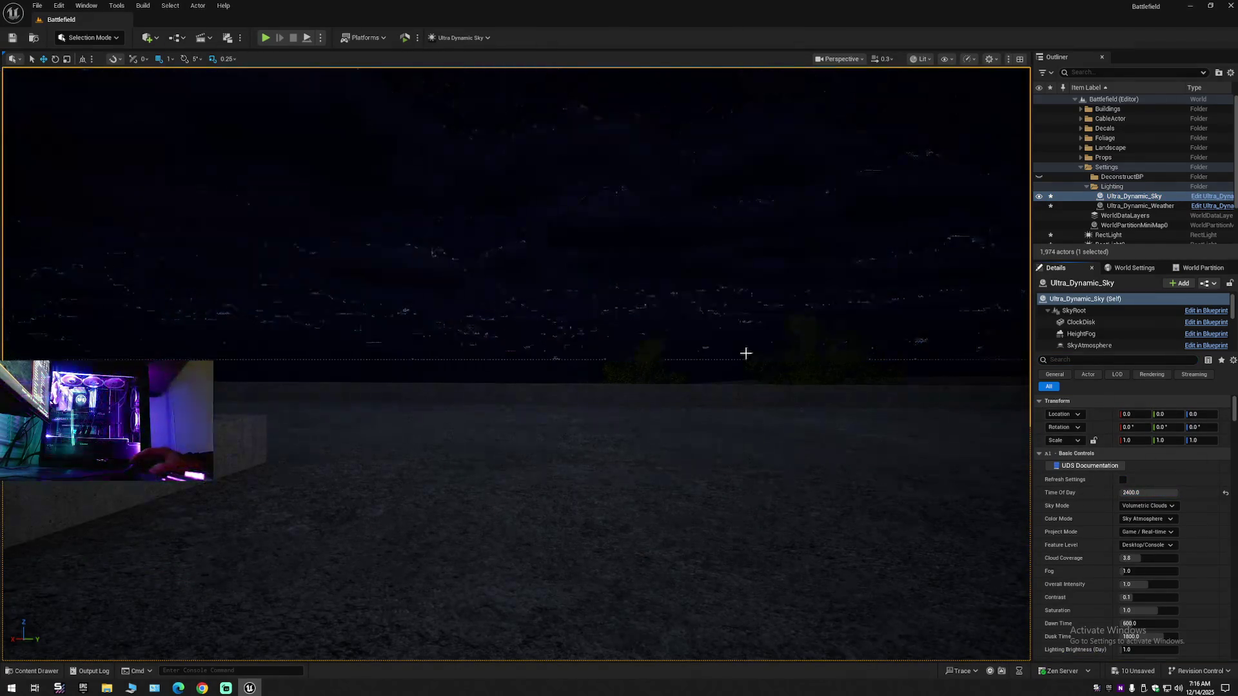
scroll(516, 361, up, 2)
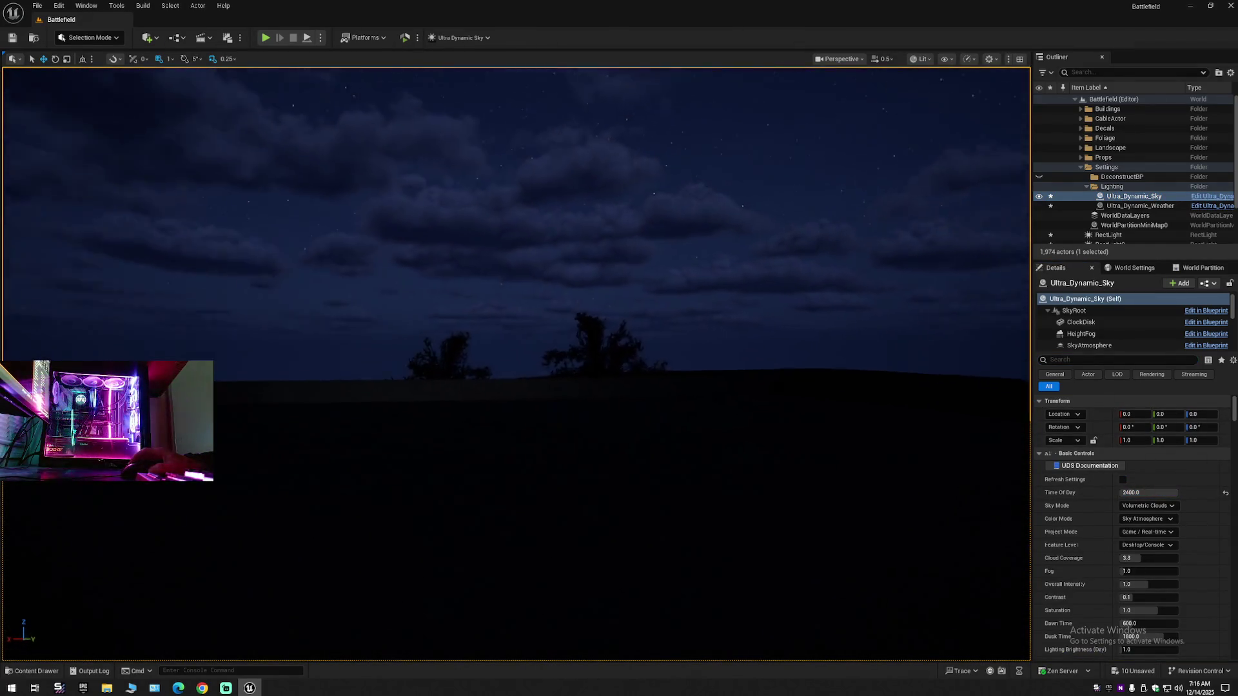
mouse_move(515, 361)
mouse_down()
mouse_move(464, 361)
mouse_move(509, 358)
mouse_move(509, 296)
mouse_move(452, 297)
mouse_move(509, 290)
mouse_up()
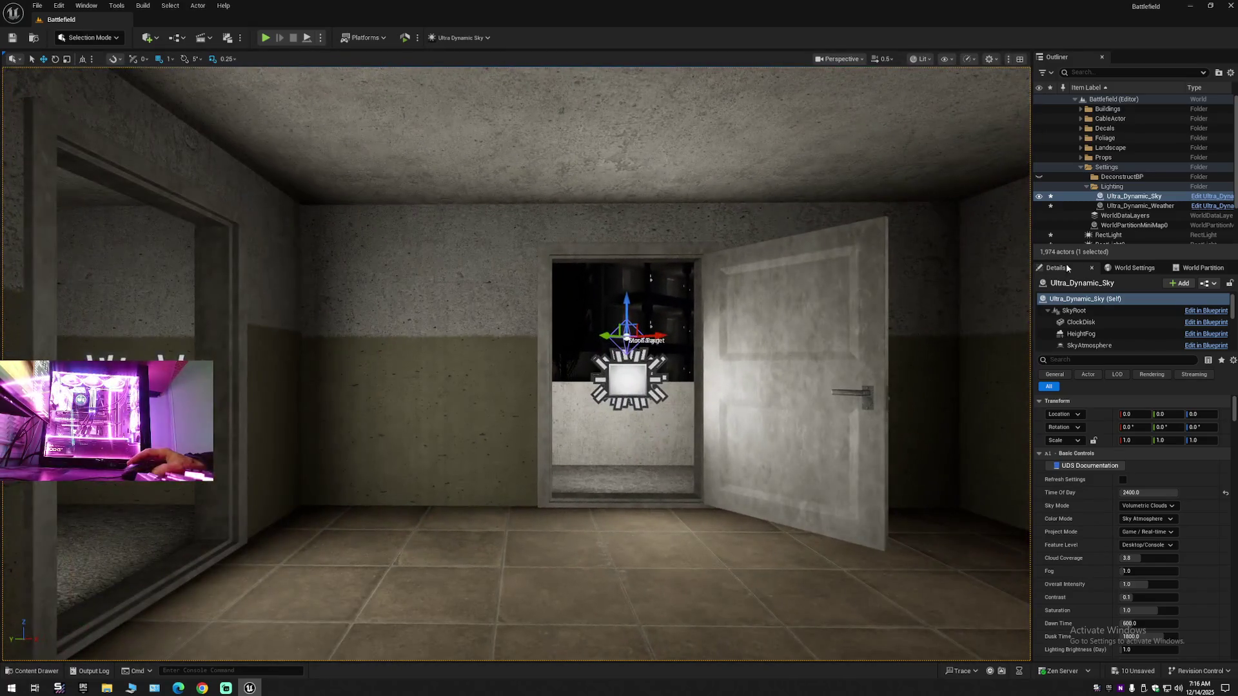
- Select RectLight through RectLight7 and set their Intensity to 0.5 cd
click(1081, 167)
click(1108, 177)
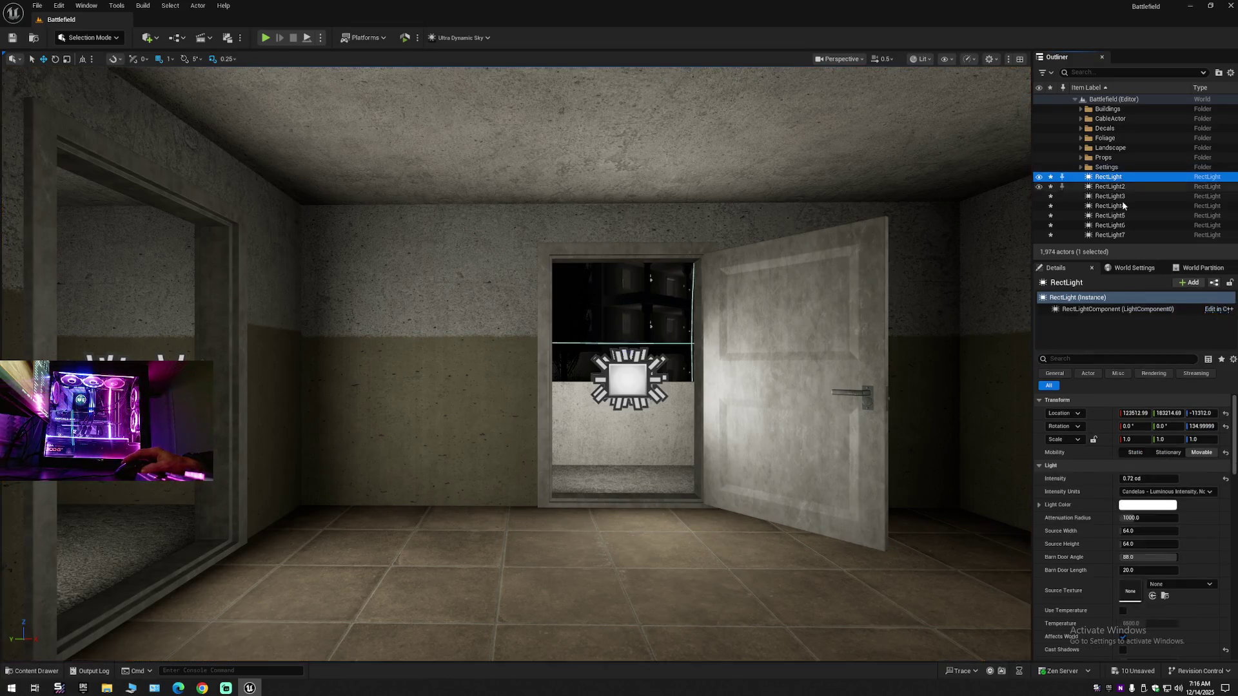
shift+click(1124, 235)
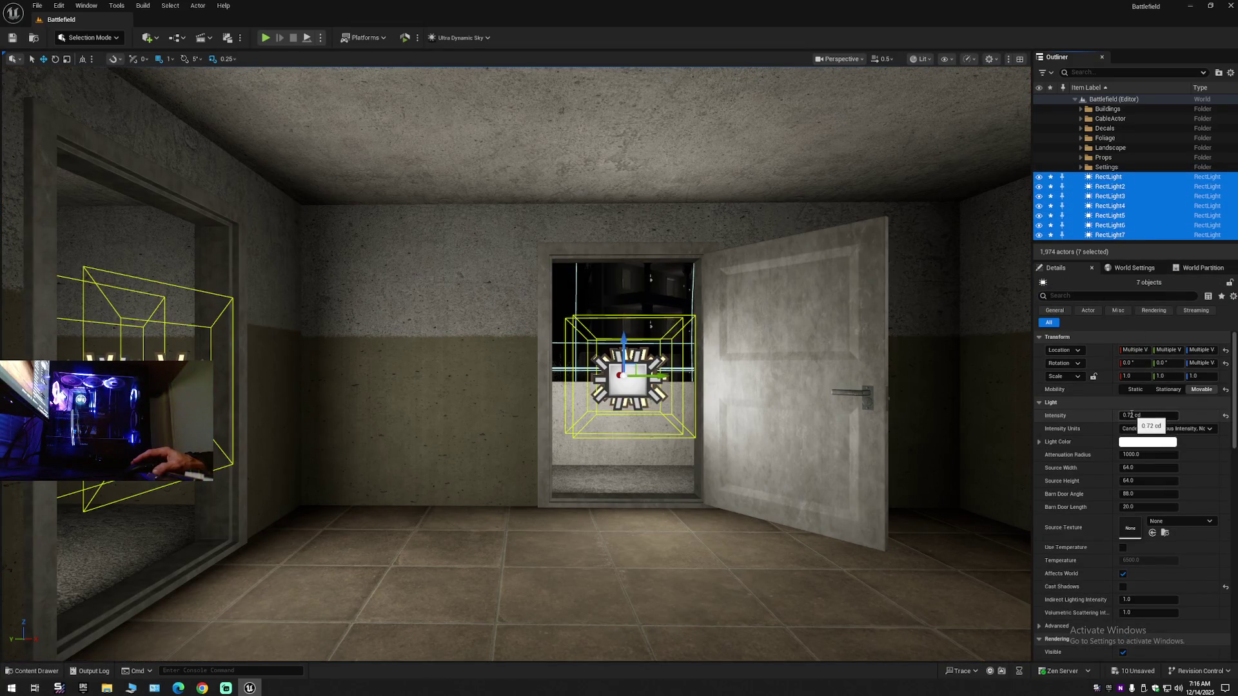
click(1147, 414)
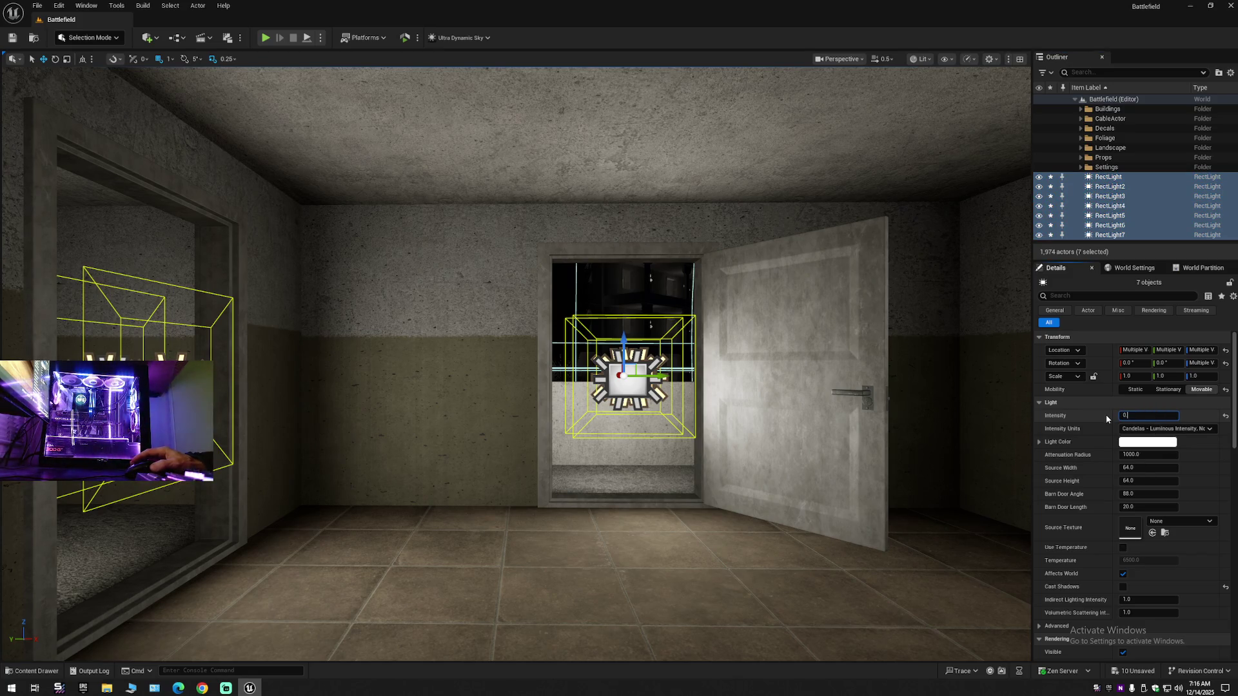
text(.5)
key(Return)
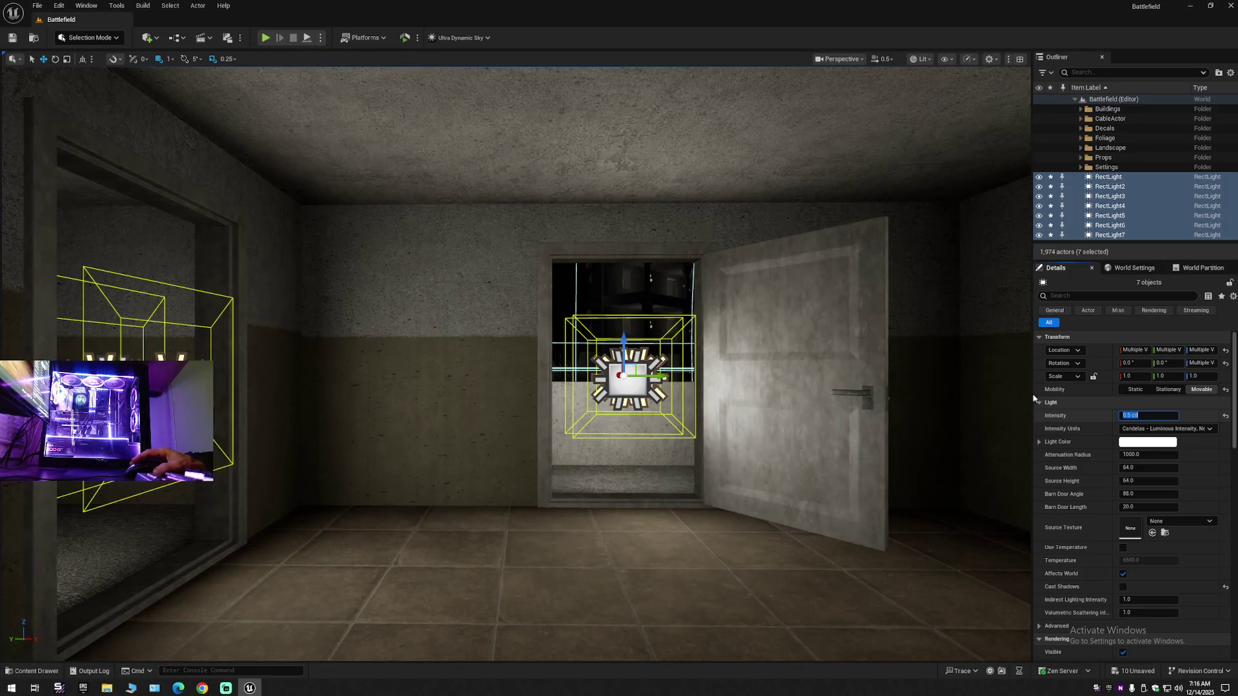
scroll(515, 361, down, 2)
key(w)
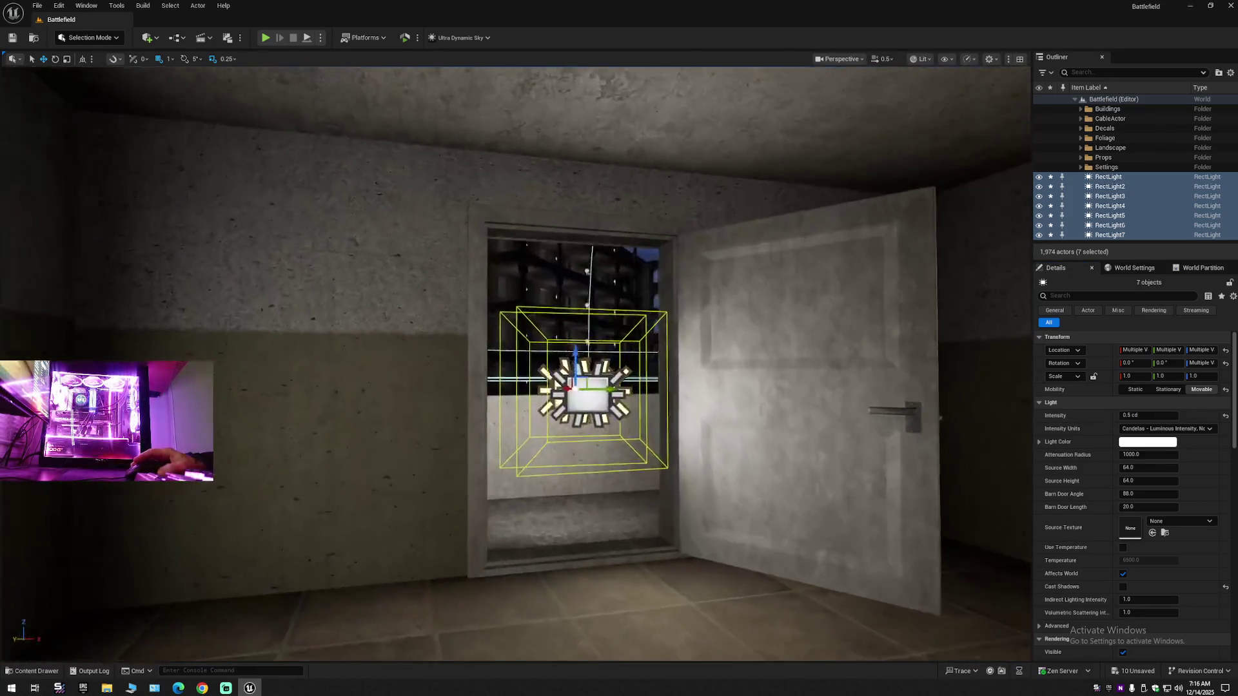
scroll(515, 361, up, 2)
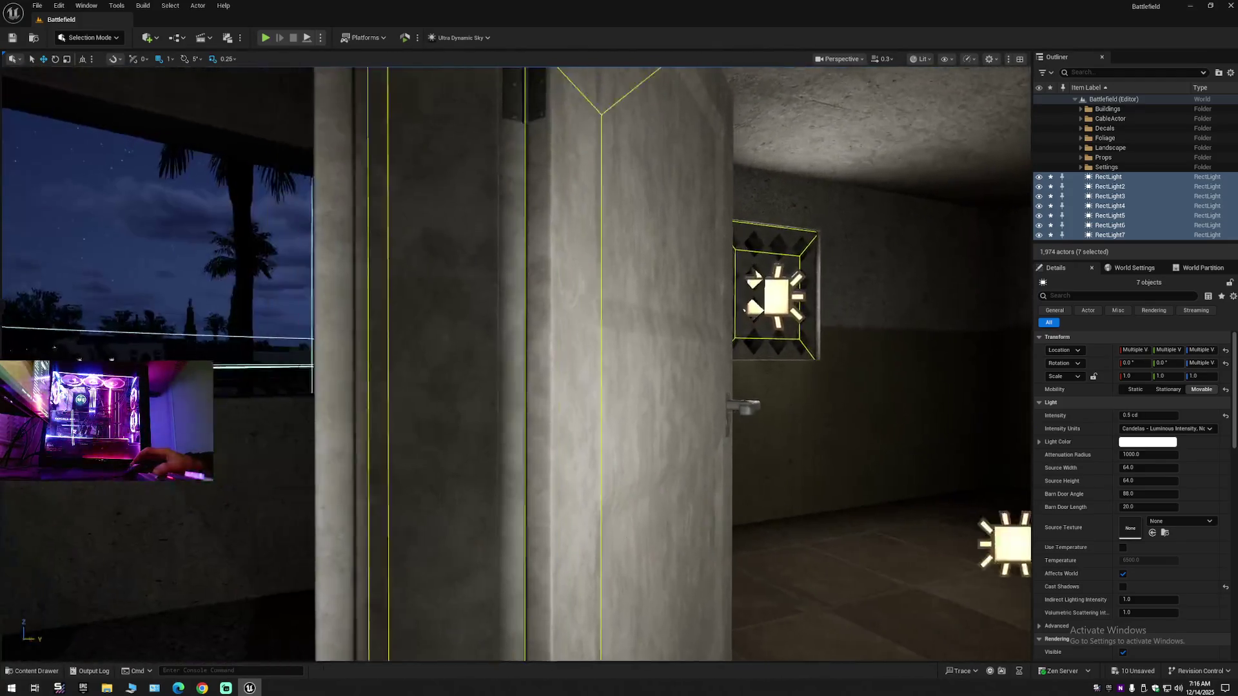
key(s)
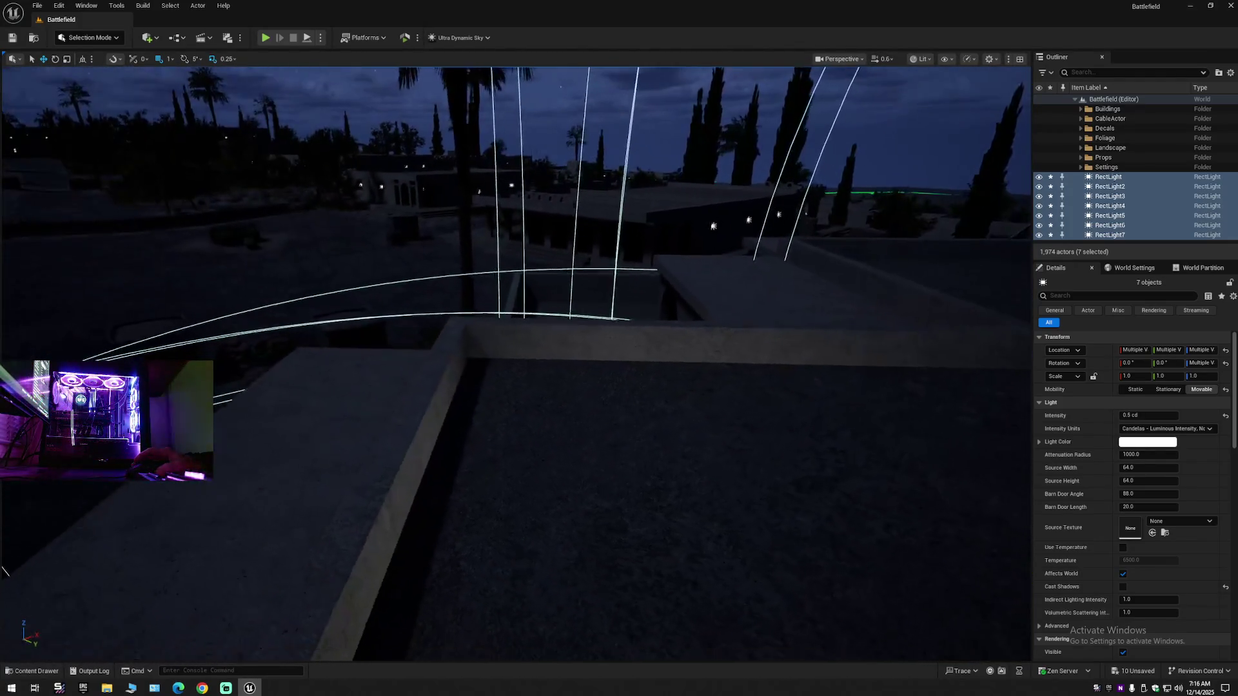
key(w)
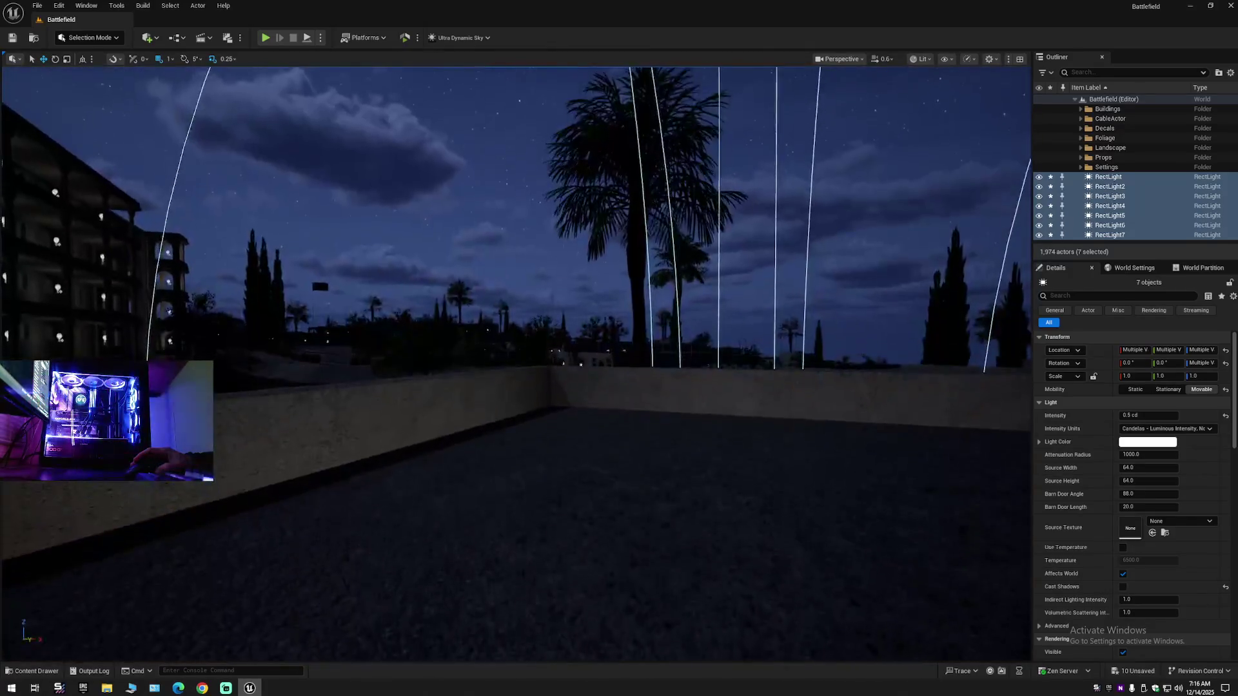
key(w)
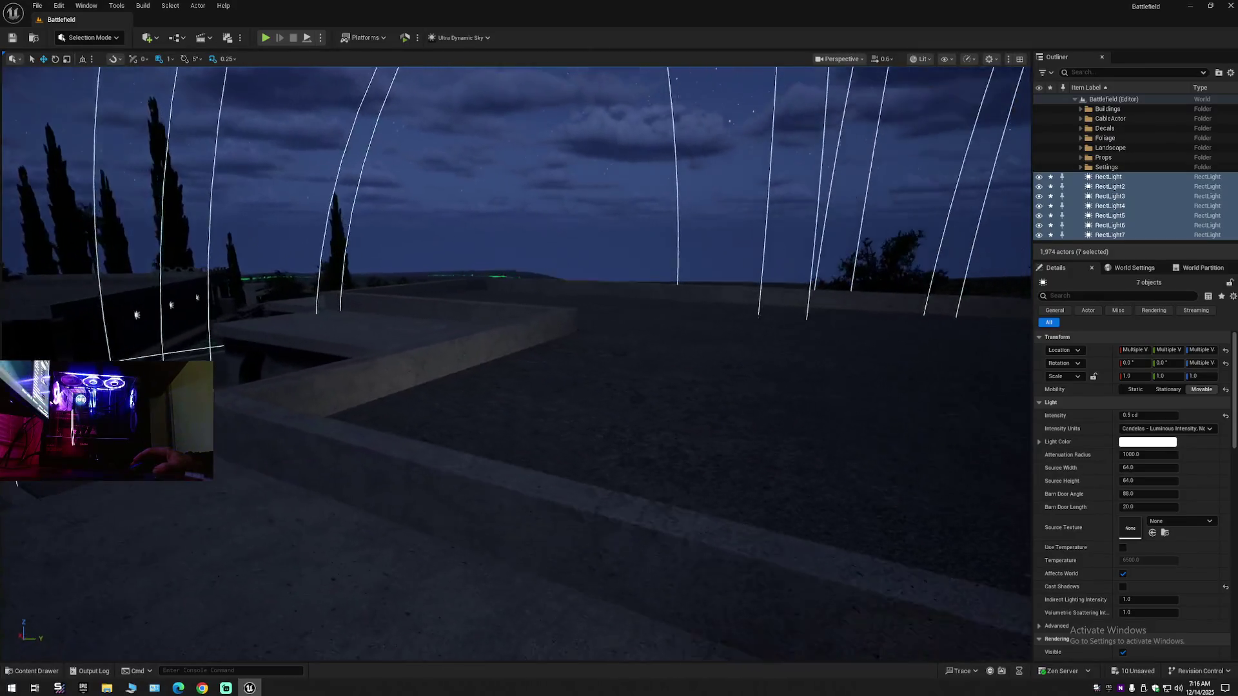
- Set the seven rect lights' Attenuation Radius to 500, then 250, checking the falloff
key(f)
key(w)
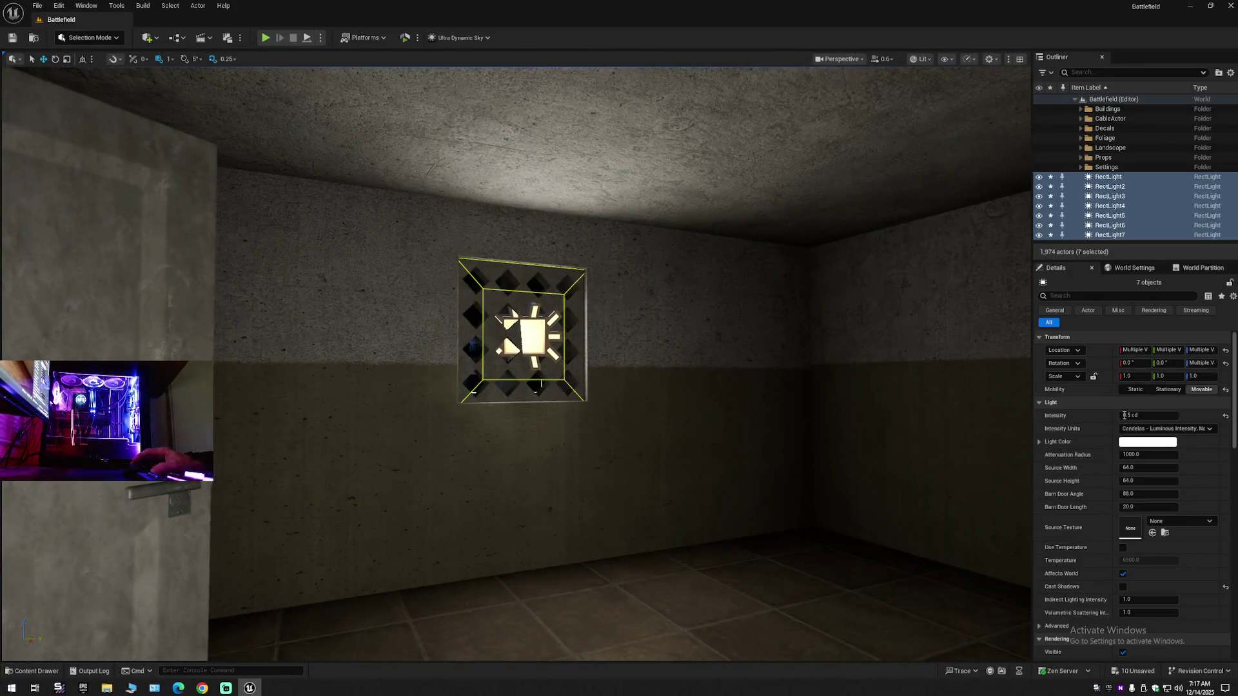
double_click(1154, 455)
text(500)
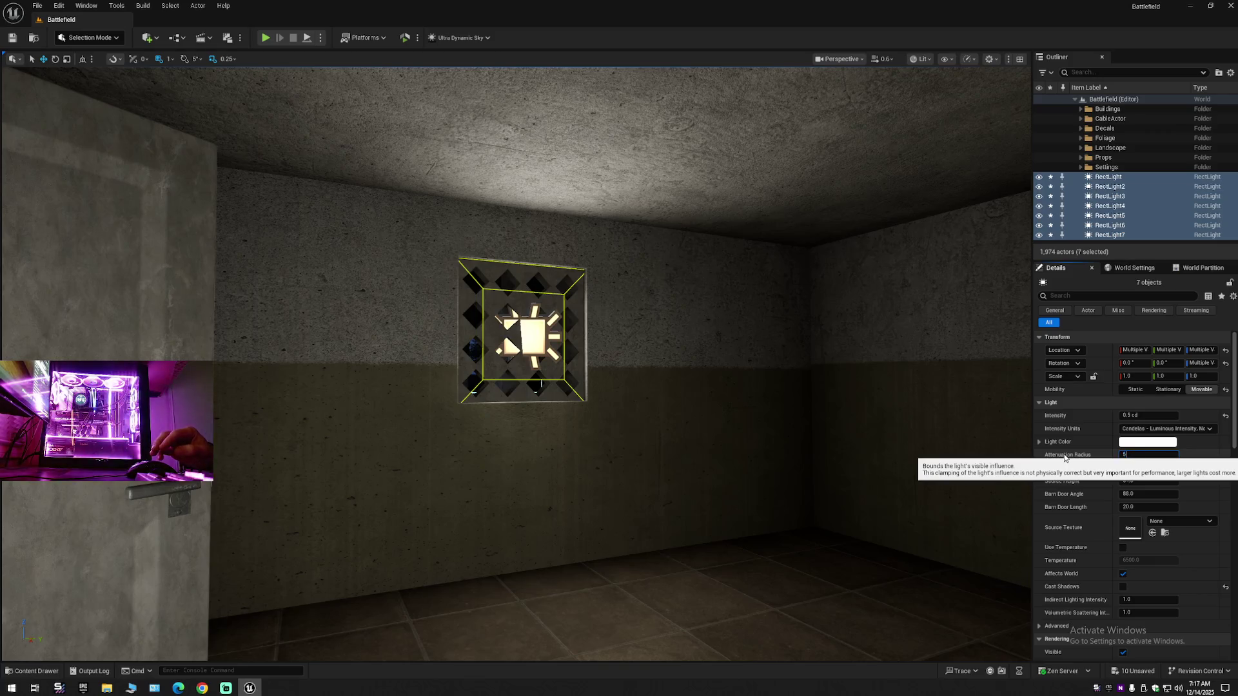
key(Return)
mouse_move(501, 331)
mouse_down()
mouse_move(361, 315)
mouse_move(496, 320)
mouse_move(795, 291)
mouse_move(361, 305)
mouse_move(619, 296)
mouse_up()
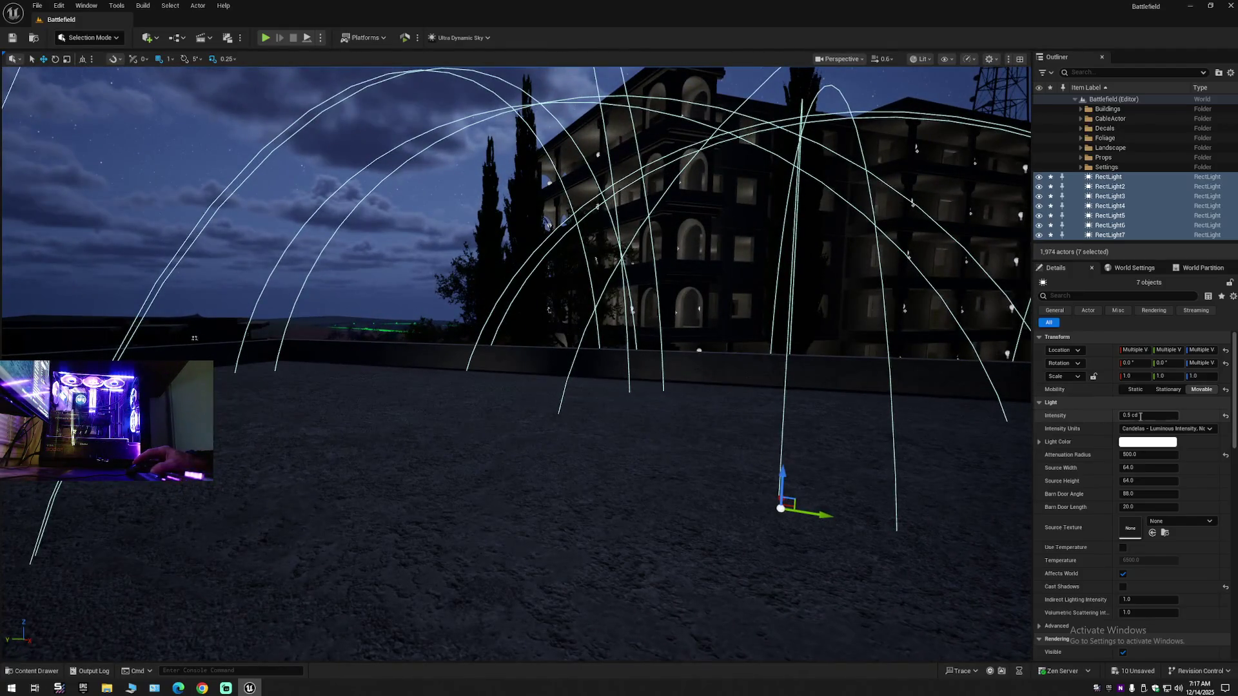
click(1147, 454)
text(250)
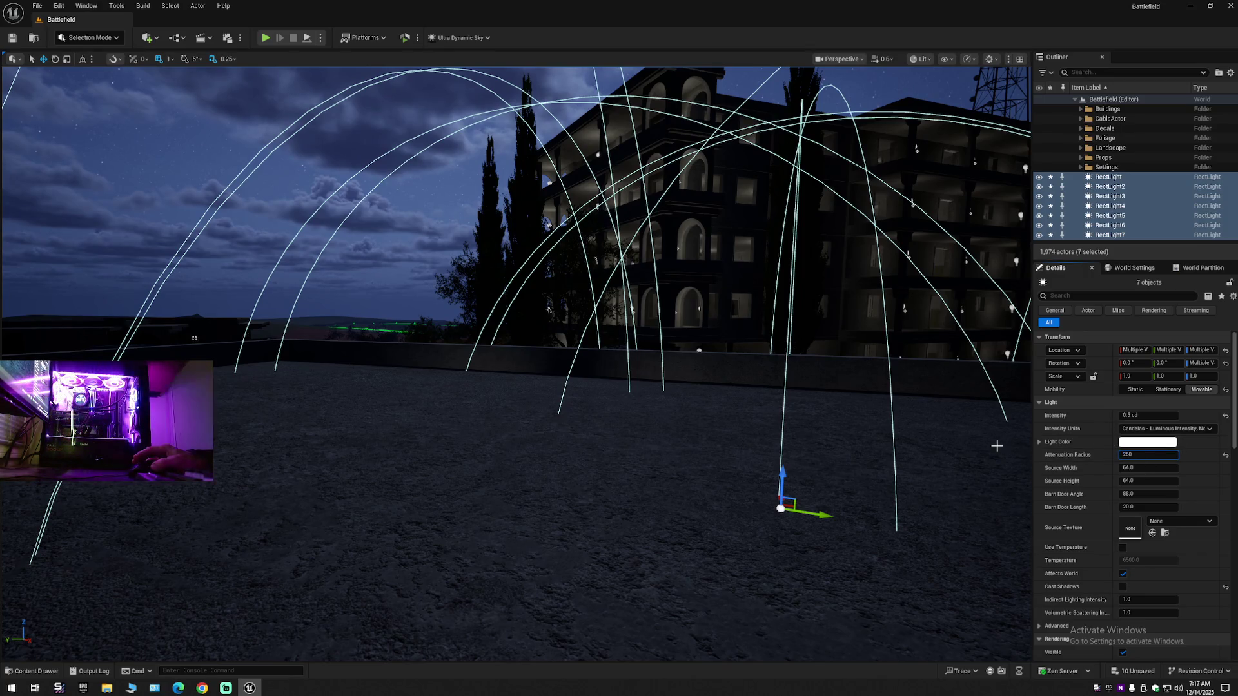
mouse_move(996, 446)
mouse_down()
mouse_move(987, 480)
mouse_move(992, 451)
mouse_move(967, 419)
mouse_up()
mouse_move(370, 387)
mouse_down()
mouse_move(193, 347)
mouse_move(1009, 430)
mouse_up()
text(0.8)
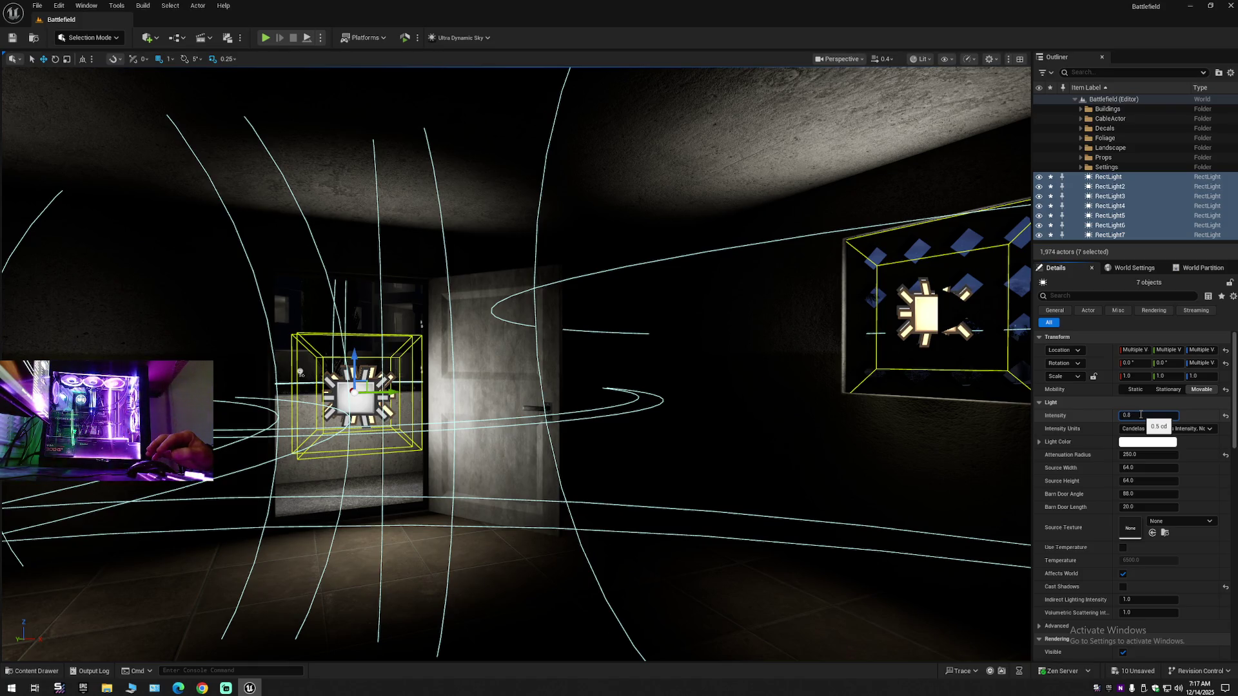
- Reset the seven rect lights' Intensity to each light's own value
click(1140, 414)
mouse_move(677, 361)
mouse_down()
mouse_move(742, 351)
mouse_move(773, 329)
mouse_move(870, 322)
mouse_move(404, 342)
mouse_up()
key(f)
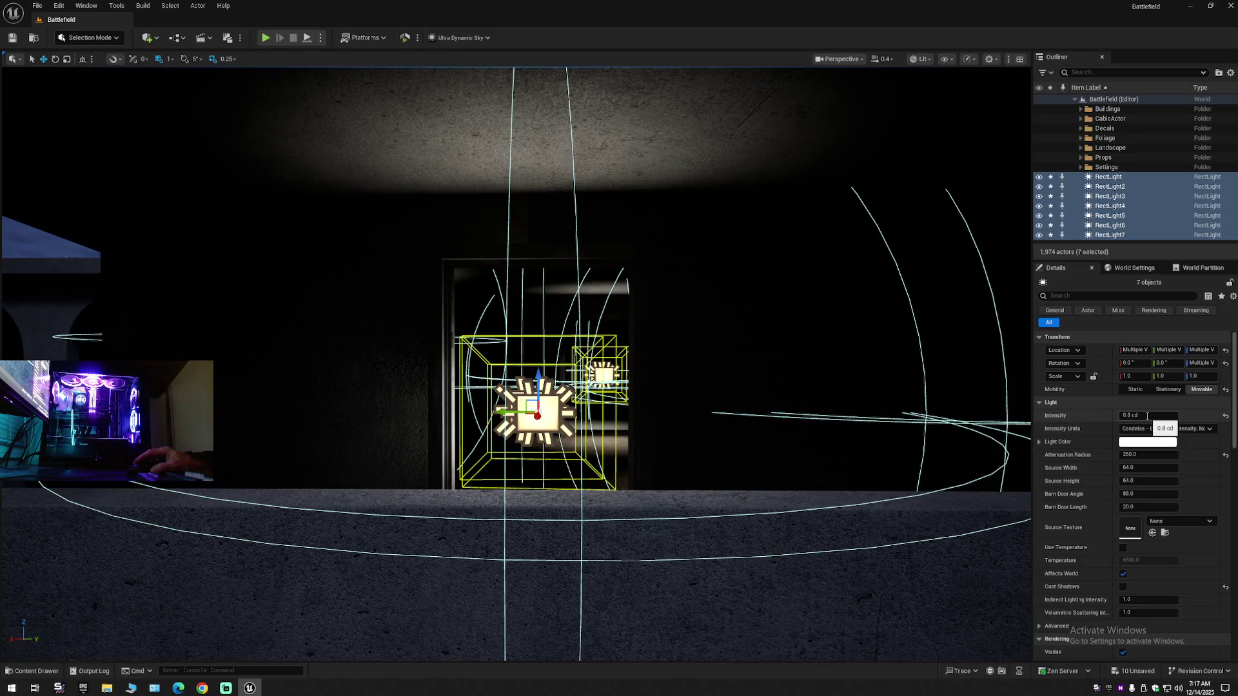
click(1226, 416)
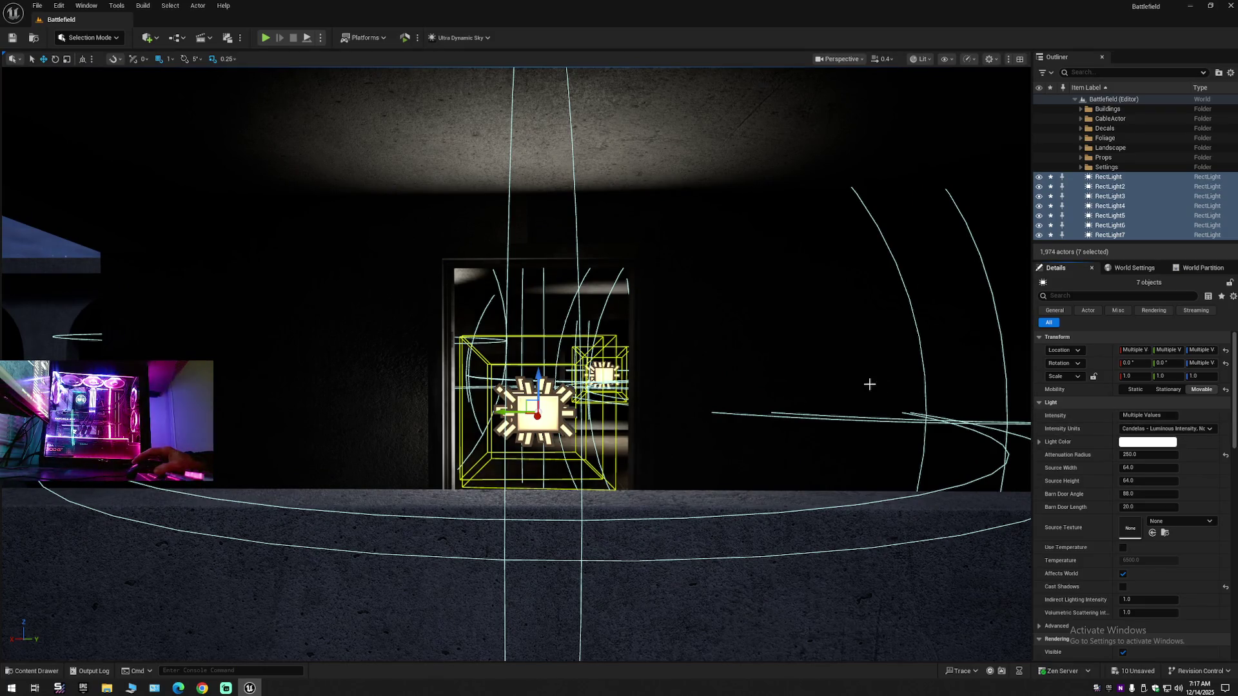
mouse_move(857, 382)
mouse_down()
mouse_move(857, 335)
mouse_move(831, 316)
mouse_move(806, 303)
mouse_move(702, 302)
mouse_move(869, 378)
mouse_up()
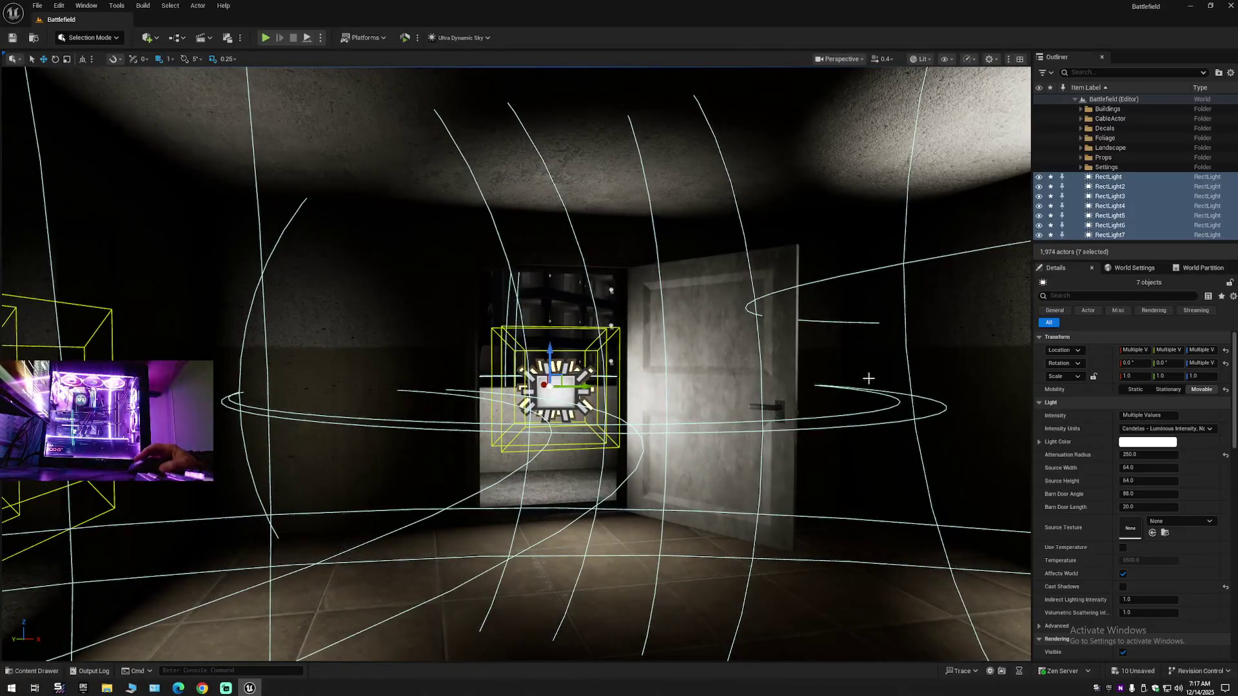
- Set their Attenuation Radius to 400 and fly through the room to check the lighting
click(1128, 455)
text(400)
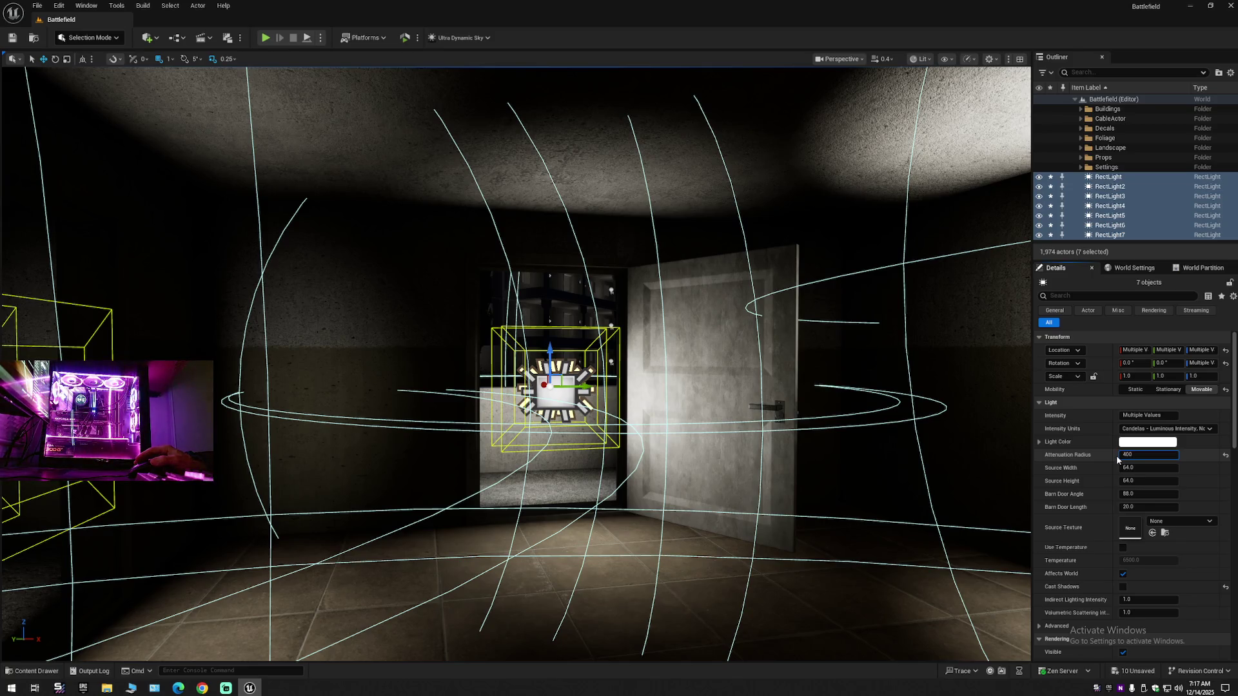
key(Return)
drag(645, 386, 644, 336)
key(f)
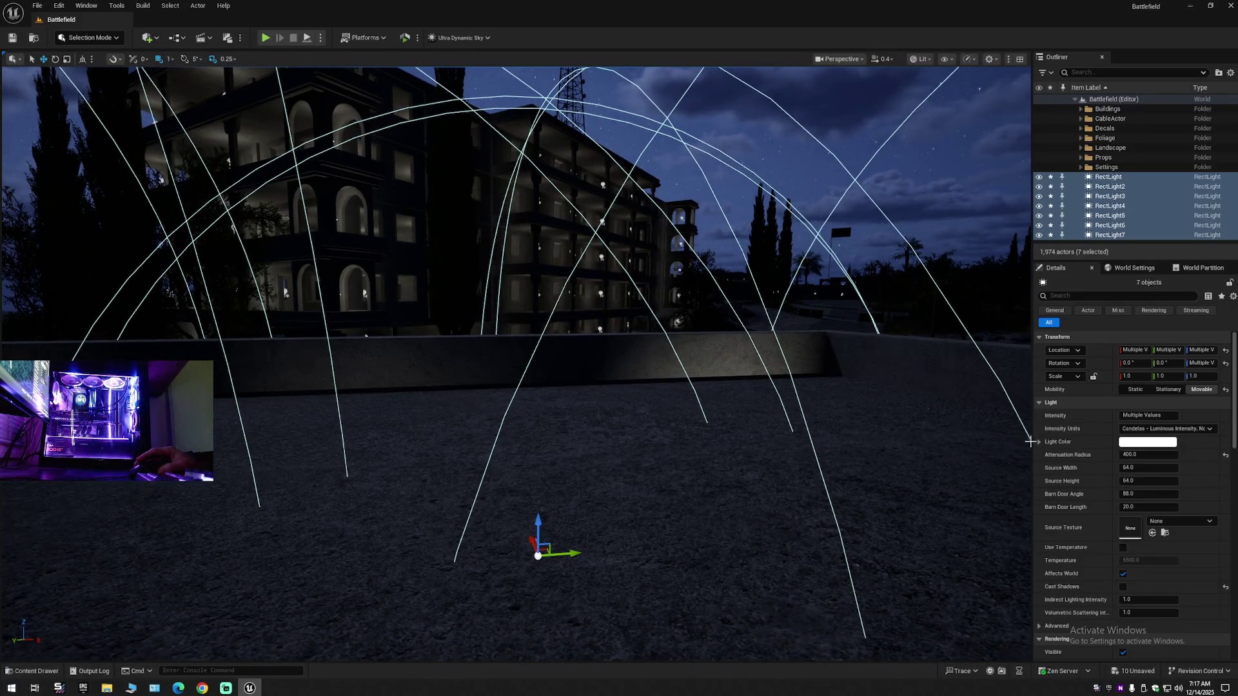
drag(645, 387, 644, 335)
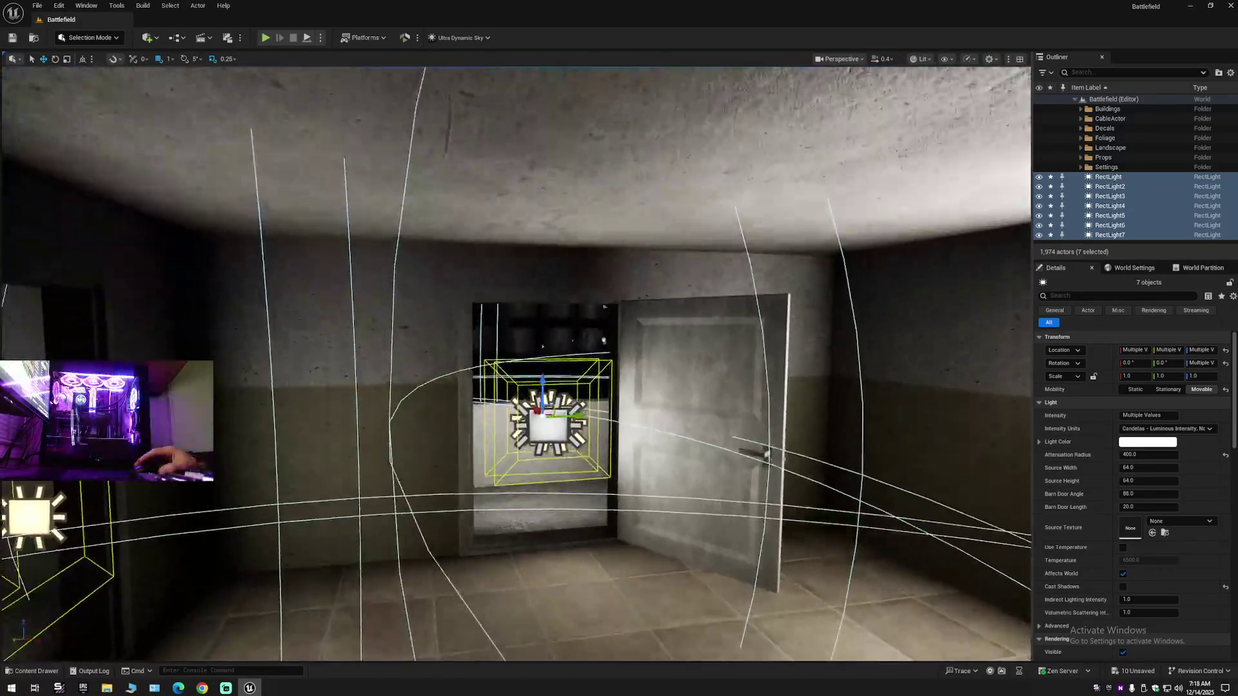
- Try Intensity 5 and 1 cd, reset it, then settle on 0.8 and finally 0.5 cd
click(1159, 416)
text(5)
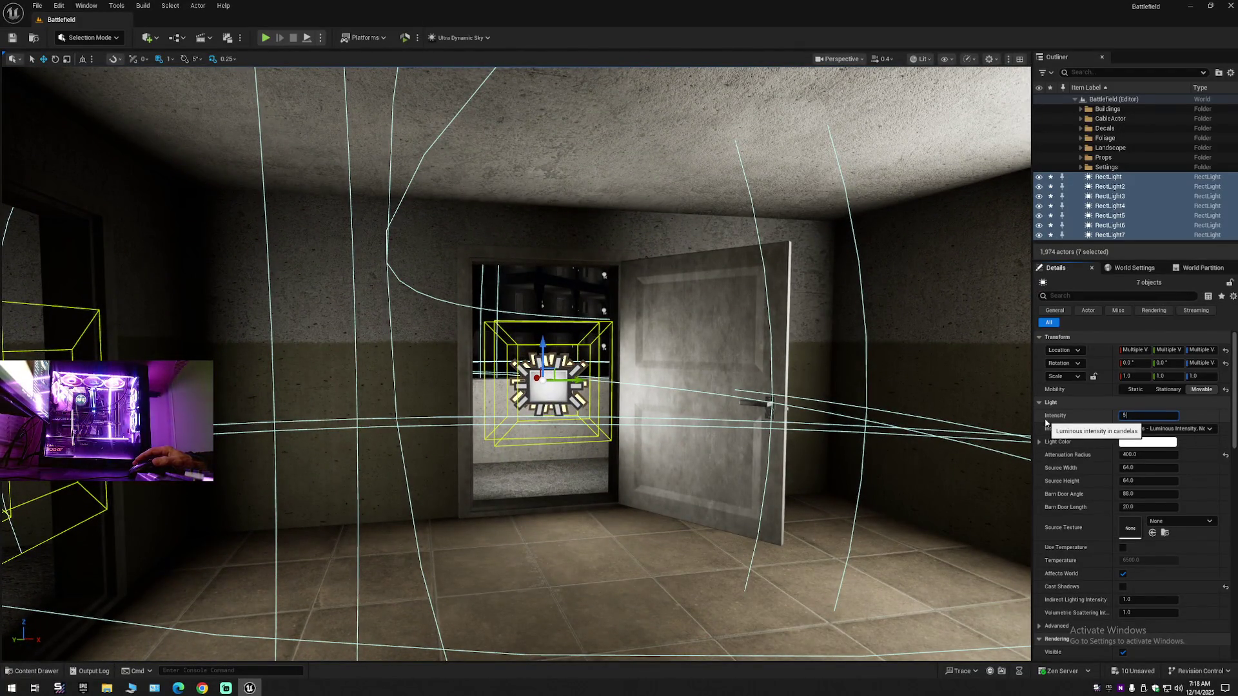
key(Return)
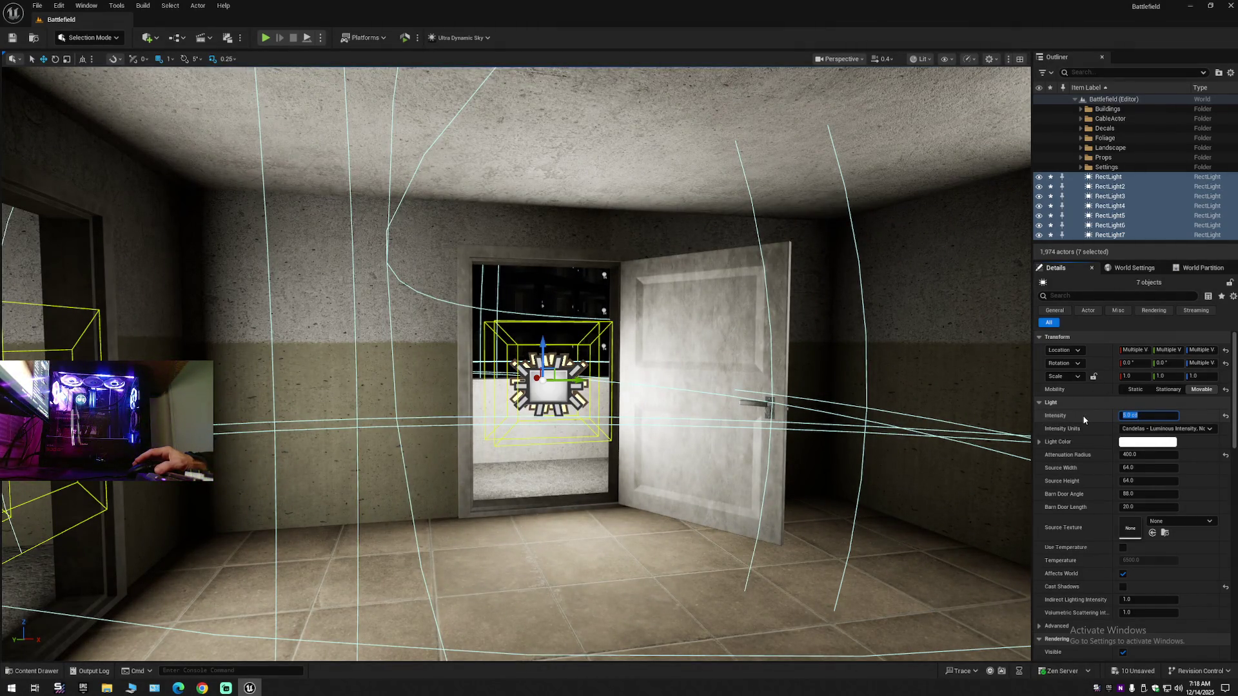
key(Return)
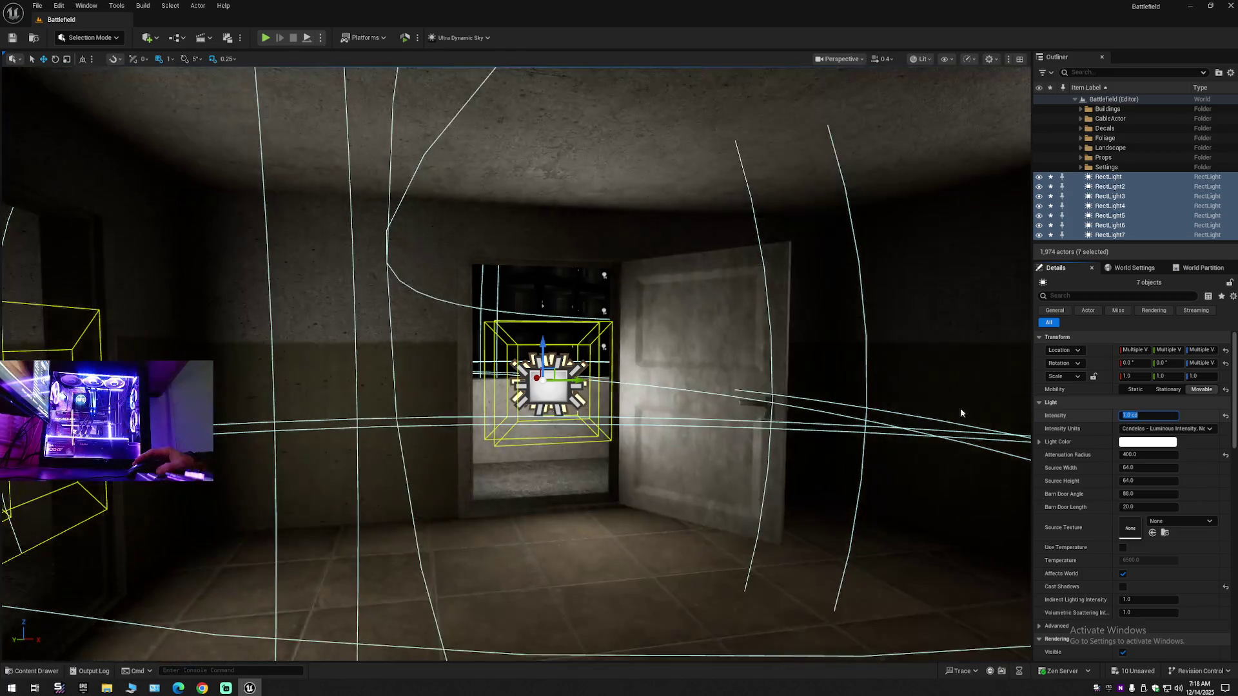
scroll(960, 408, down, 2)
scroll(516, 364, down, 2)
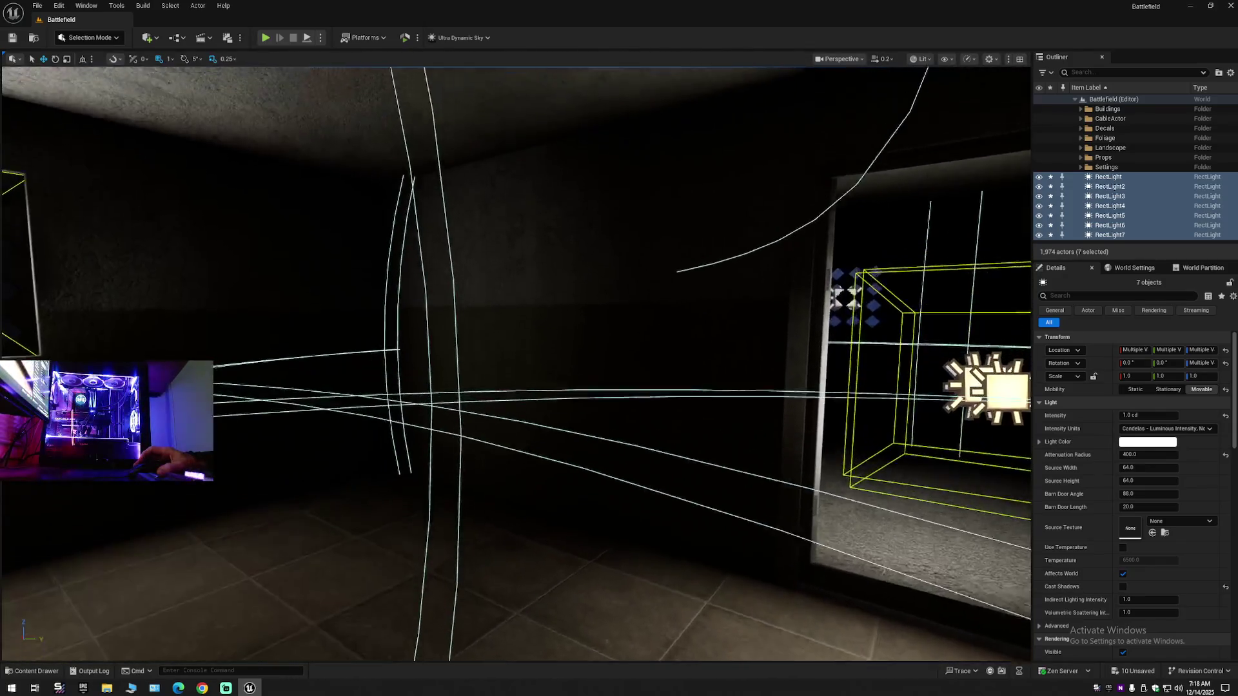
scroll(515, 364, up, 2)
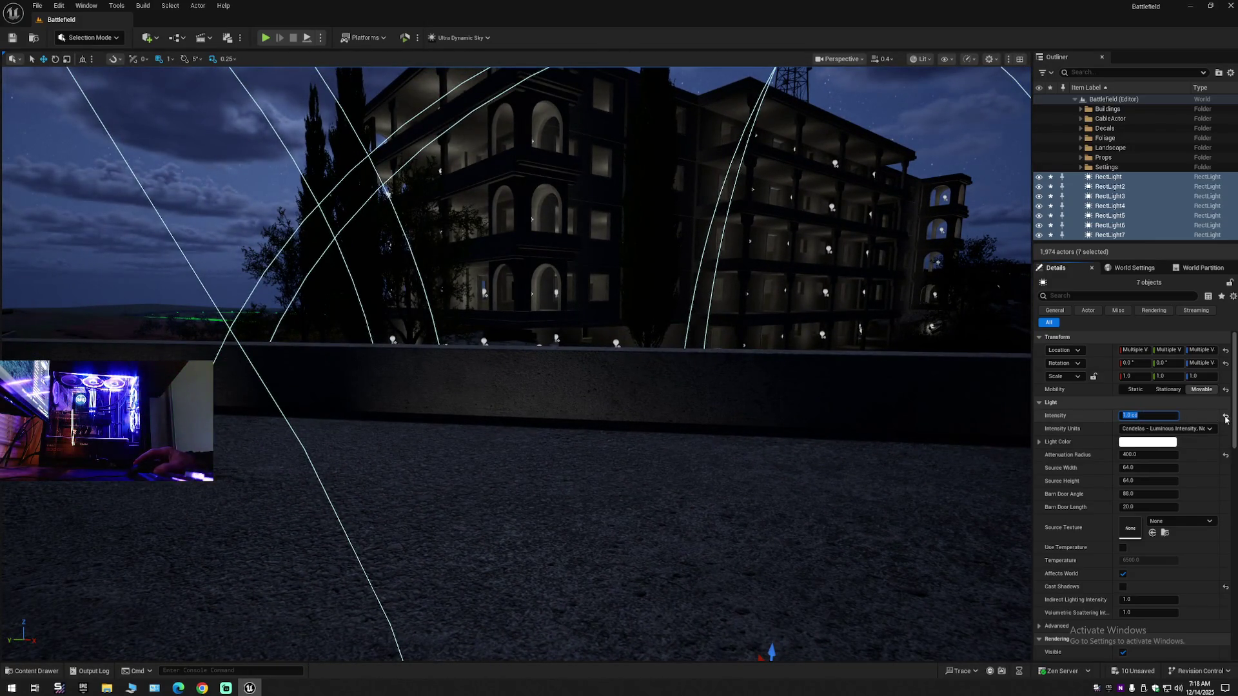
click(1224, 417)
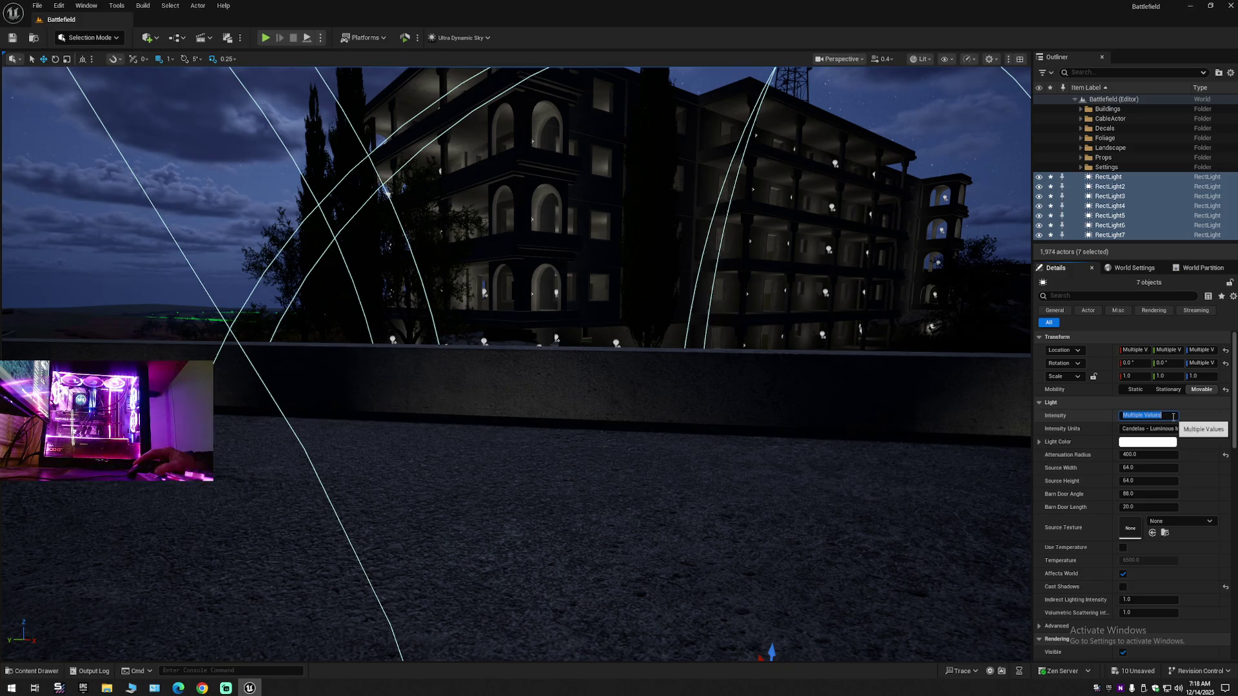
text(0)
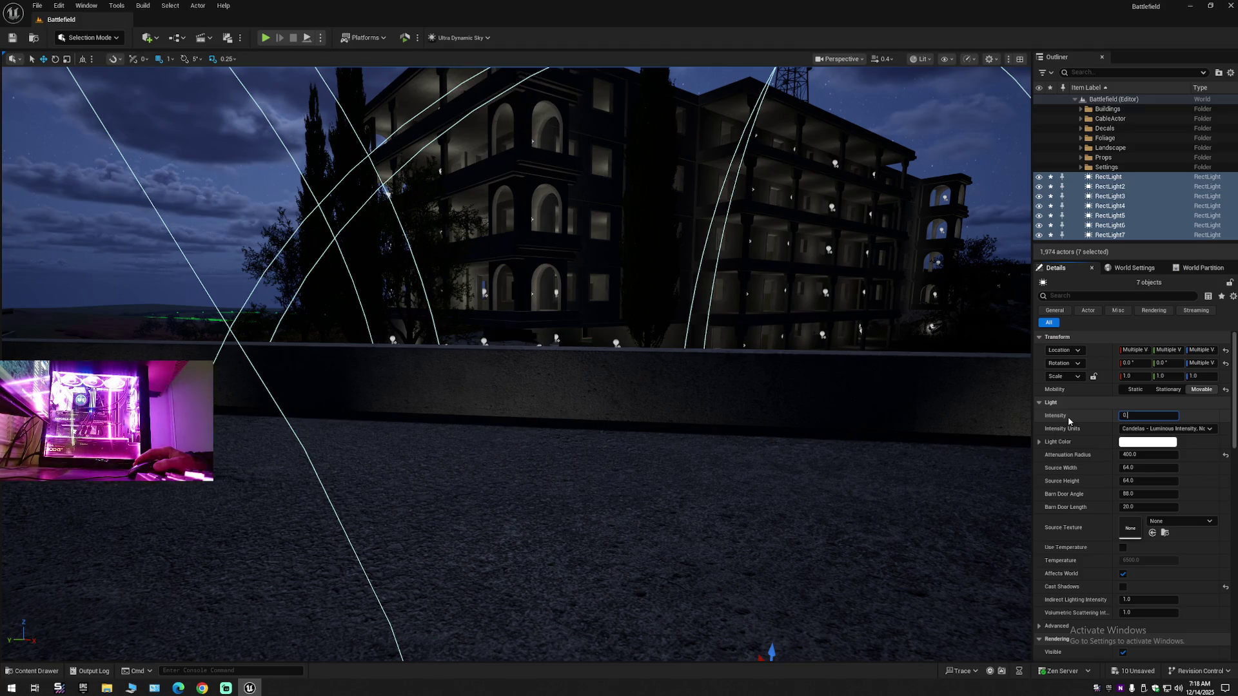
text(.87)
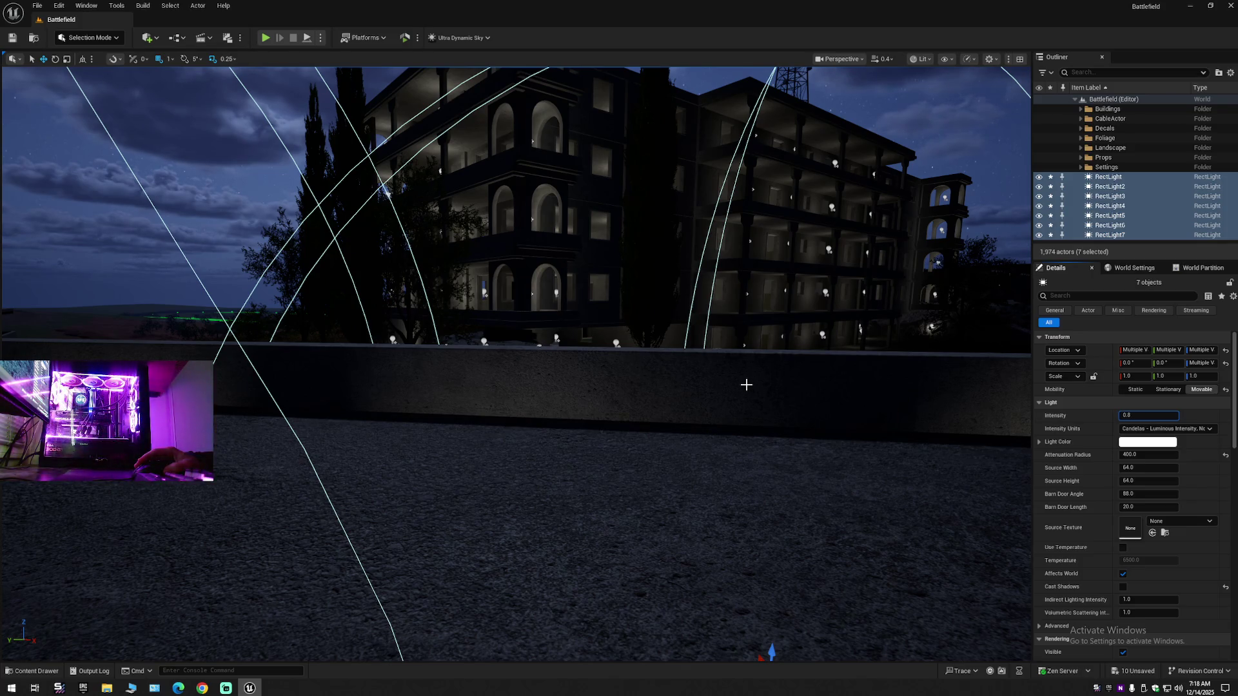
key(Return)
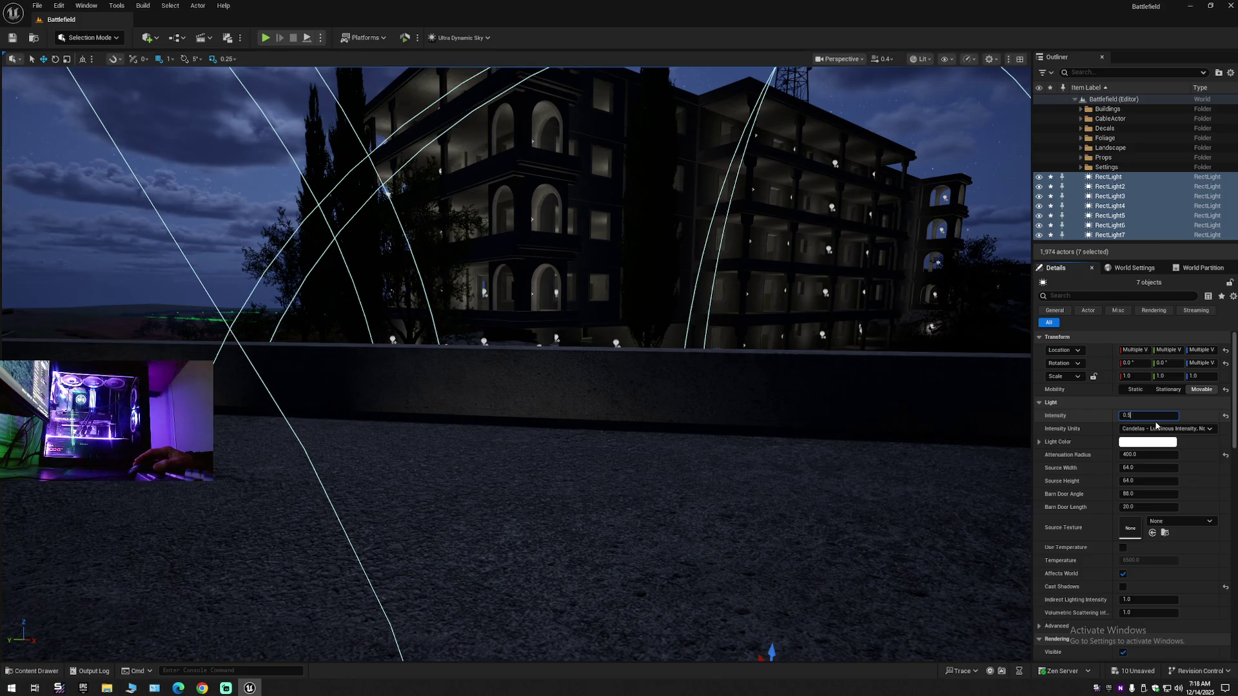
text(0.5)
key(Return)
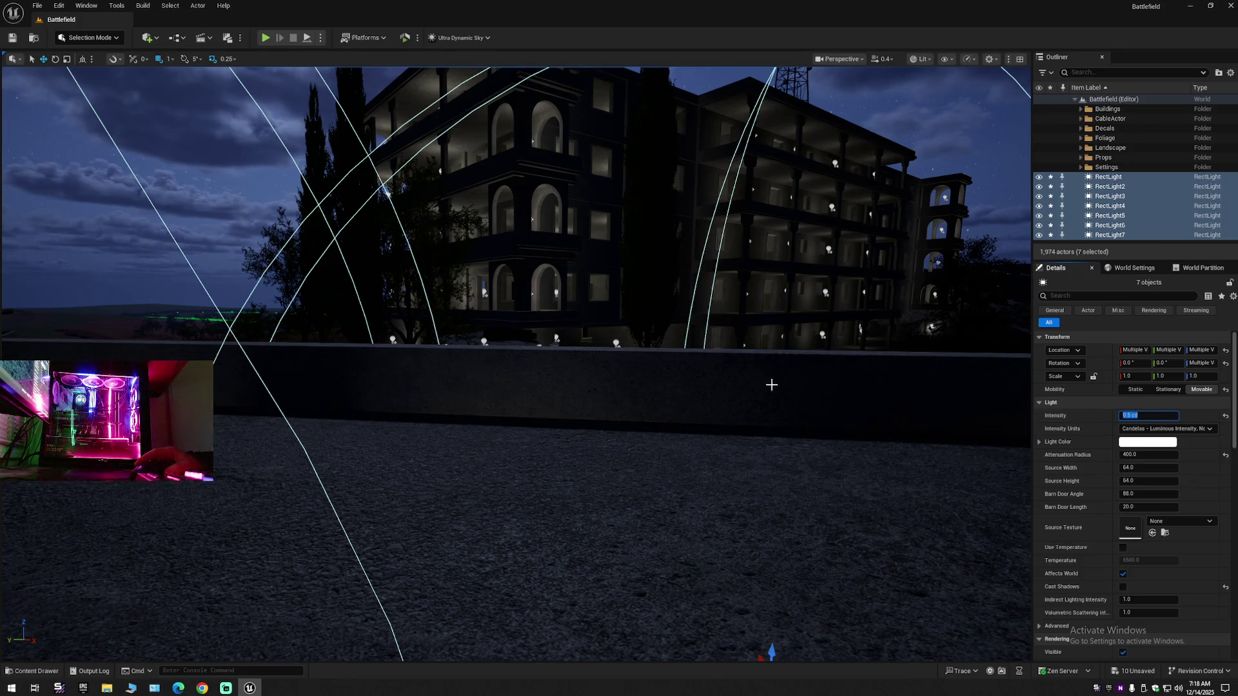
key(f)
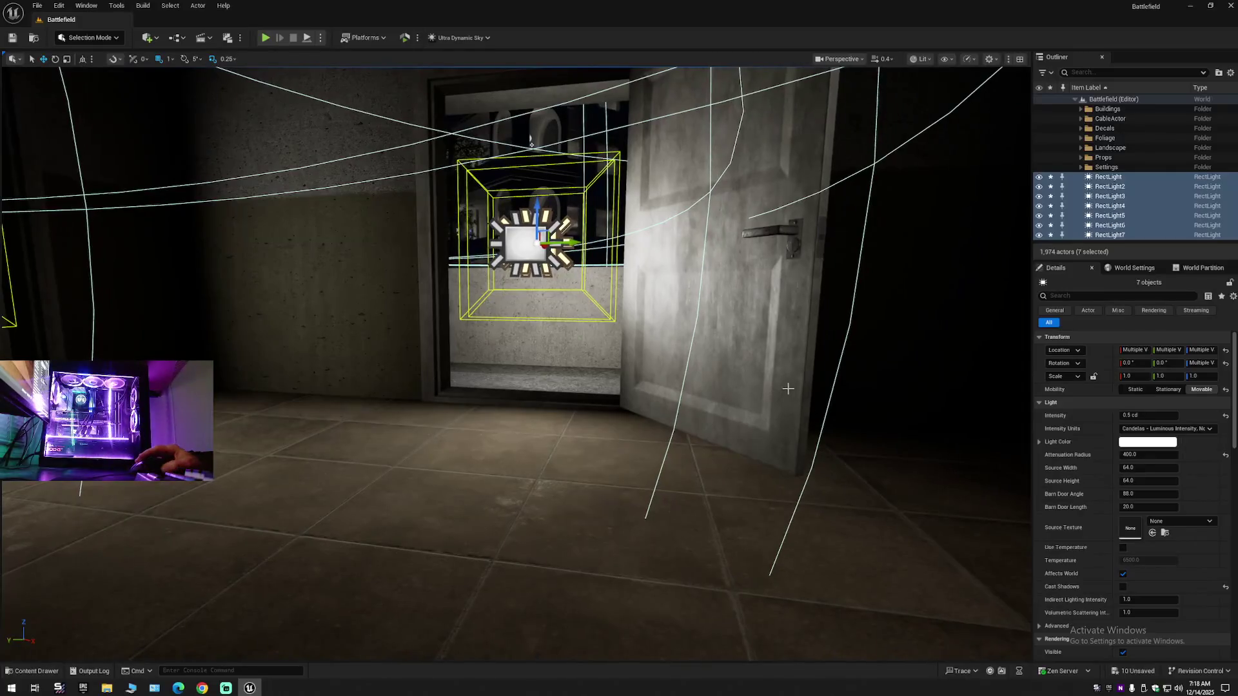
- Toggle the rect lights' Affects World off and on to compare, then open BP_building_04_2_A with Ctrl+E
click(1123, 573)
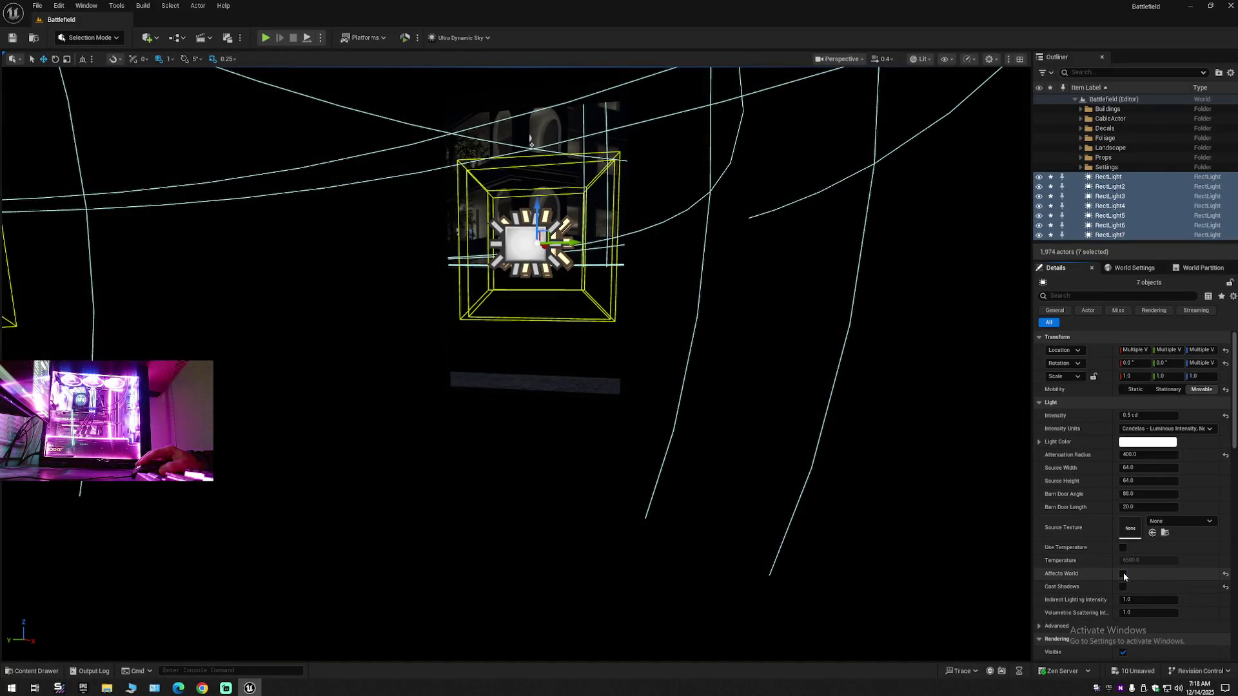
click(1123, 574)
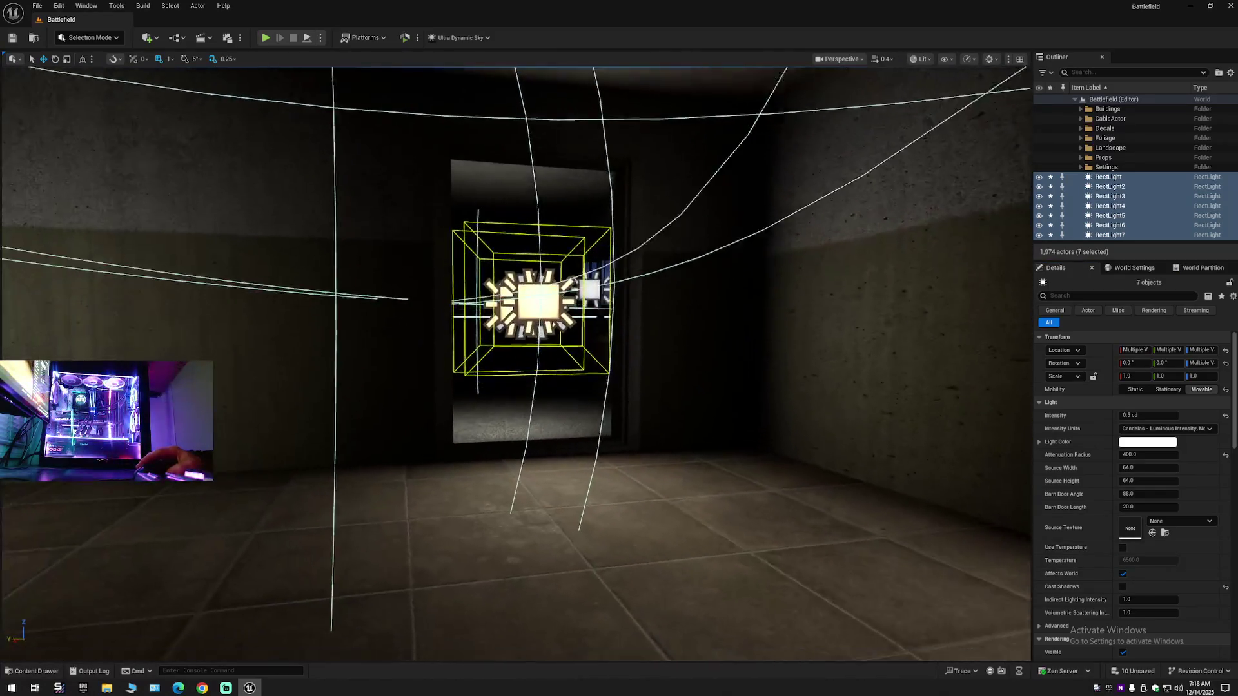
drag(835, 464, 836, 465)
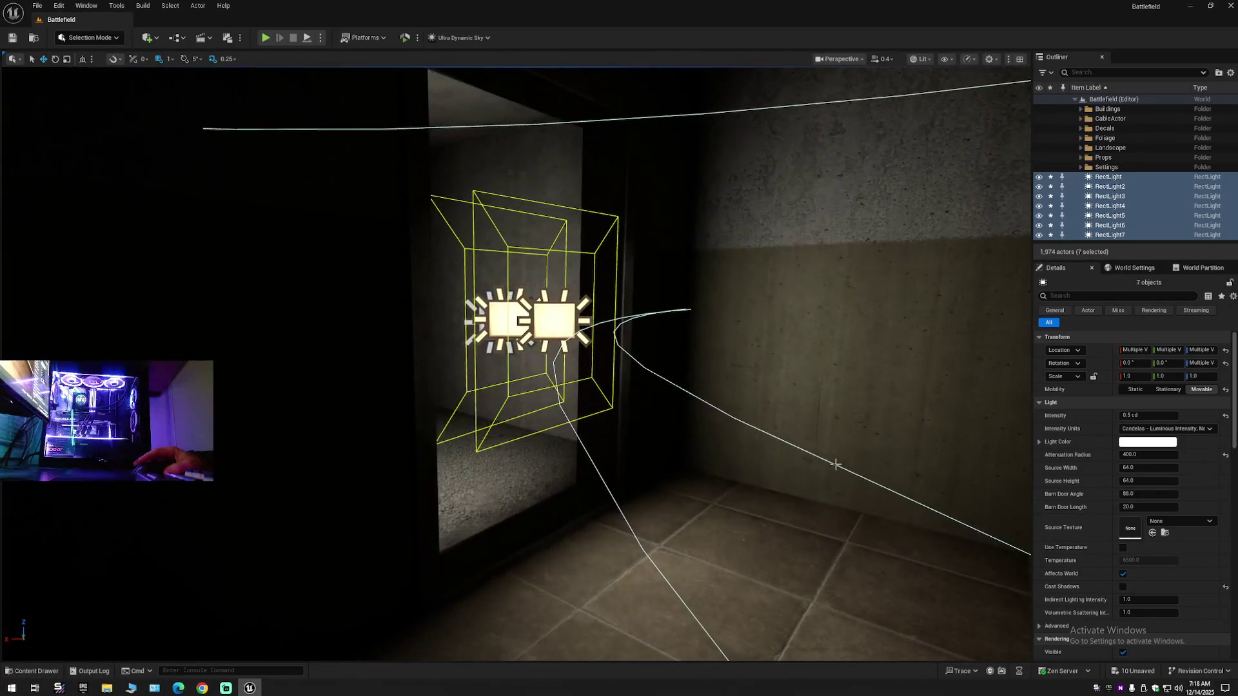
click(1122, 573)
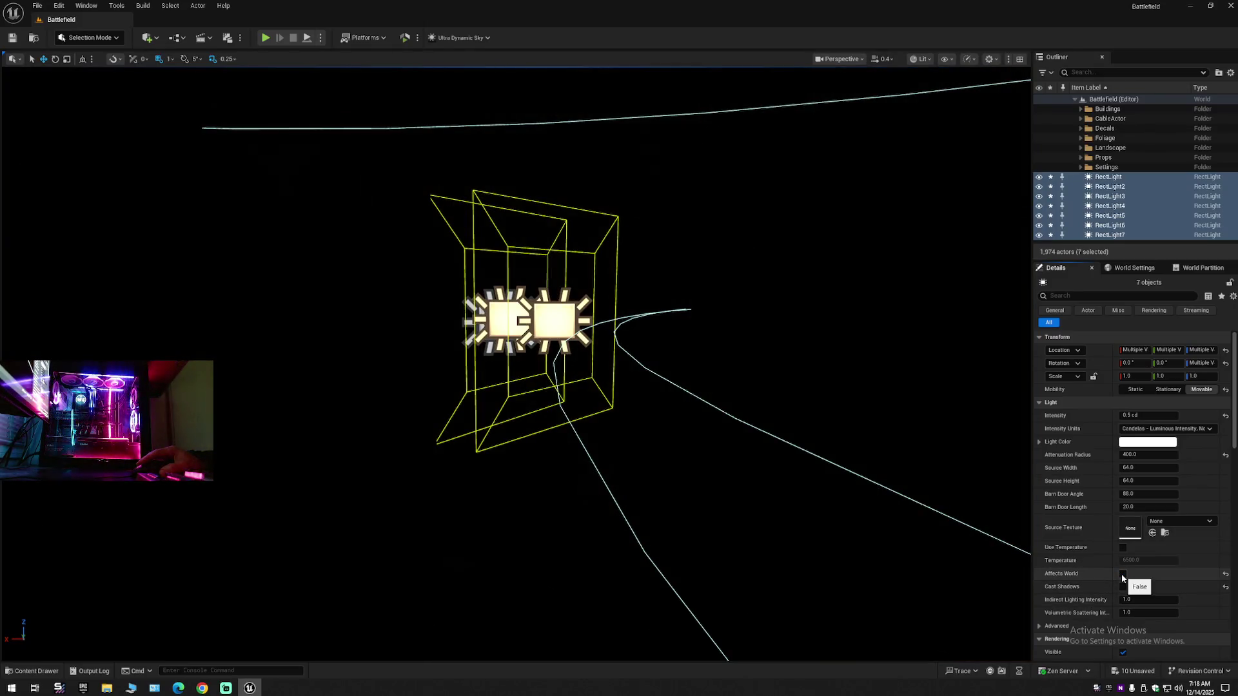
drag(829, 500, 912, 511)
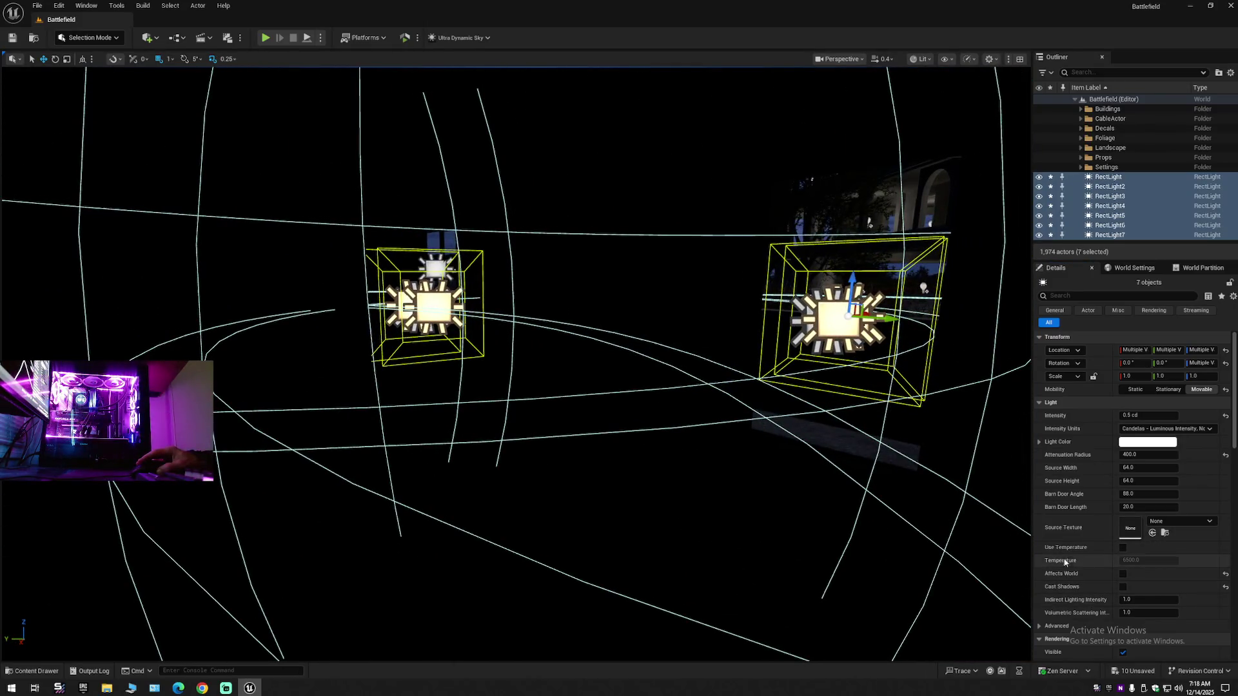
click(1123, 574)
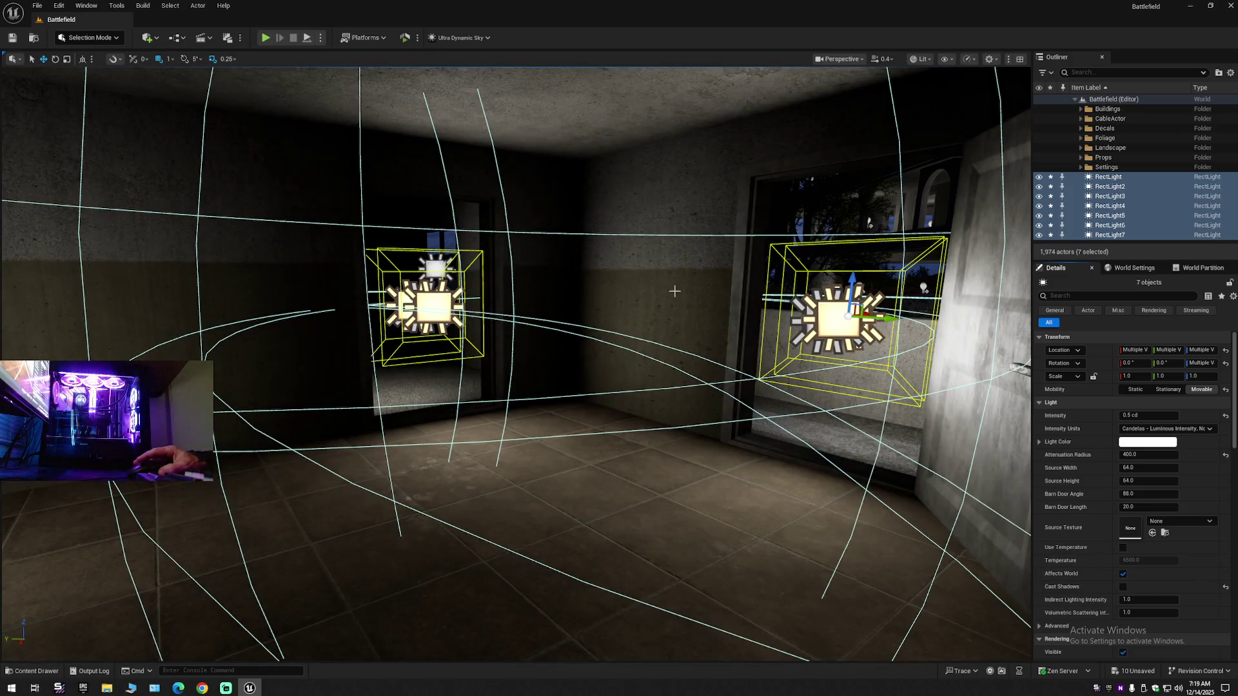
click(674, 292)
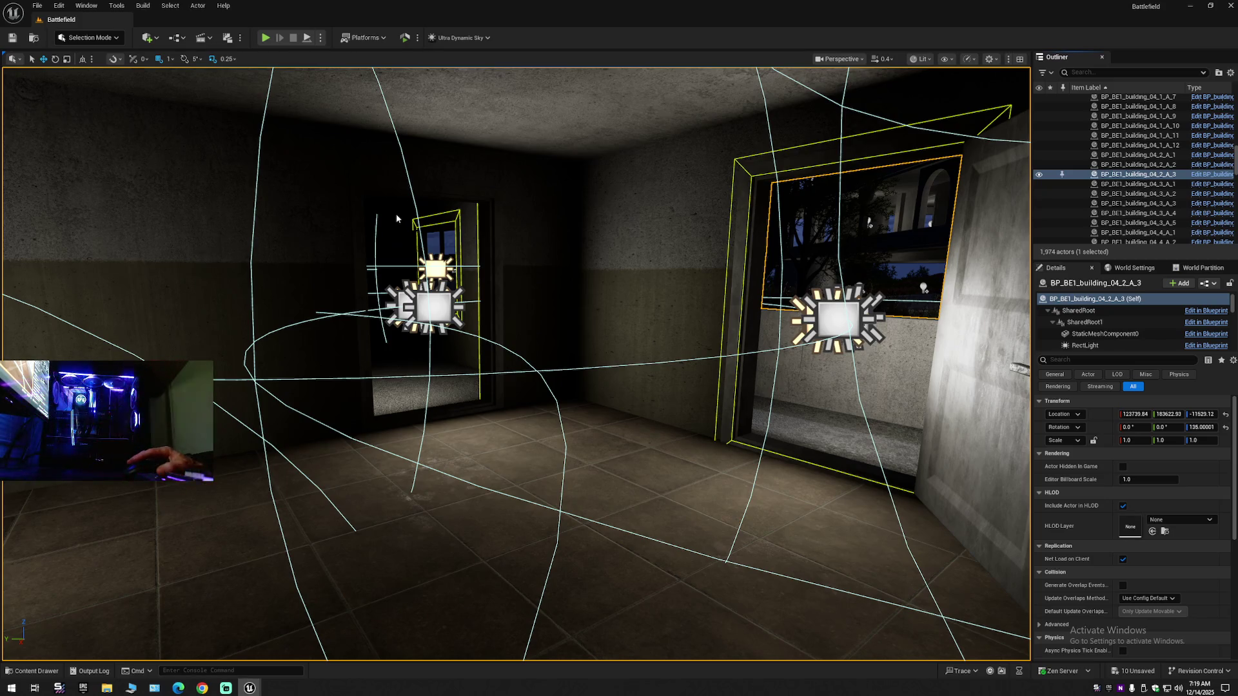
key(ctrl+e)
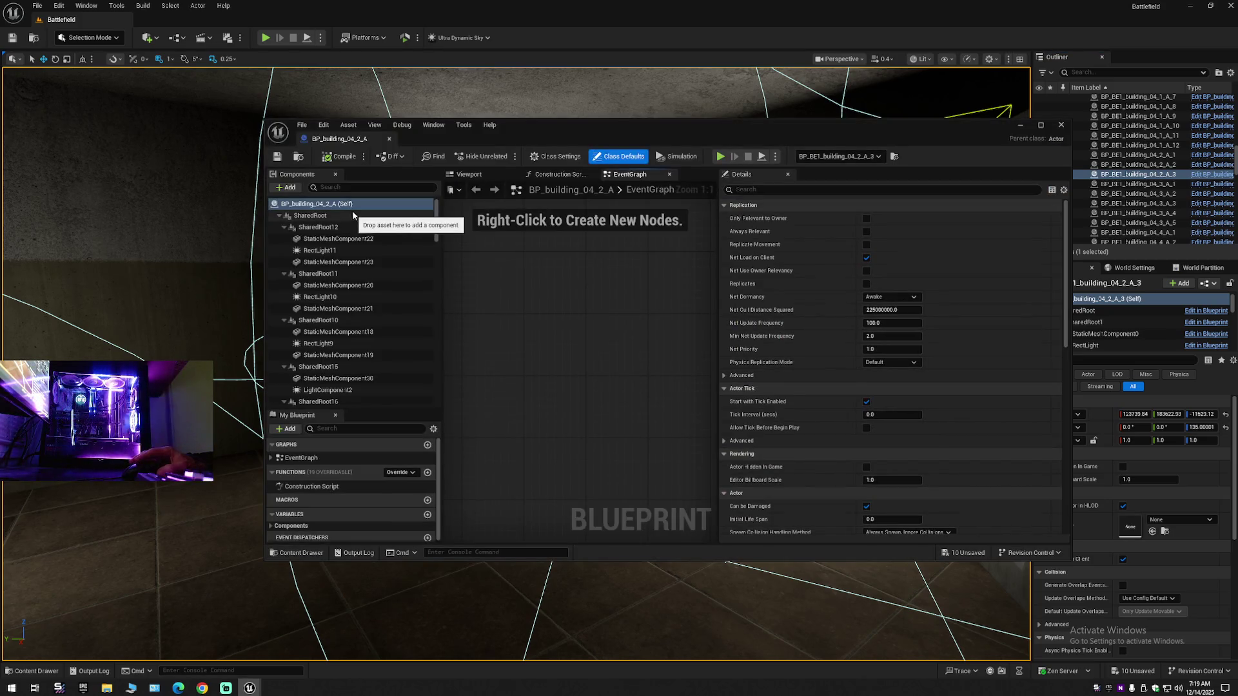
- Select RectLight11 in the building Blueprint, disable its Cast Shadows and switch Visible off
click(328, 250)
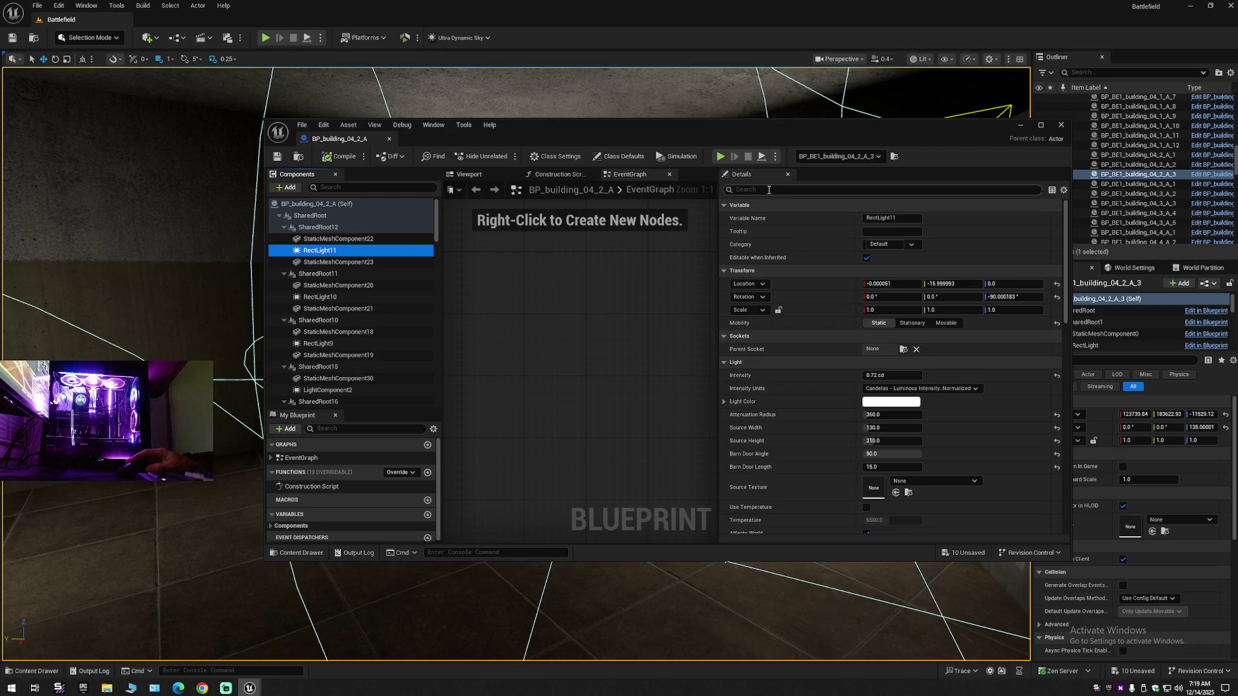
scroll(793, 377, down, 3)
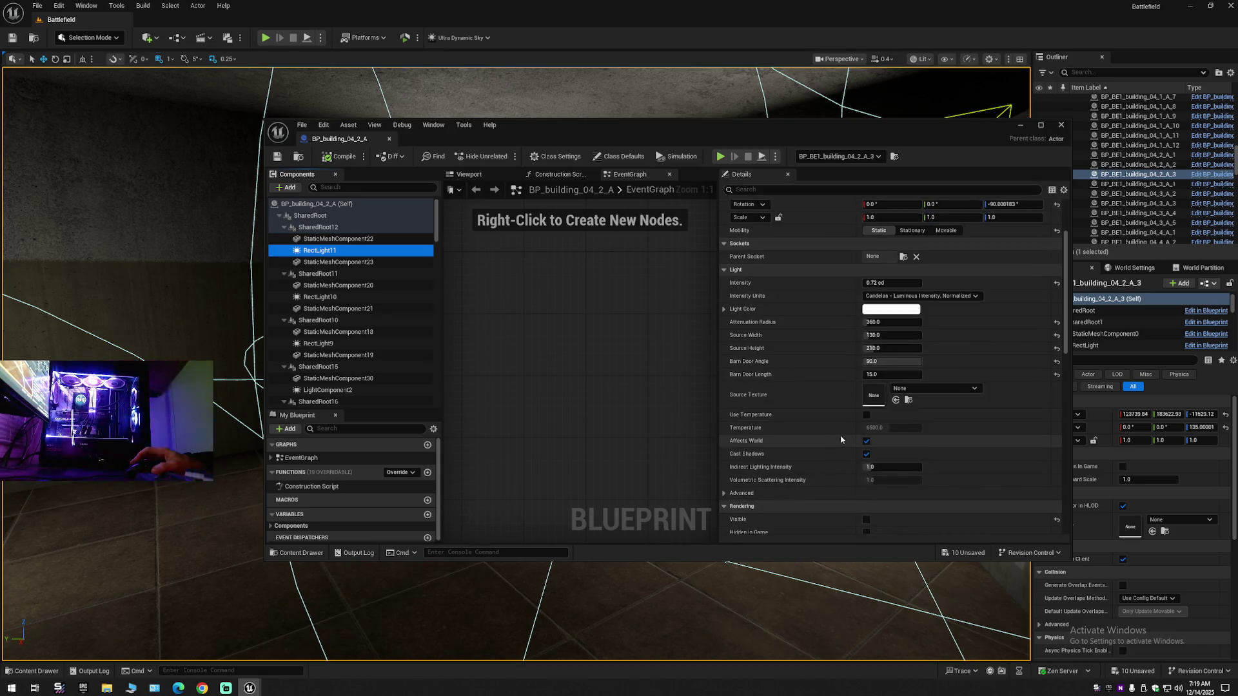
click(333, 256)
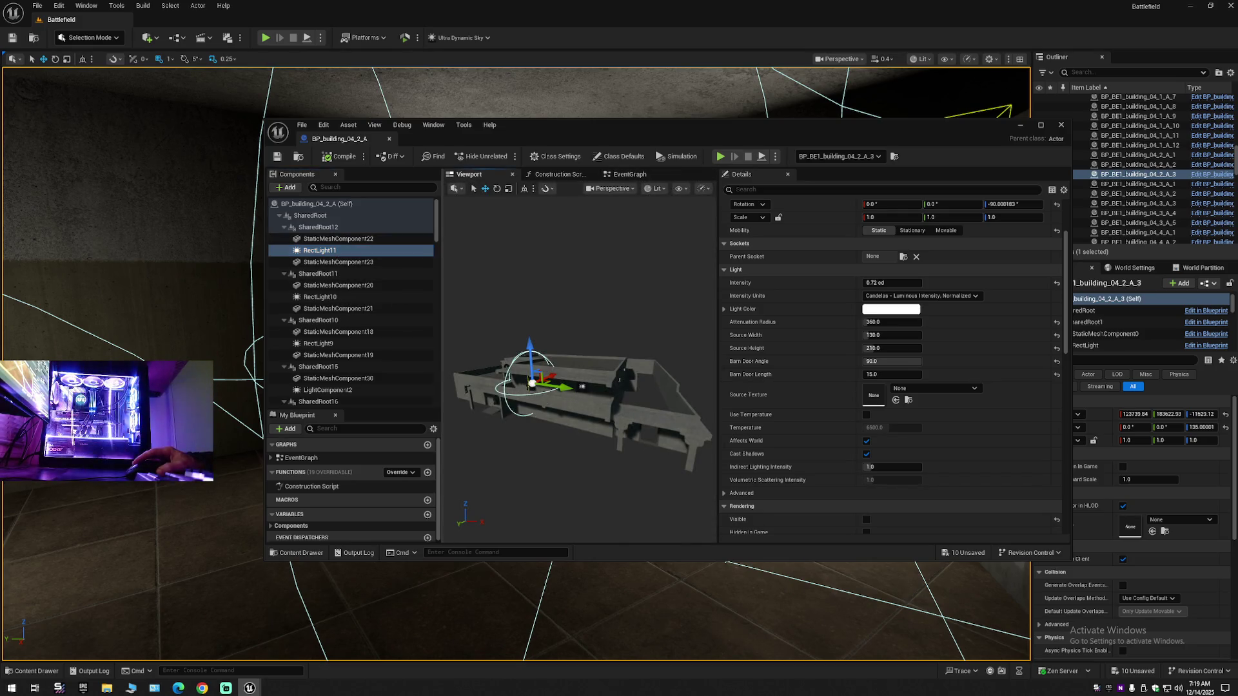
key(f)
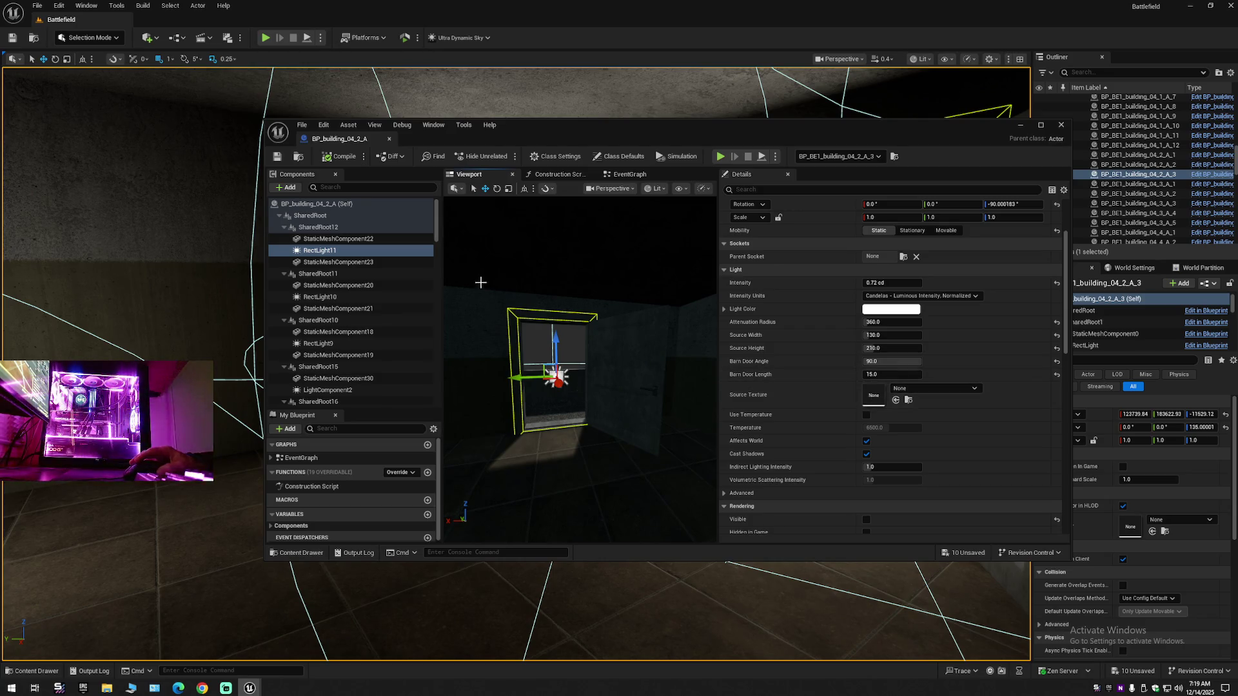
click(867, 442)
click(867, 453)
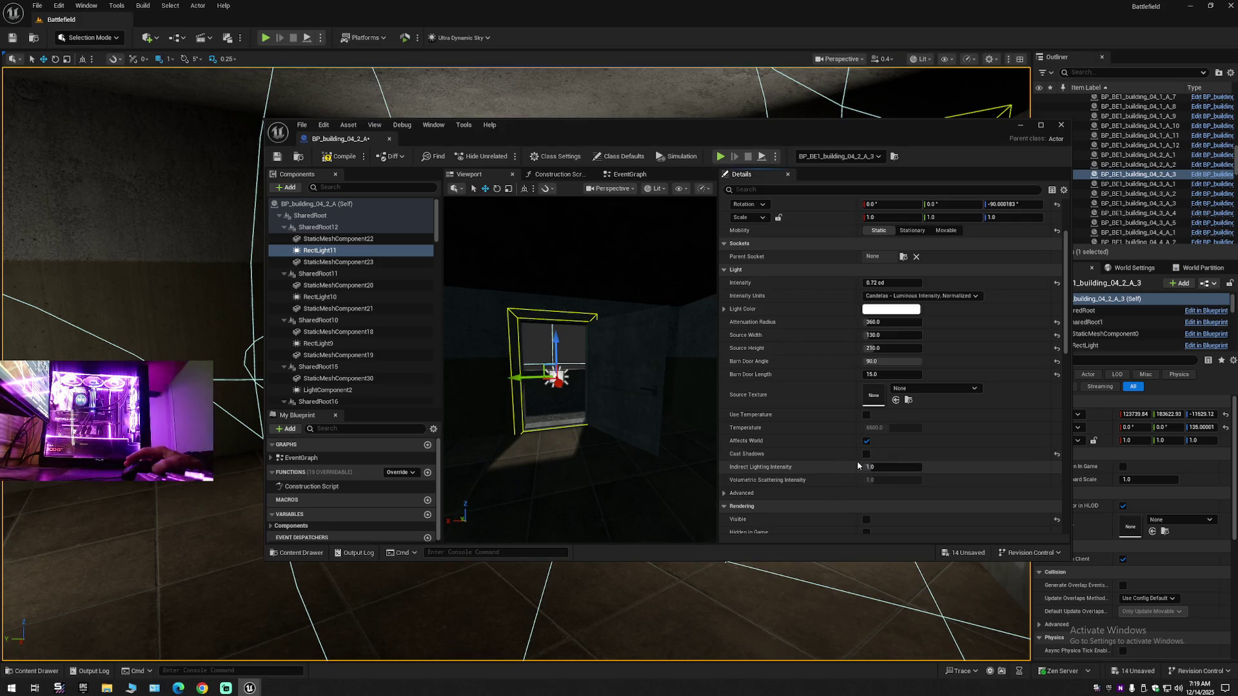
scroll(849, 458, down, 3)
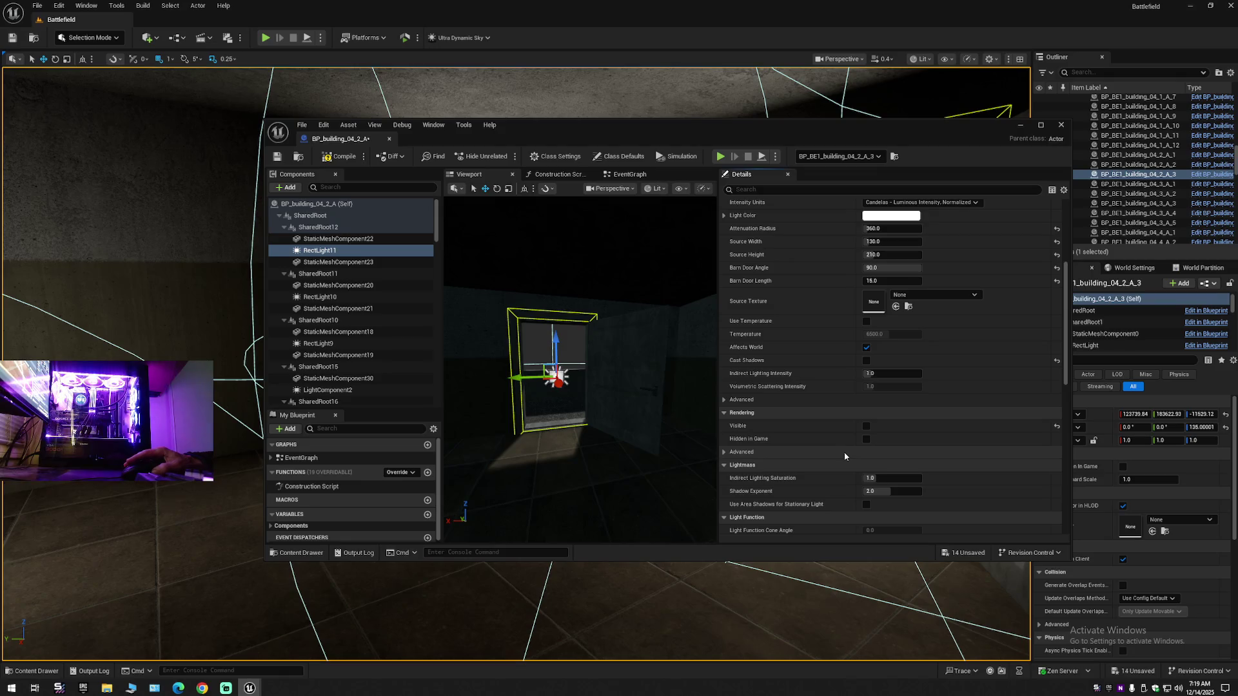
click(866, 426)
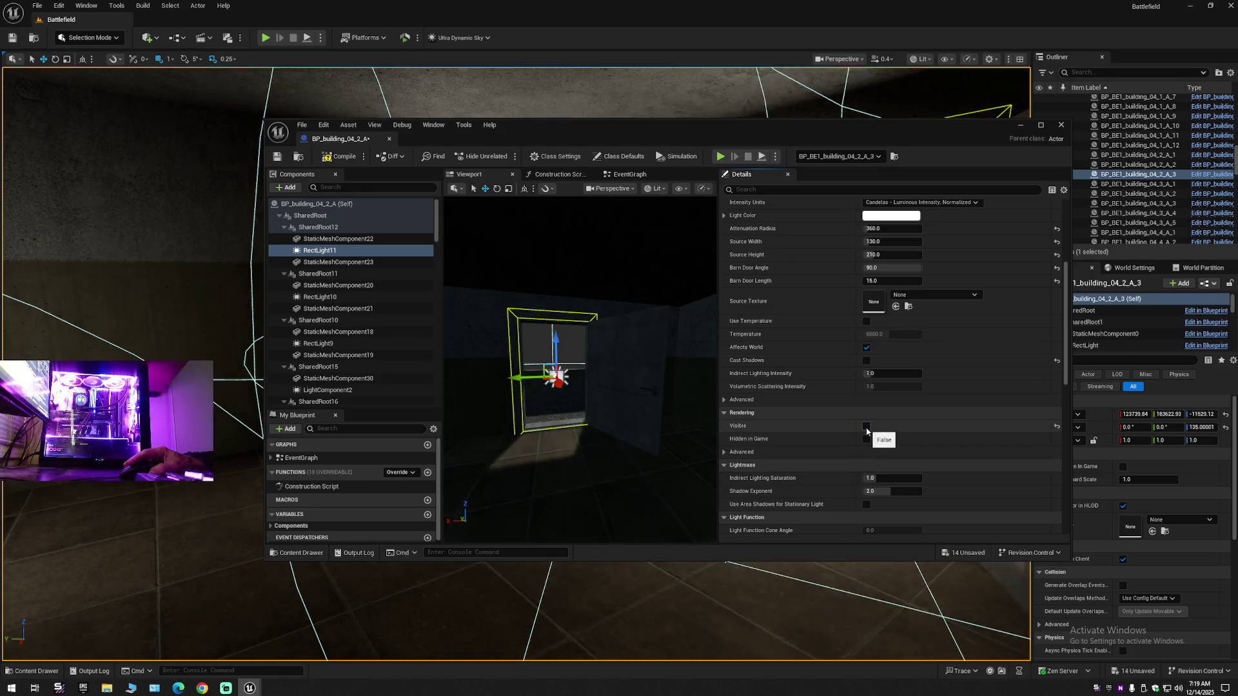
click(867, 427)
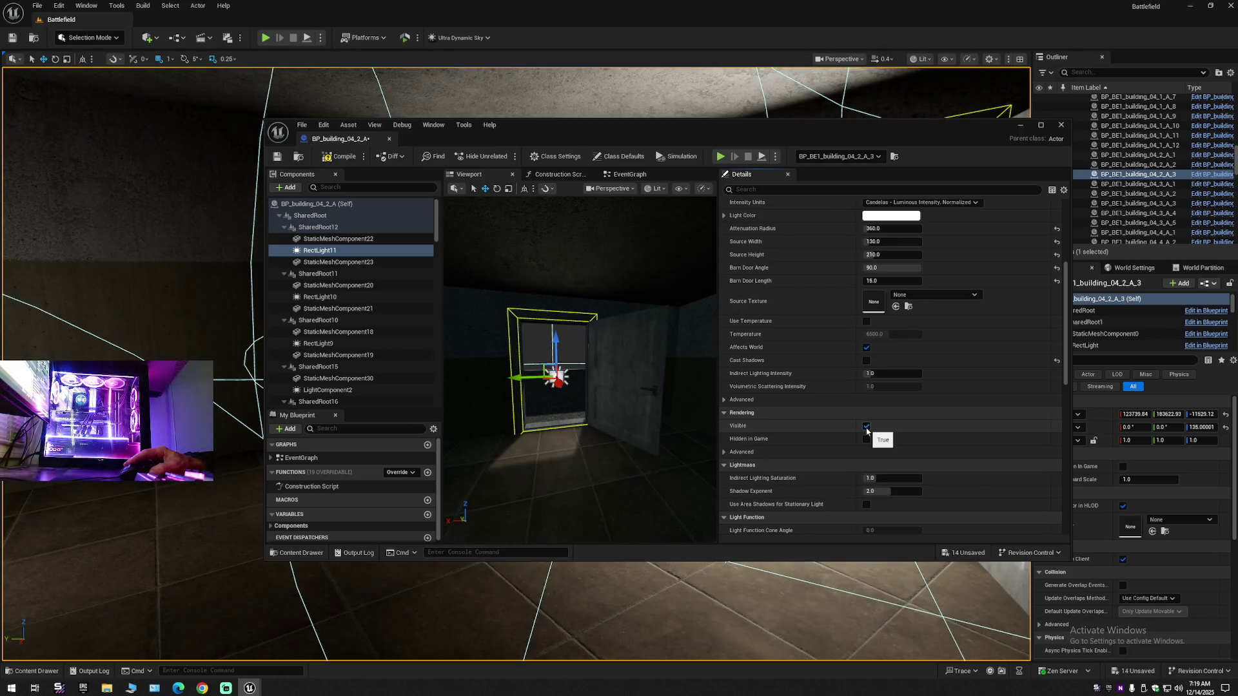
click(866, 426)
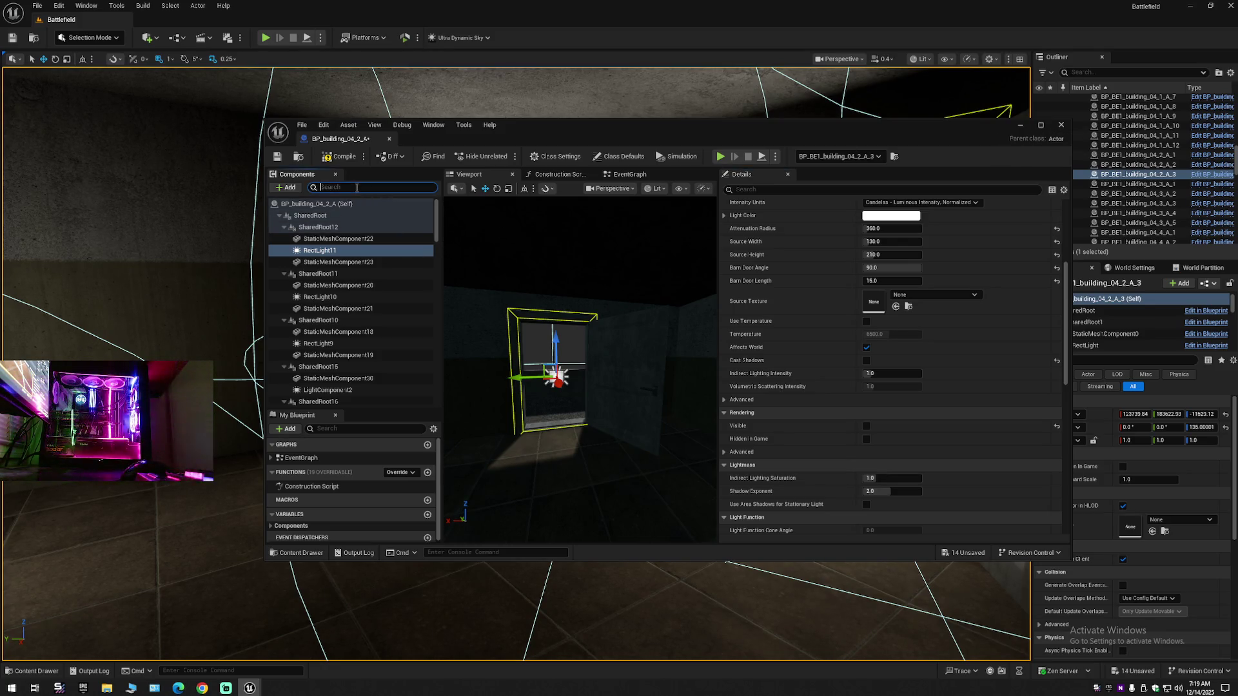
- Filter the components by 'light' and select RectLight through RectLight11 plus LightComponent0–3
text(light)
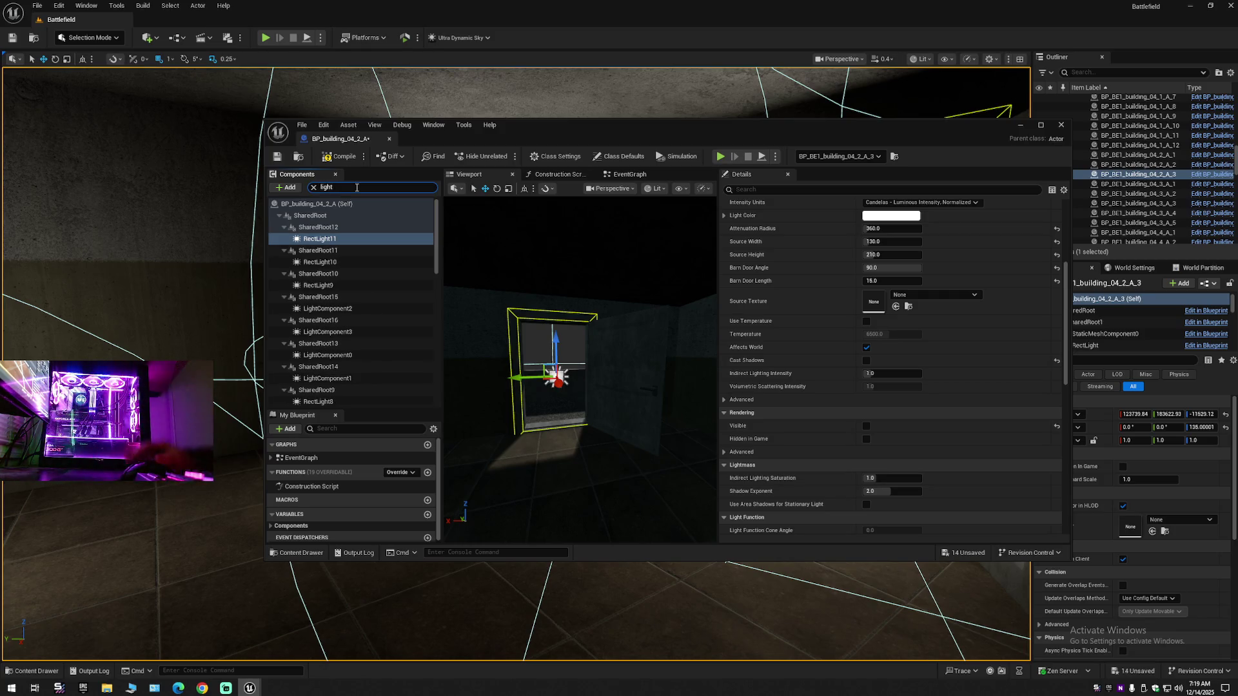
click(319, 239)
ctrl+click(319, 261)
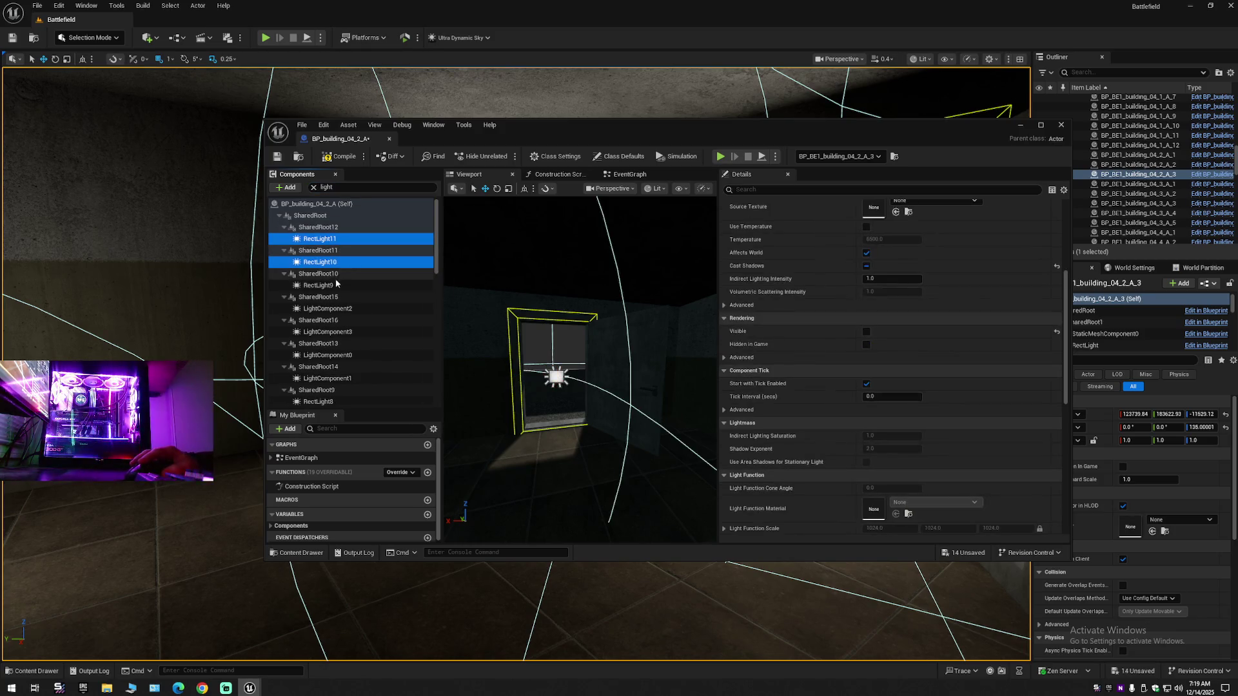
ctrl+click(319, 285)
ctrl+click(332, 308)
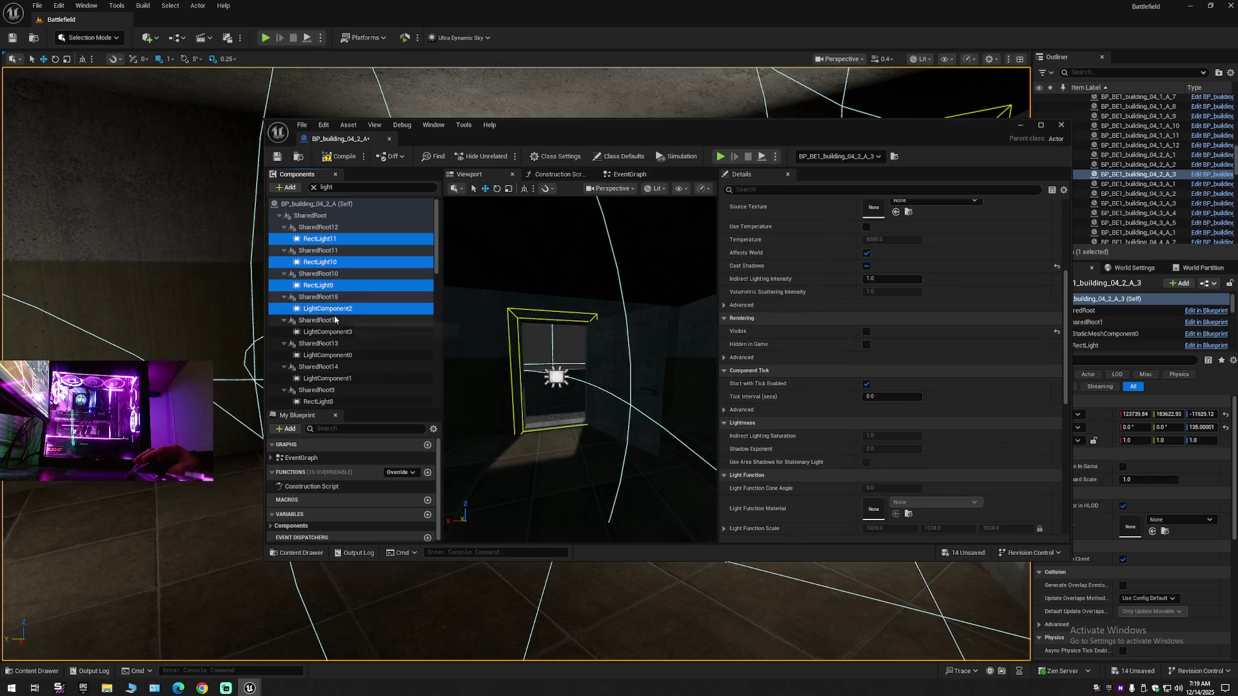
ctrl+click(328, 331)
ctrl+click(327, 354)
ctrl+click(327, 378)
ctrl+click(319, 401)
scroll(335, 361, down, 5)
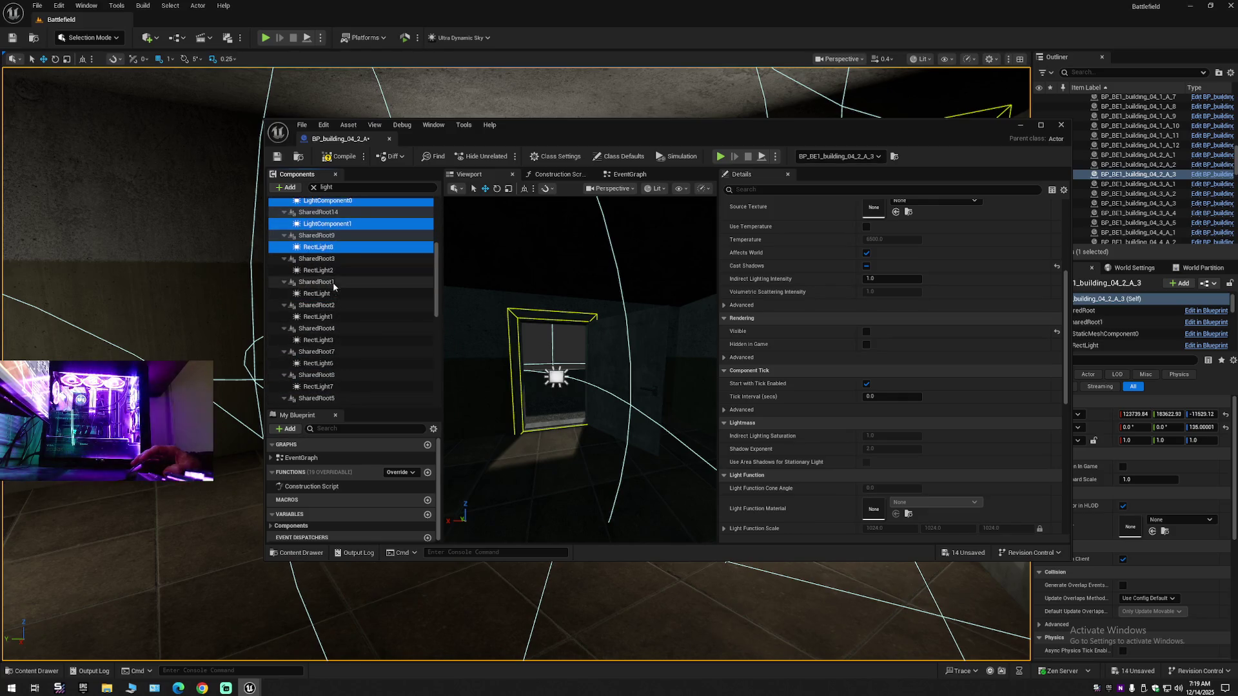
ctrl+click(318, 270)
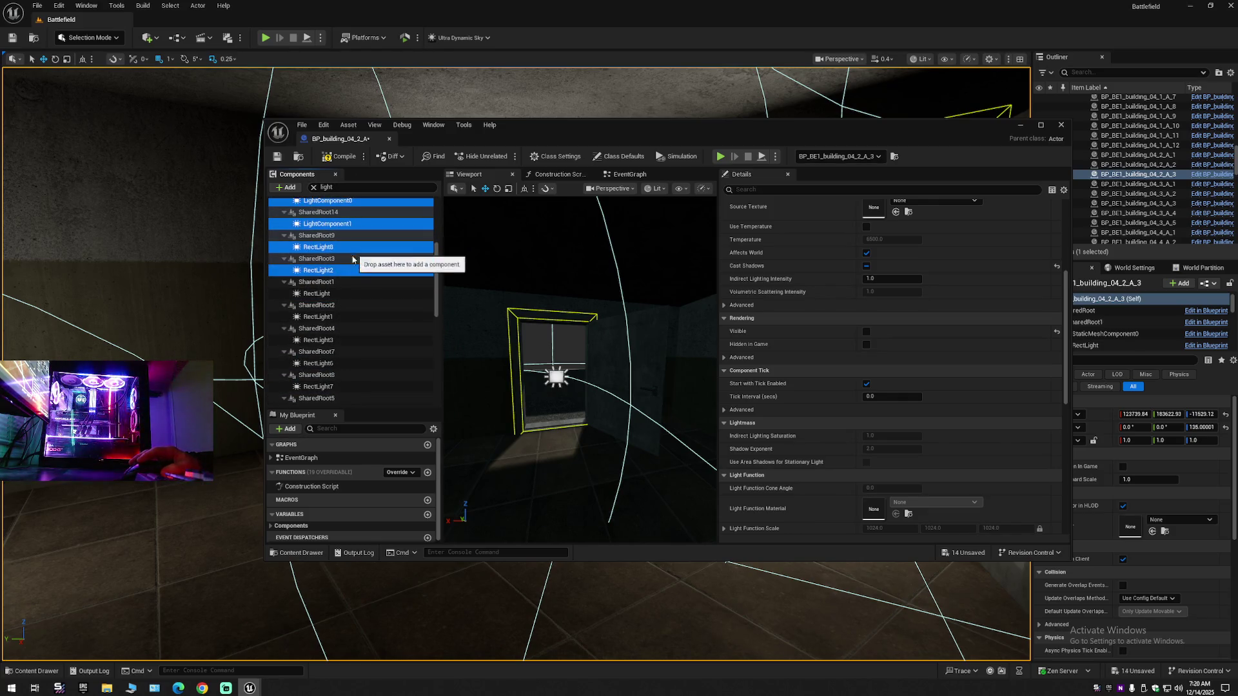
ctrl+click(317, 293)
ctrl+click(318, 316)
ctrl+click(319, 339)
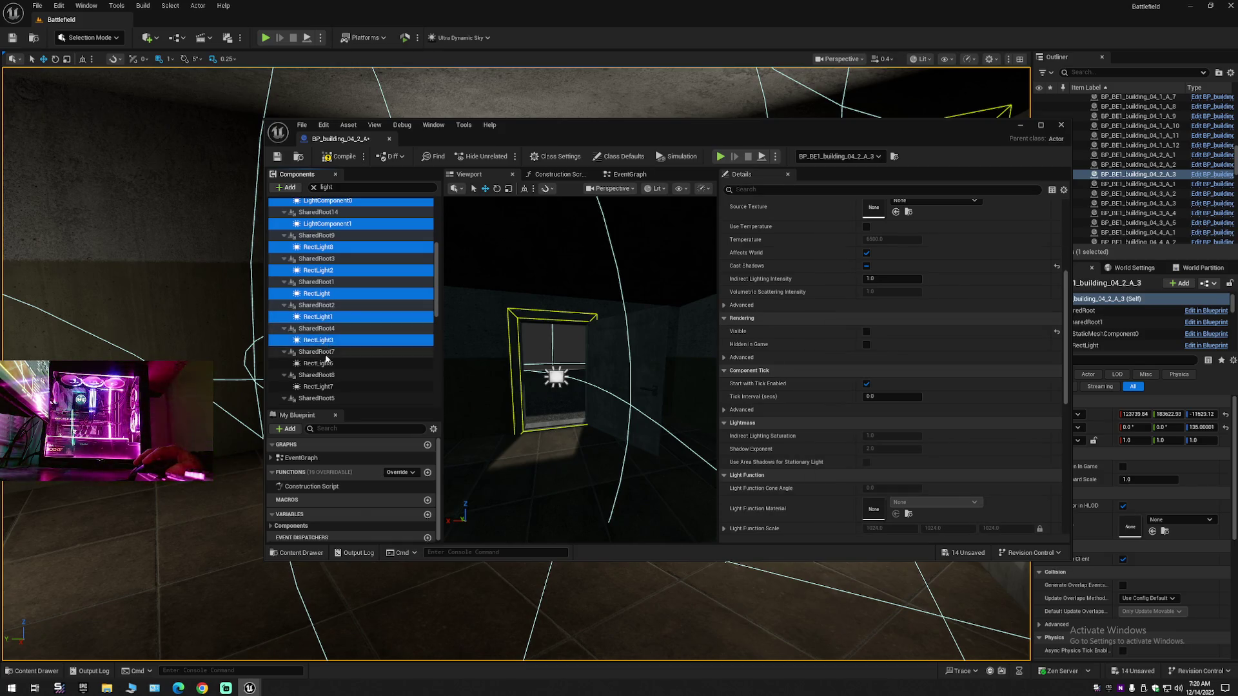
ctrl+click(318, 363)
ctrl+click(318, 386)
- Add RectLight4, RectLight5 and LightComponent4 through LightComponent15 to the light selection
scroll(356, 379, down, 2)
scroll(356, 379, down, 3)
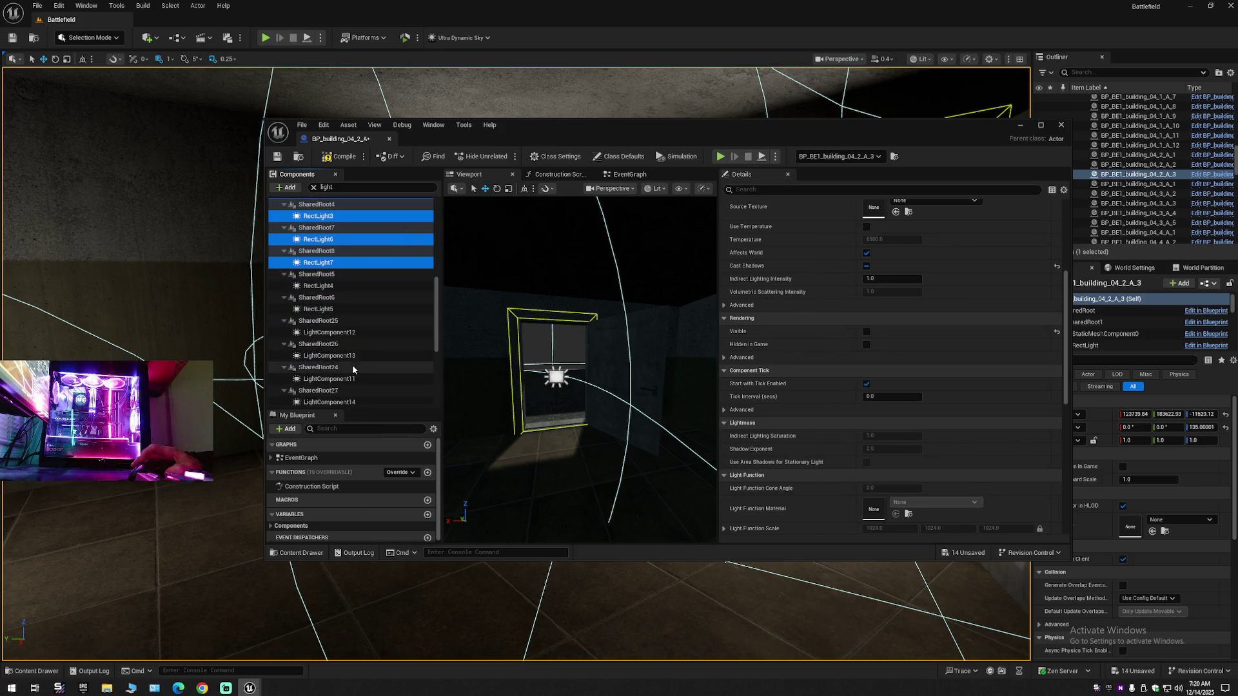
ctrl+click(319, 286)
ctrl+click(318, 309)
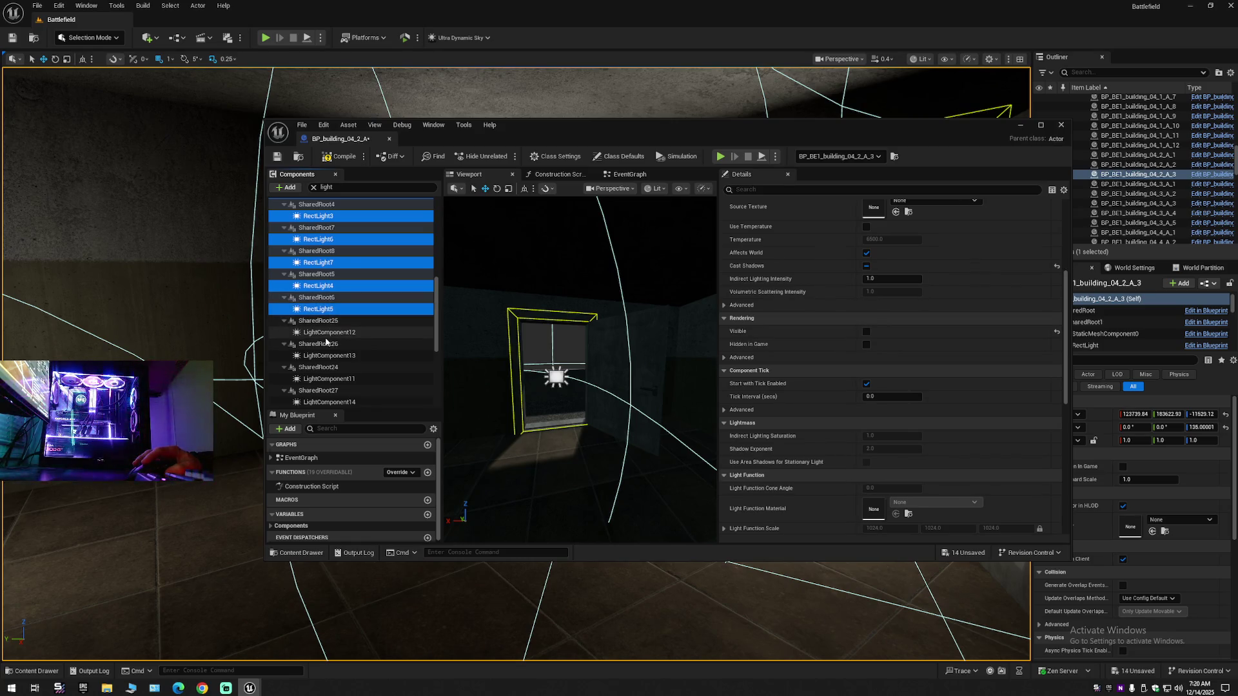
ctrl+click(328, 332)
ctrl+click(329, 355)
ctrl+click(328, 380)
scroll(328, 380, down, 4)
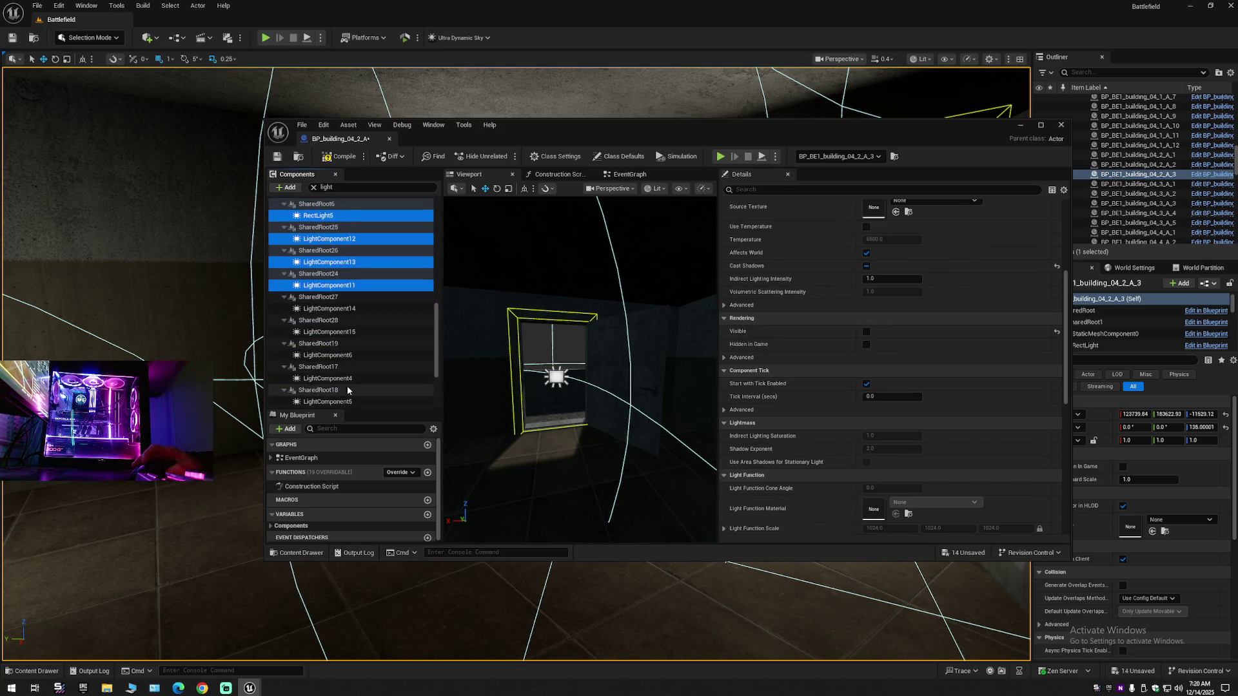
ctrl+click(328, 308)
ctrl+click(332, 331)
ctrl+click(327, 355)
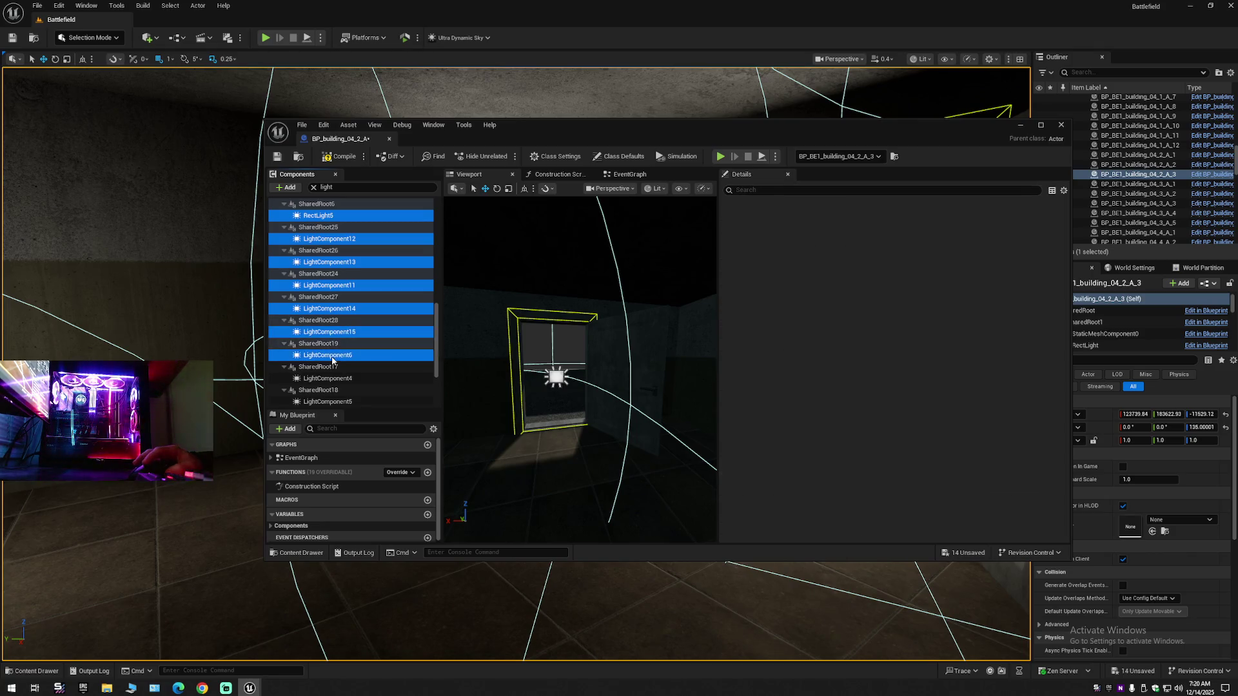
ctrl+click(328, 379)
scroll(337, 347, down, 3)
ctrl+click(328, 324)
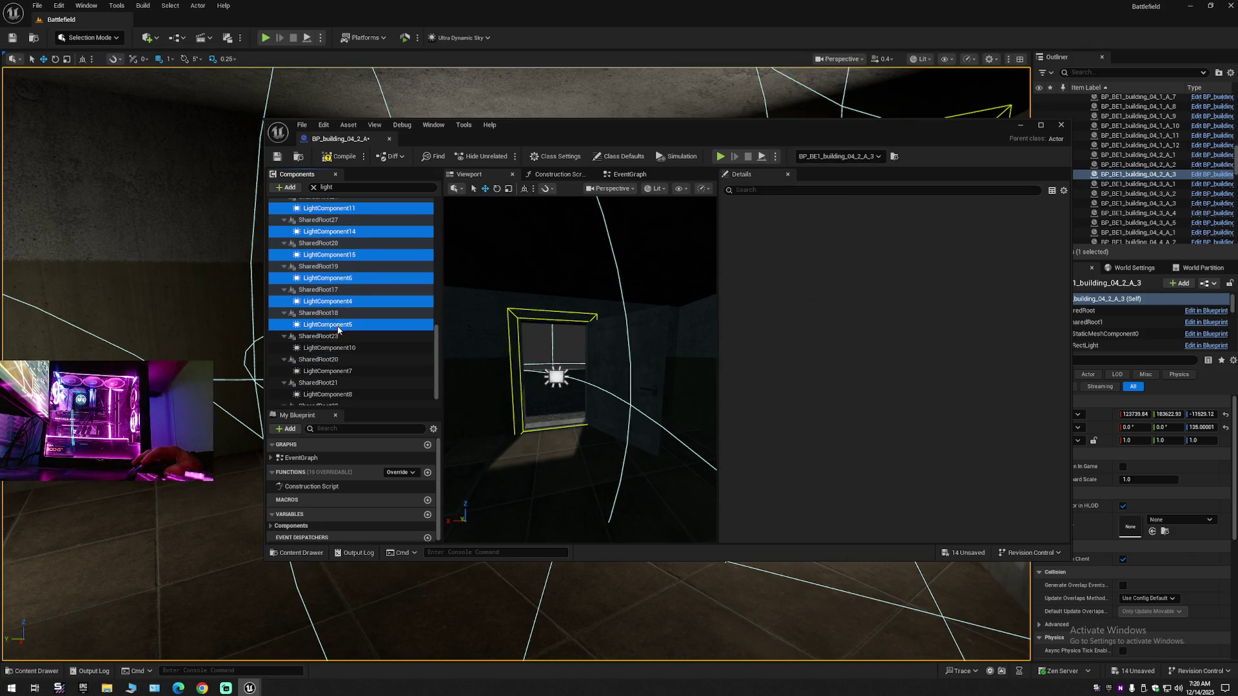
ctrl+click(329, 348)
ctrl+click(327, 371)
ctrl+click(327, 394)
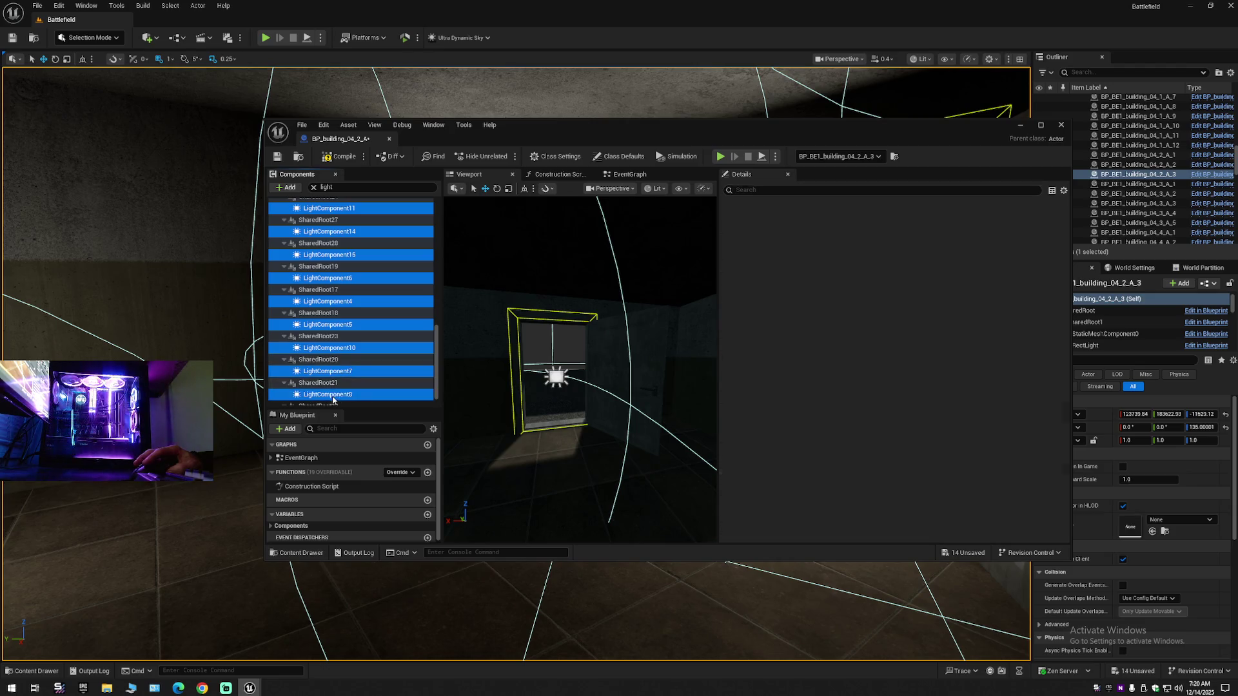
scroll(332, 399, down, 1)
ctrl+click(332, 400)
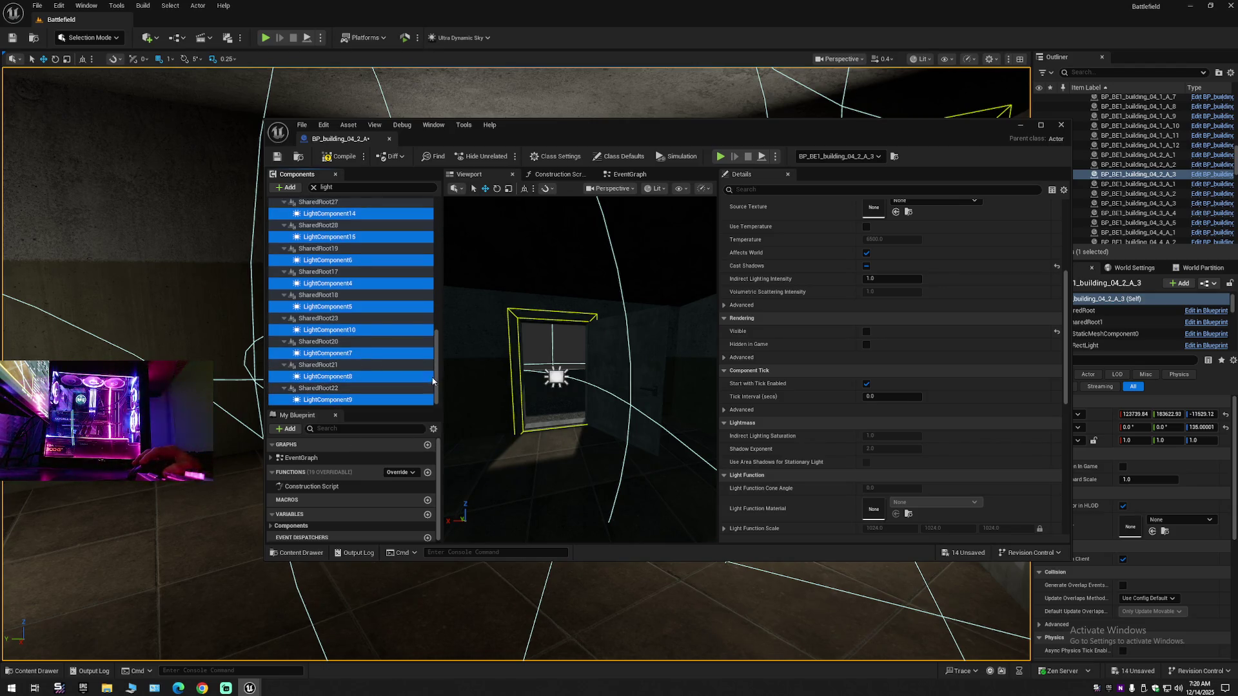
drag(434, 371, 434, 213)
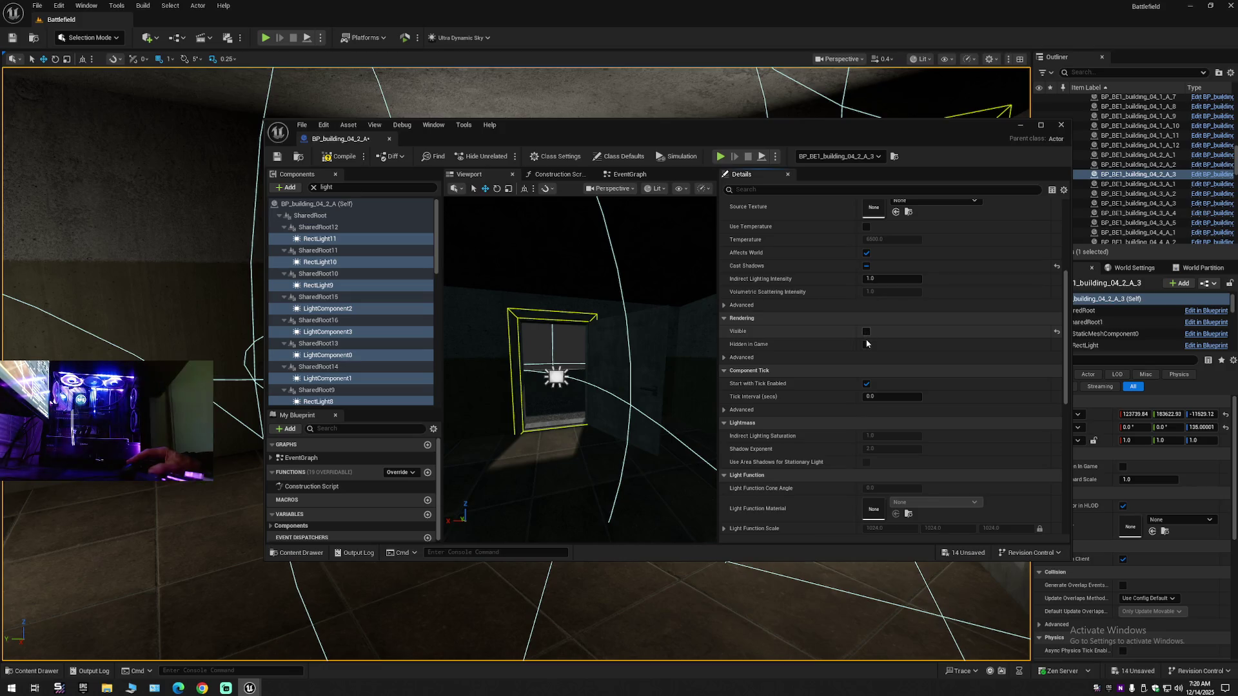
- Delete the seven standalone RectLight actors (RectLight to RectLight7) from the Battlefield level
drag(591, 324, 533, 342)
drag(952, 145, 833, 127)
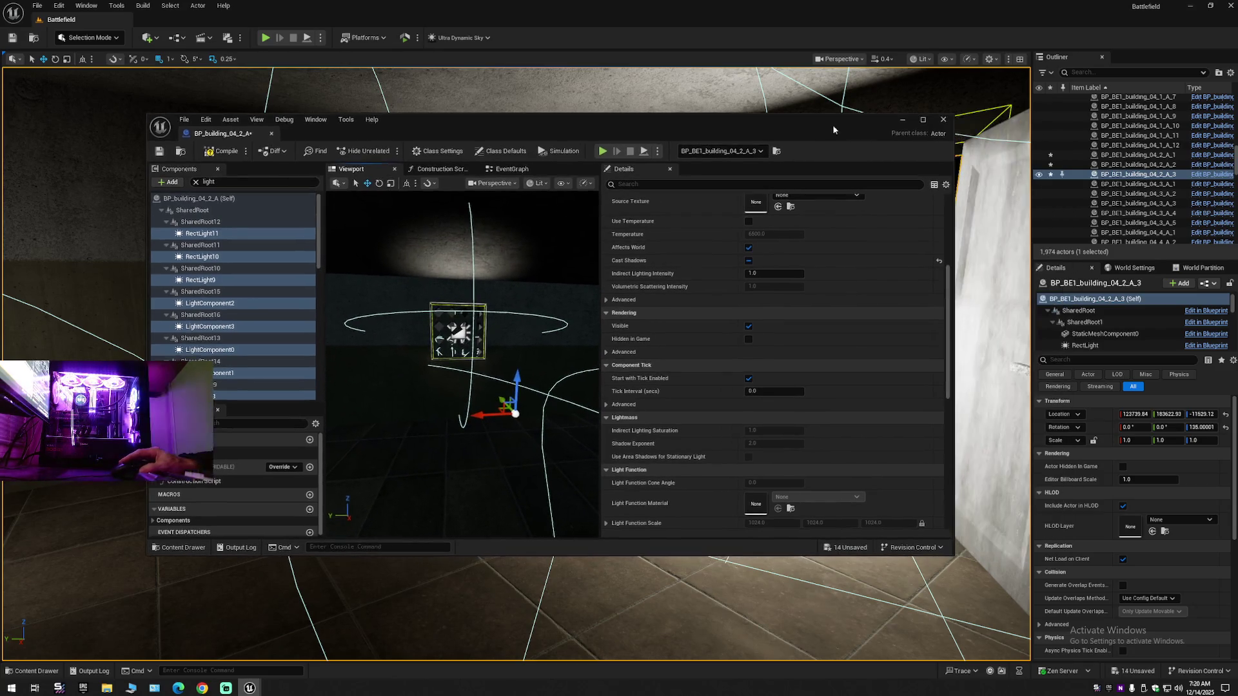
click(1232, 72)
click(1096, 107)
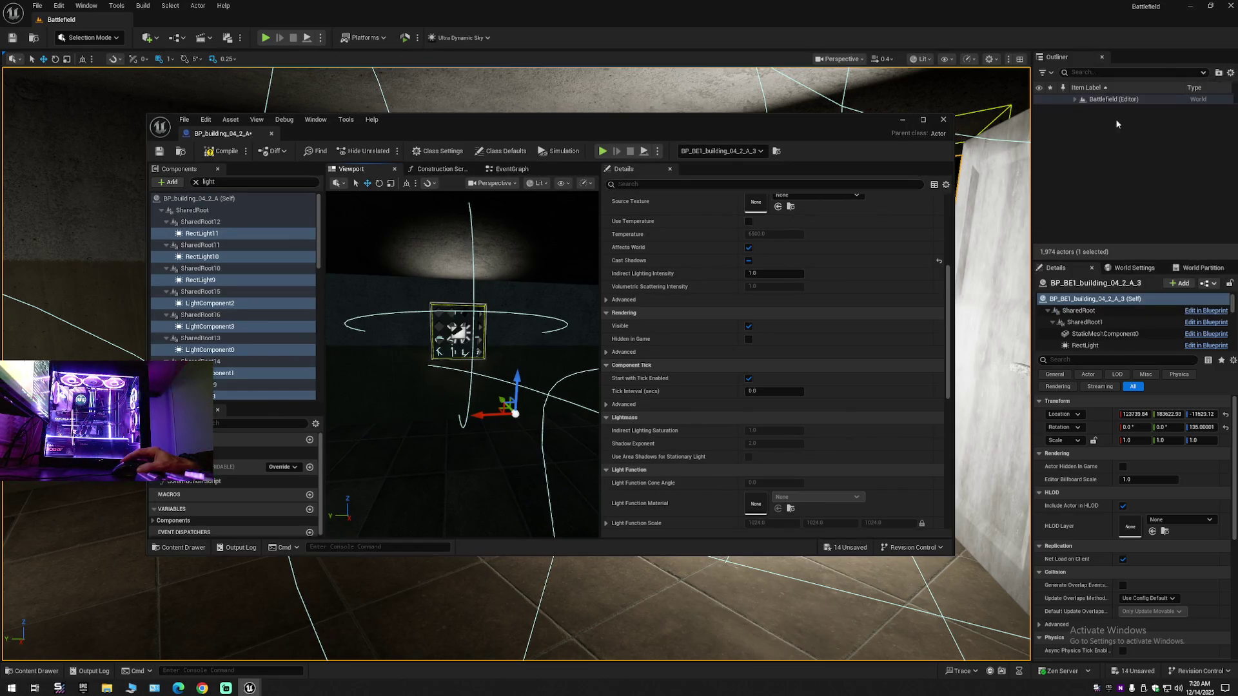
click(1074, 100)
click(1108, 177)
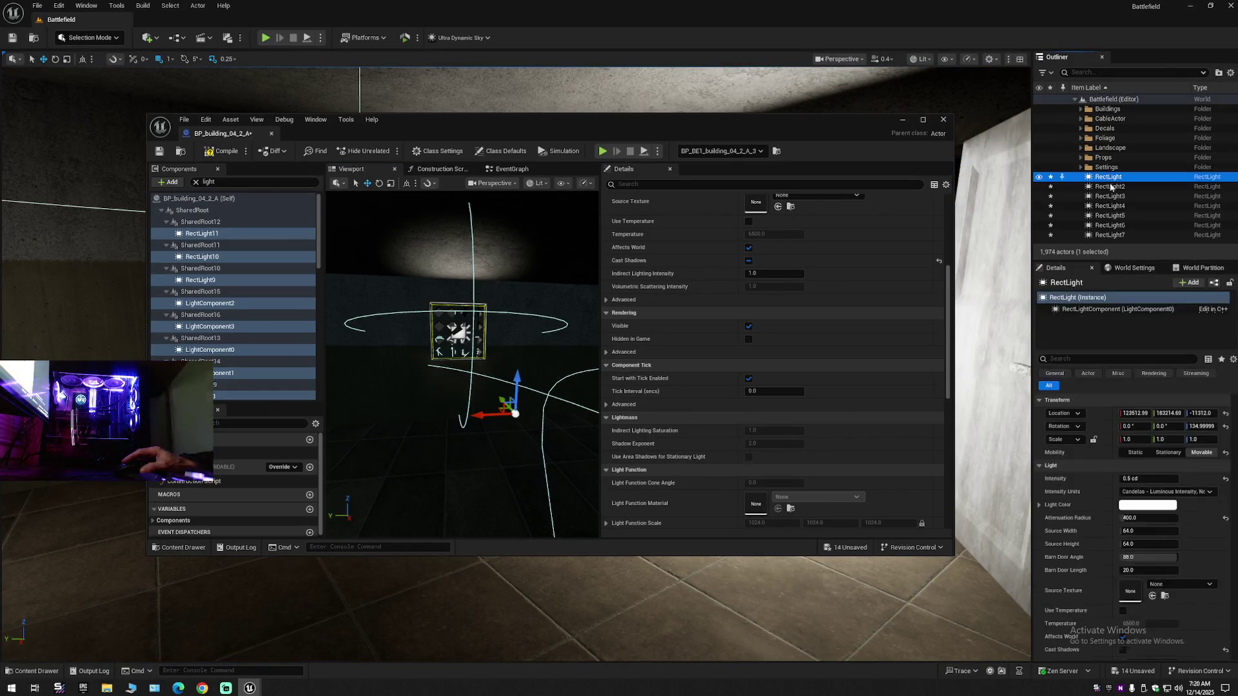
shift+click(1108, 236)
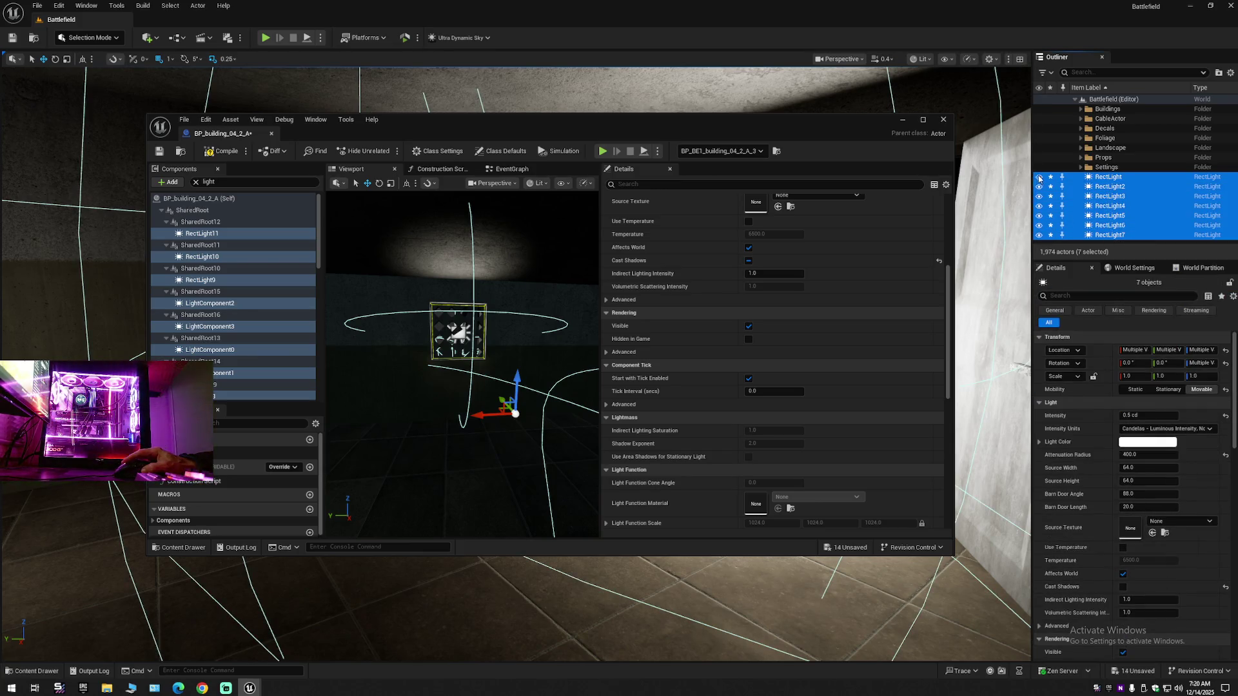
click(1039, 178)
click(1039, 178)
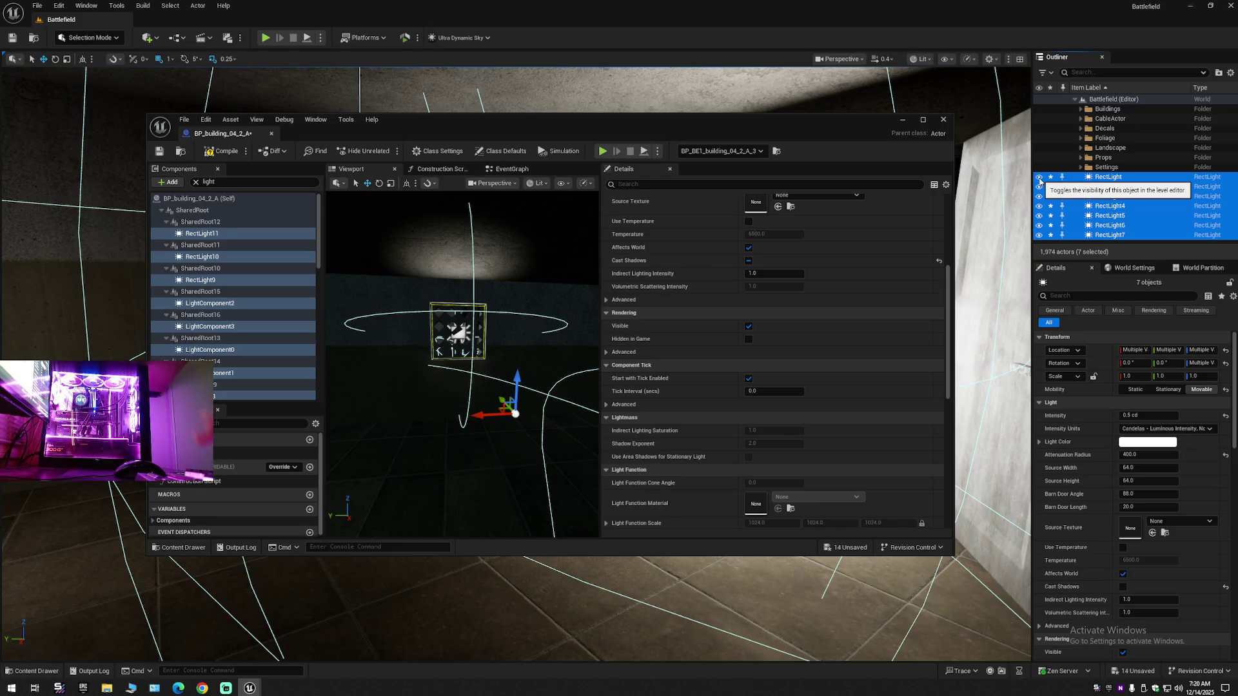
key(Delete)
- Temporarily hide the selected blueprint lights to compare the level, then restore their visibility
mouse_move(785, 121)
mouse_down()
mouse_move(782, 229)
mouse_move(820, 456)
mouse_move(760, 370)
mouse_up()
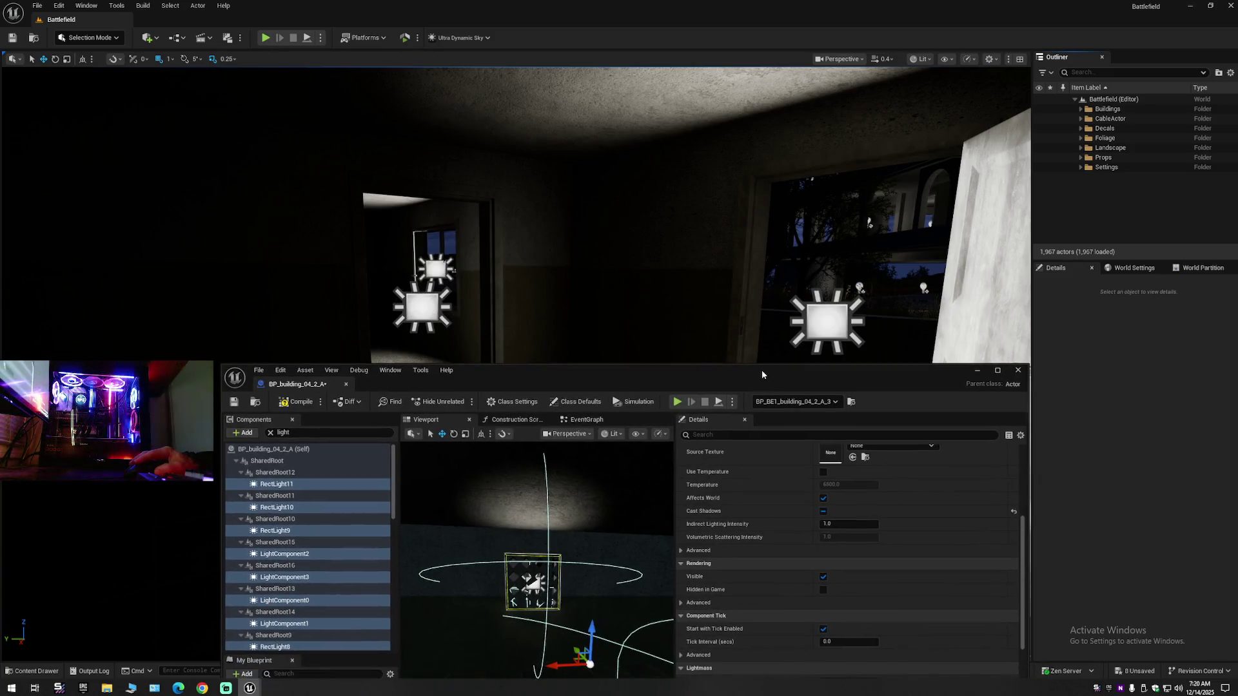
click(823, 577)
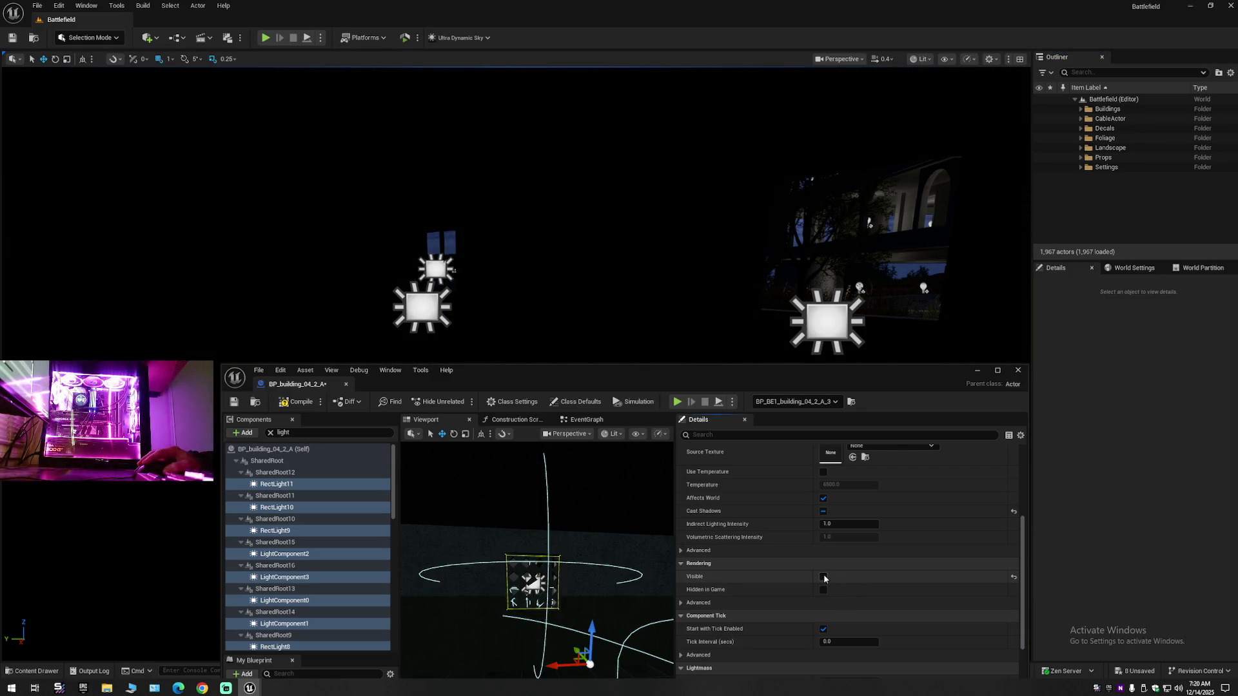
key(ctrl+z)
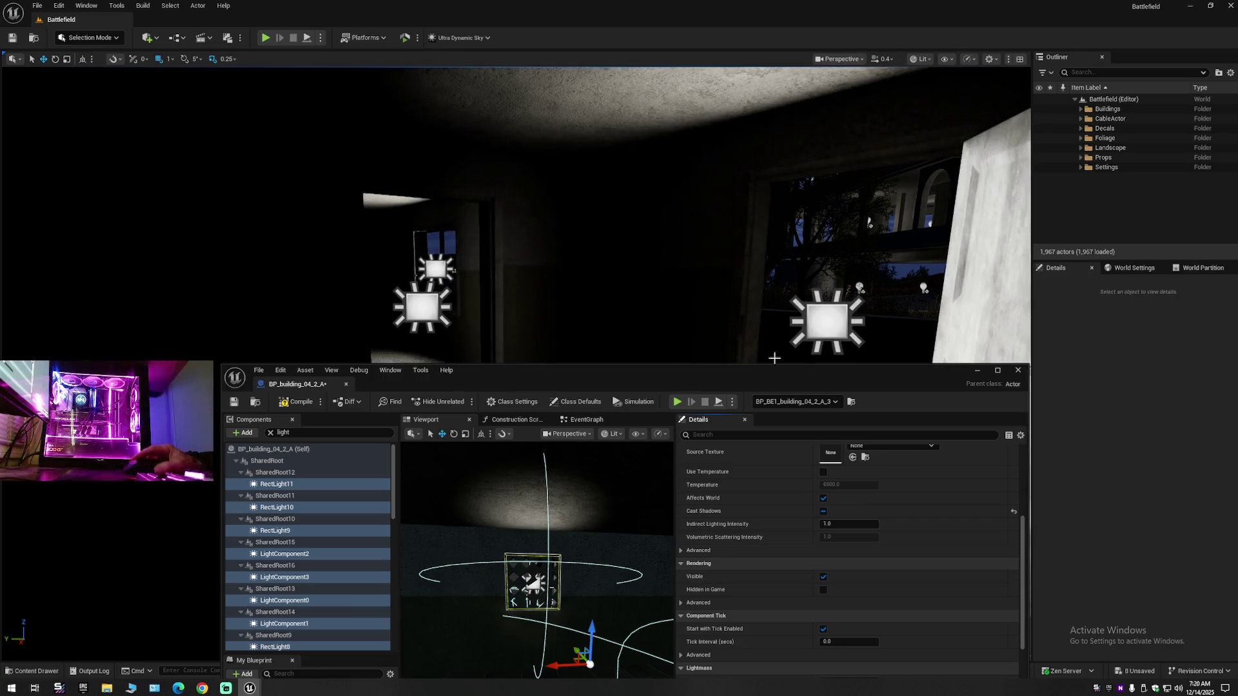
- Review the lights' Light advanced settings, Component Tick advanced options and Light Function section
click(681, 551)
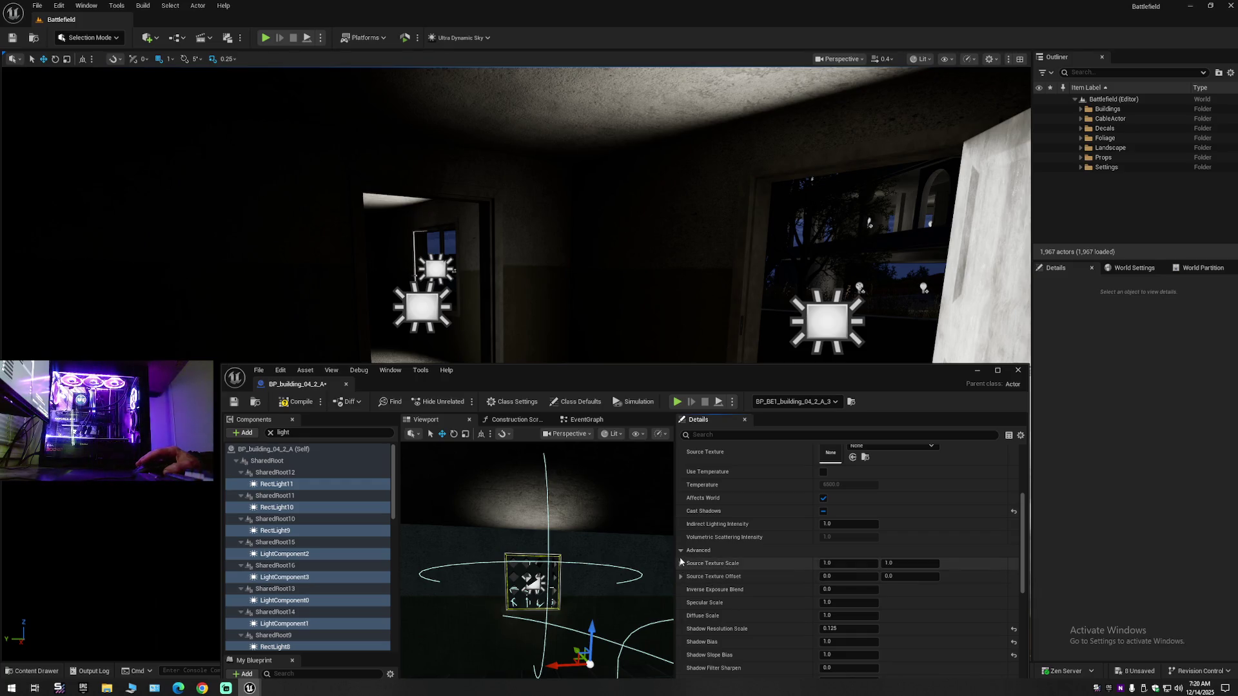
click(698, 550)
scroll(718, 585, down, 3)
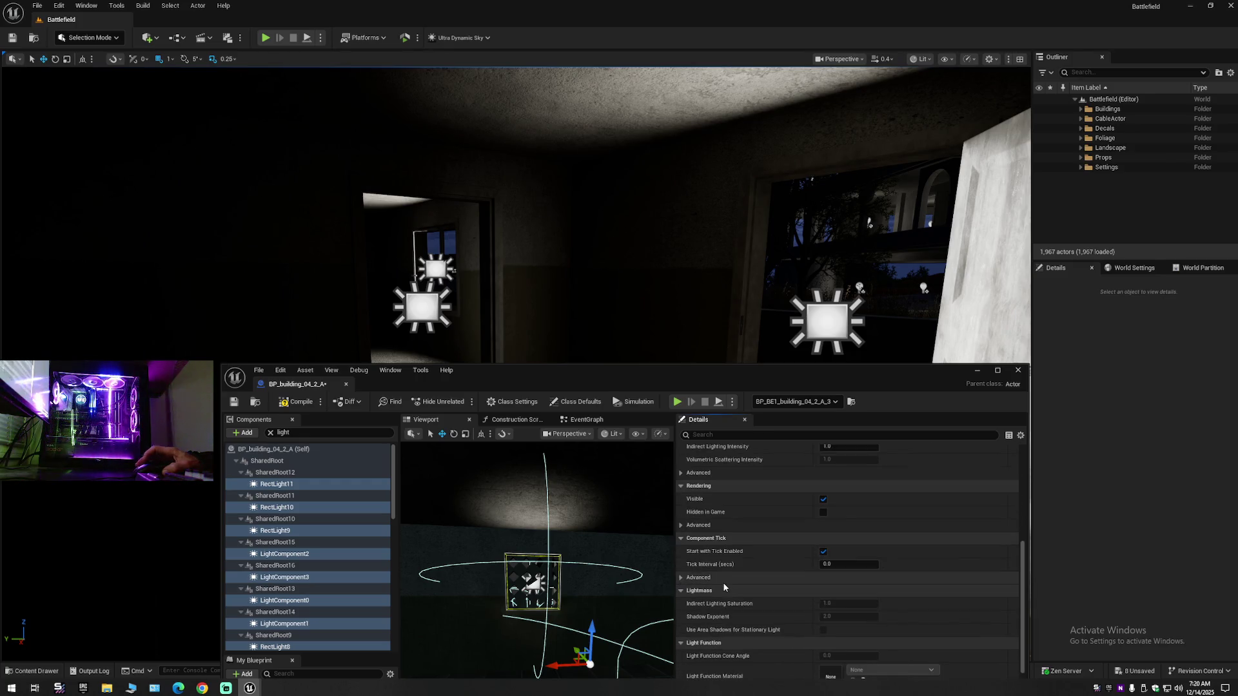
click(684, 579)
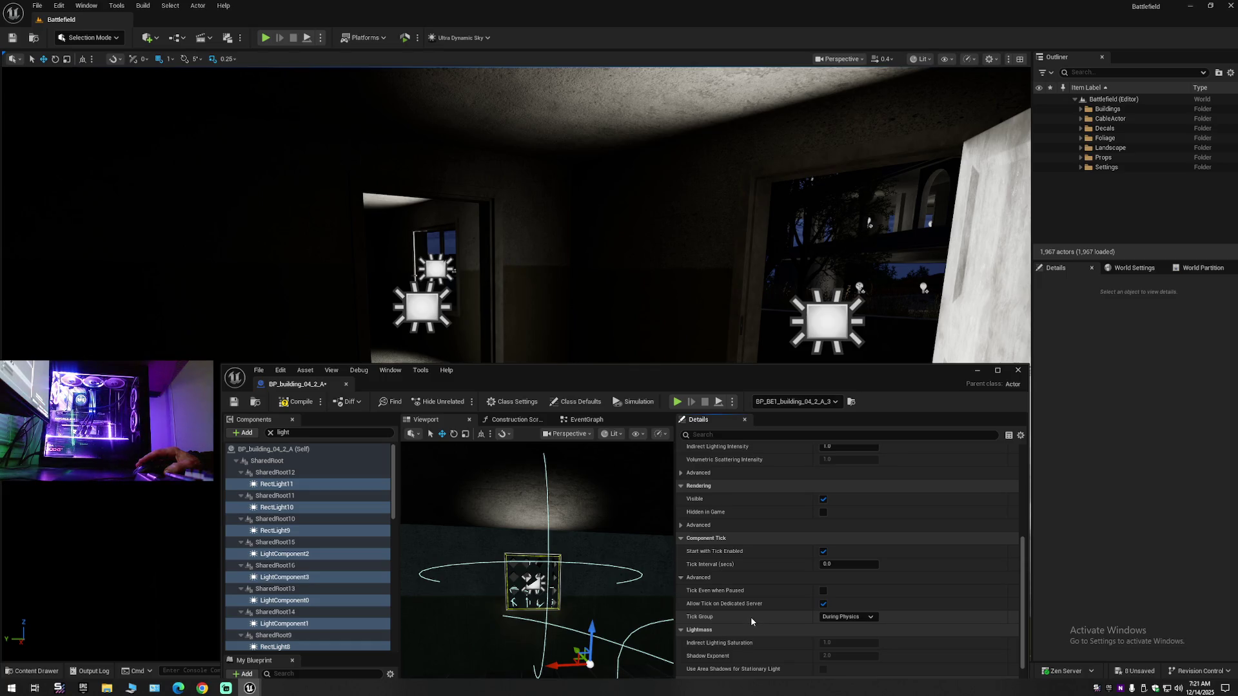
scroll(750, 618, down, 2)
scroll(750, 617, down, 3)
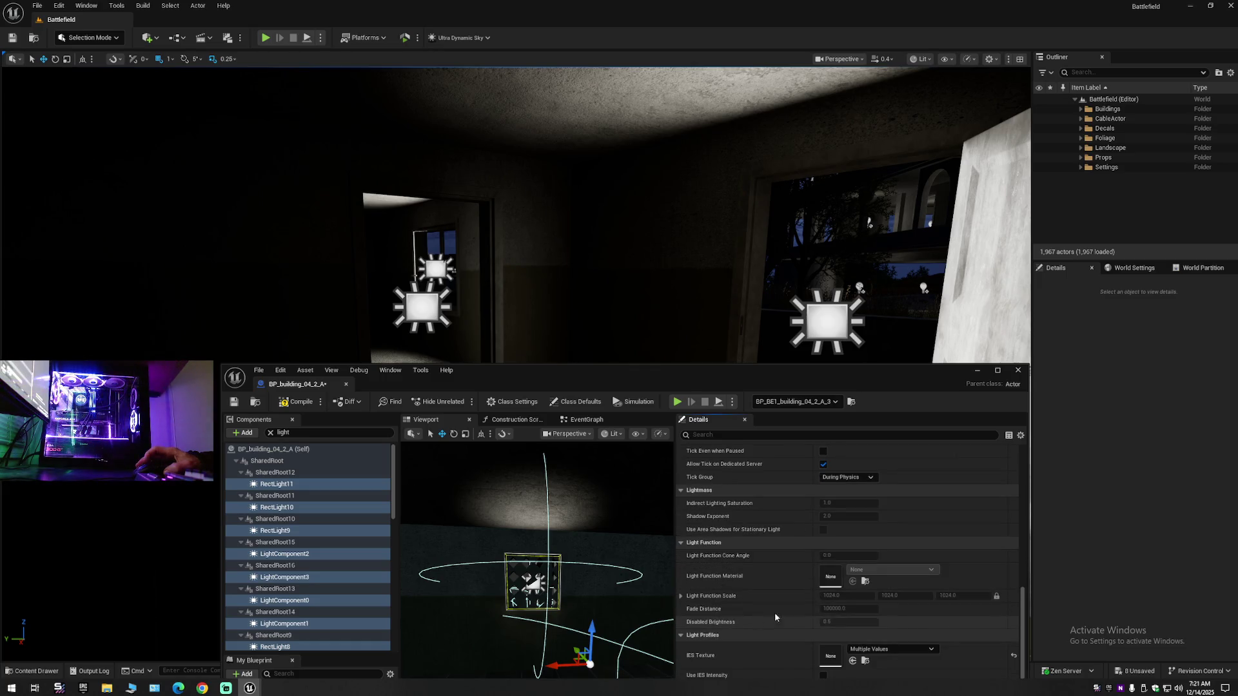
mouse_move(863, 377)
mouse_down()
mouse_move(796, 157)
mouse_move(726, 124)
mouse_up()
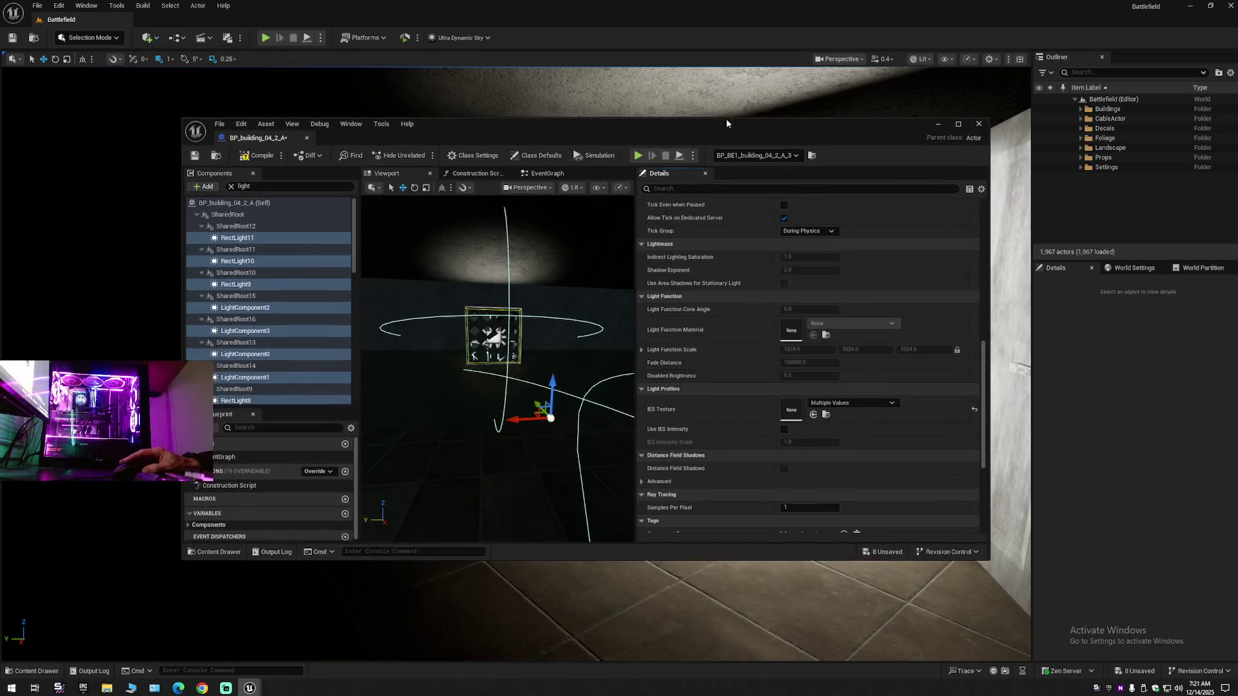
- Dock the blueprint editor into the main window and widen its preview area
drag(258, 140, 145, 24)
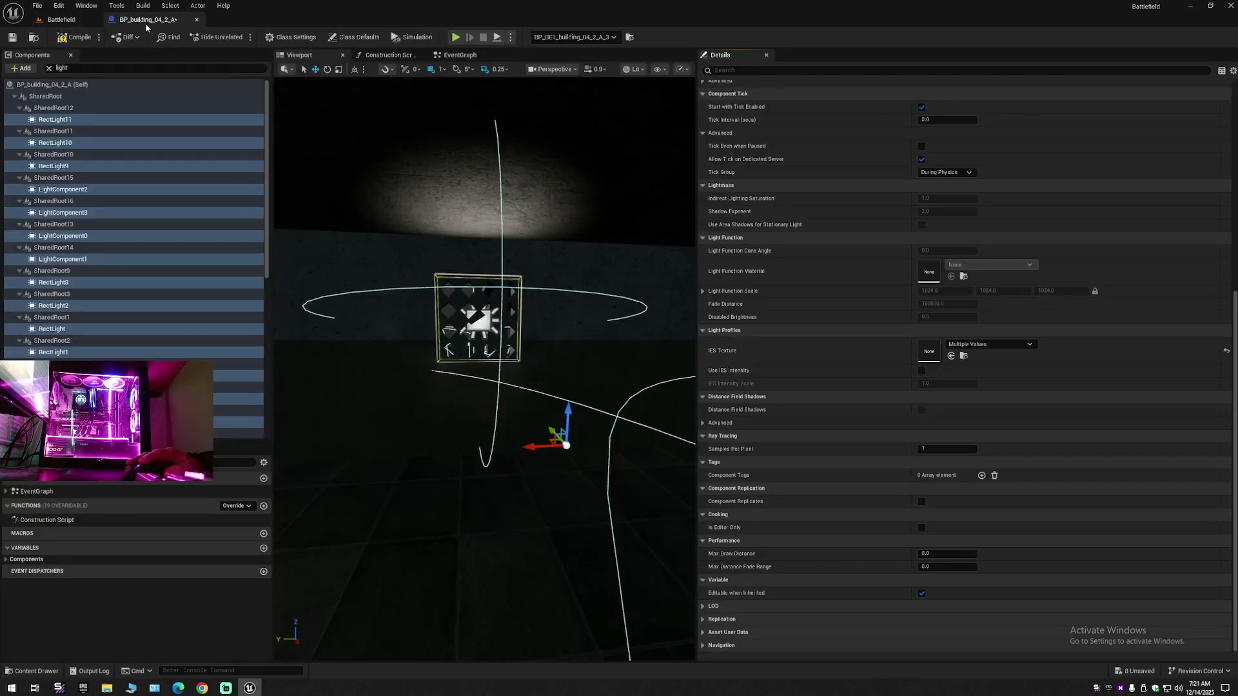
mouse_move(272, 281)
mouse_down()
mouse_move(164, 286)
mouse_move(185, 287)
mouse_up()
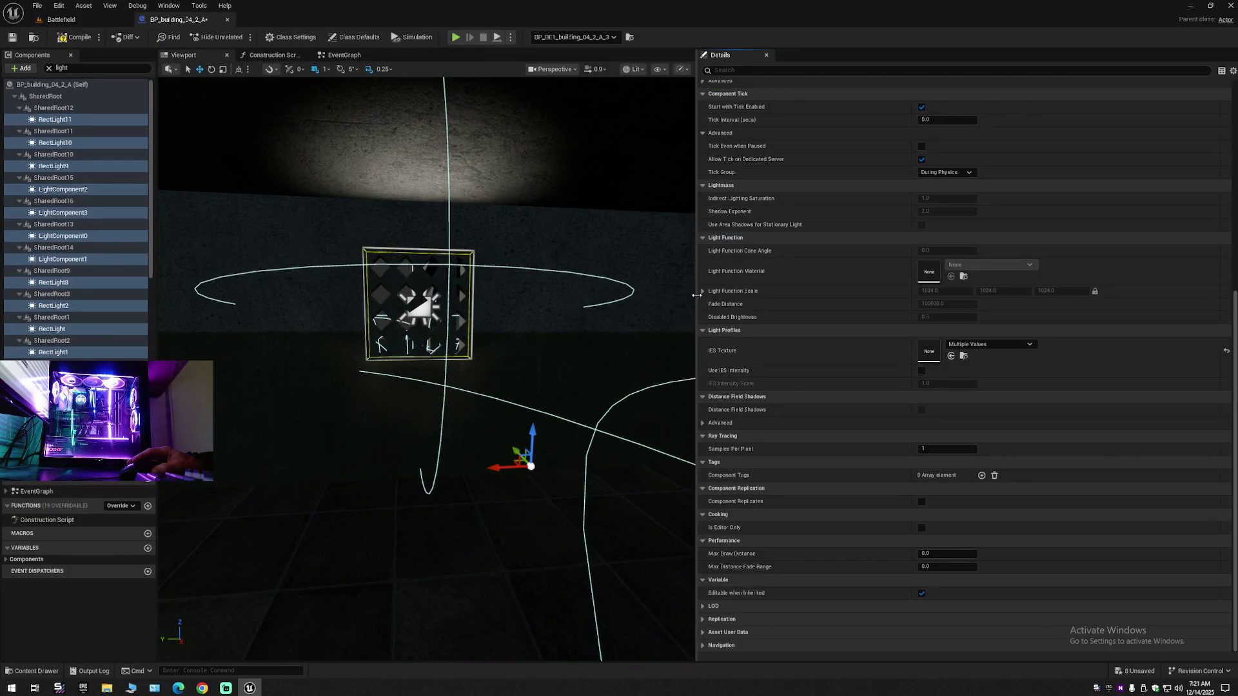
drag(697, 294, 824, 295)
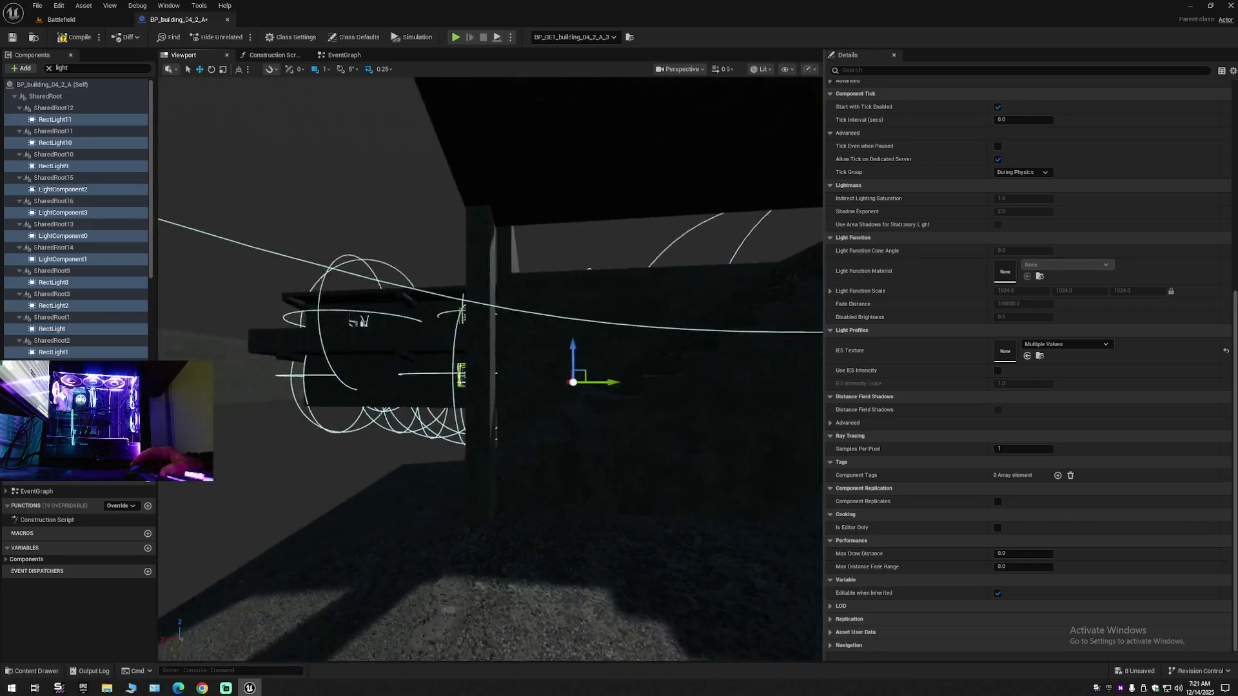
- Frame the building lights, compile BP_building_04_2_A, and switch back to the Battlefield level
key(f)
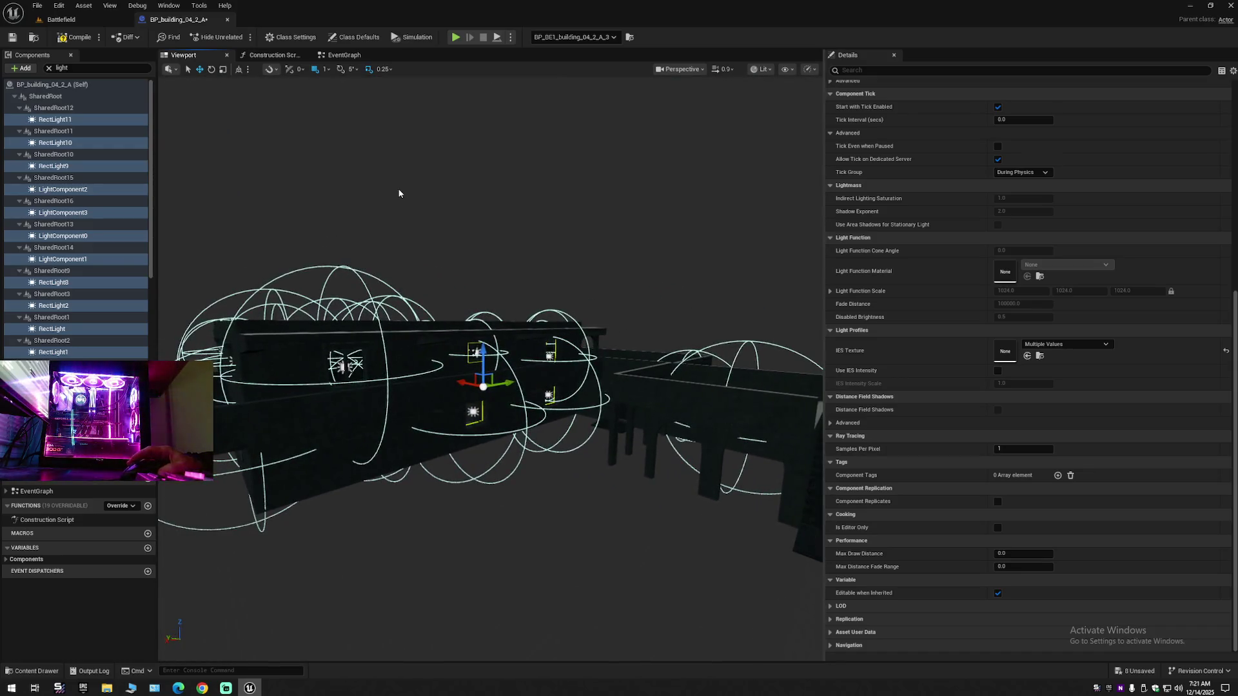
click(63, 39)
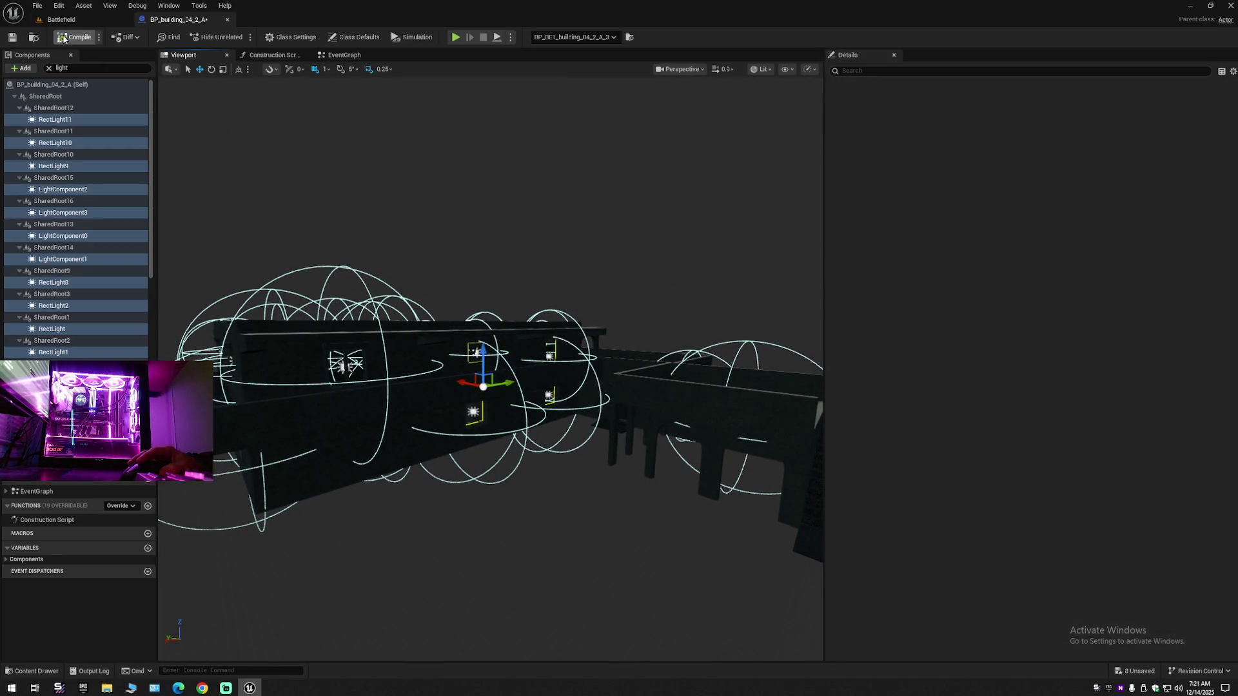
click(81, 24)
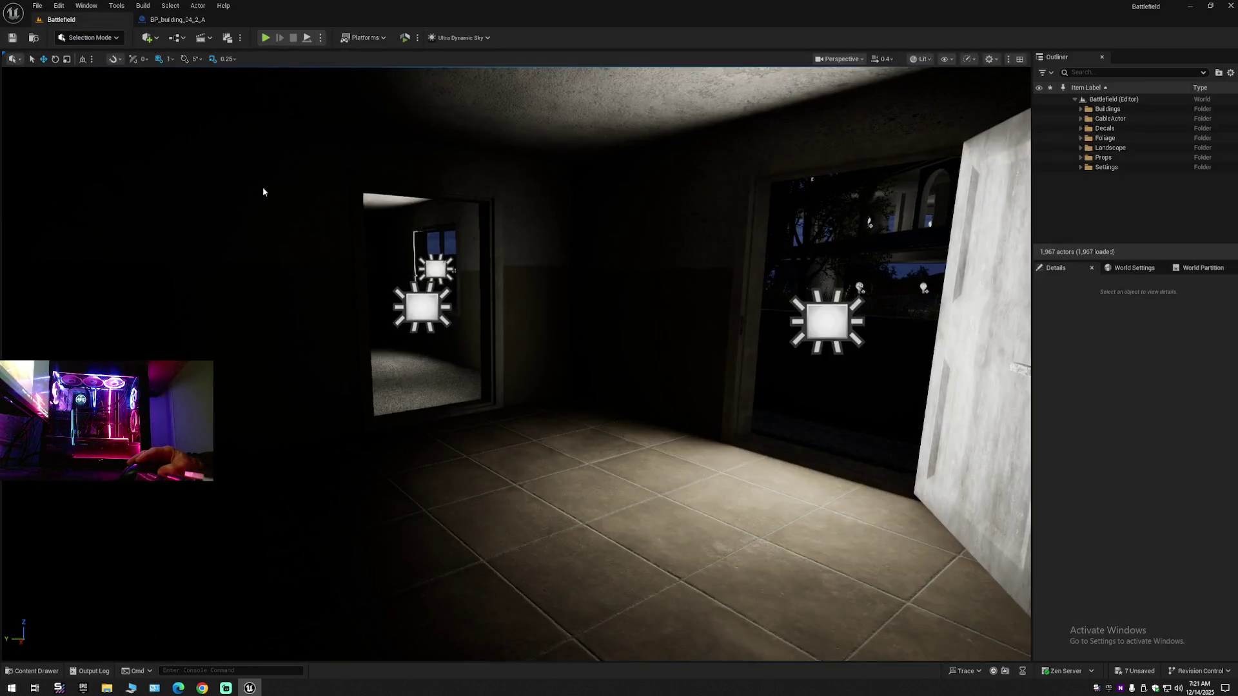
key(w)
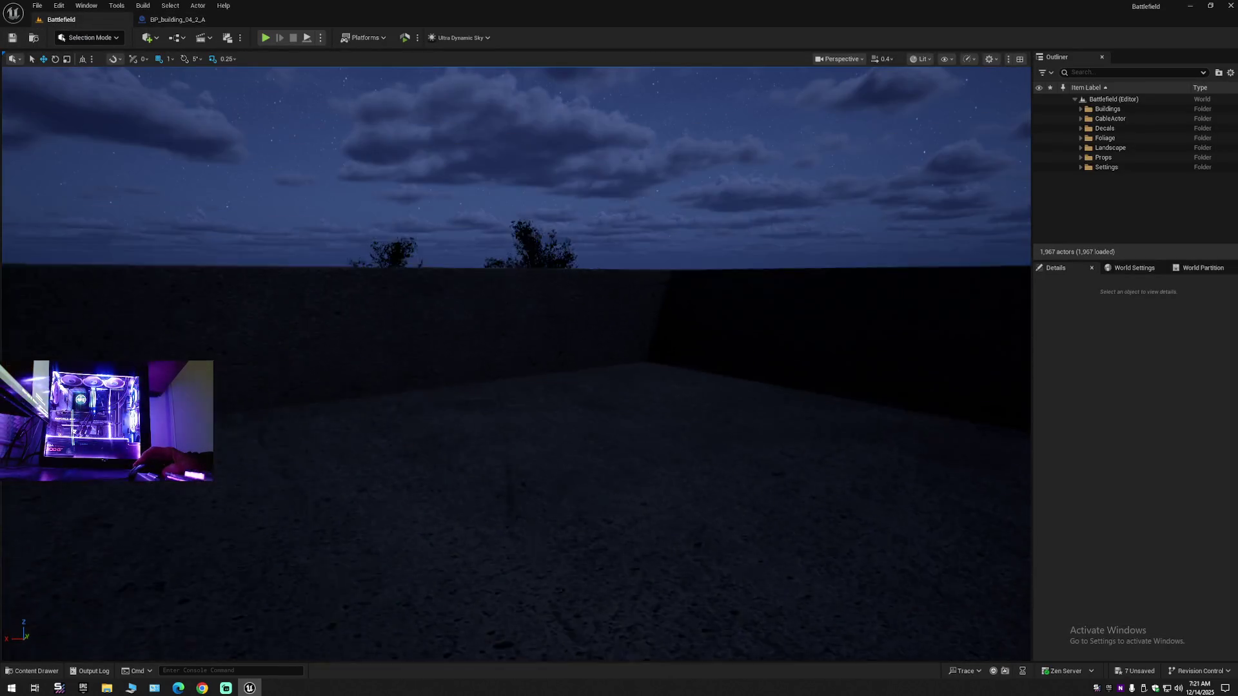
scroll(516, 361, up, 3)
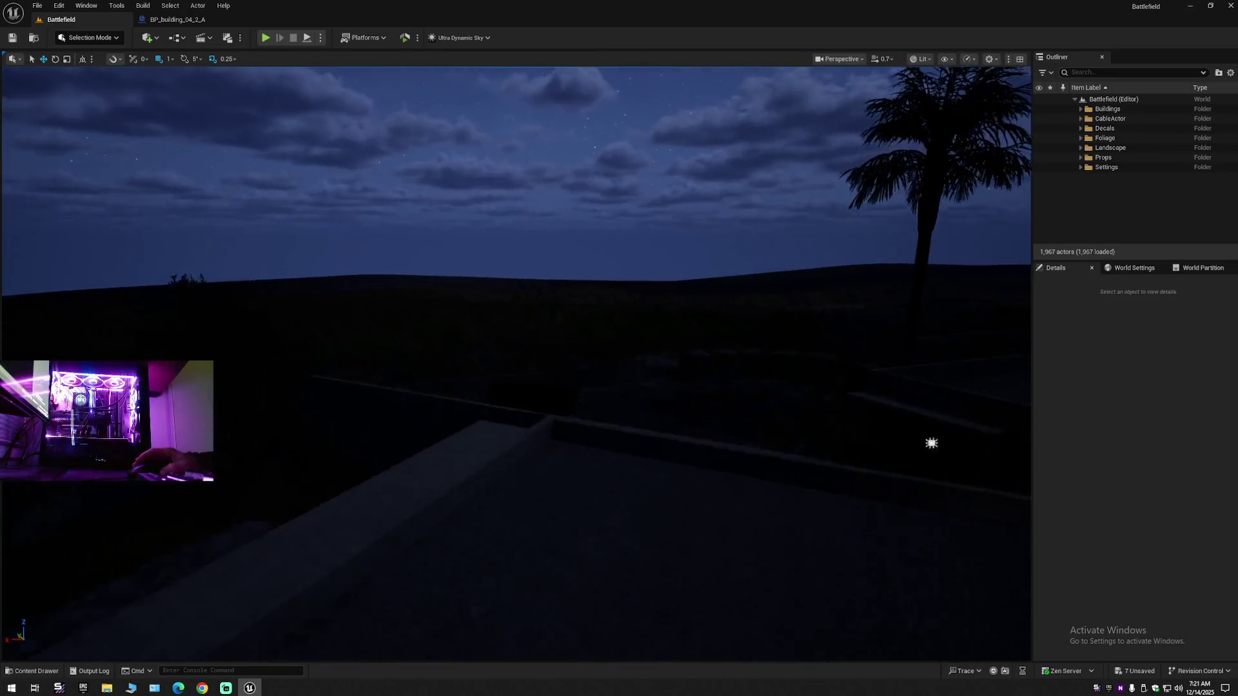
key(w)
scroll(516, 361, down, 3)
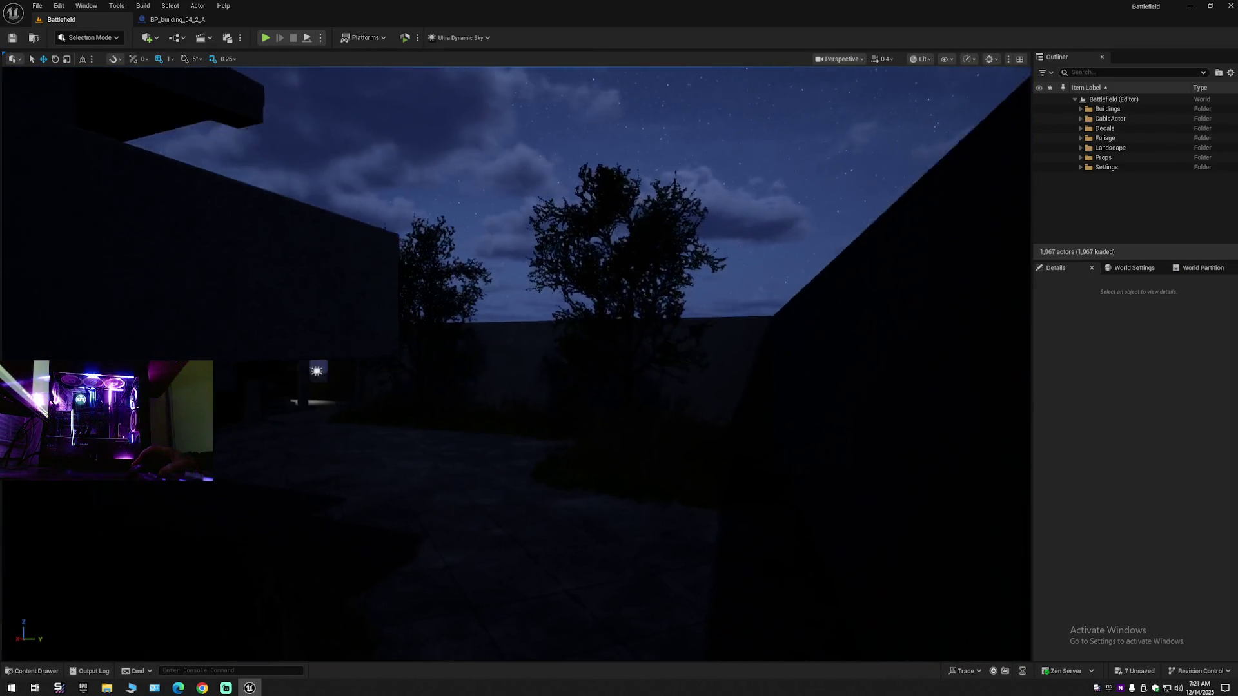
key(w)
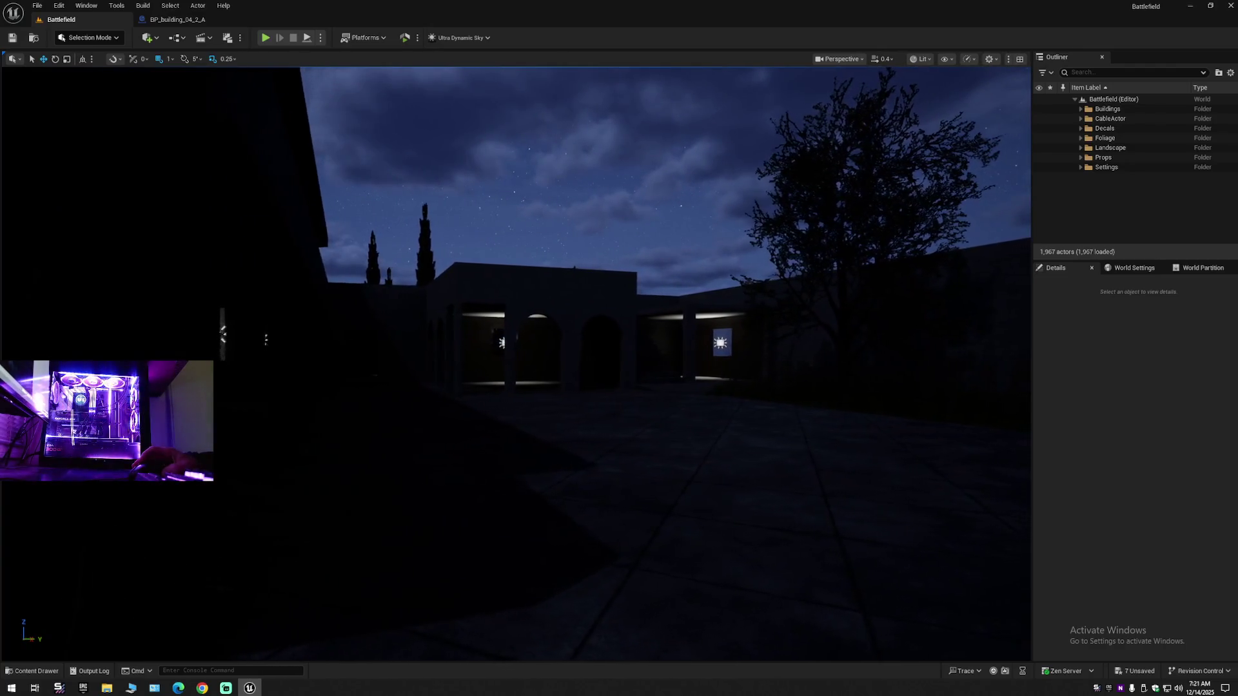
key(w)
scroll(516, 361, up, 2)
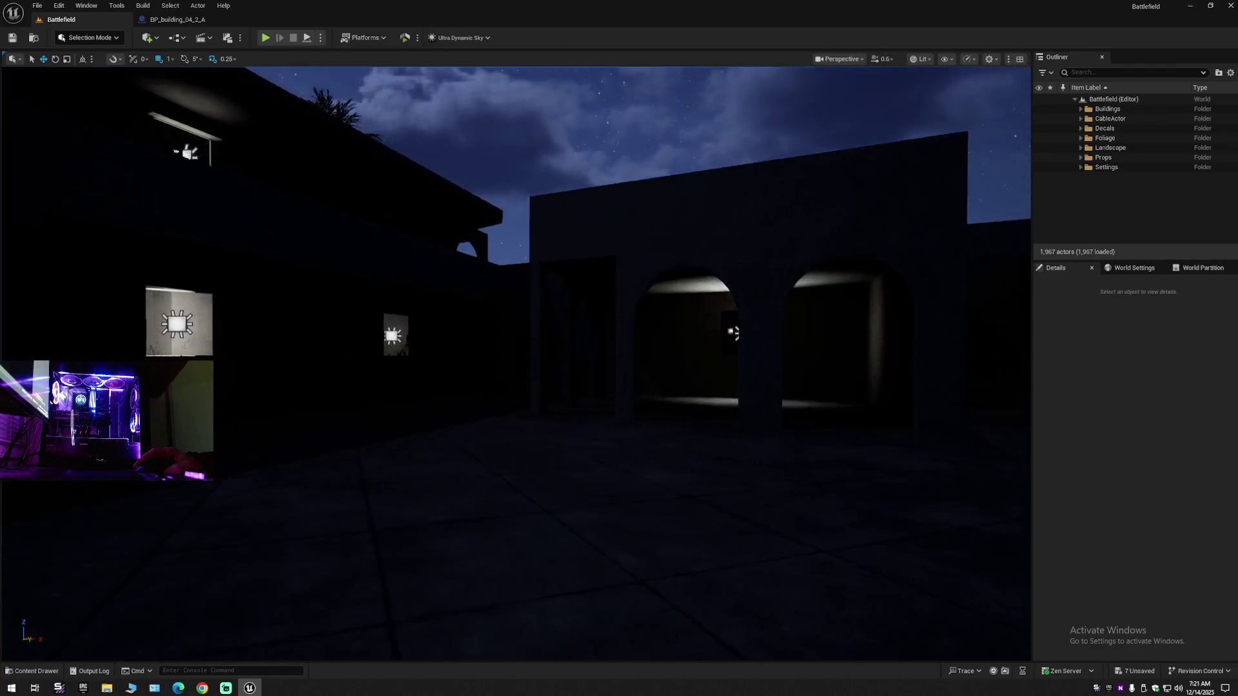
key(d)
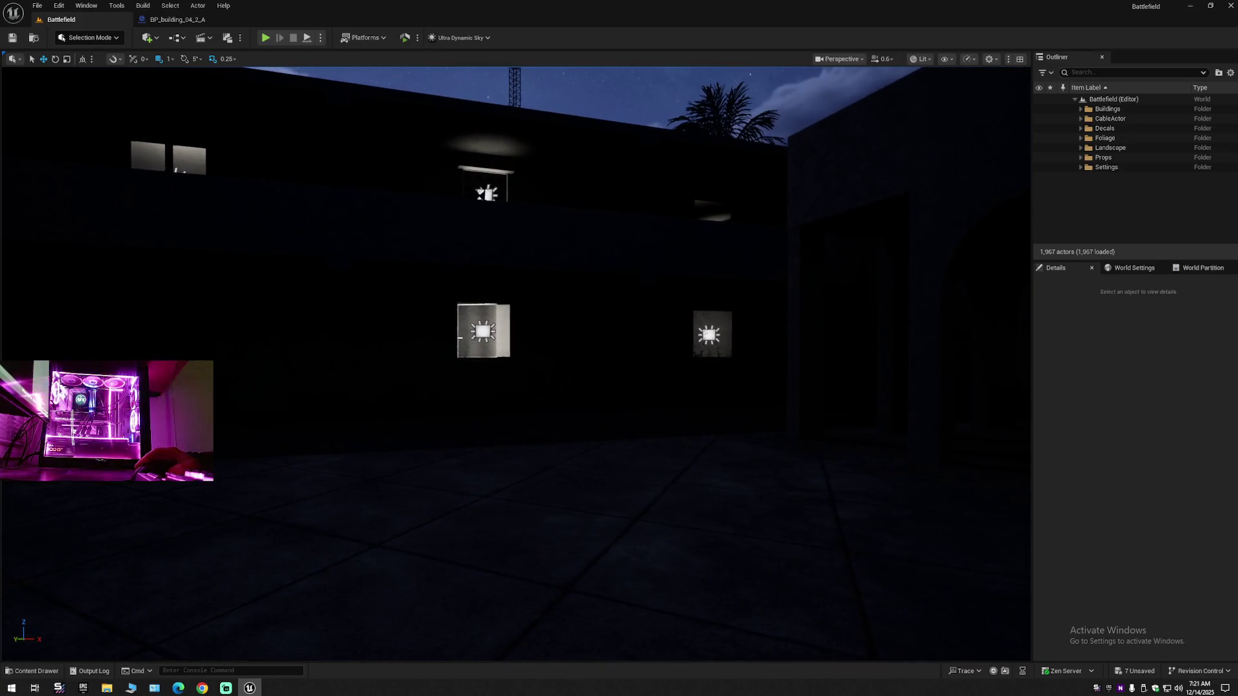
key(s)
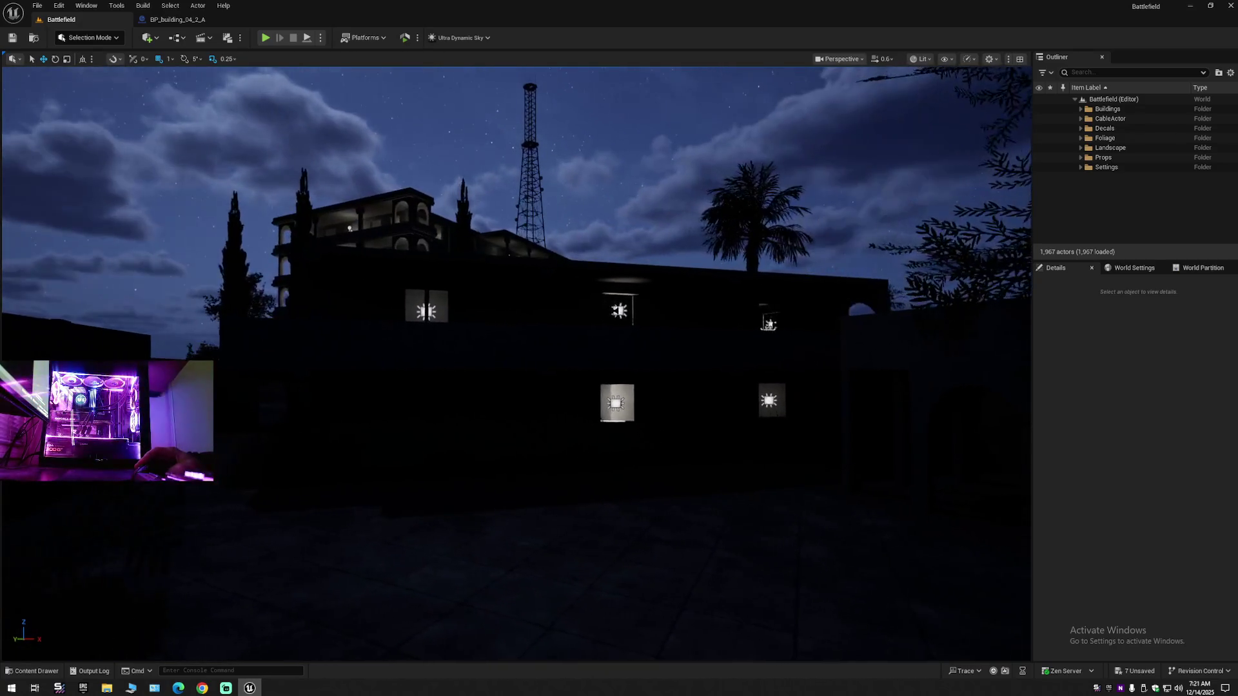
key(d)
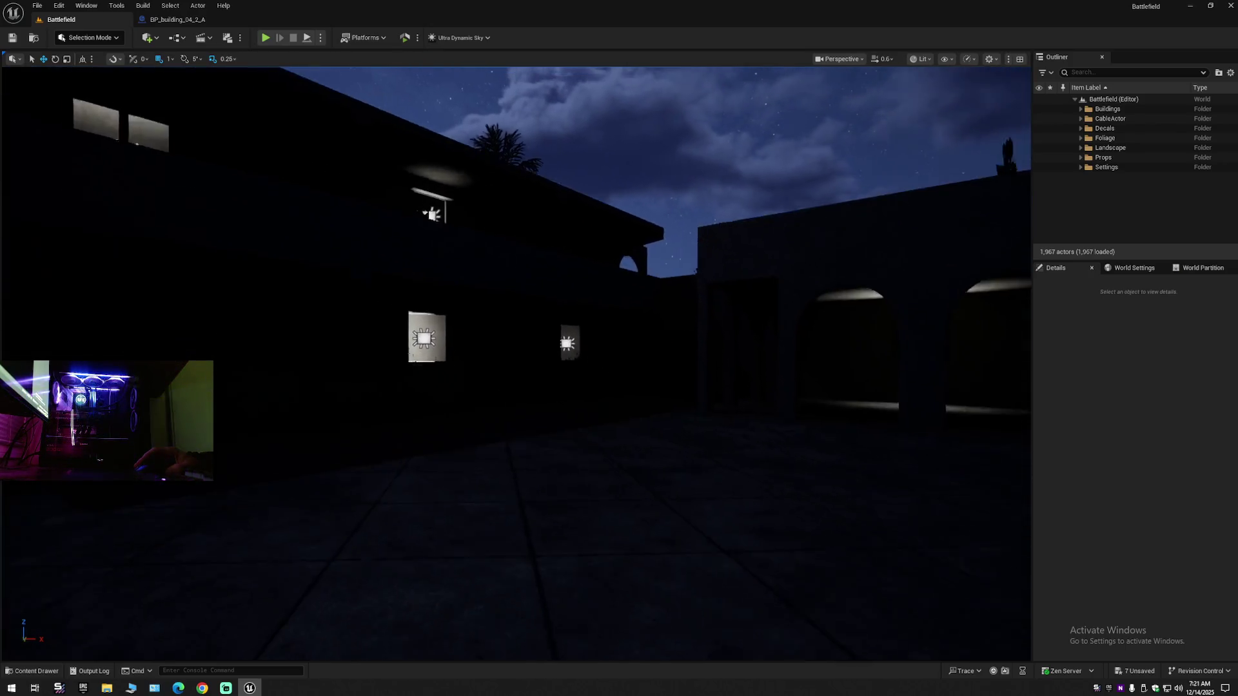
key(w)
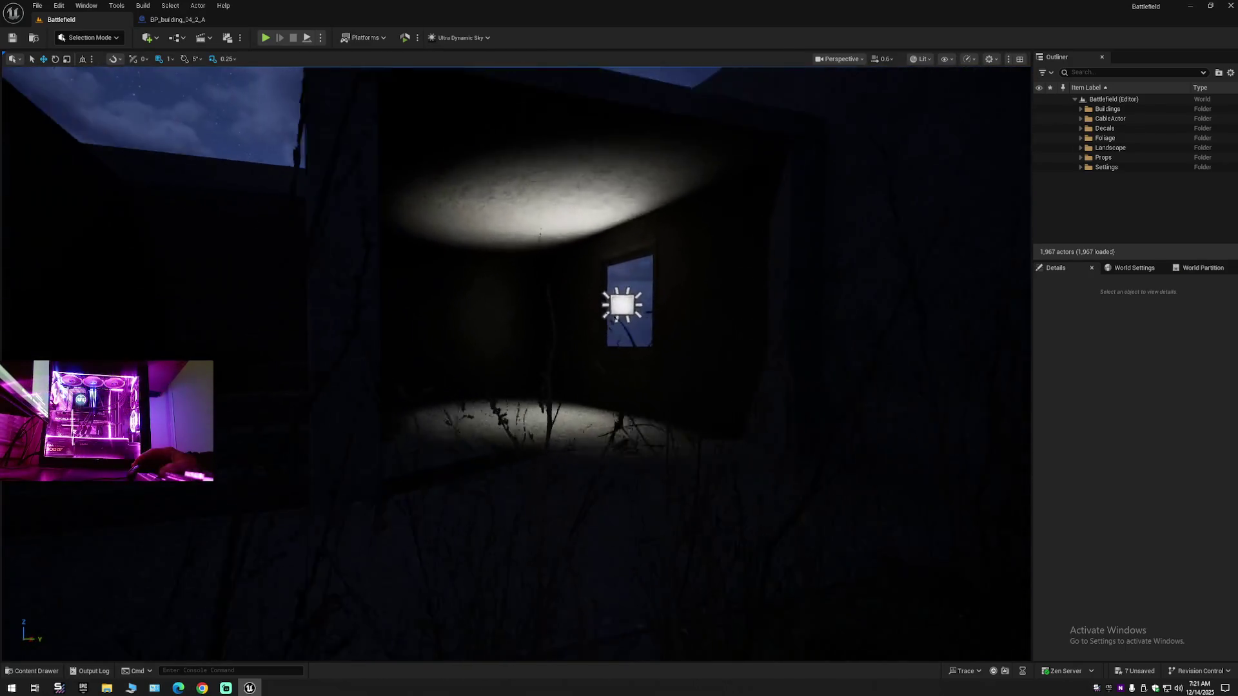
key(w)
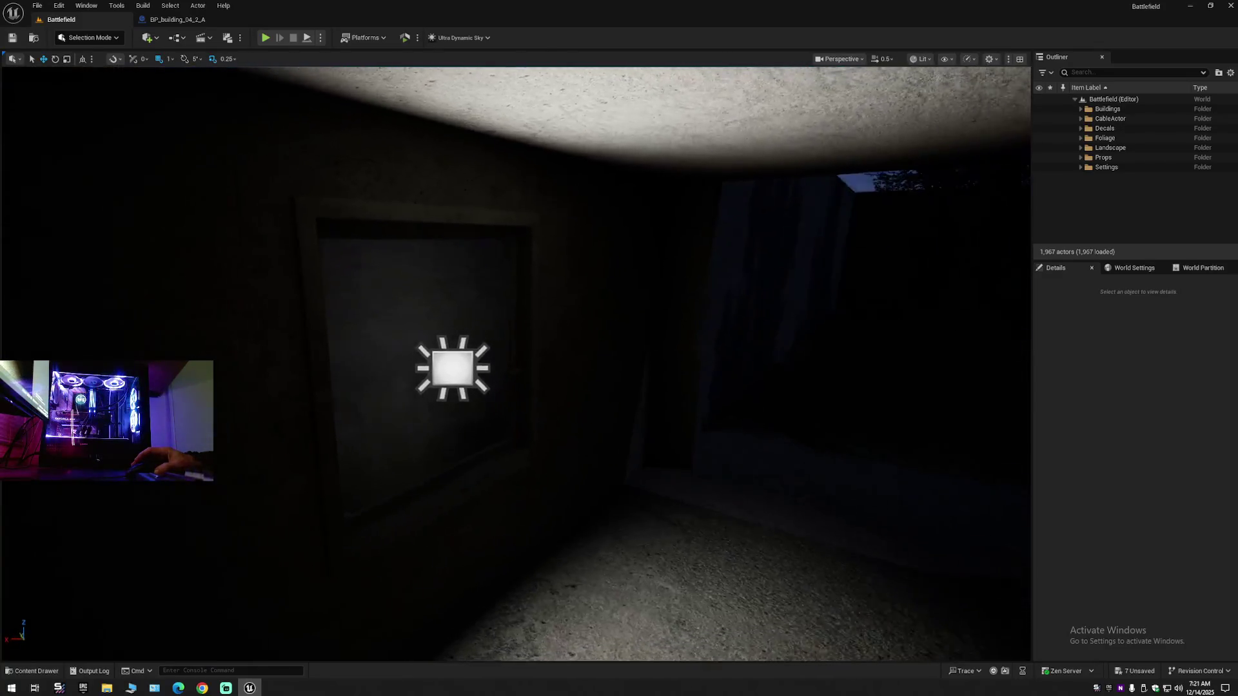
key(w)
scroll(516, 361, down, 1)
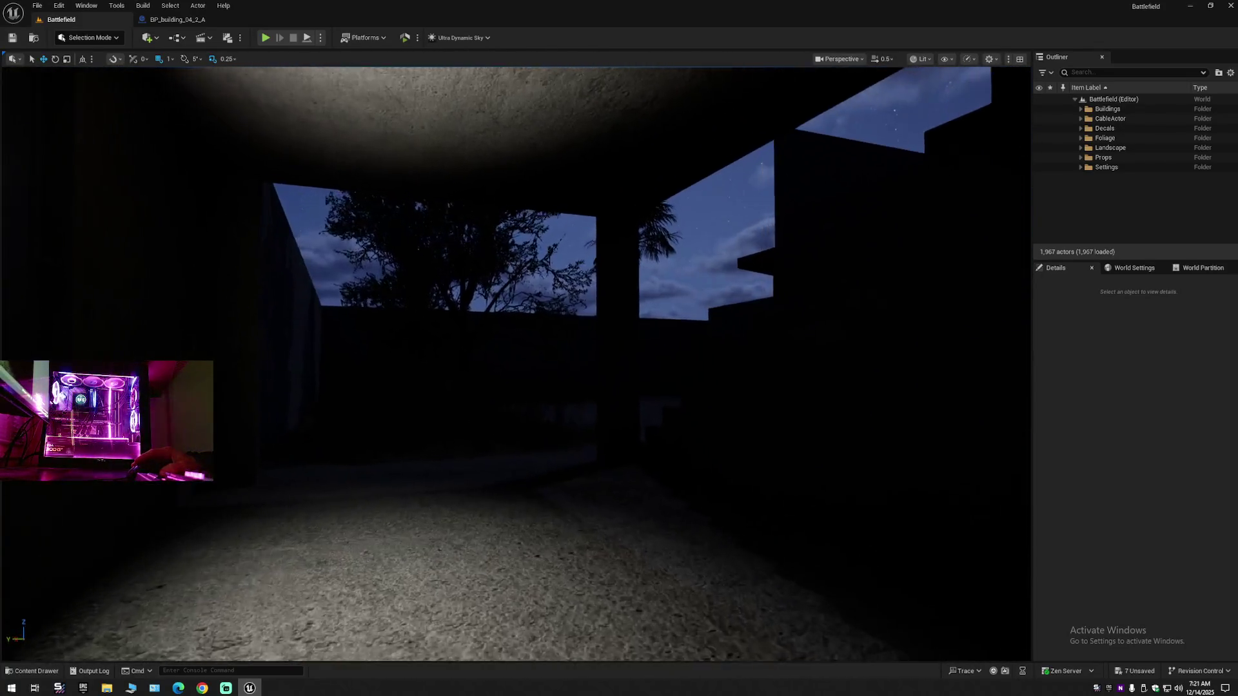
key(w)
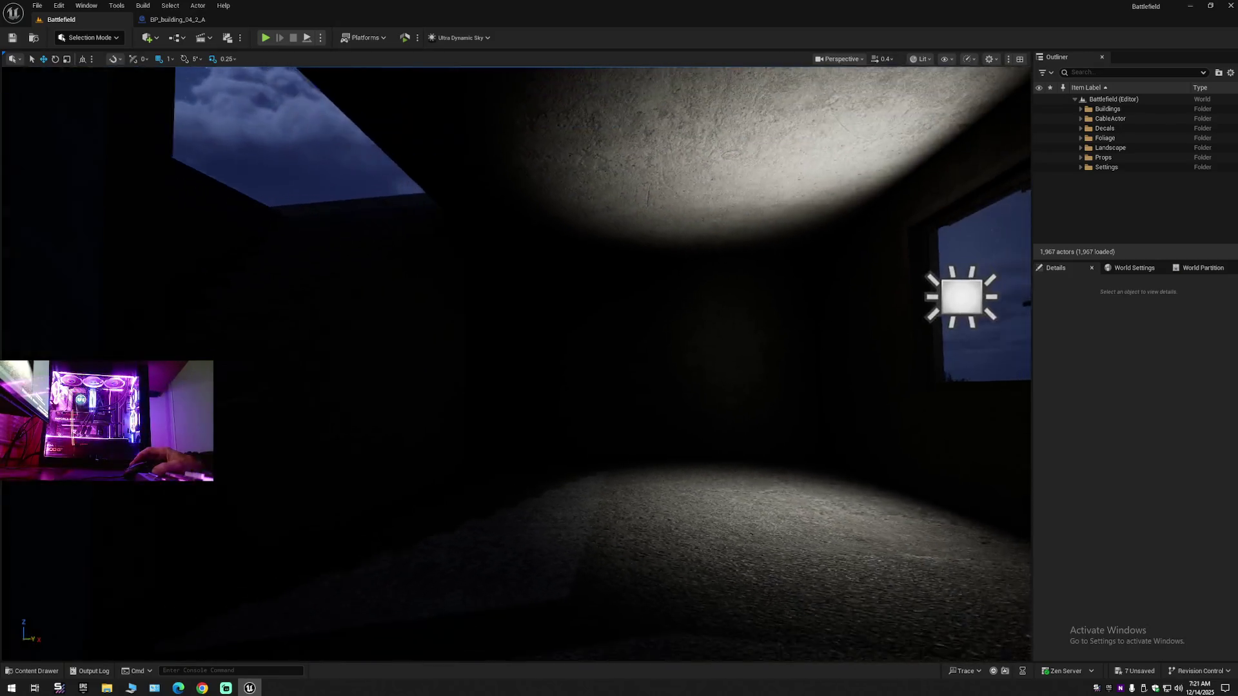
key(w)
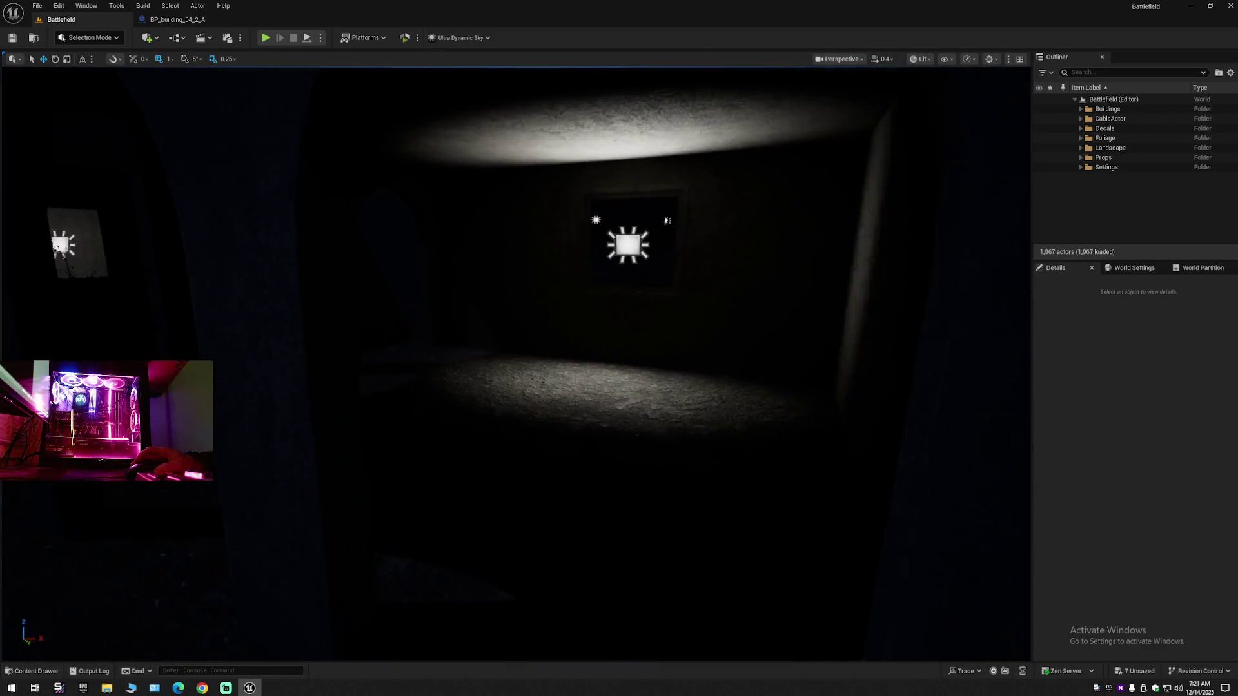
key(w)
scroll(516, 361, up, 2)
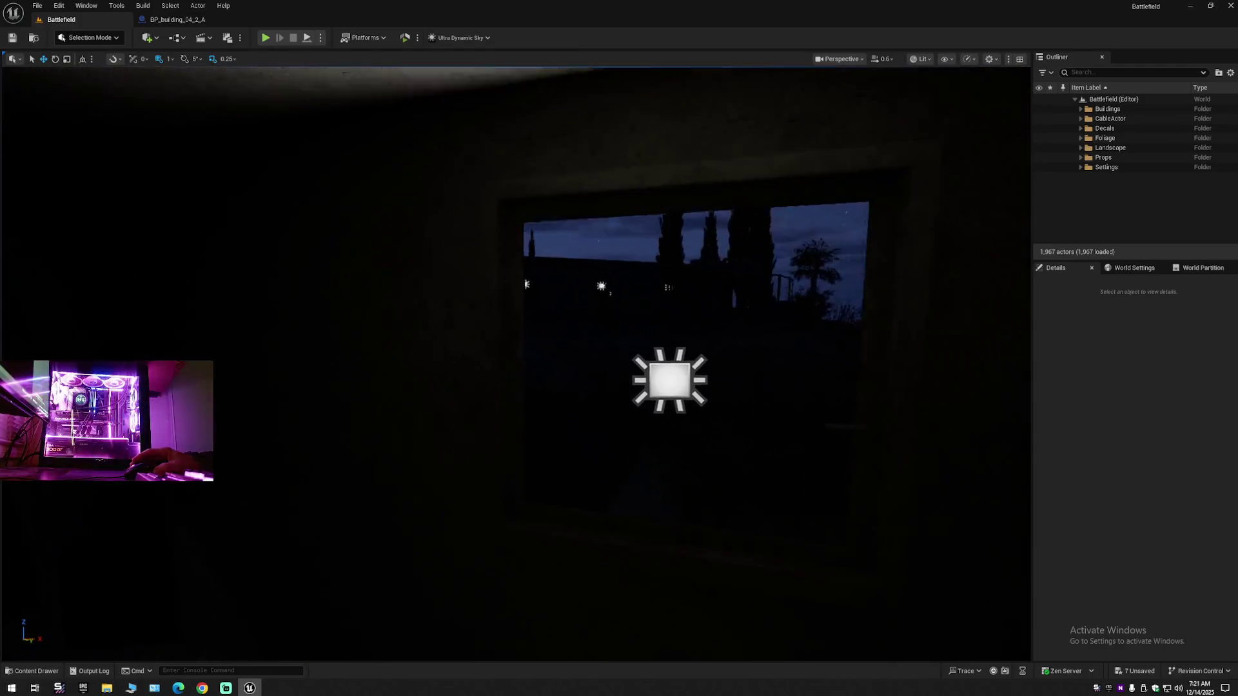
key(w)
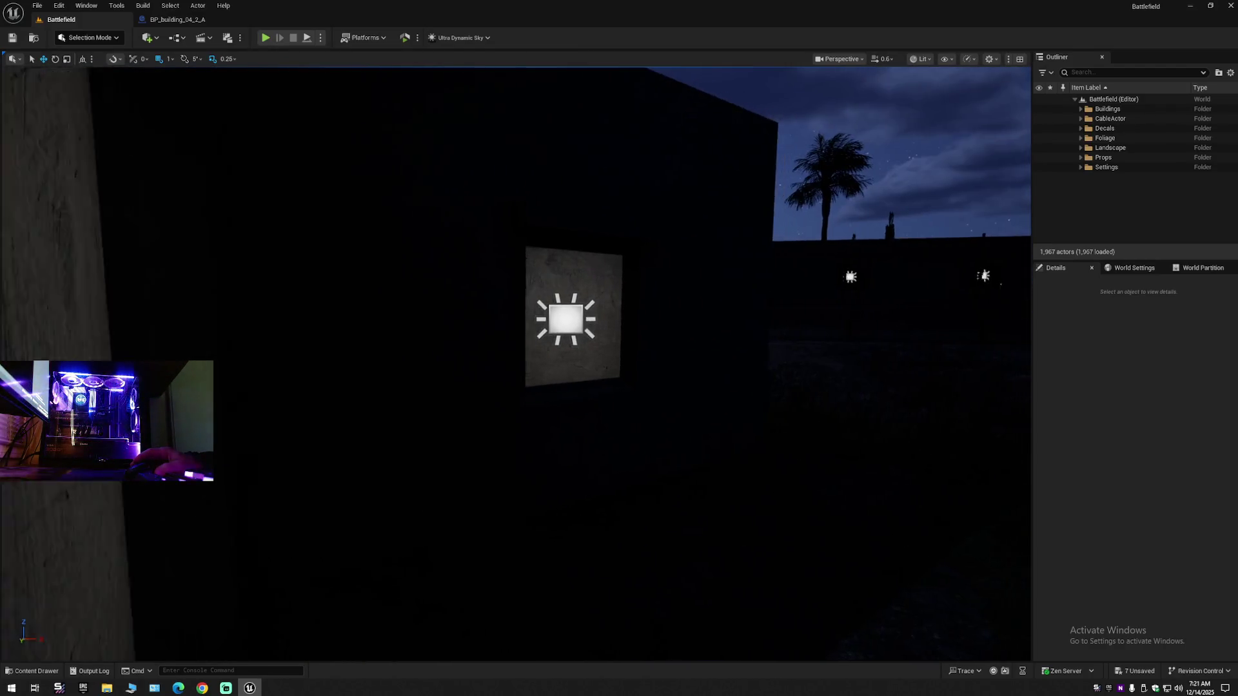
scroll(515, 361, up, 1)
key(w)
scroll(515, 361, up, 1)
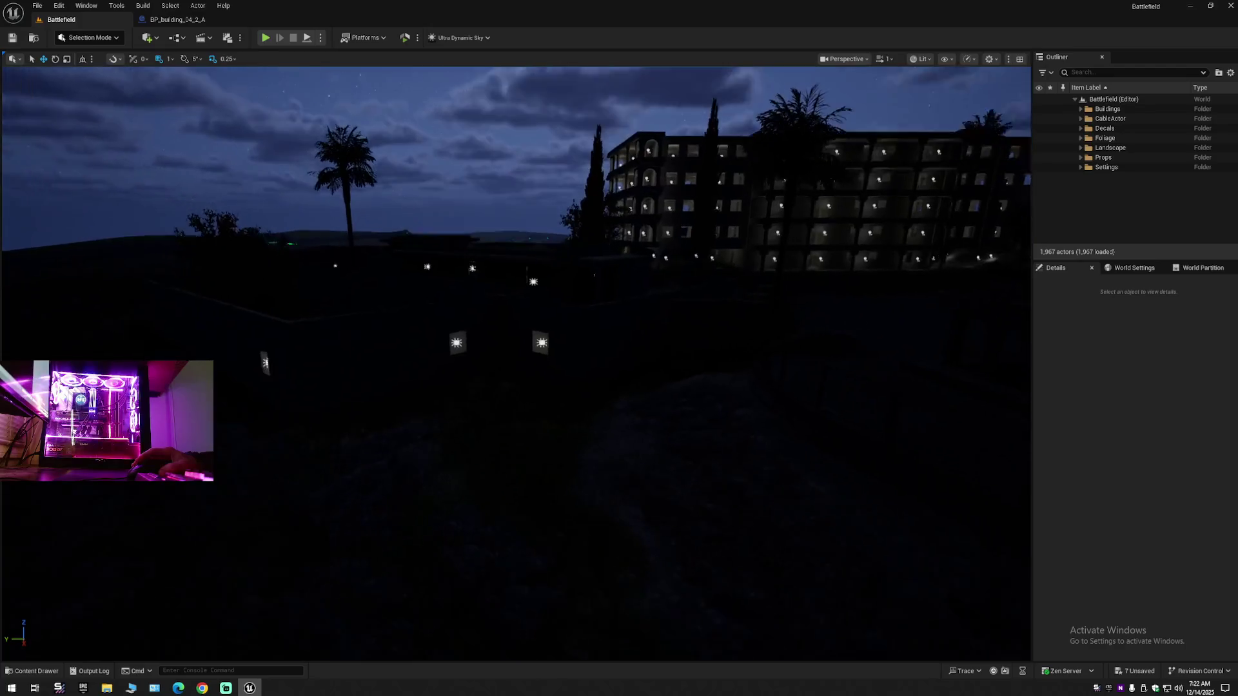
- Fly around the night level to inspect the lit building walls and low buildings
key(w)
key(s)
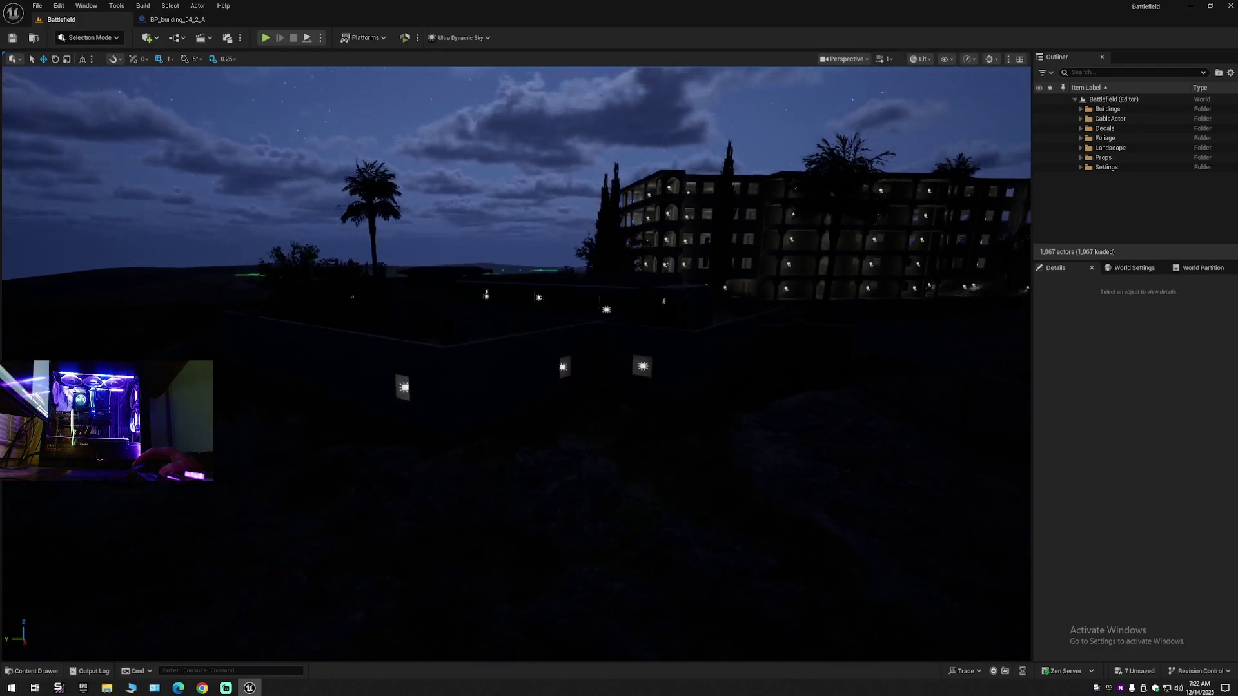
key(w)
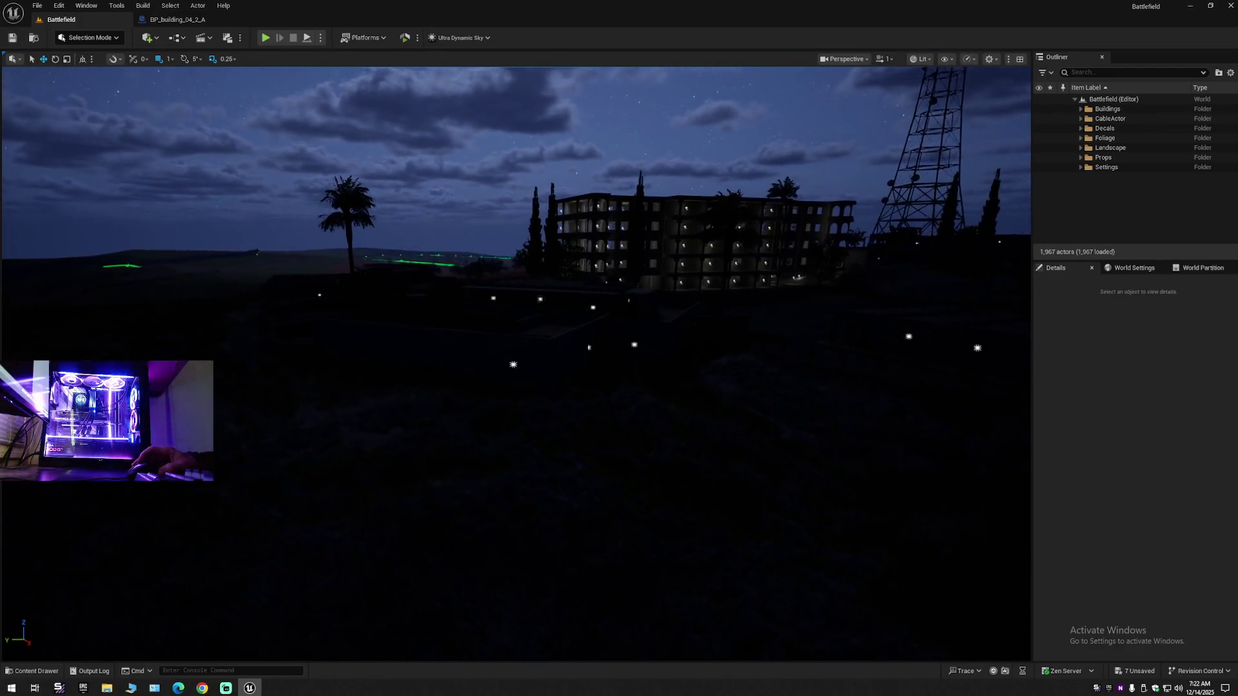
key(w)
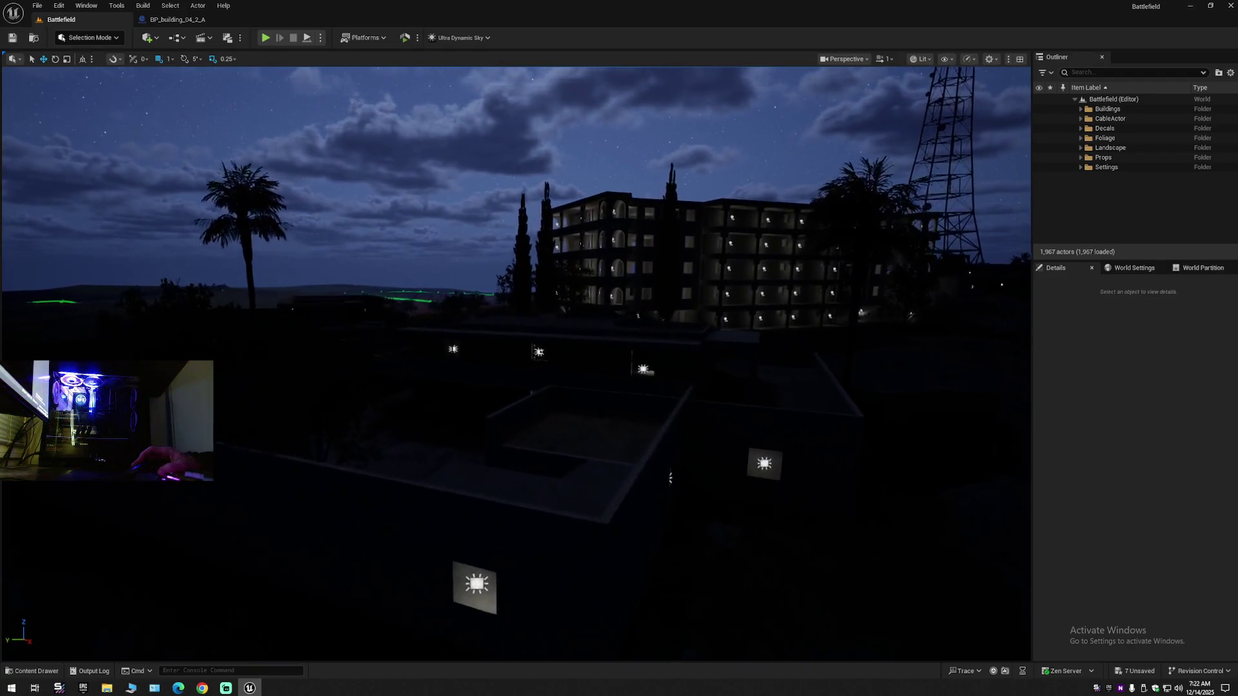
key(w)
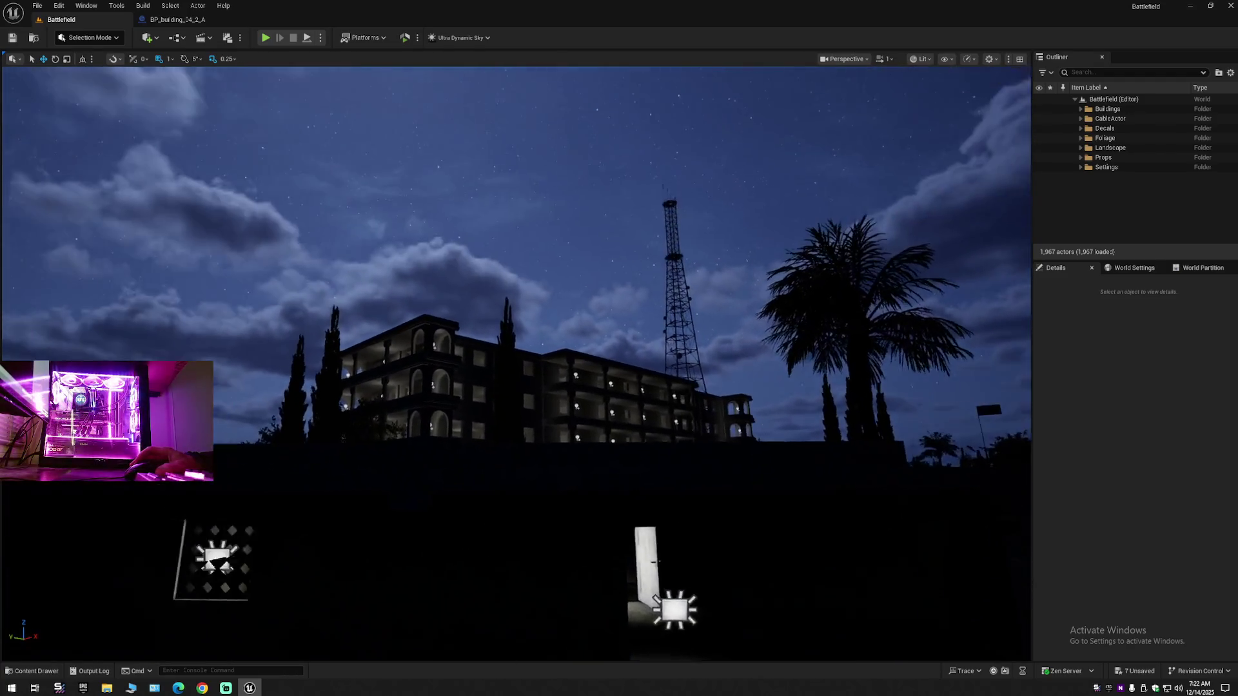
key(w)
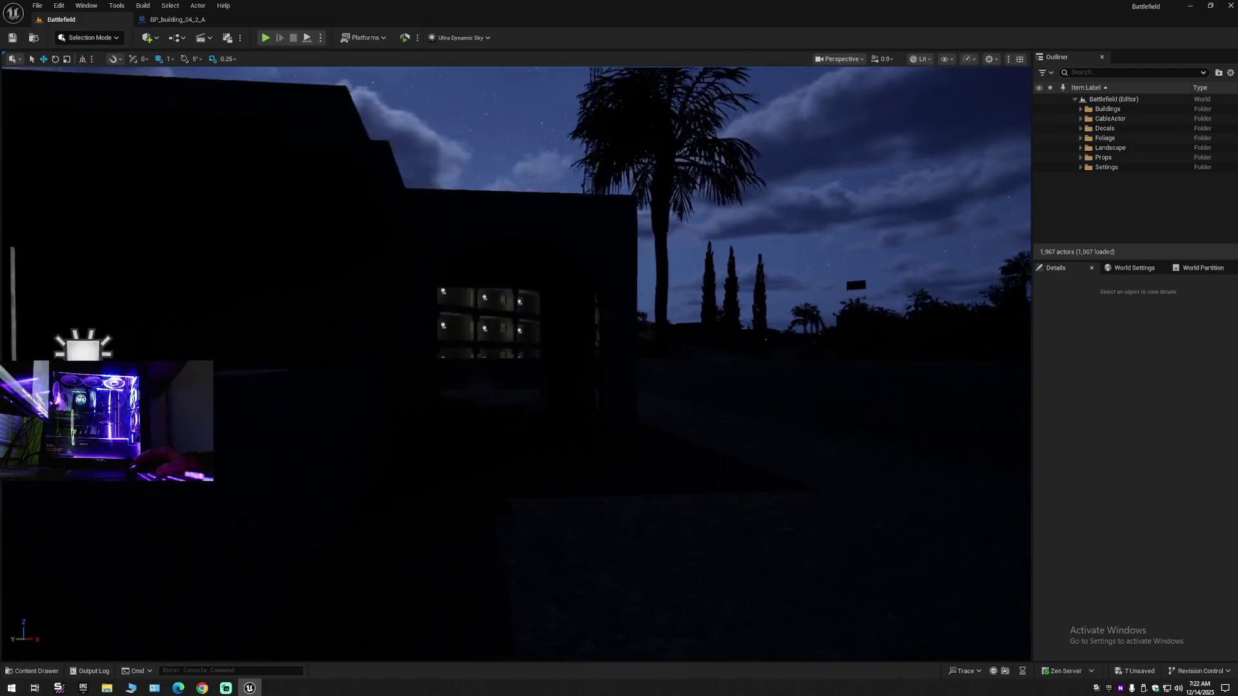
key(w)
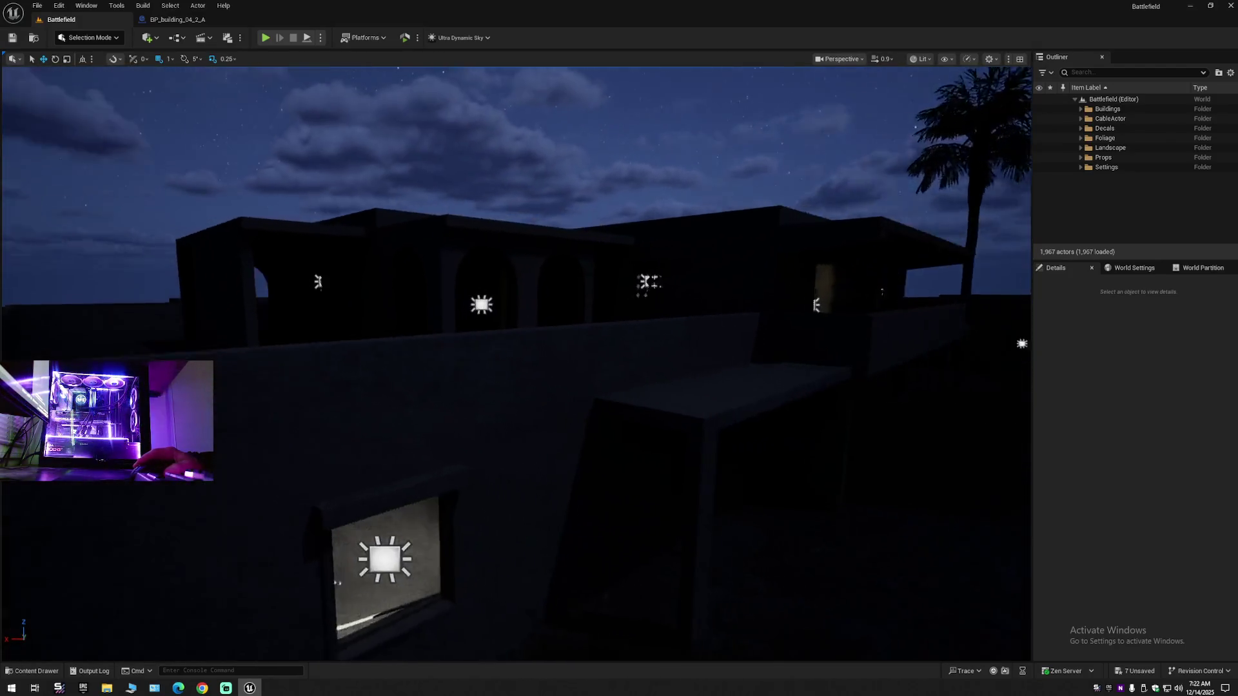
scroll(516, 361, down, 1)
key(s)
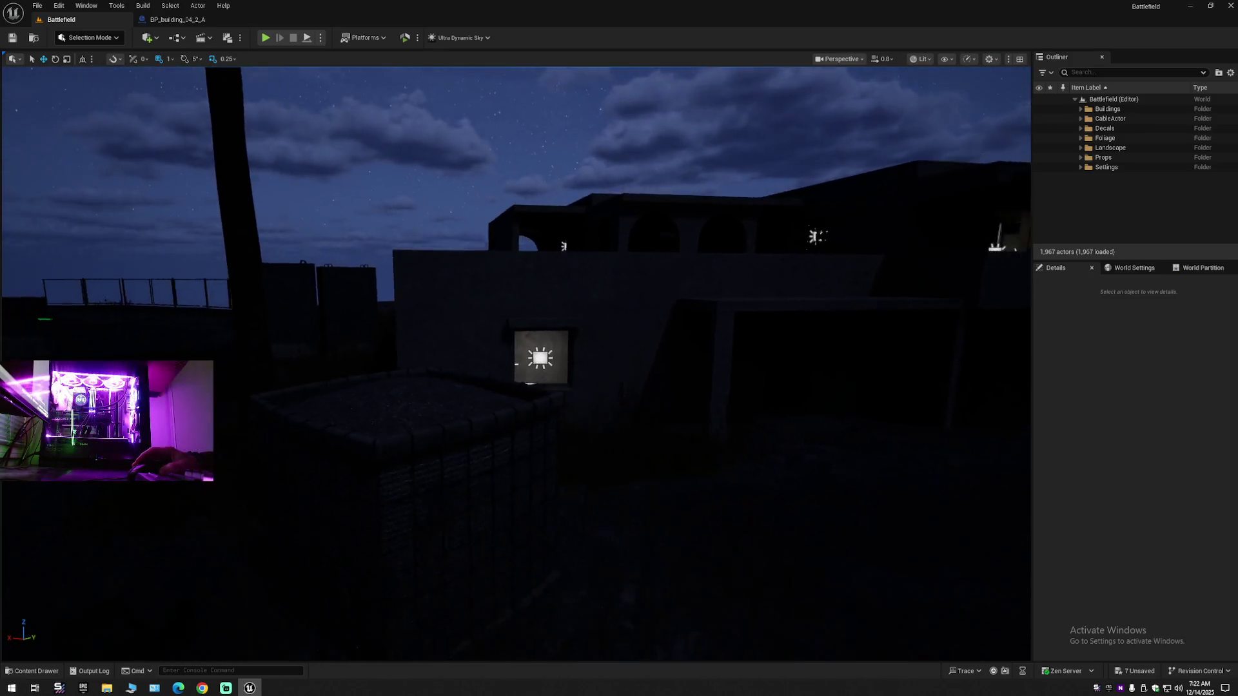
key(s)
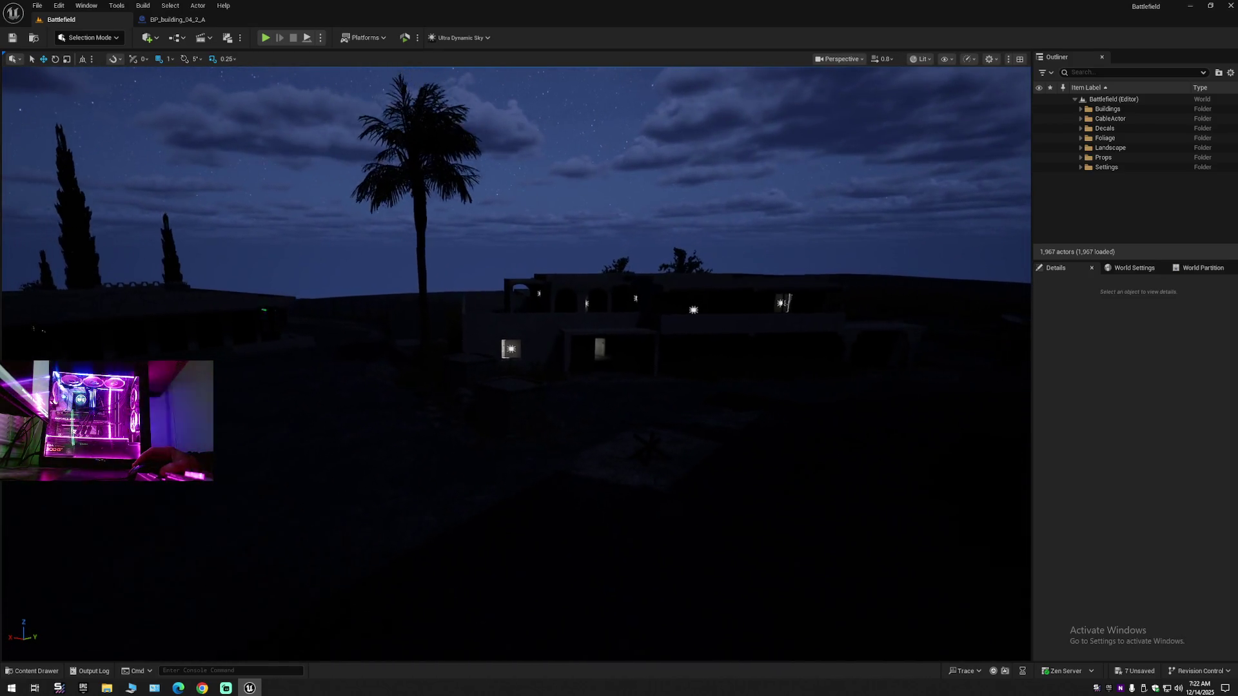
key(s)
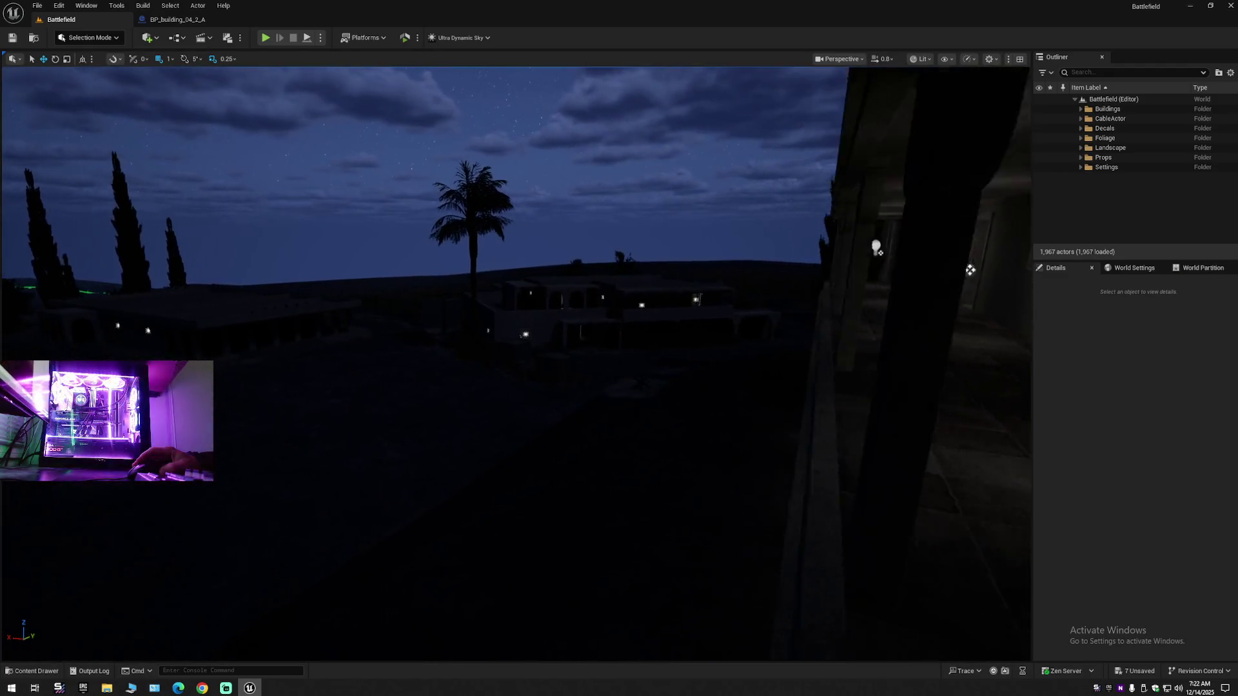
- Check a building interior and the multi-storey building, then bring up the BP_building_04_2_A editor
key(w)
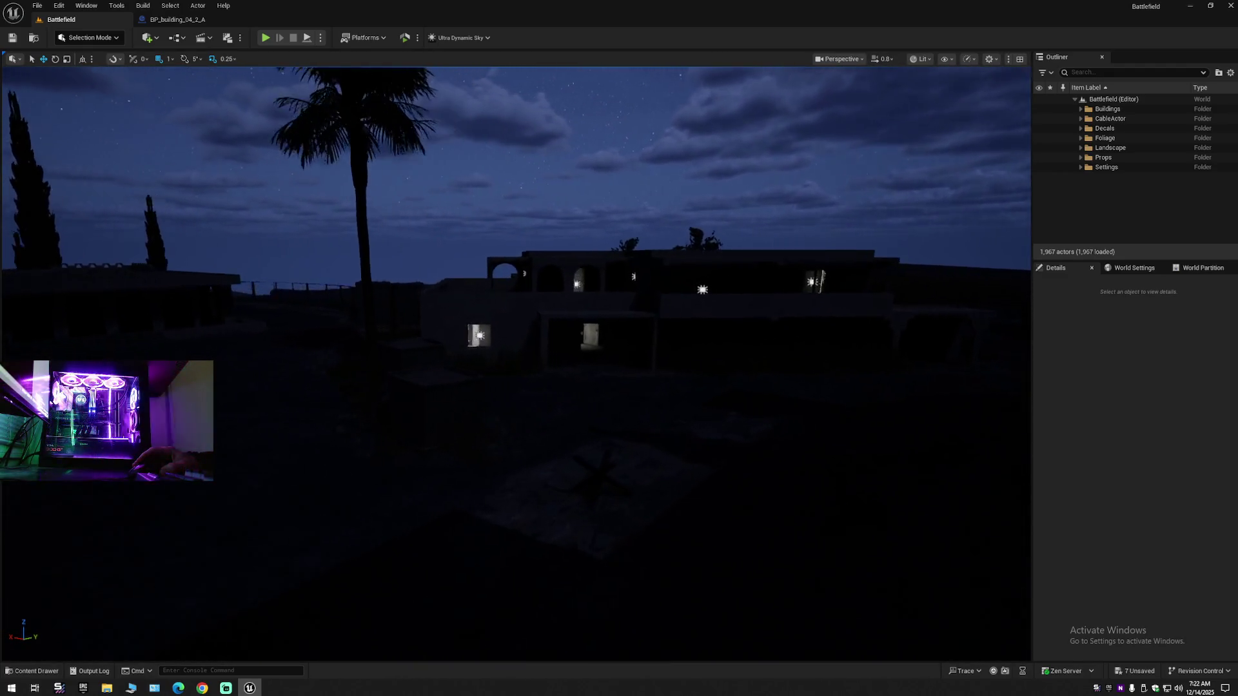
key(s)
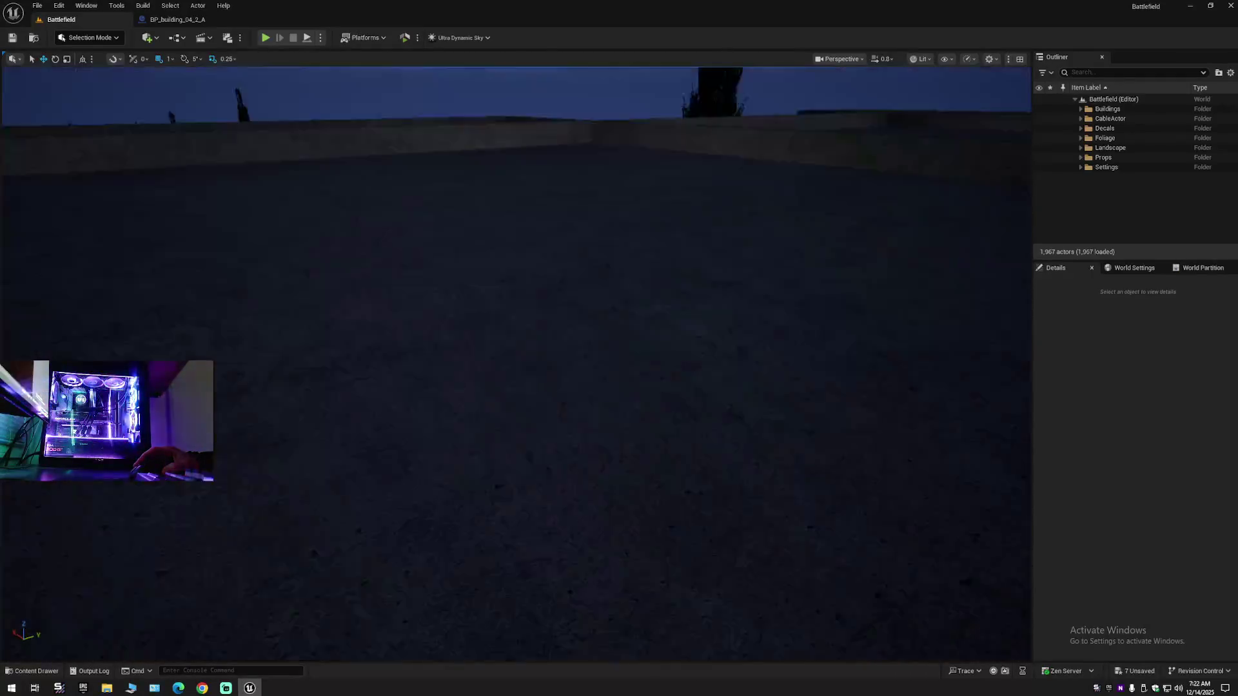
key(w)
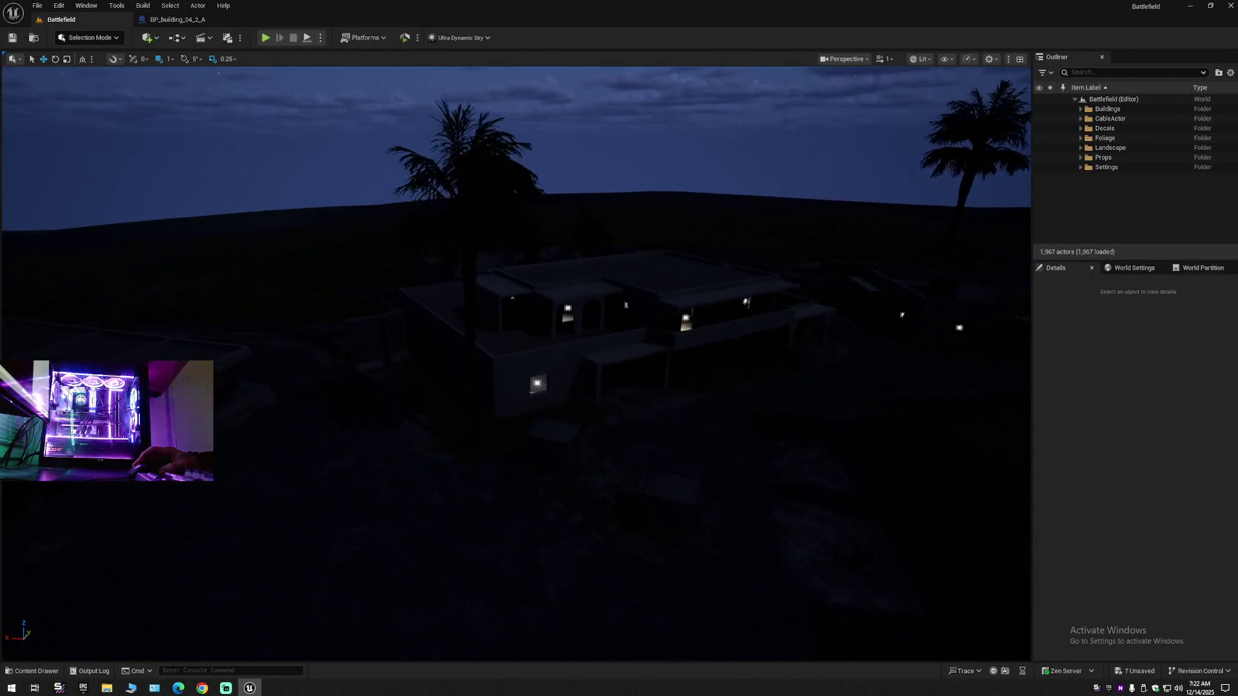
key(s)
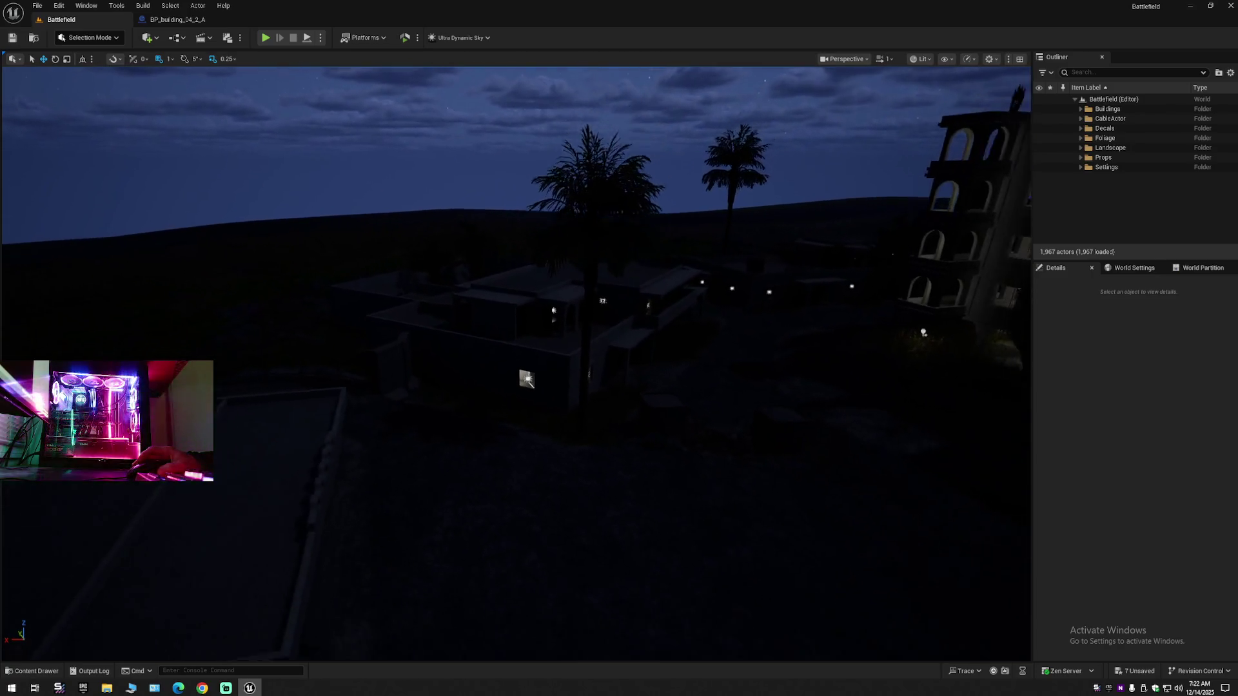
key(s)
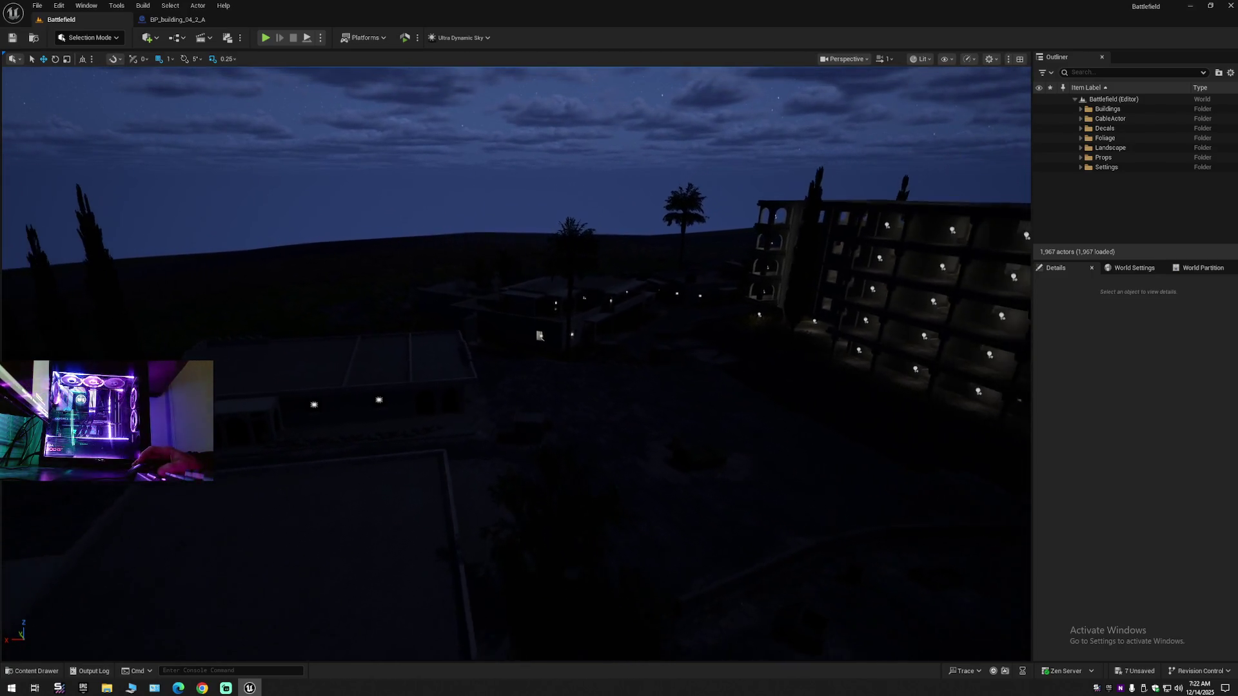
key(w)
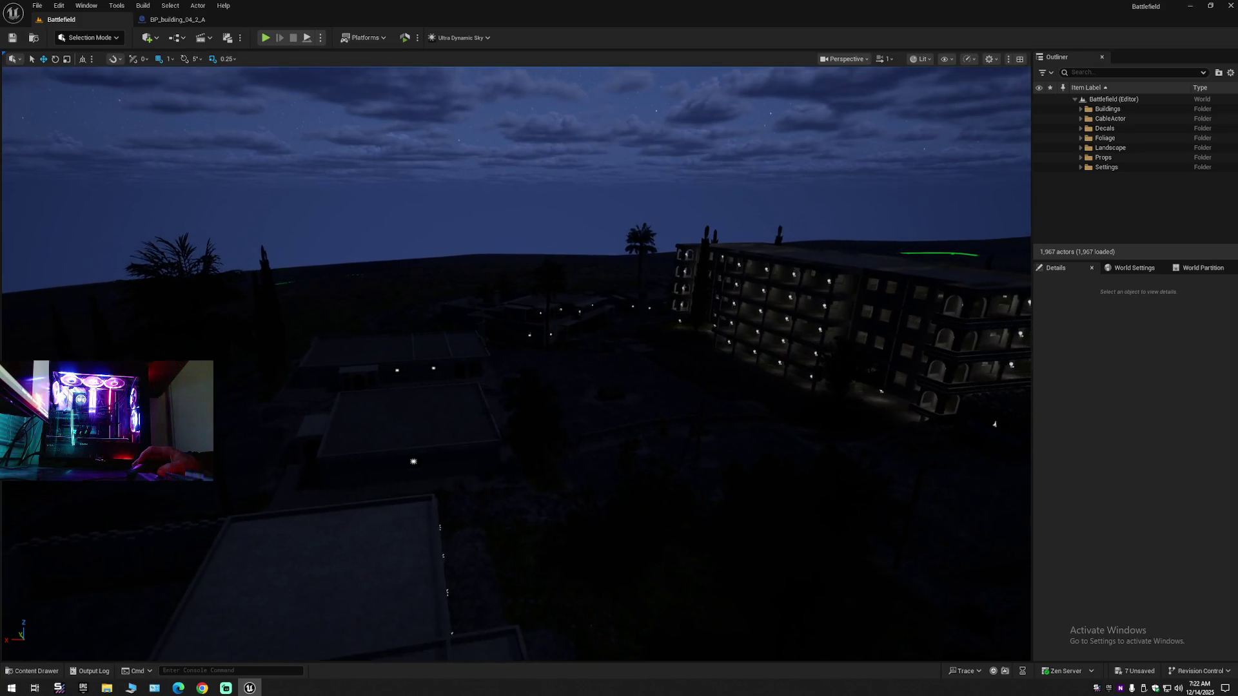
key(s)
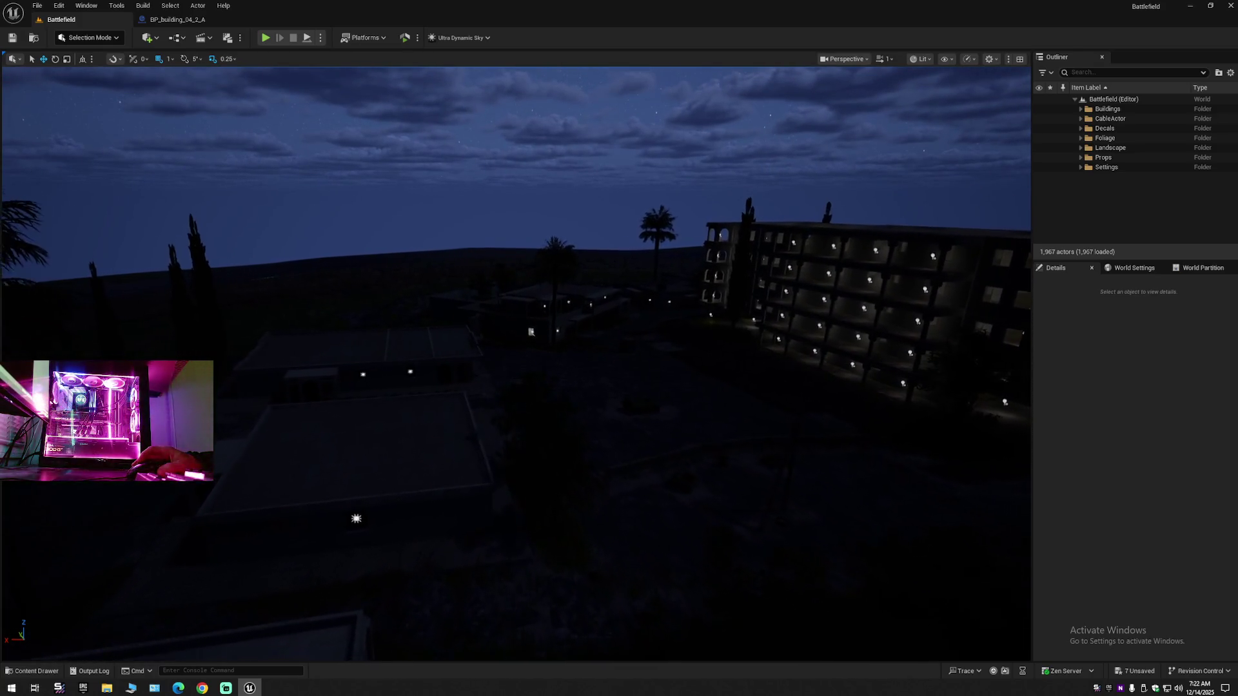
key(w)
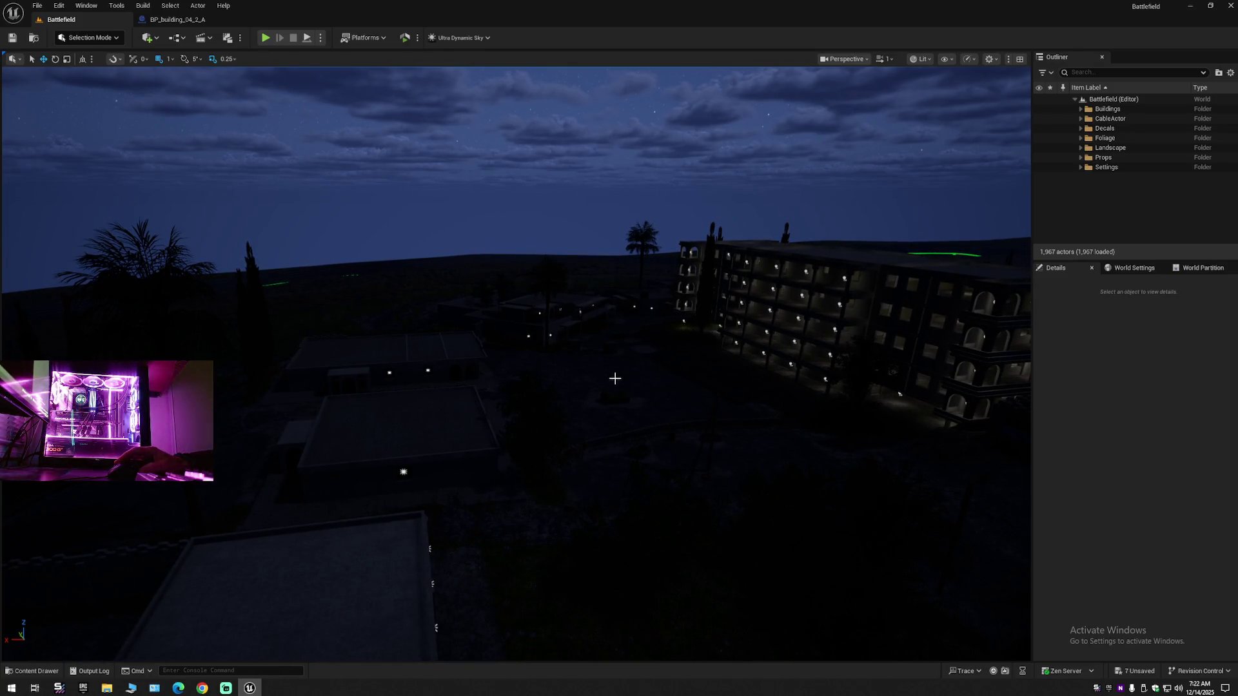
click(169, 20)
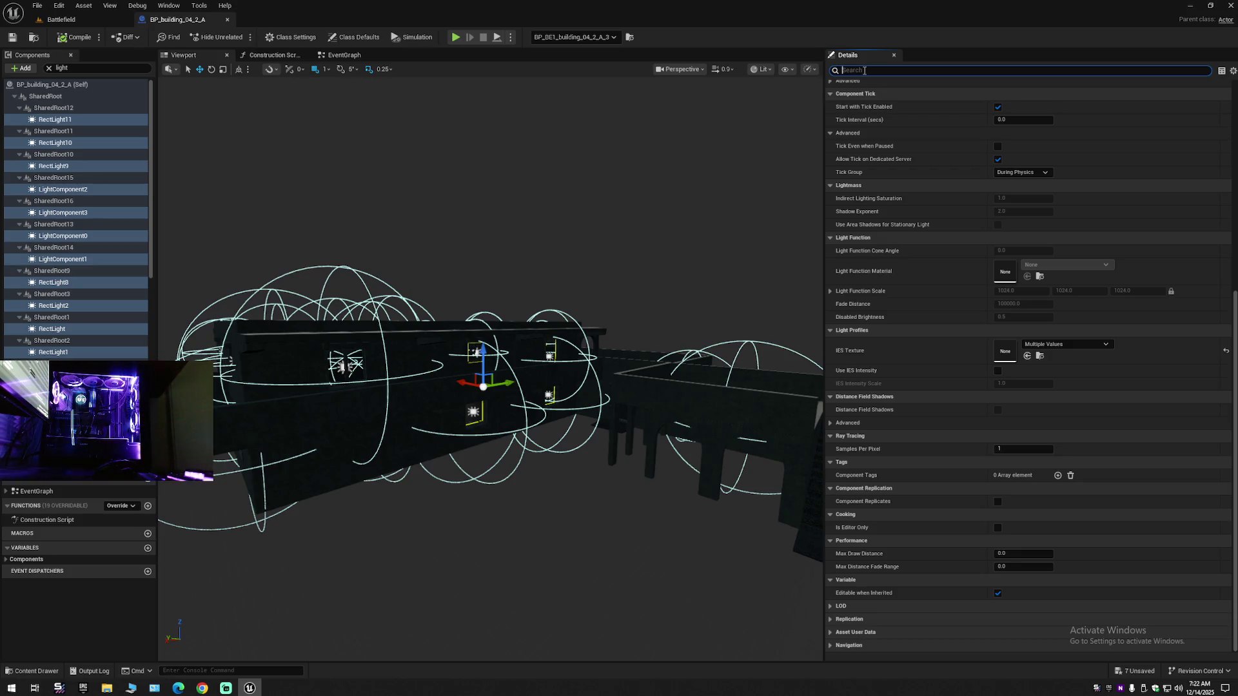
- Filter the Details panel with 'dis' for distance properties and float the blueprint editor out
text(wew)
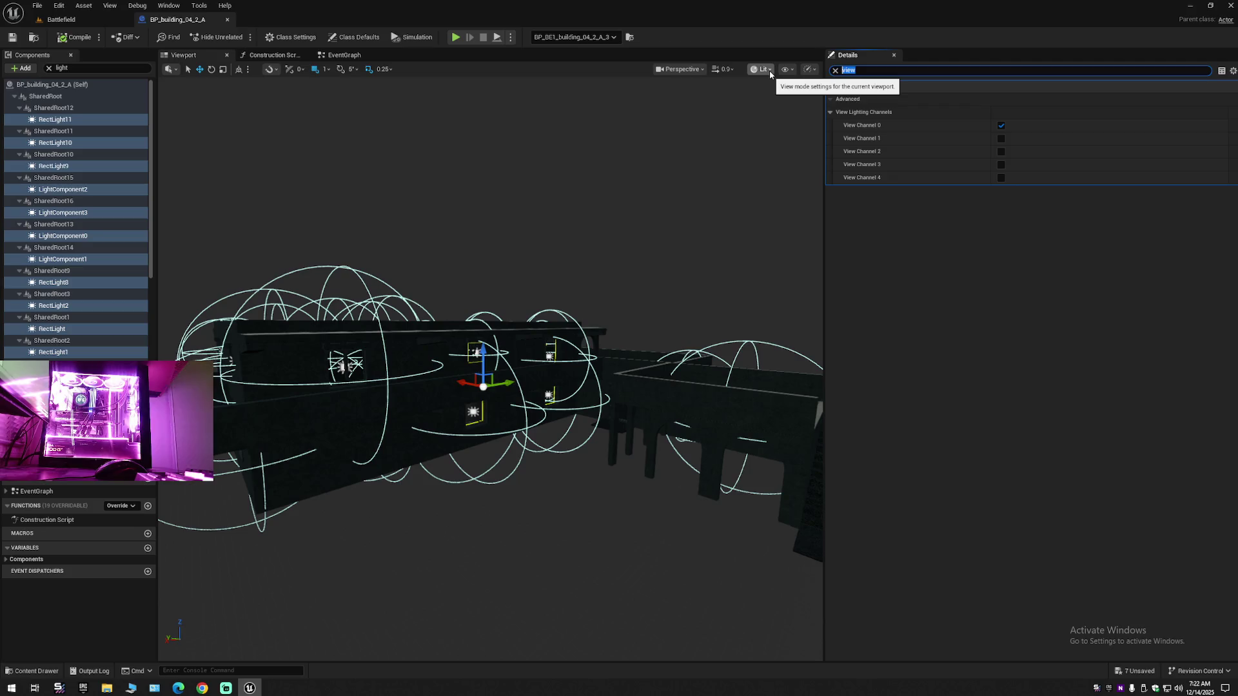
text(dis)
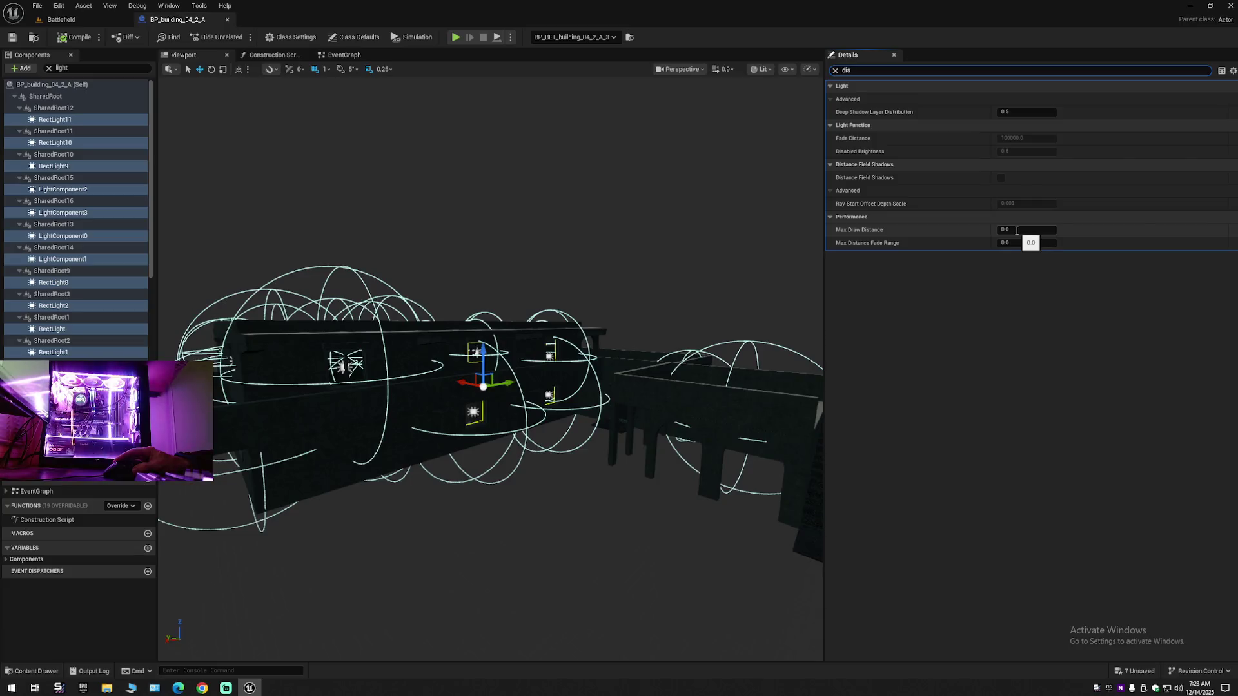
mouse_move(190, 26)
mouse_down()
mouse_move(549, 96)
mouse_move(703, 88)
mouse_up()
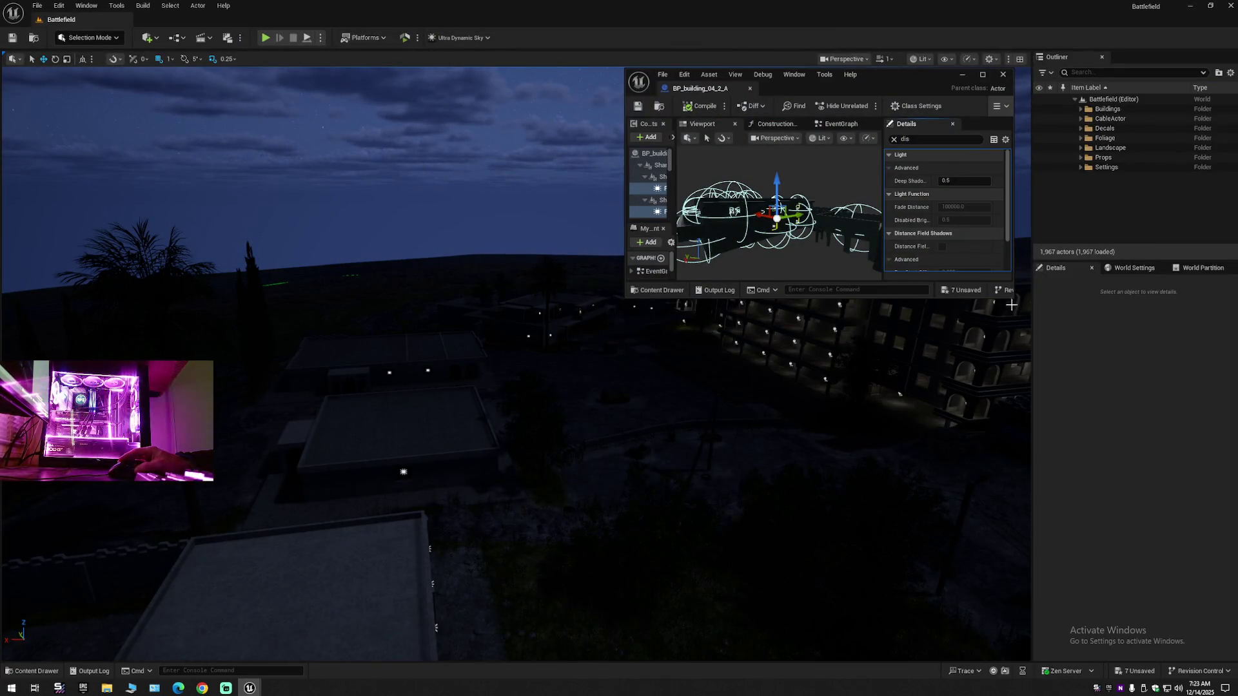
drag(1011, 295, 1090, 509)
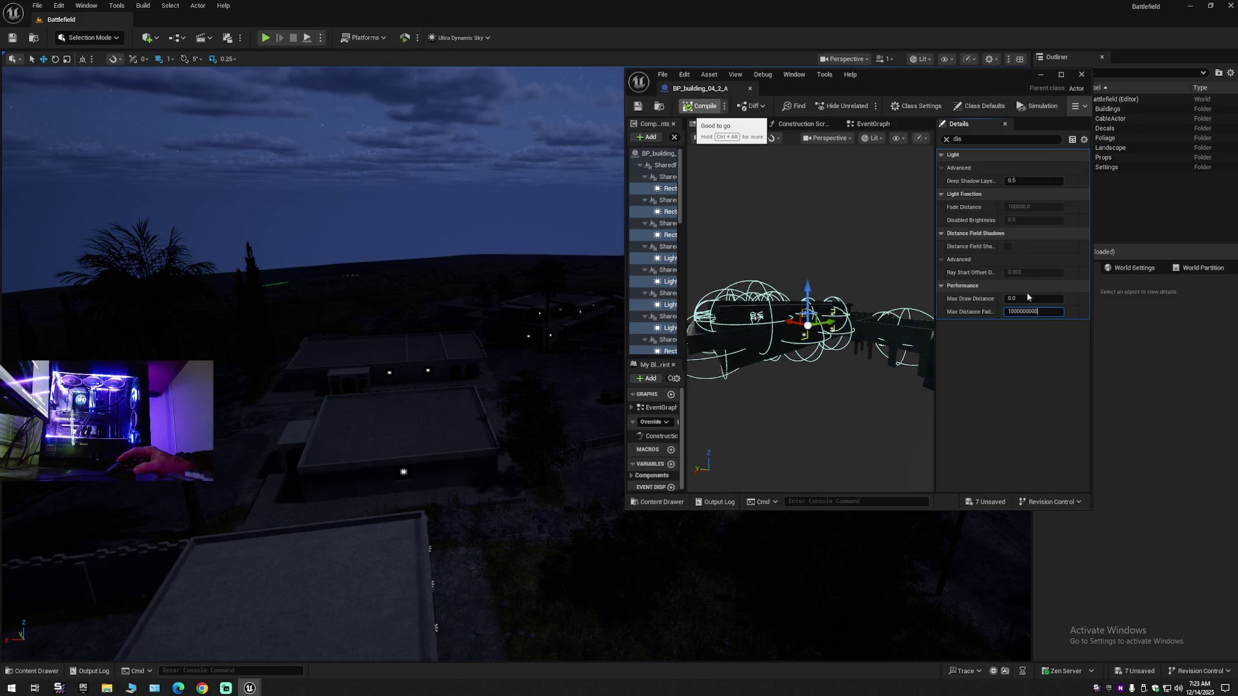
key(Return)
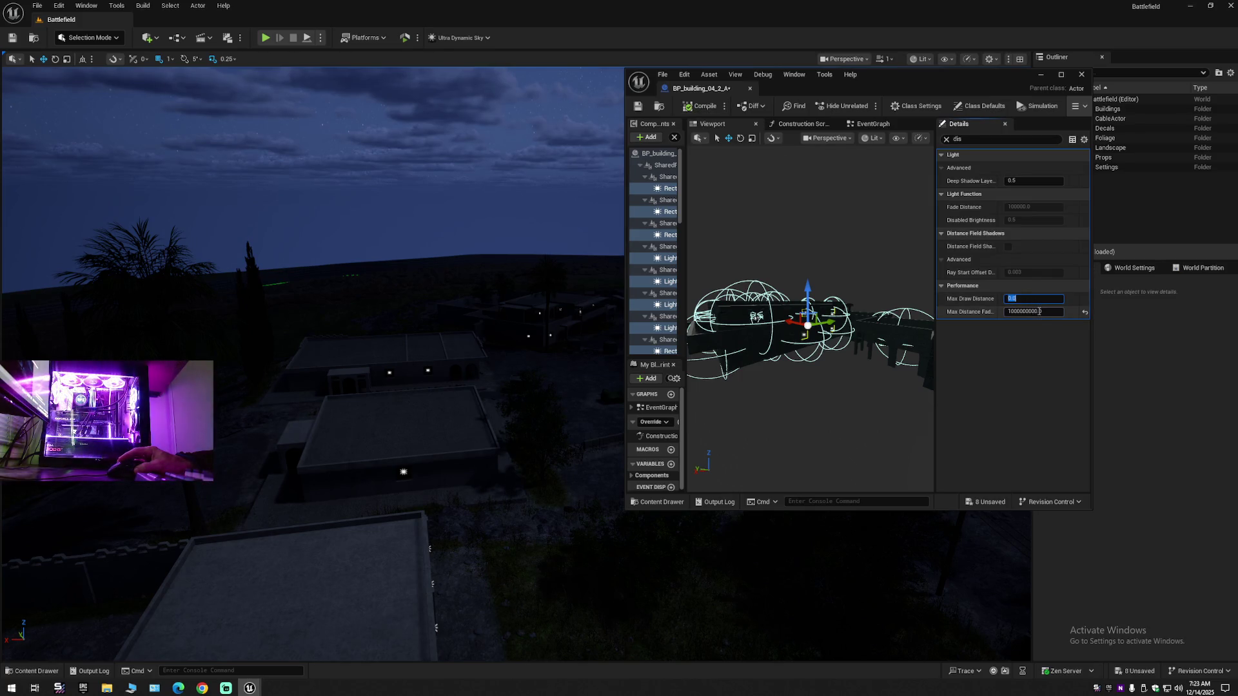
right_click(1039, 312)
click(1069, 352)
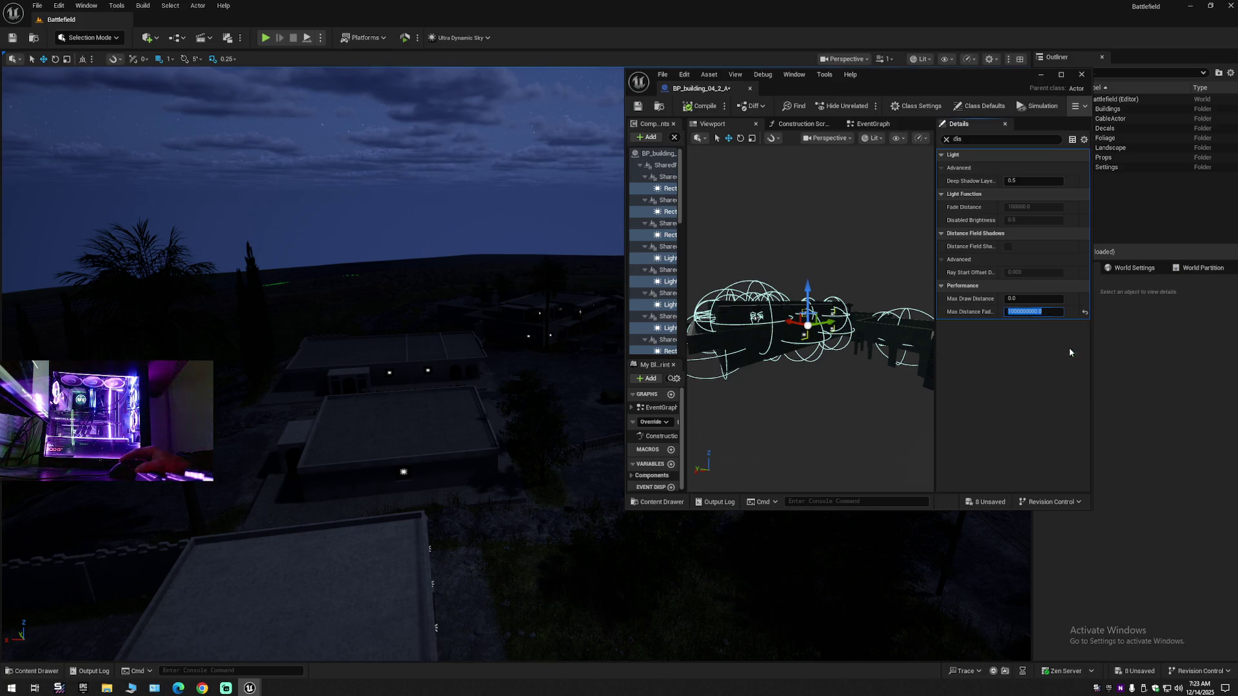
right_click(1026, 299)
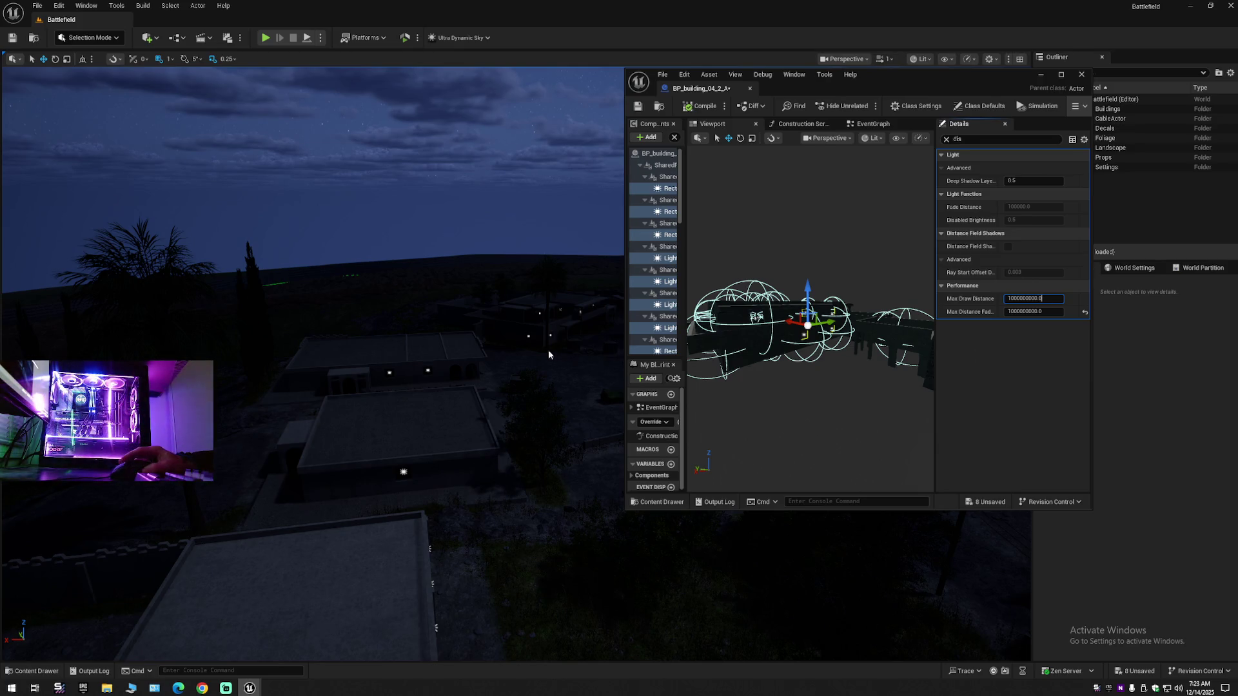
mouse_move(451, 386)
mouse_down()
mouse_move(475, 372)
mouse_move(470, 361)
mouse_move(599, 336)
mouse_up()
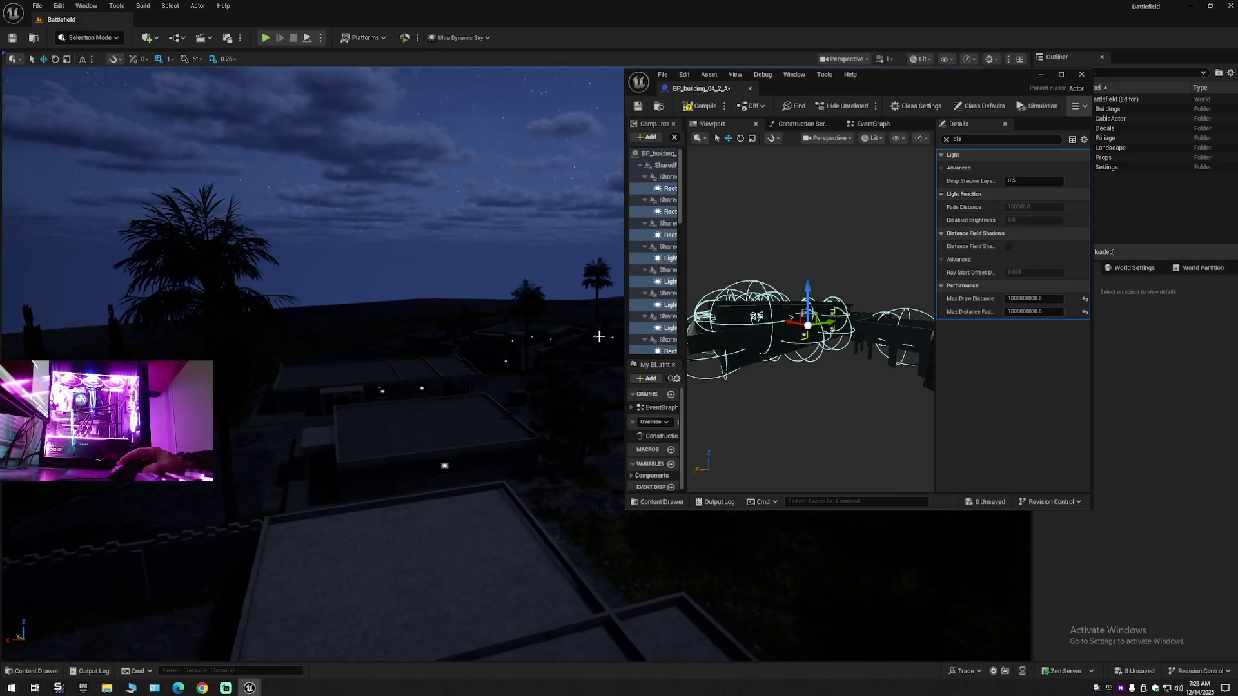
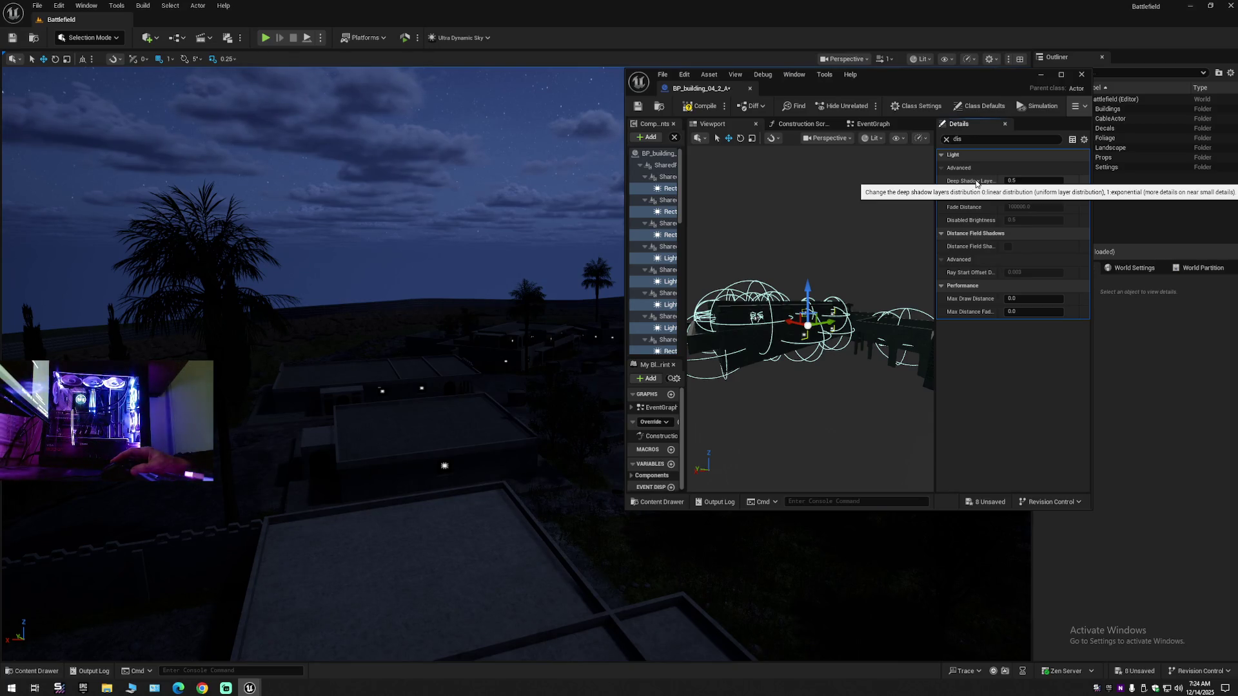
- Clear the Details search, briefly filter for 'sp', clear it again, and compile the building blueprint
click(946, 139)
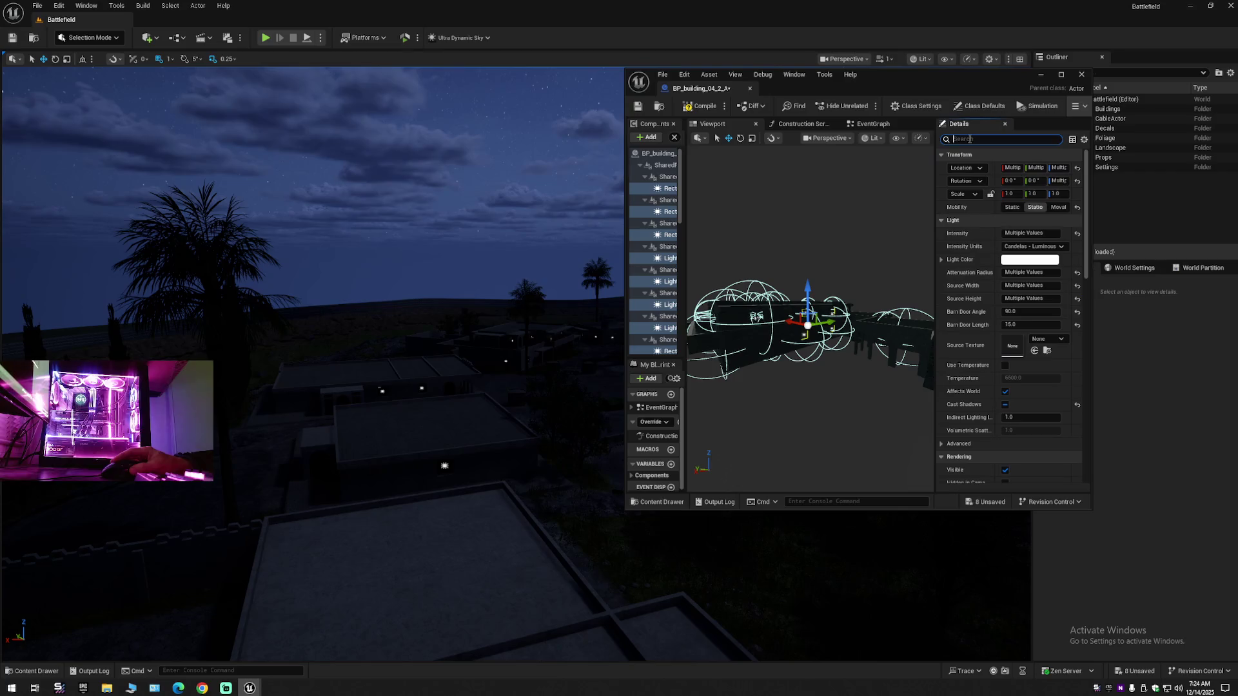
text(sp)
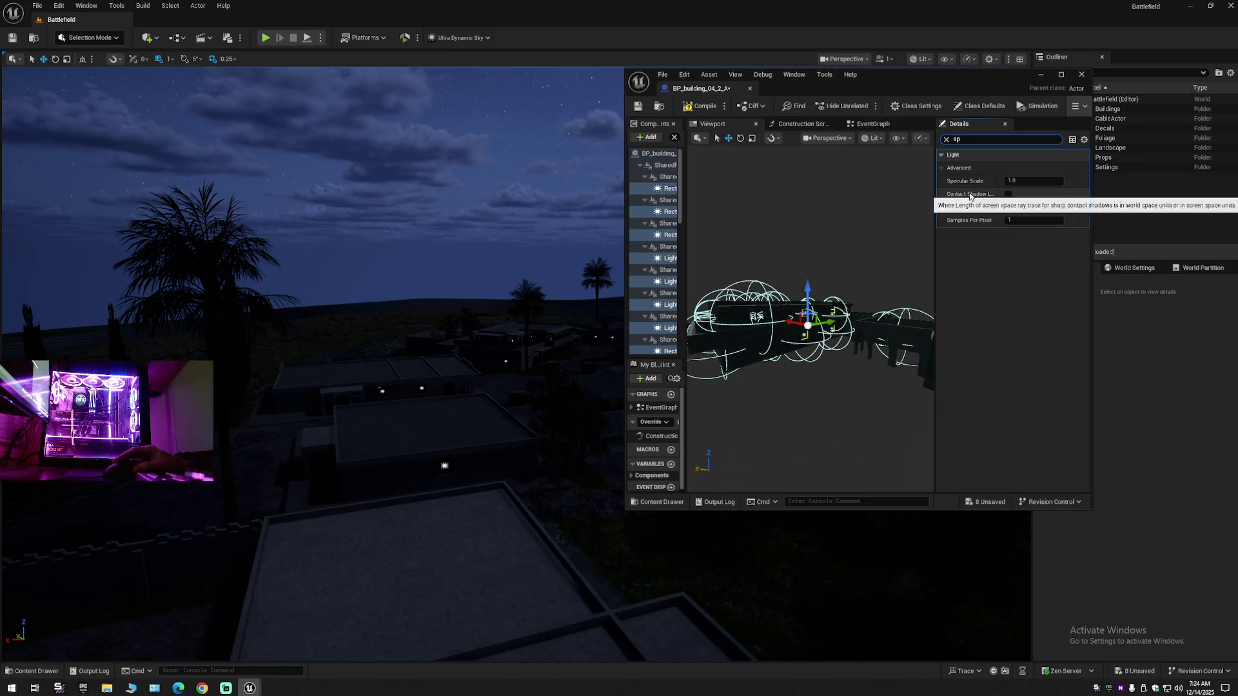
click(945, 140)
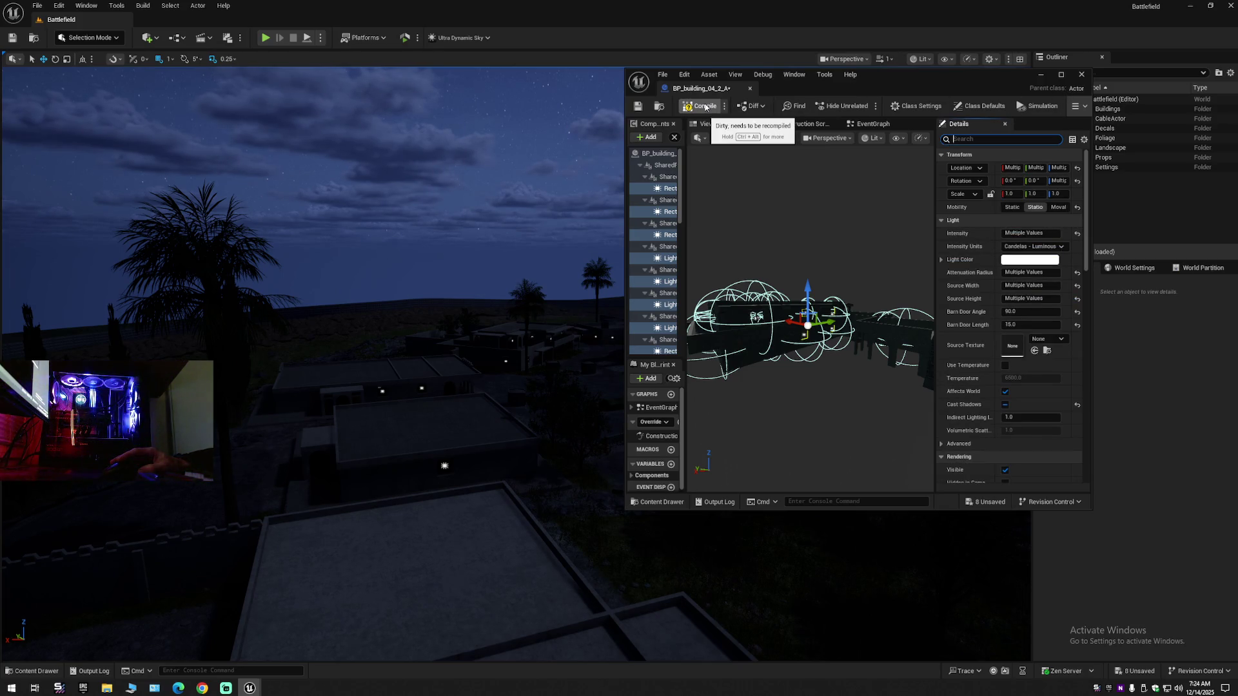
click(705, 107)
click(705, 107)
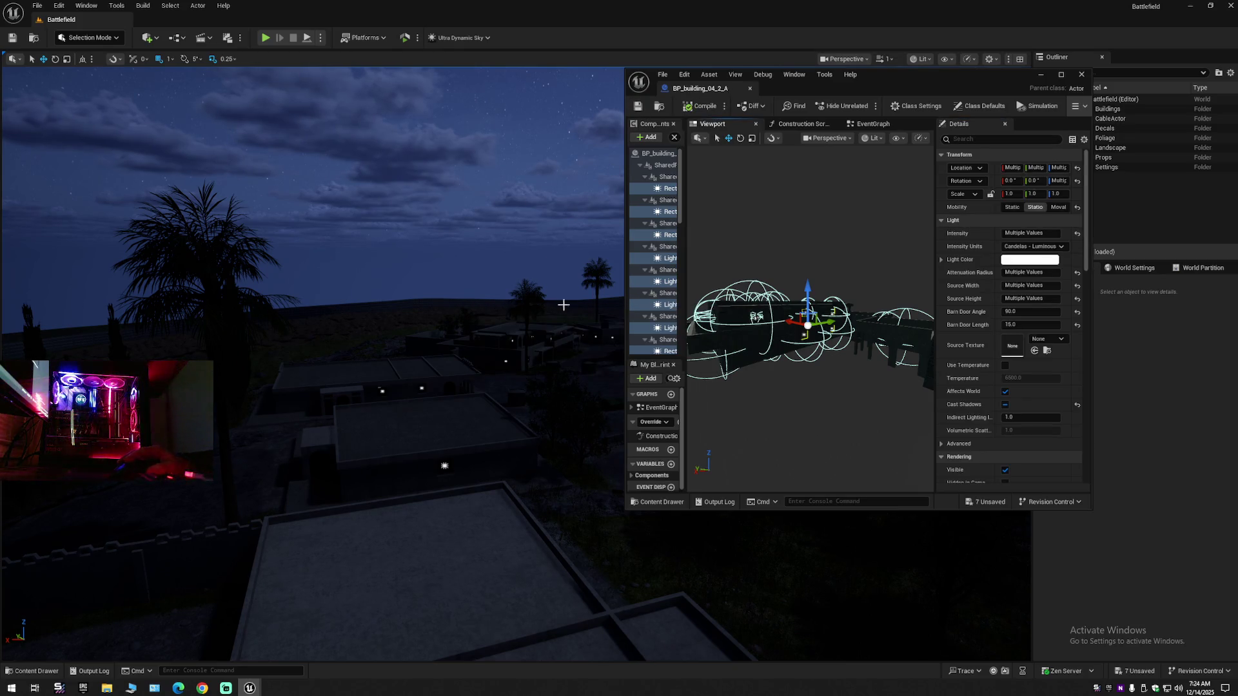
- Fly across the level past the dark hillside toward the lit multi-storey buildings
drag(309, 361, 399, 361)
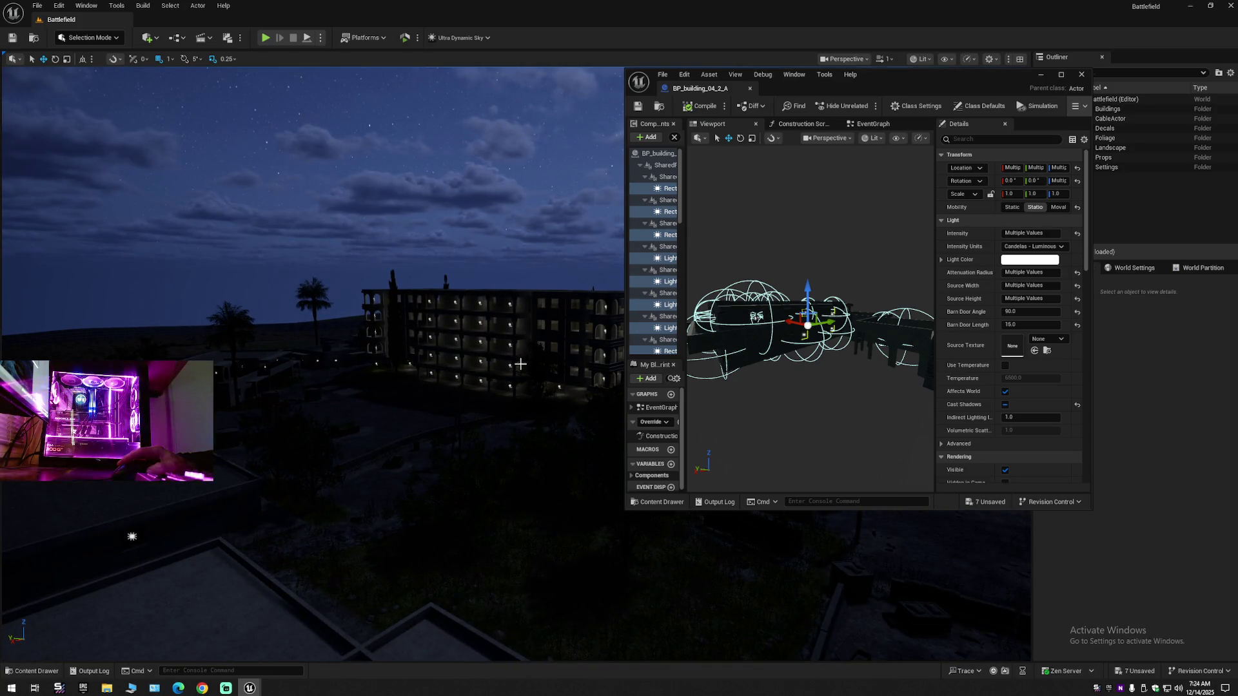
drag(520, 364, 238, 476)
mouse_move(309, 361)
mouse_down()
mouse_move(361, 348)
mouse_move(623, 355)
mouse_up()
scroll(556, 350, up, 2)
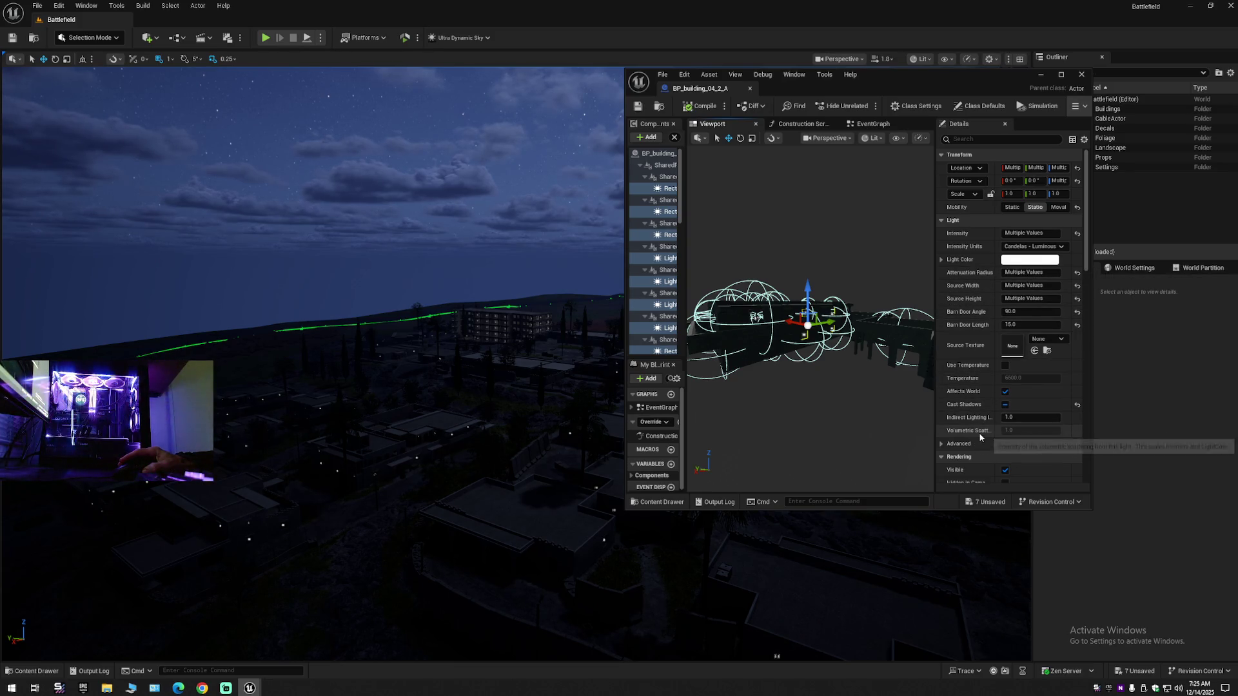
- Expand the light's Advanced shadow settings and scroll through its properties
scroll(978, 432, down, 2)
click(940, 413)
scroll(942, 432, down, 5)
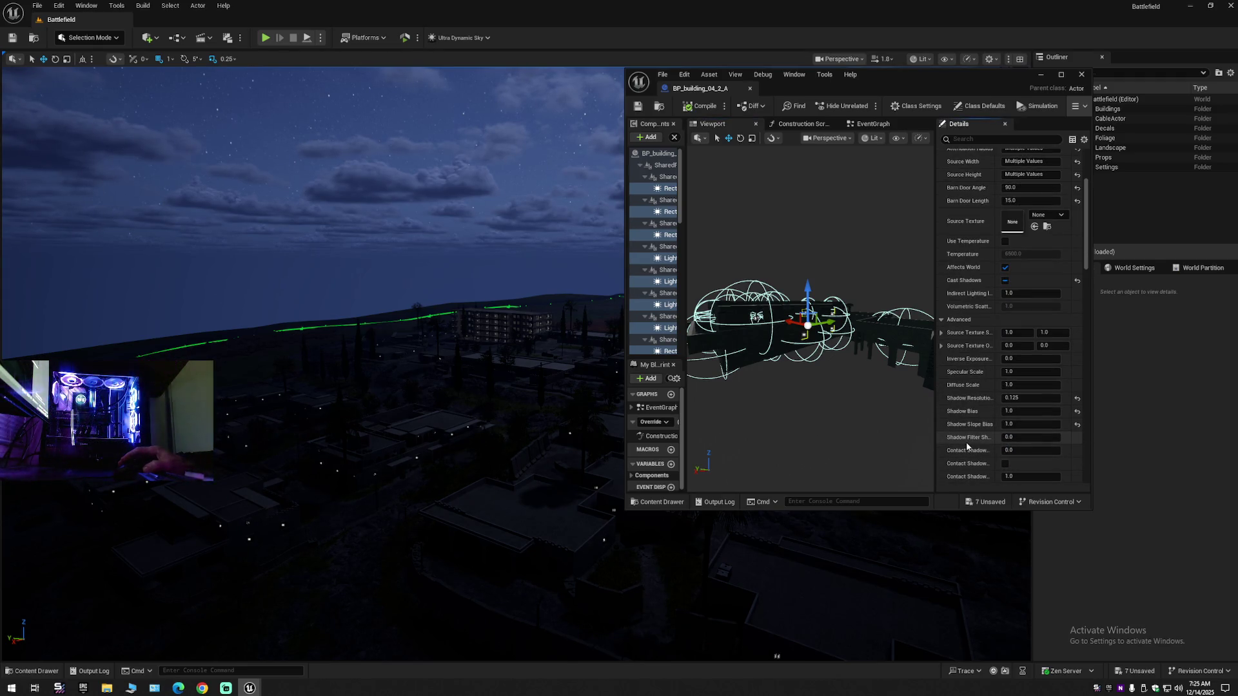
scroll(966, 445, down, 5)
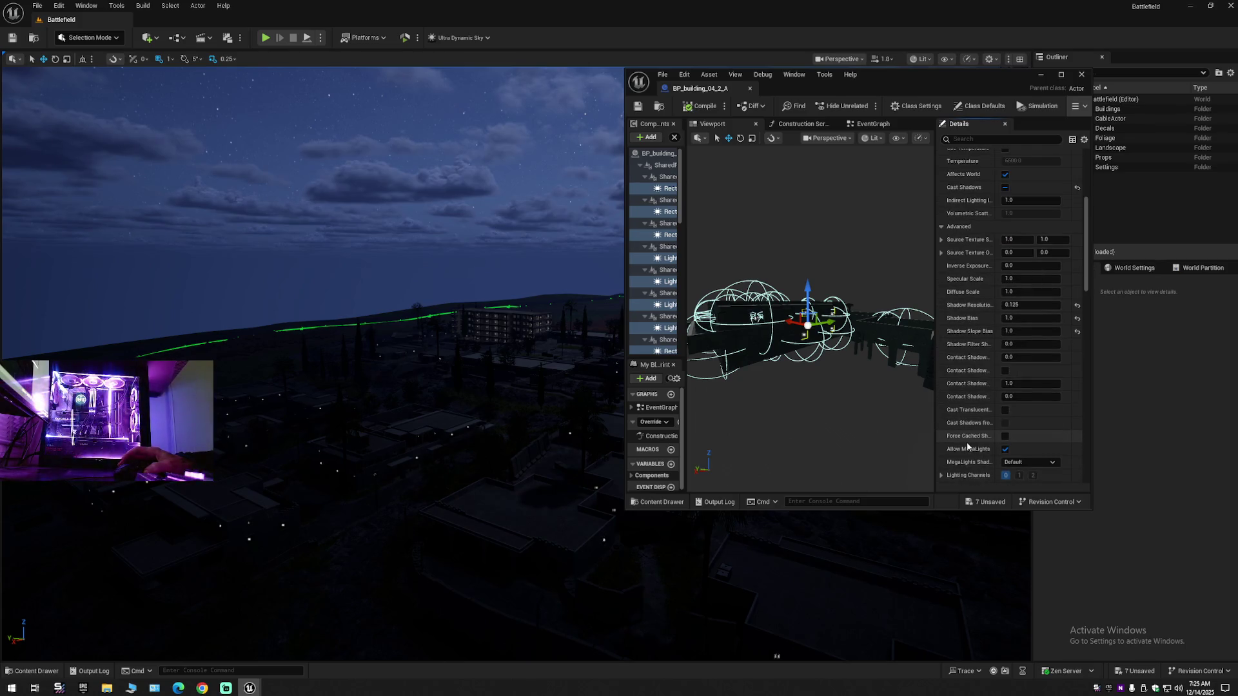
scroll(965, 442, down, 3)
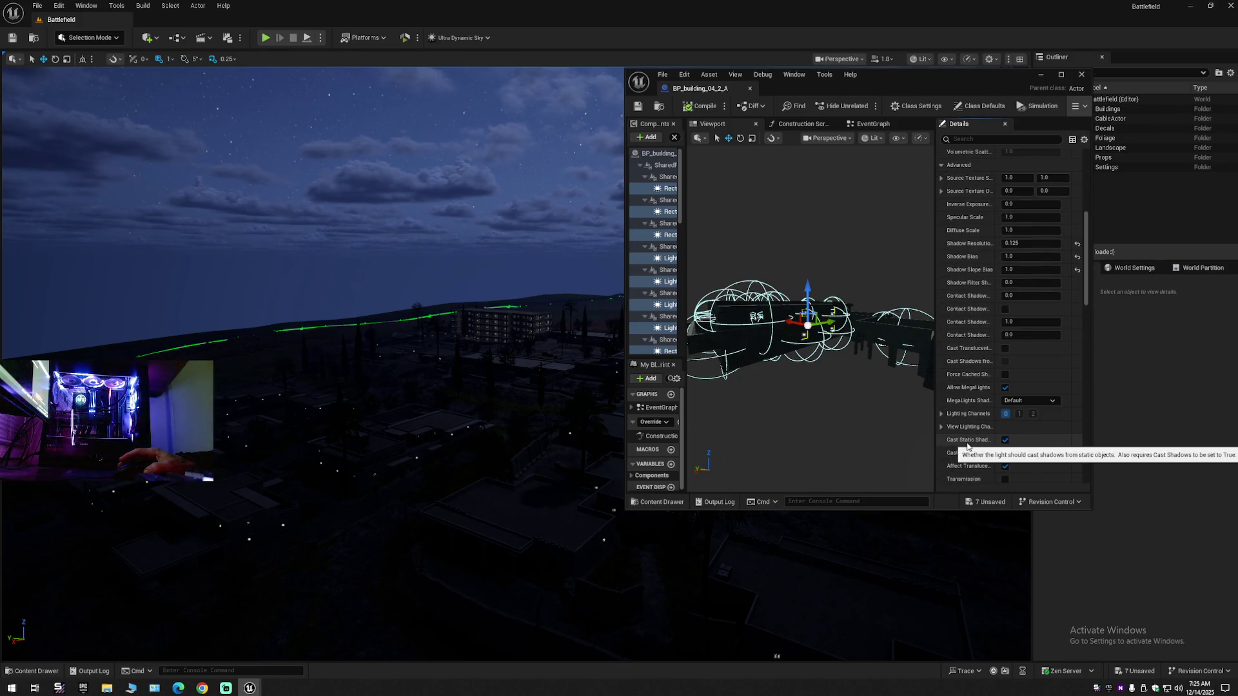
scroll(967, 446, down, 3)
scroll(967, 446, down, 4)
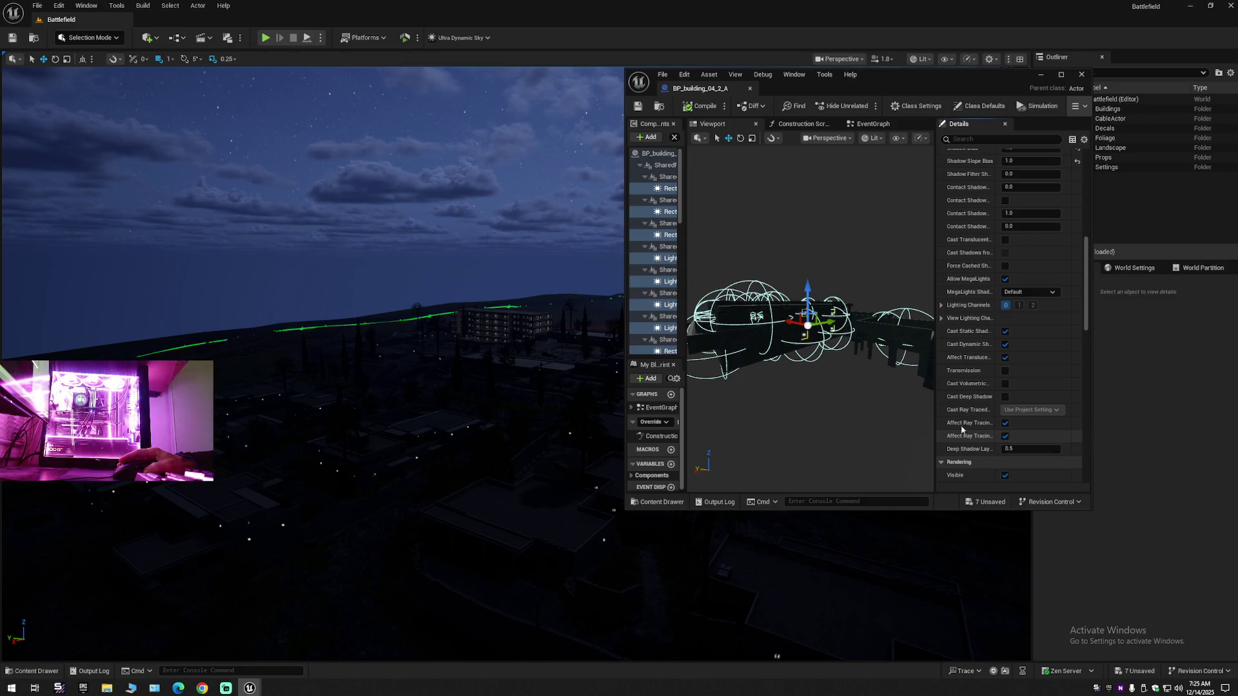
- Widen the Details panel to show full property names, then close the building blueprint editor
drag(935, 378, 879, 385)
scroll(946, 431, down, 5)
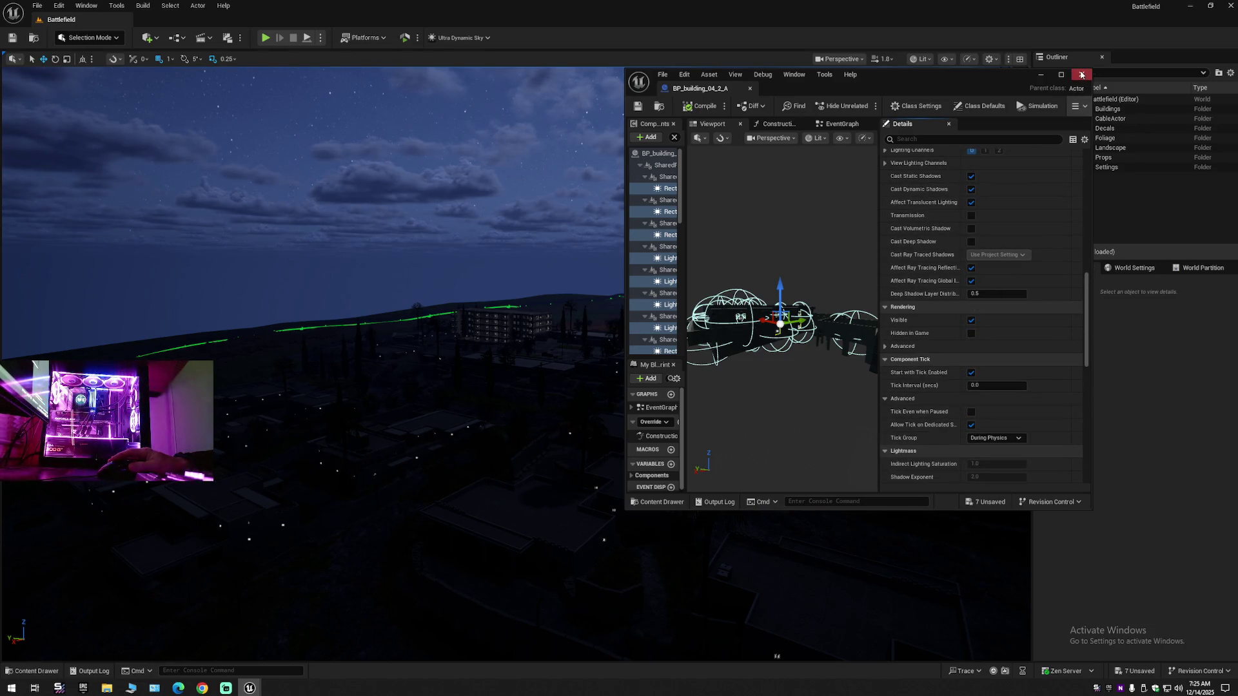
click(1082, 75)
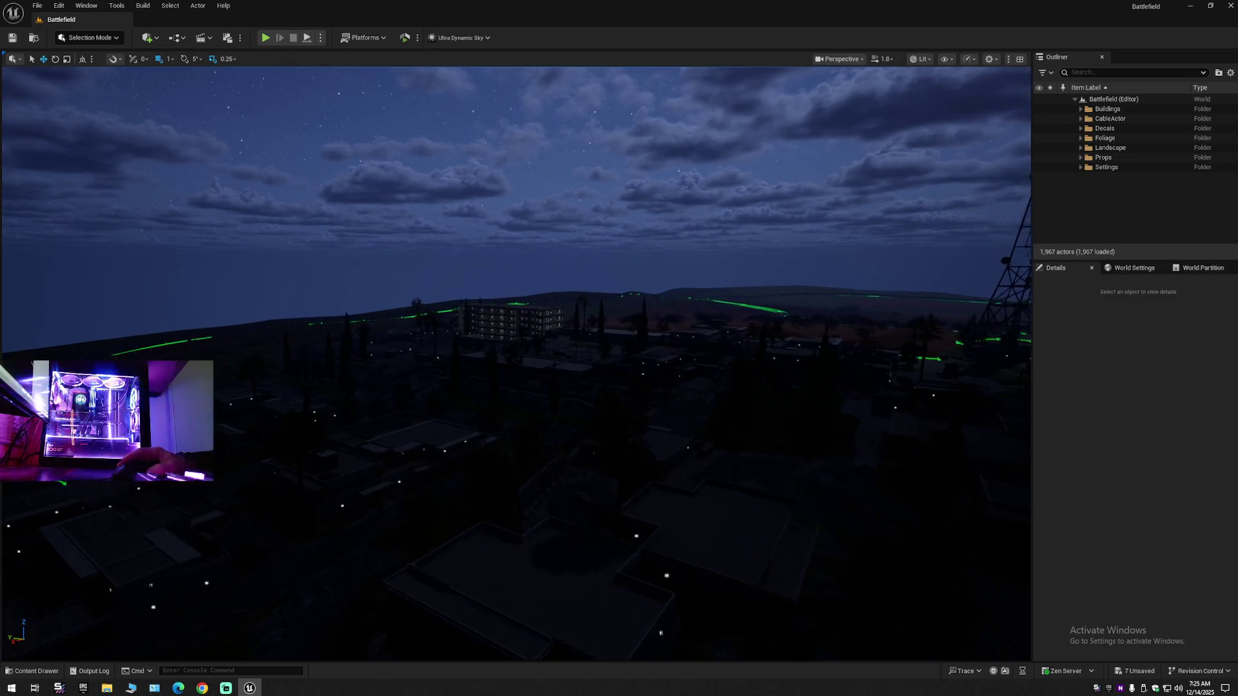
- Fly the viewport toward the tower on the hill, then toward the fence and building
mouse_move(709, 623)
mouse_down()
mouse_move(806, 618)
mouse_move(794, 648)
mouse_move(816, 643)
mouse_move(820, 598)
mouse_move(836, 607)
mouse_move(800, 607)
mouse_move(851, 607)
mouse_move(838, 607)
mouse_up()
scroll(803, 624, up, 2)
scroll(806, 646, up, 1)
scroll(819, 632, down, 1)
scroll(820, 608, down, 1)
scroll(825, 606, down, 1)
scroll(833, 610, down, 2)
scroll(815, 608, up, 1)
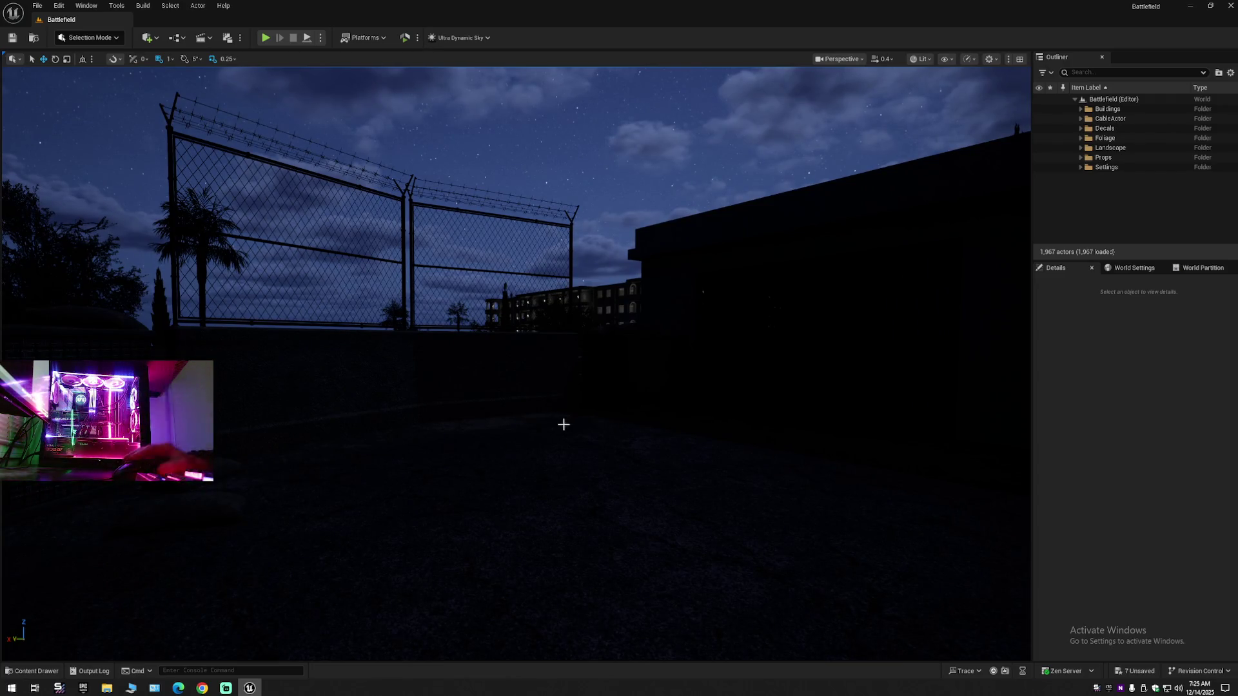
mouse_move(838, 607)
mouse_down()
mouse_move(863, 607)
mouse_move(864, 511)
mouse_up()
scroll(864, 569, up, 1)
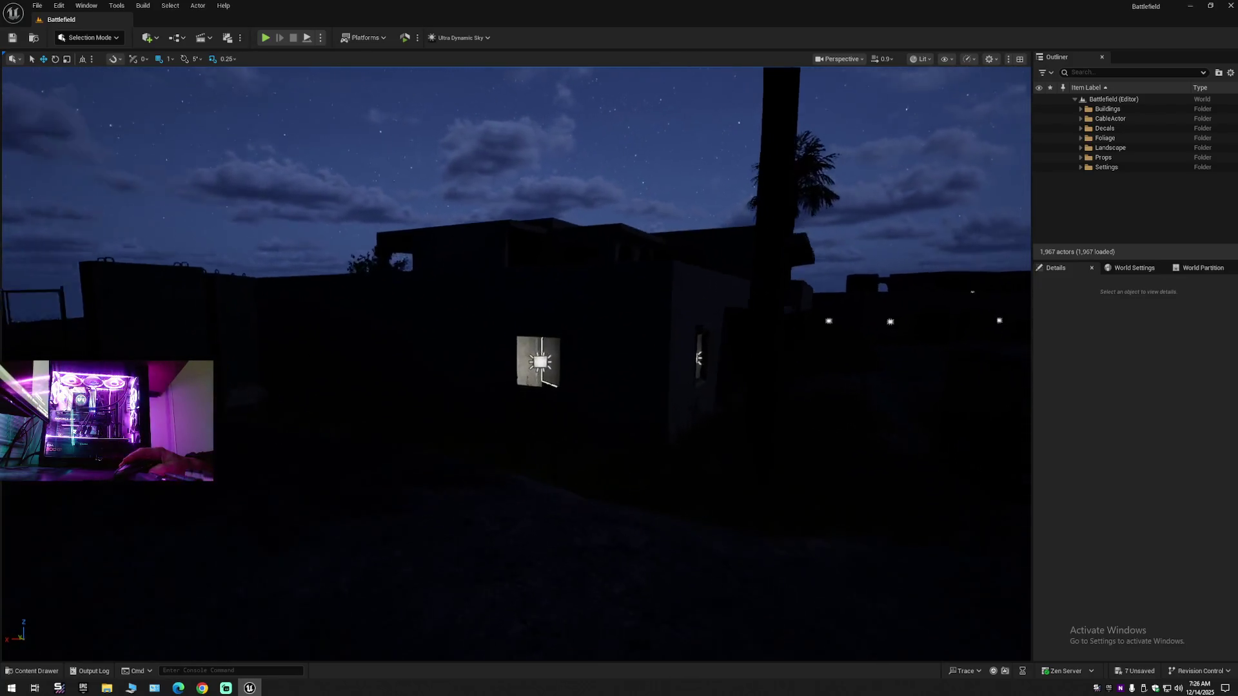
- Fly through the lit window into the room and look around its door and window
drag(864, 510, 864, 381)
scroll(515, 361, down, 2)
drag(511, 467, 555, 453)
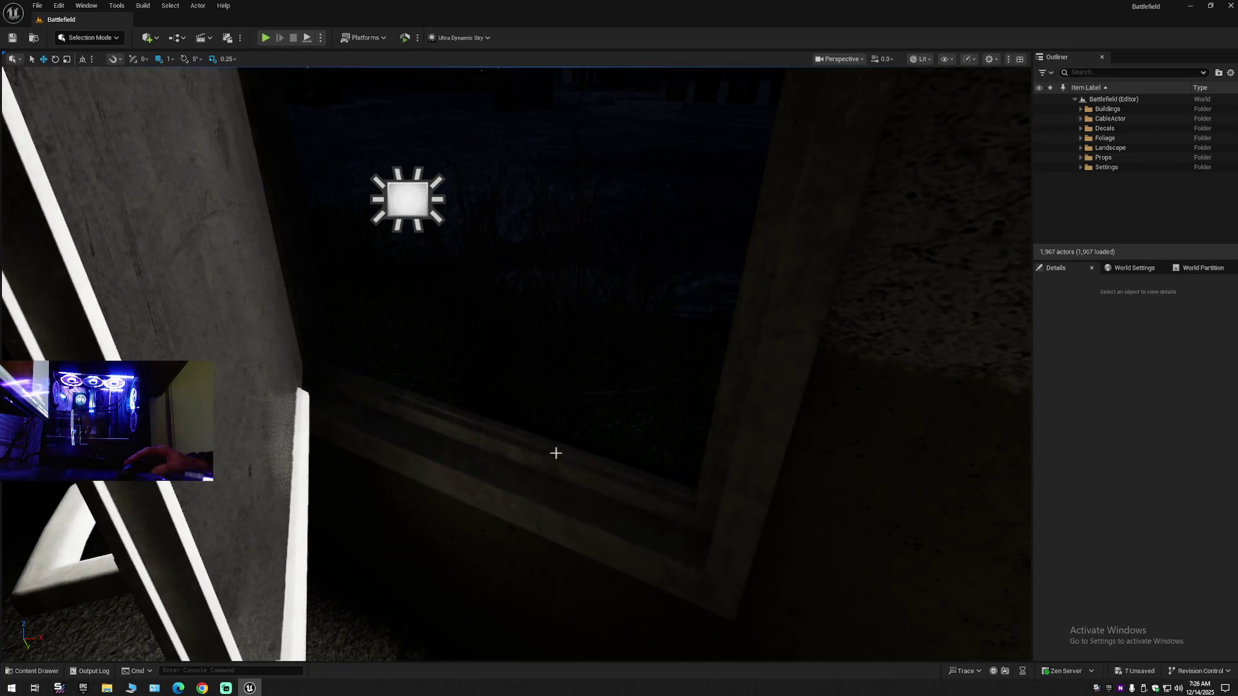
drag(314, 442, 350, 450)
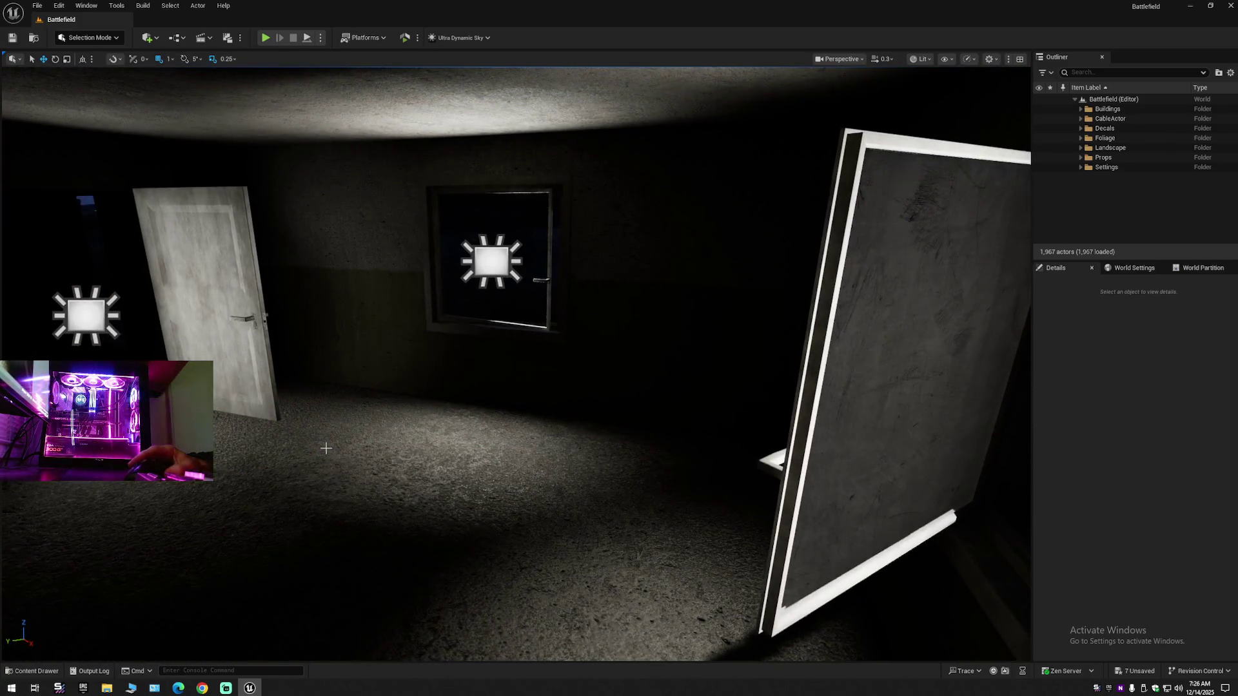
drag(403, 292, 402, 292)
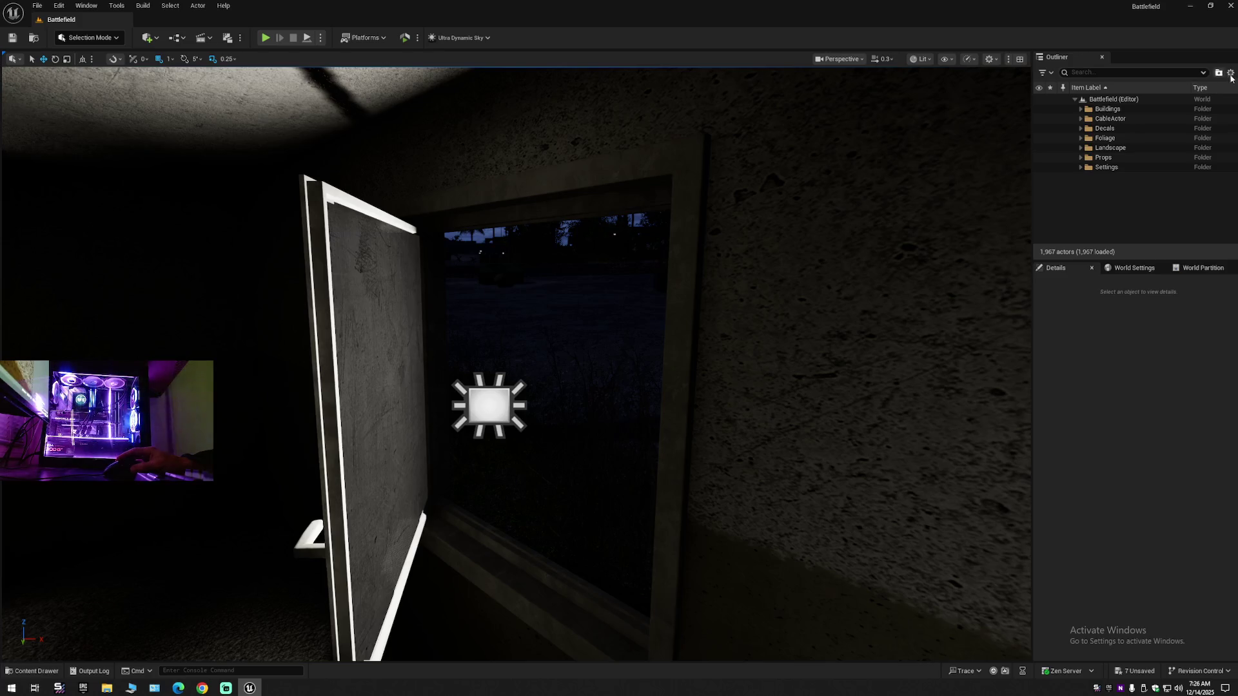
mouse_move(516, 361)
mouse_down()
mouse_move(487, 361)
mouse_move(551, 351)
mouse_up()
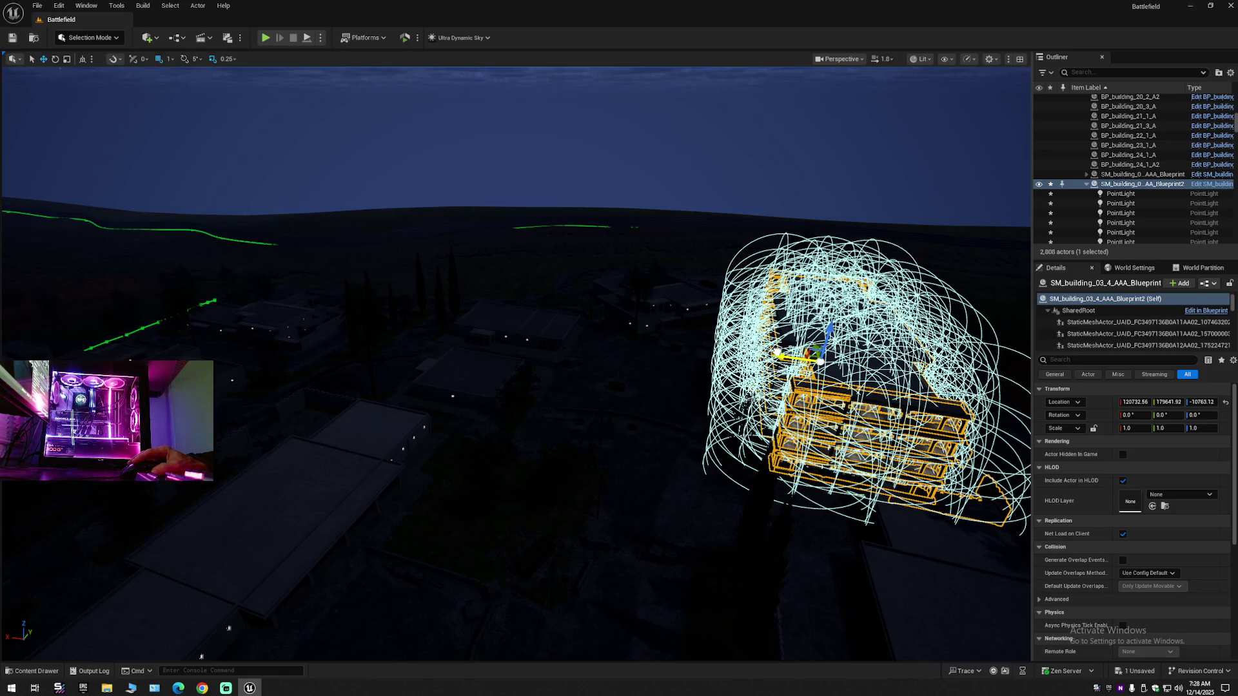
- Copy the platform's Location X onto SM_building_03_4_AAA_Blueprint2, then undo that change
drag(655, 337, 654, 338)
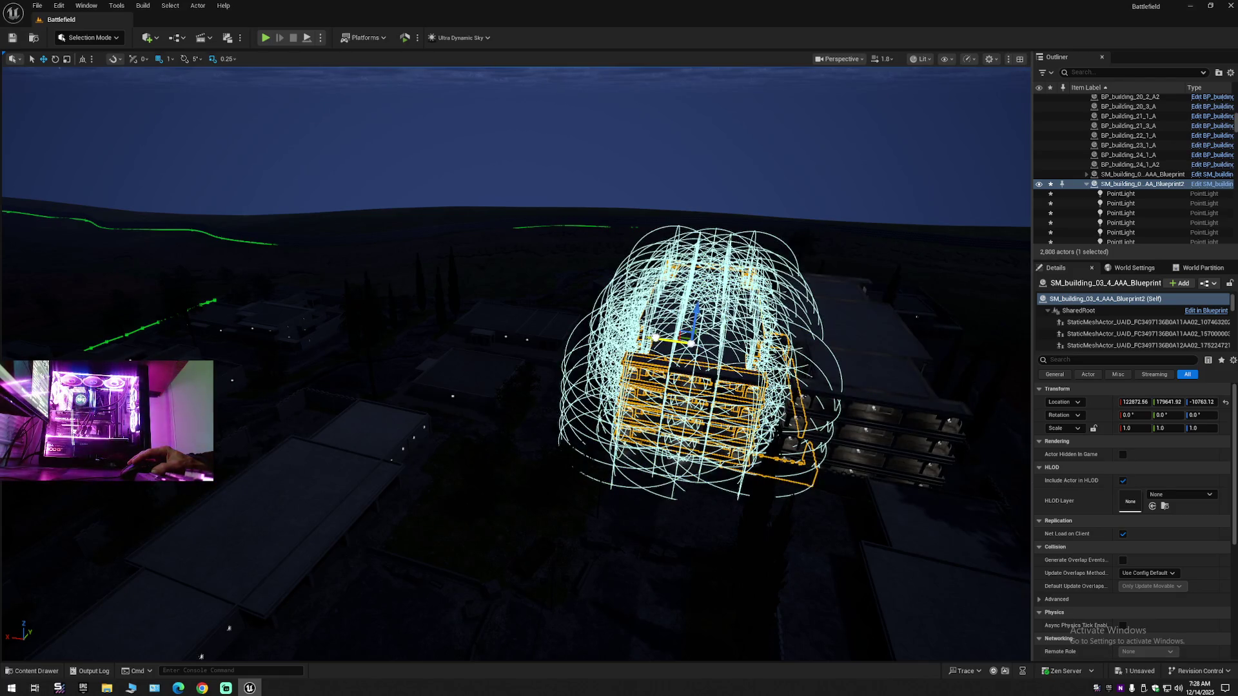
drag(540, 400, 488, 393)
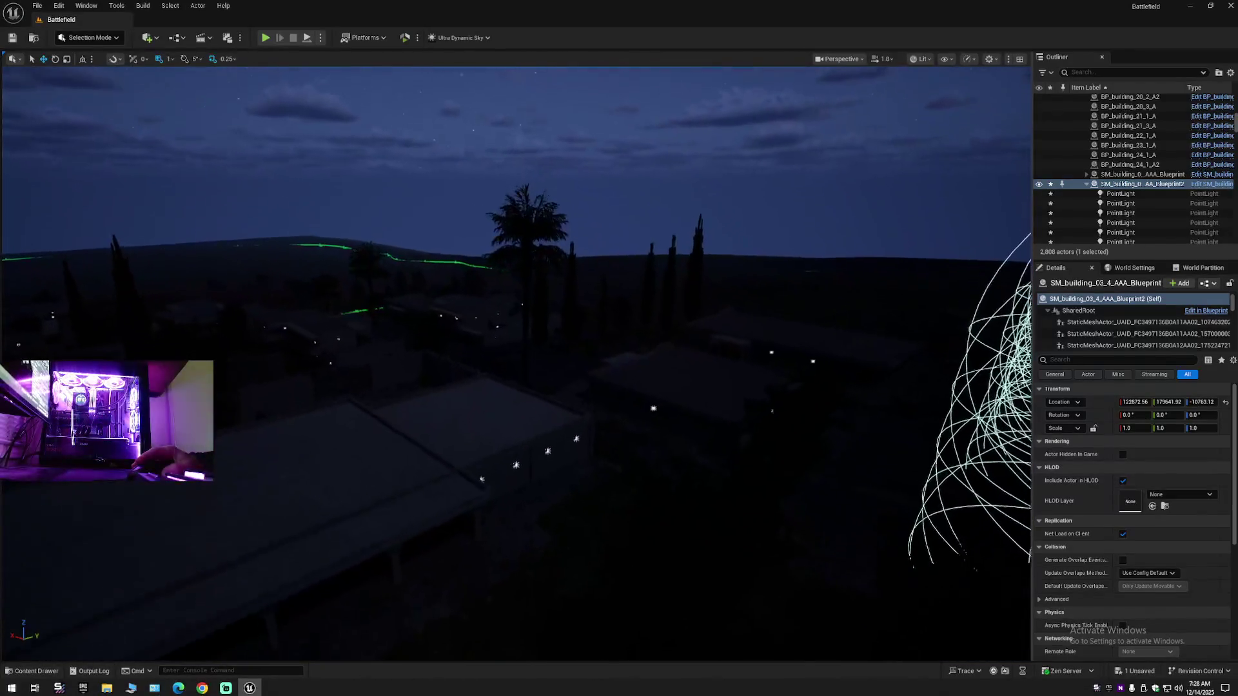
click(518, 429)
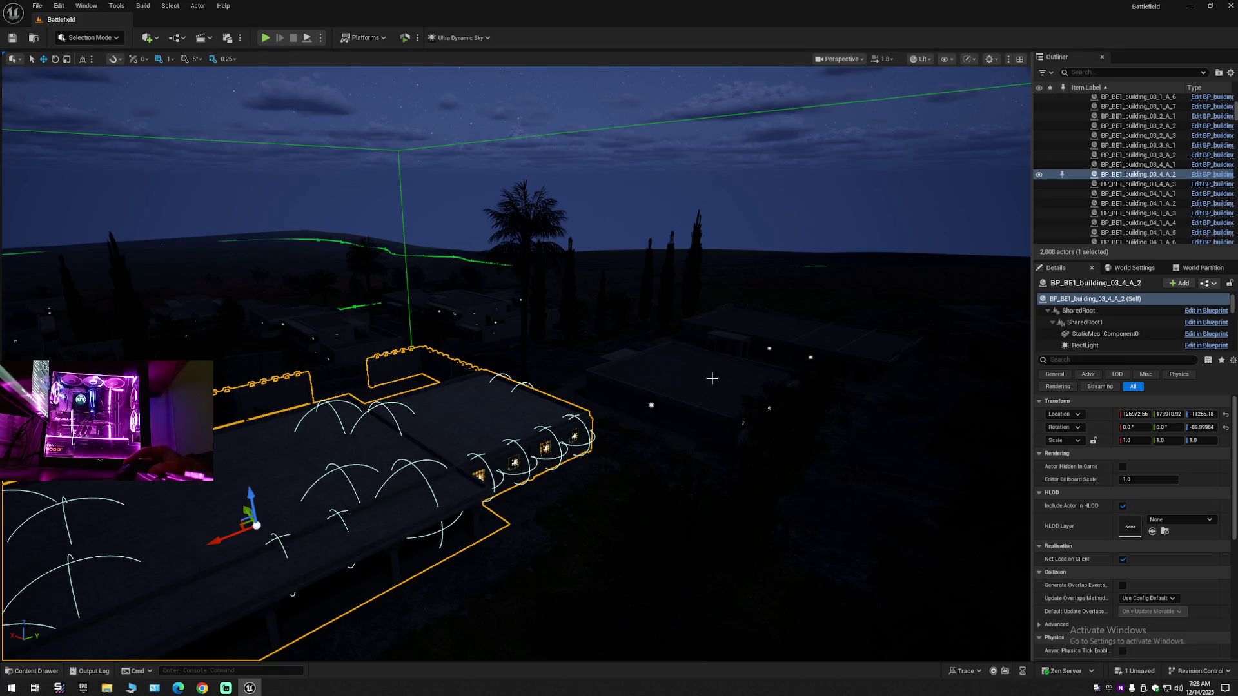
click(1128, 414)
right_click(1135, 414)
click(1154, 446)
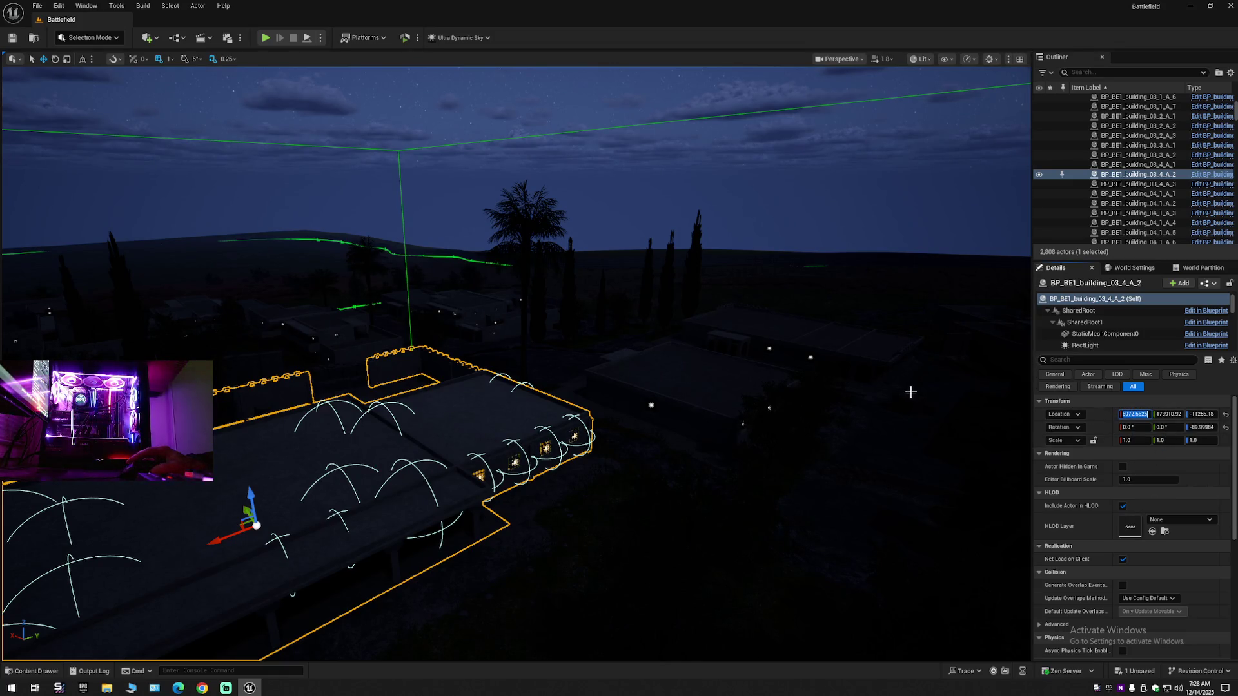
drag(867, 243, 1005, 245)
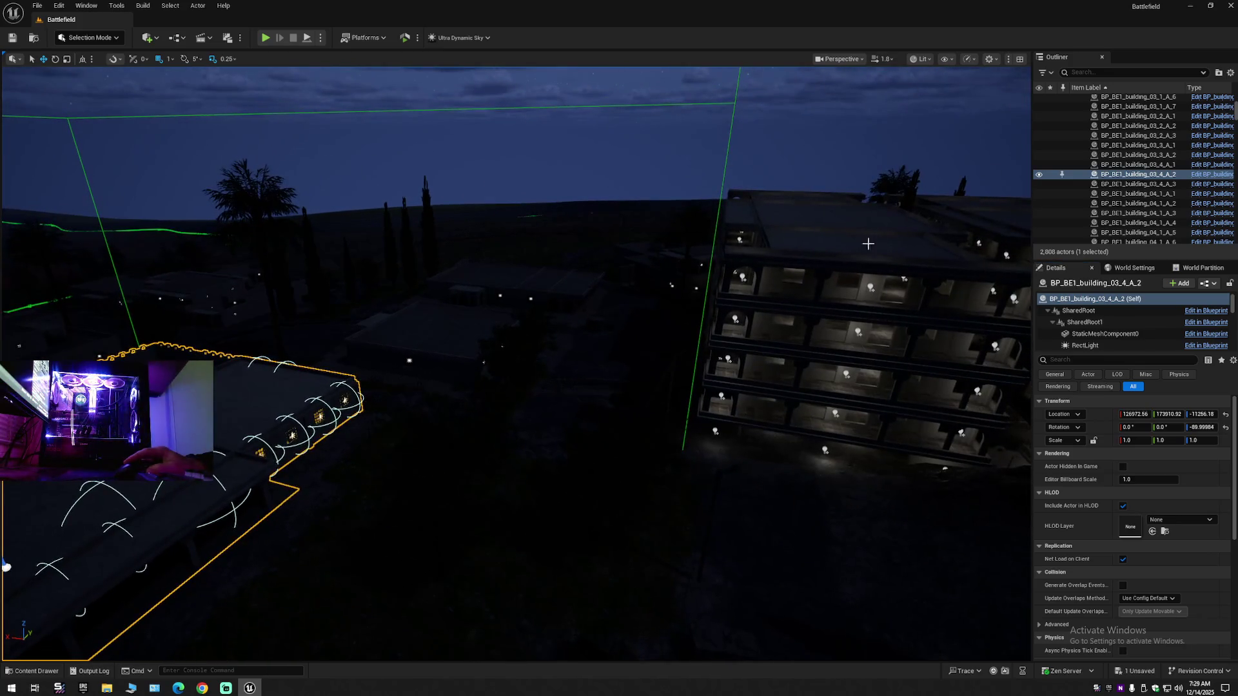
click(867, 243)
right_click(1134, 402)
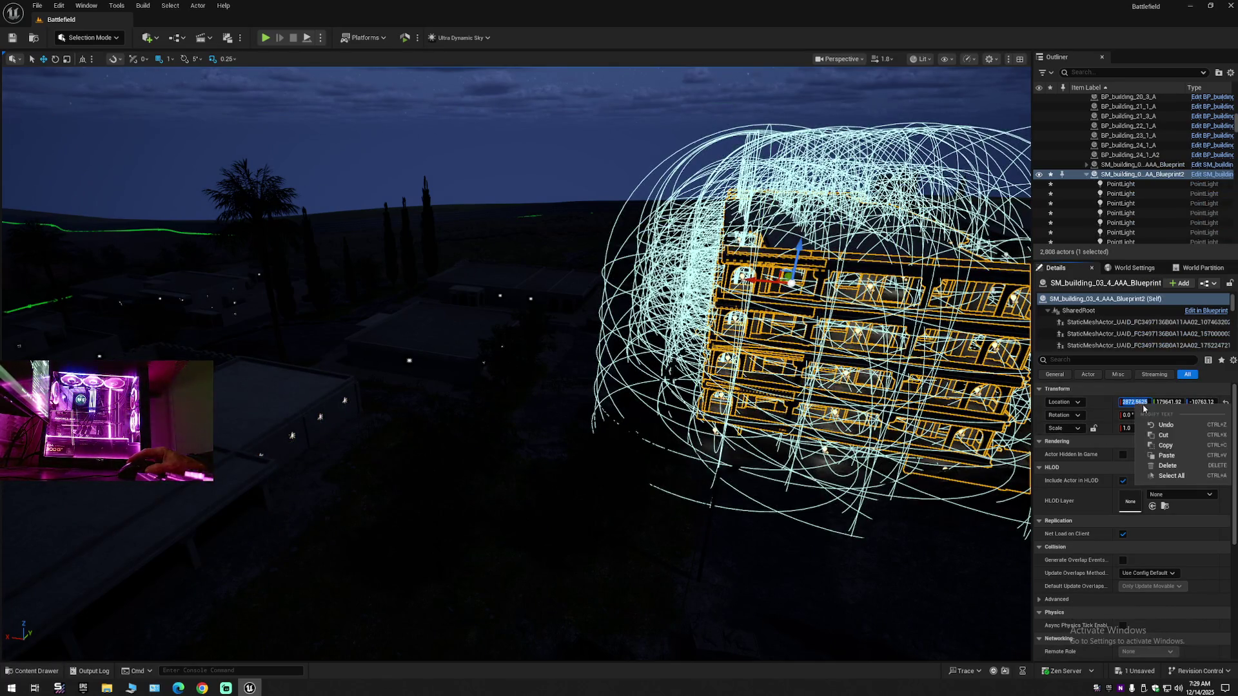
click(1160, 453)
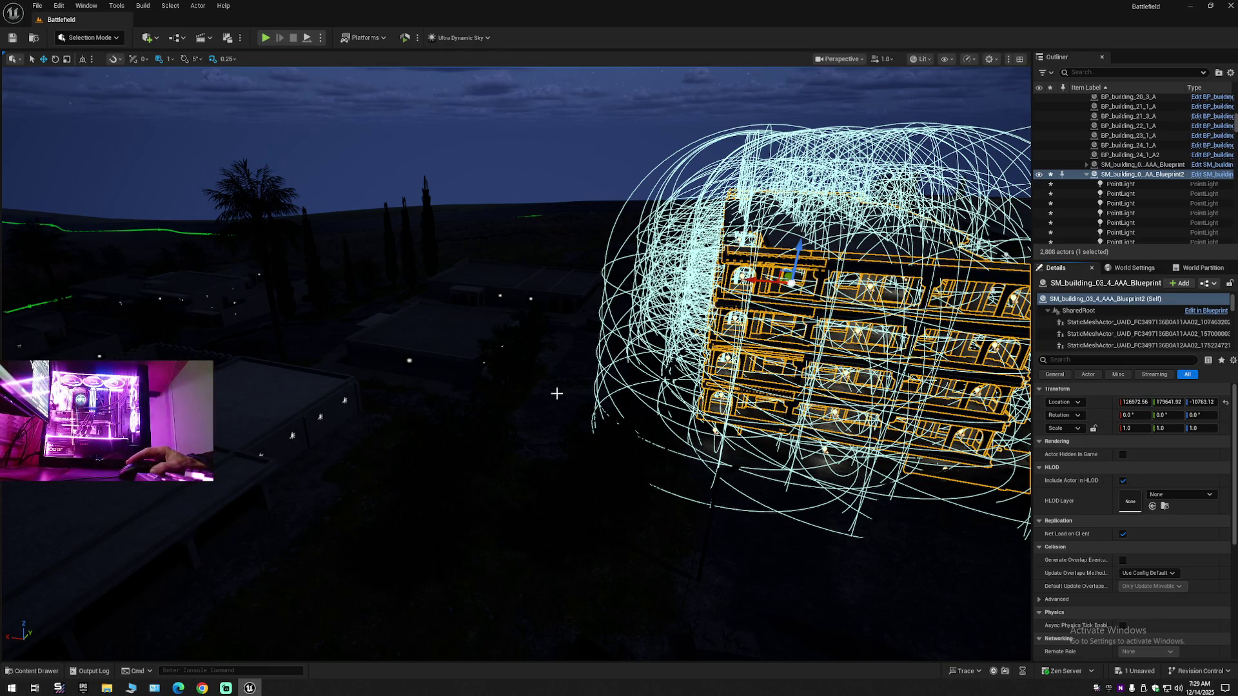
key(ctrl+z)
- Copy the platform's Location Y into the light group, setting Y to 173910.92, and frame the building
click(322, 398)
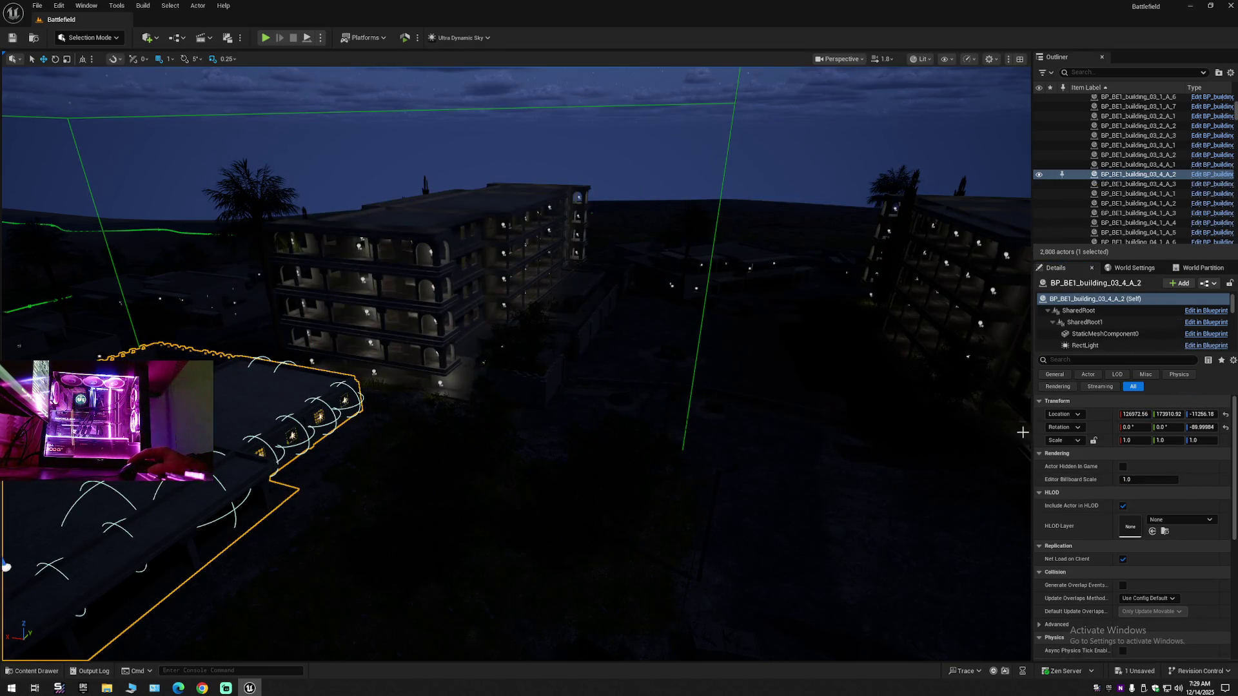
right_click(1168, 414)
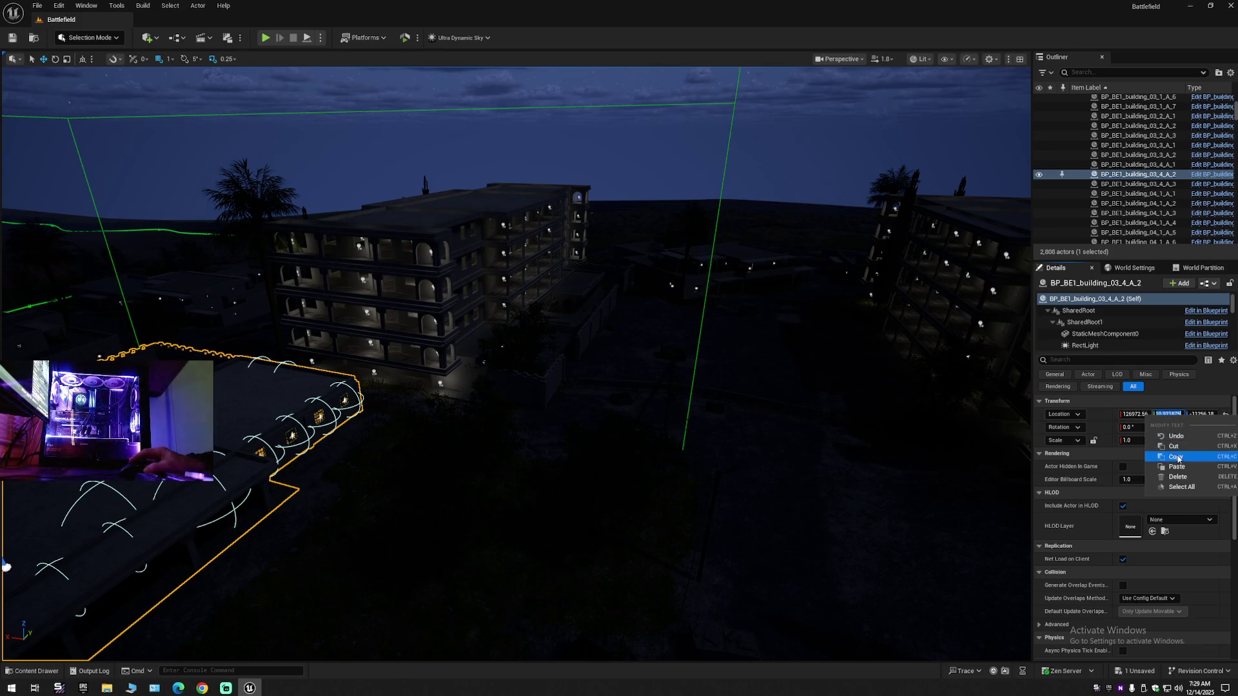
click(1177, 457)
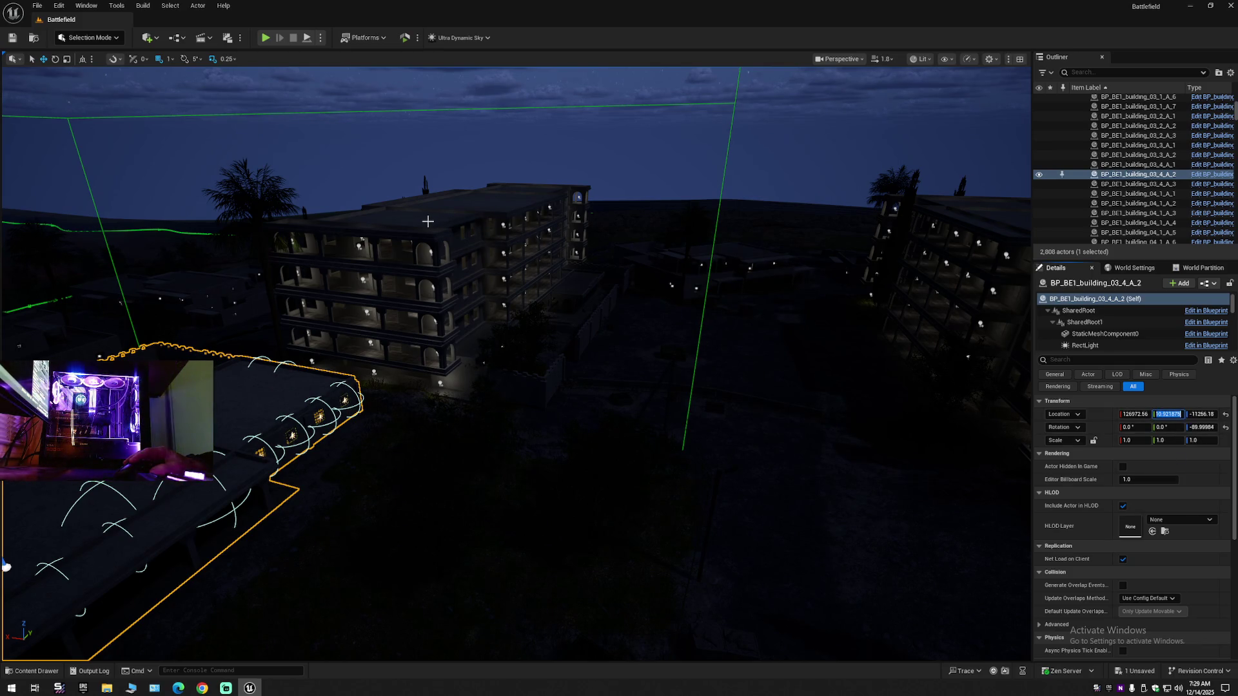
click(428, 221)
click(1167, 402)
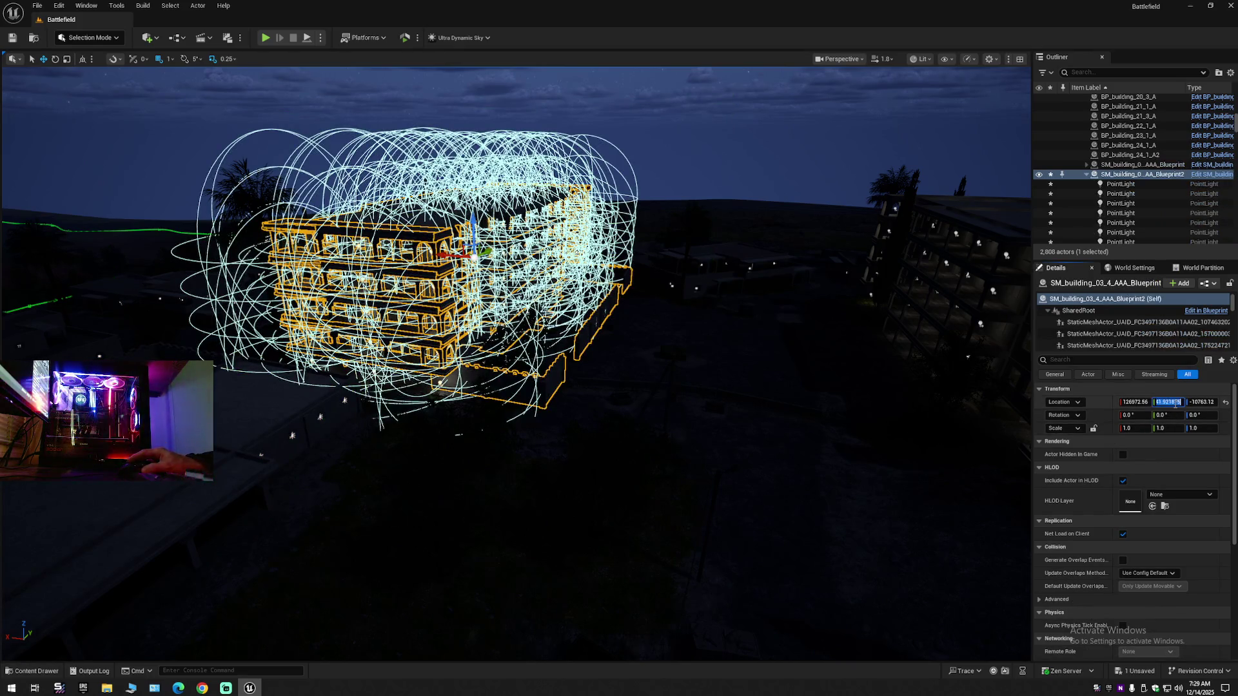
right_click(1167, 402)
click(1192, 458)
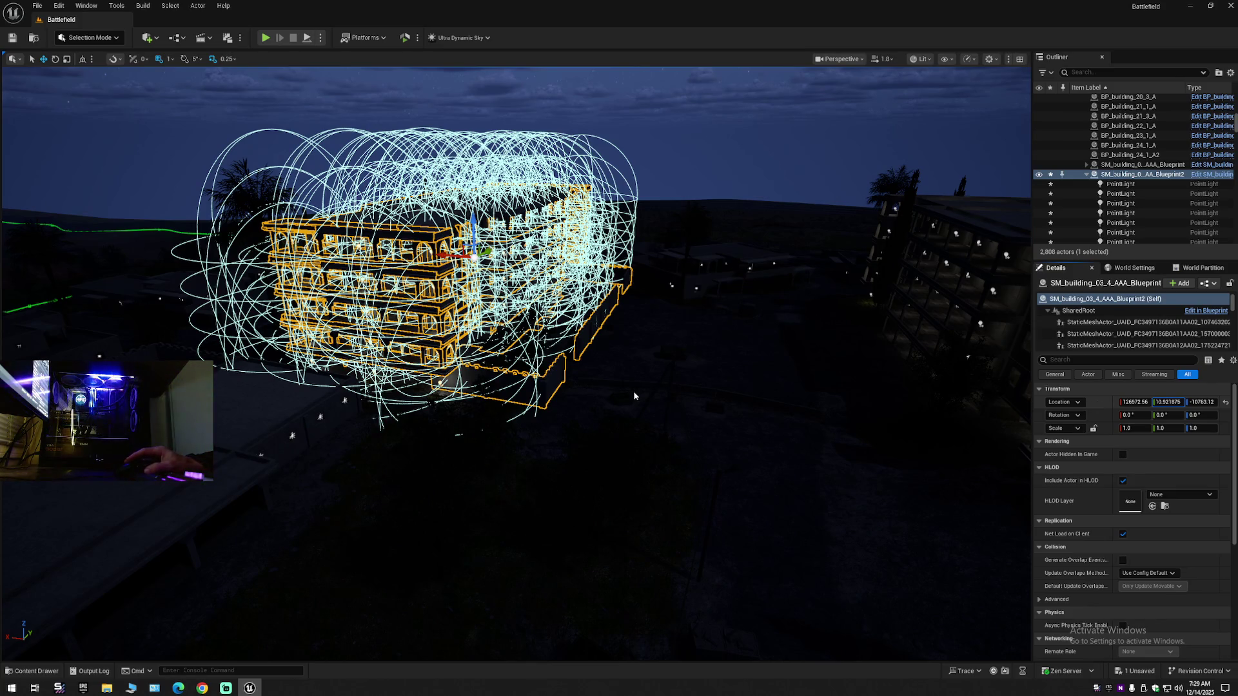
key(Return)
key(f)
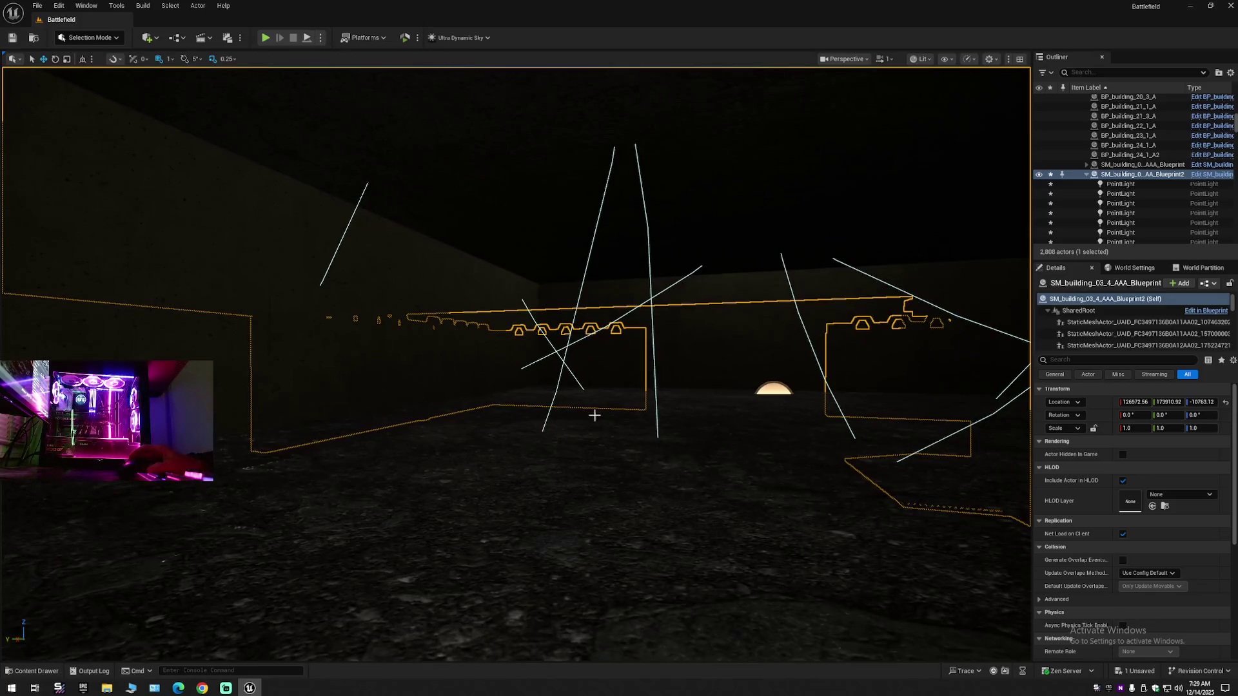
- Copy the building's Location Z and paste it into the light group's Location Z
click(1137, 174)
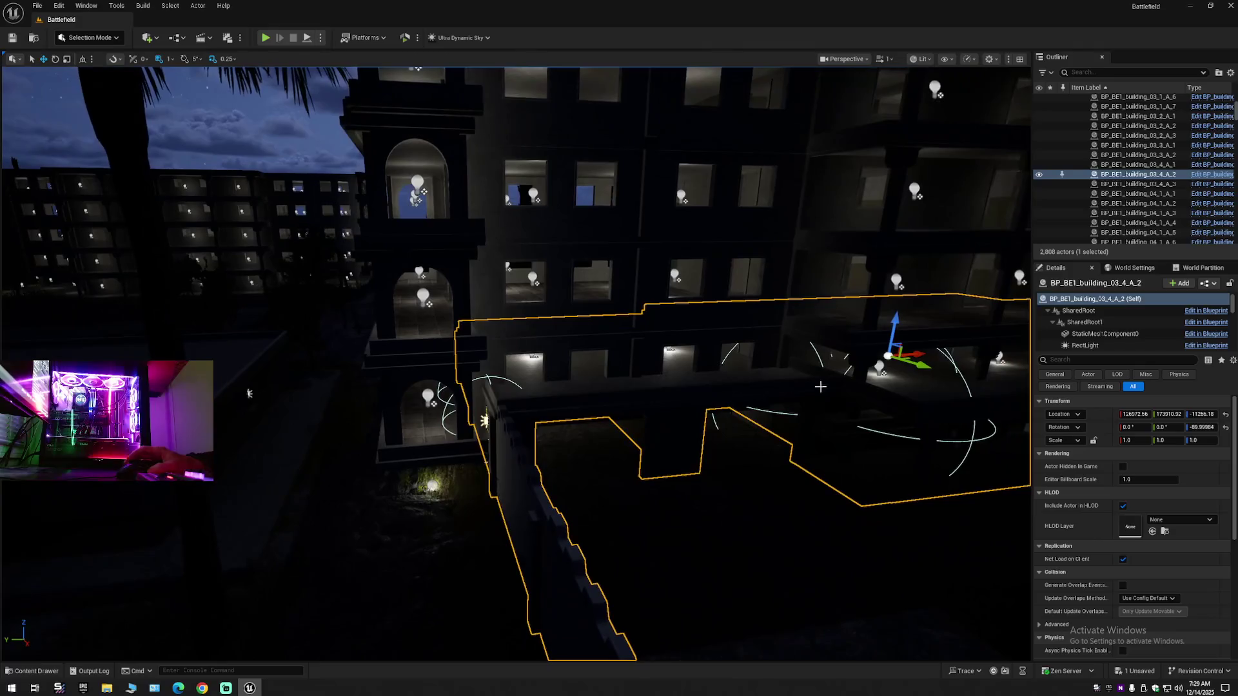
click(1203, 414)
right_click(1201, 415)
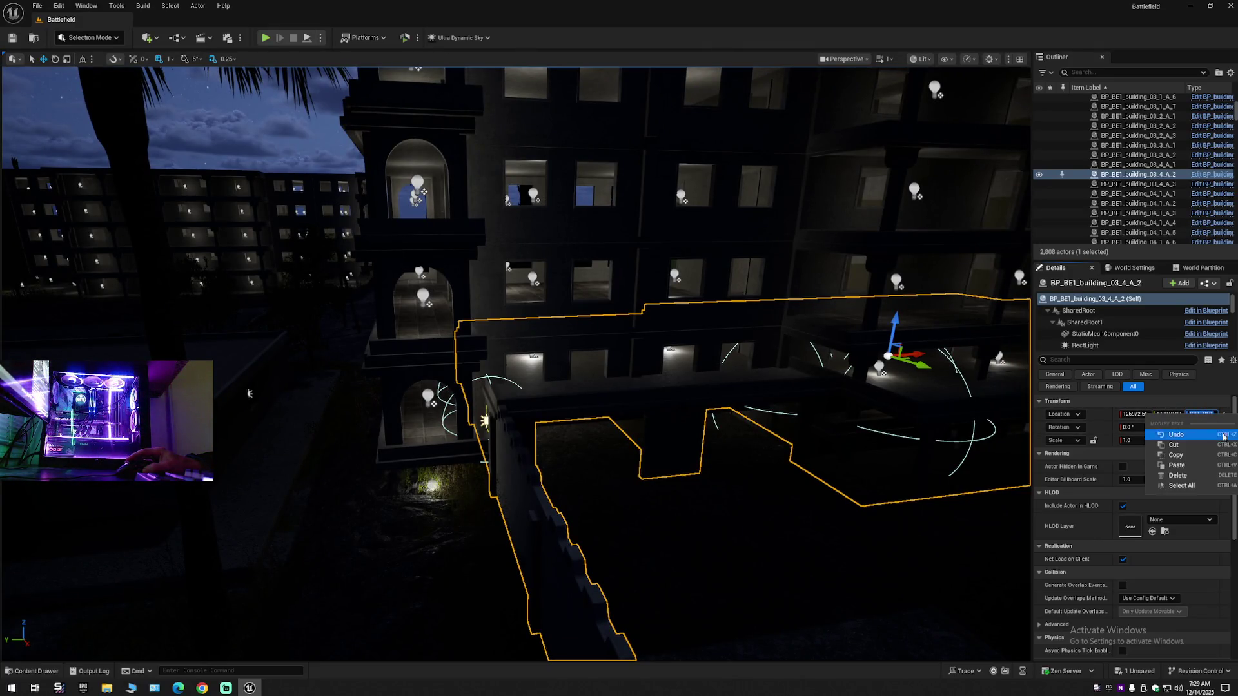
click(1181, 453)
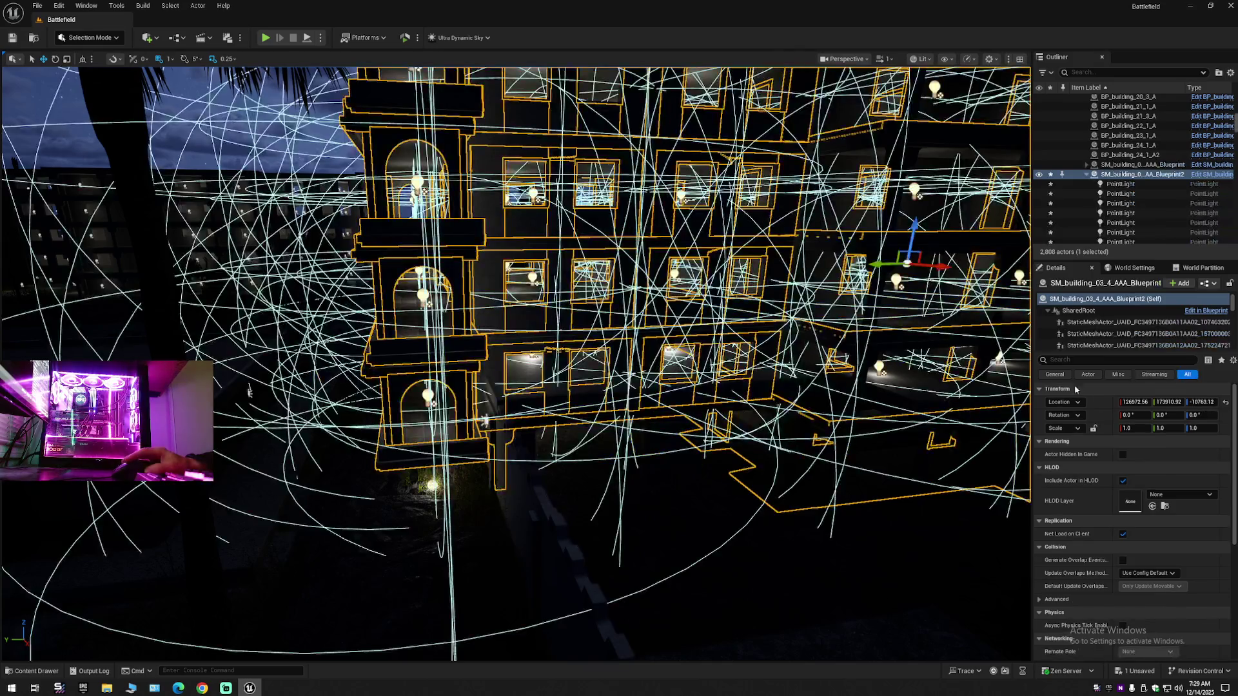
right_click(1202, 402)
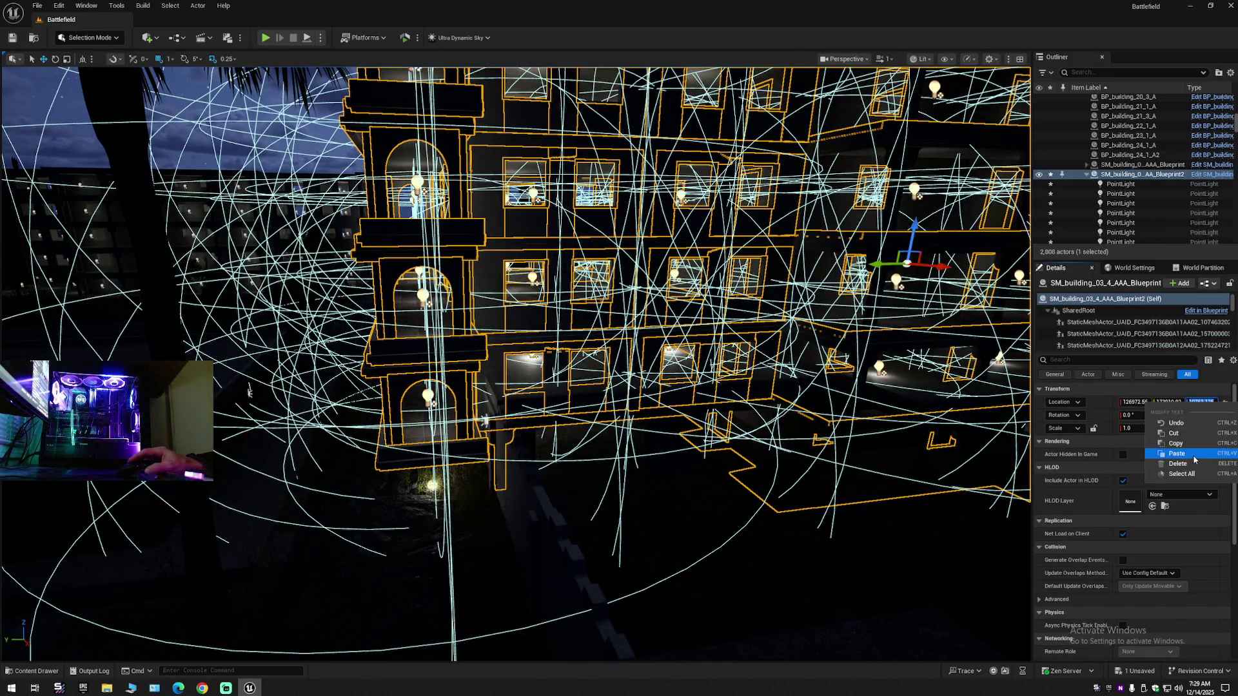
click(1167, 447)
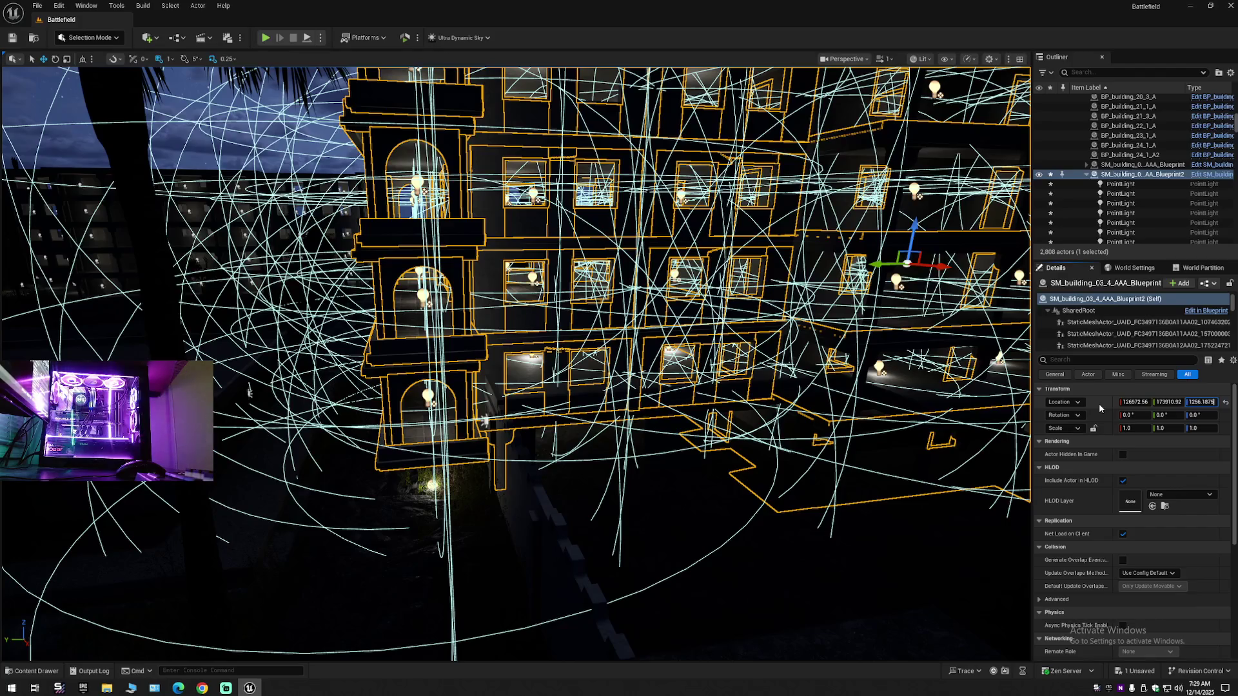
key(Return)
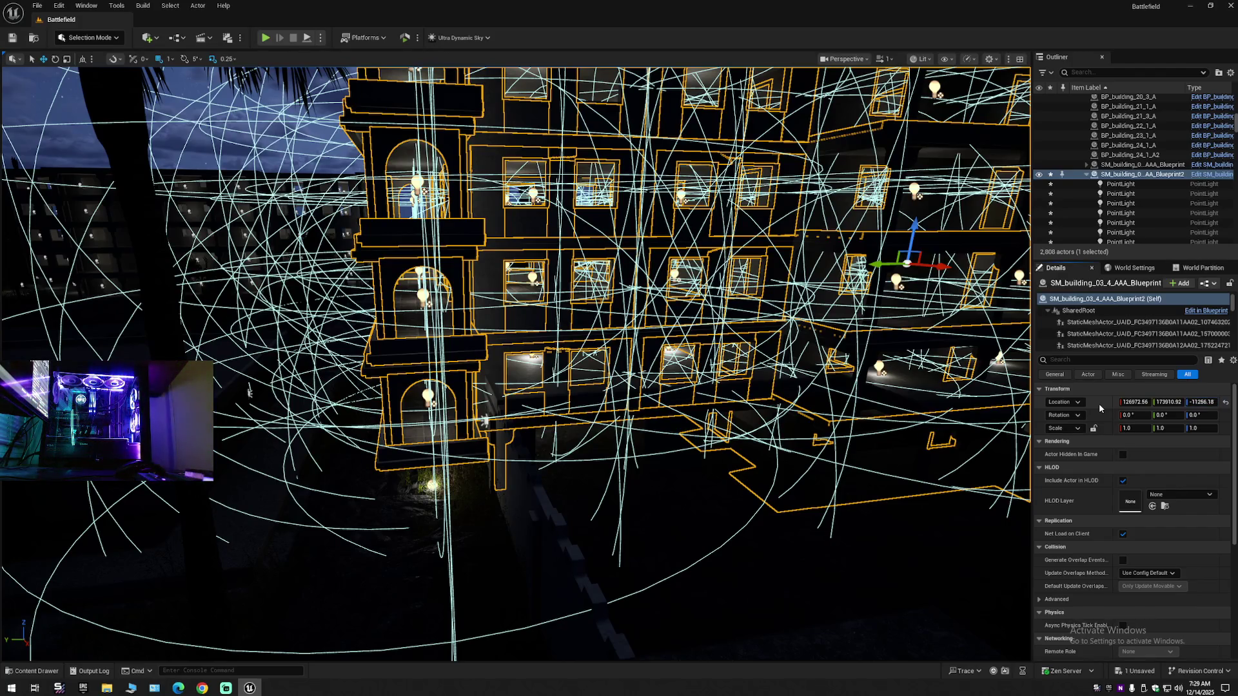
- Undo the Z change twice to restore -10763.12 and reselect BP_BE1_building_03_4_A_2
mouse_move(714, 481)
mouse_down()
mouse_move(690, 516)
mouse_move(802, 294)
mouse_move(714, 481)
mouse_up()
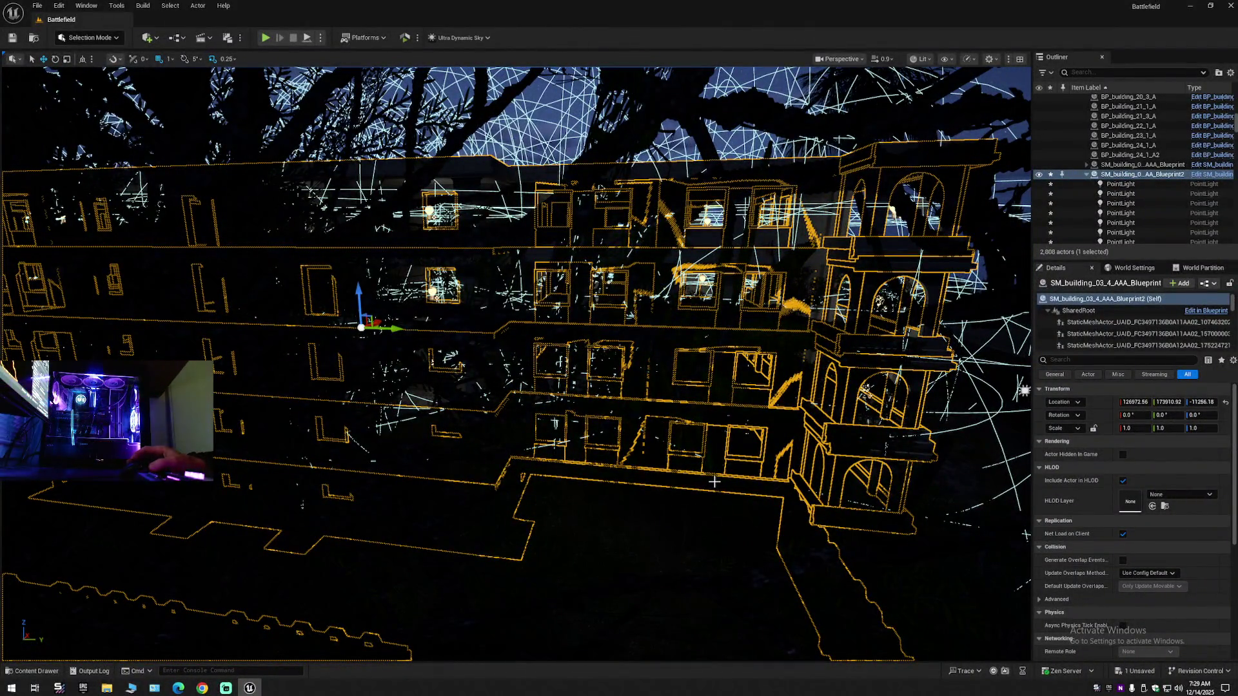
key(ctrl+z)
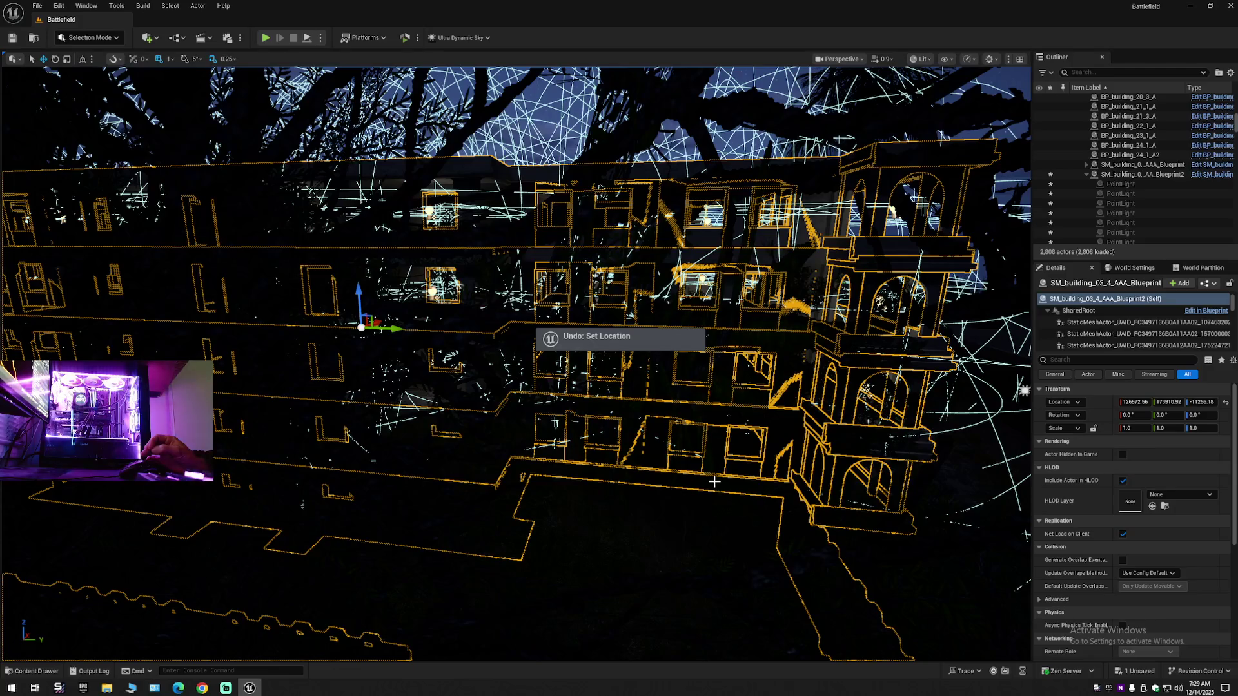
key(ctrl+z)
scroll(619, 475, up, 10)
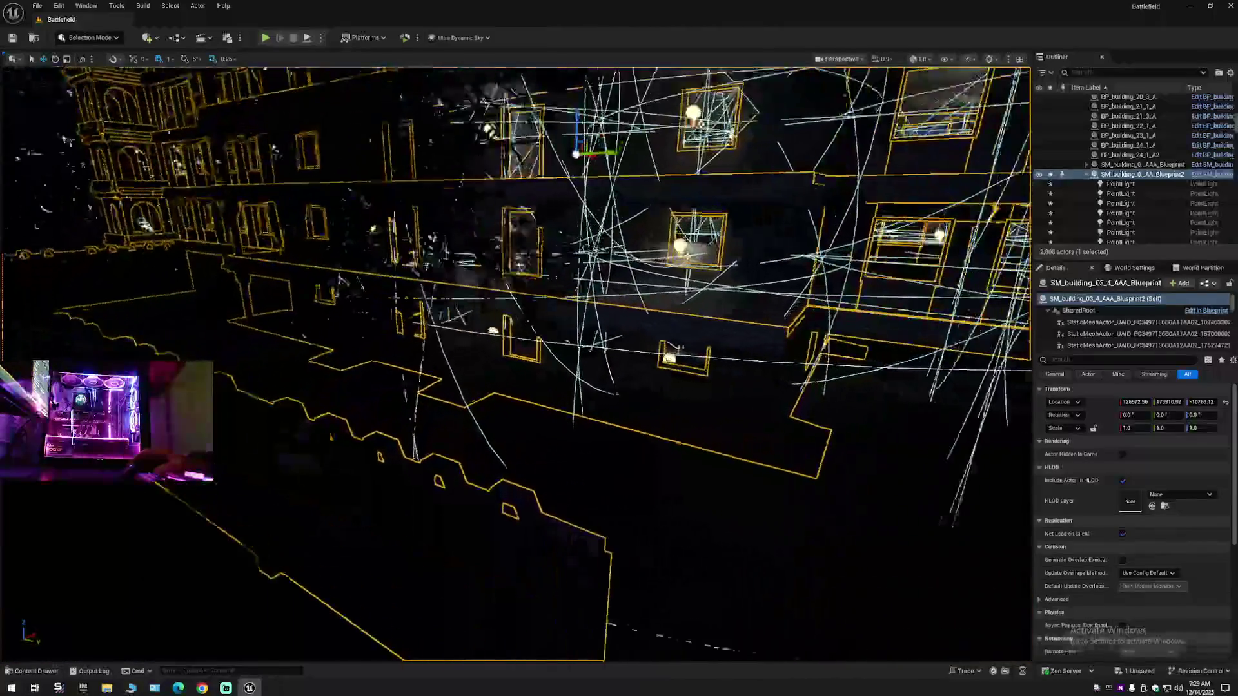
scroll(516, 361, down, 10)
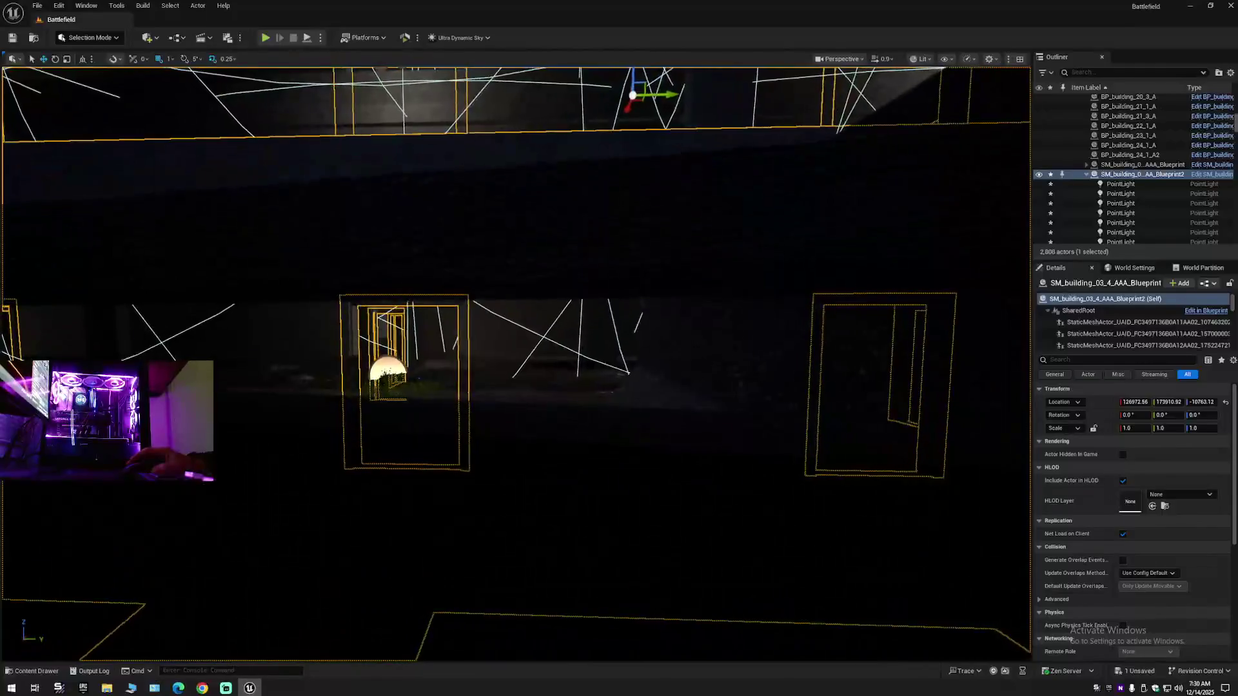
scroll(566, 475, up, 10)
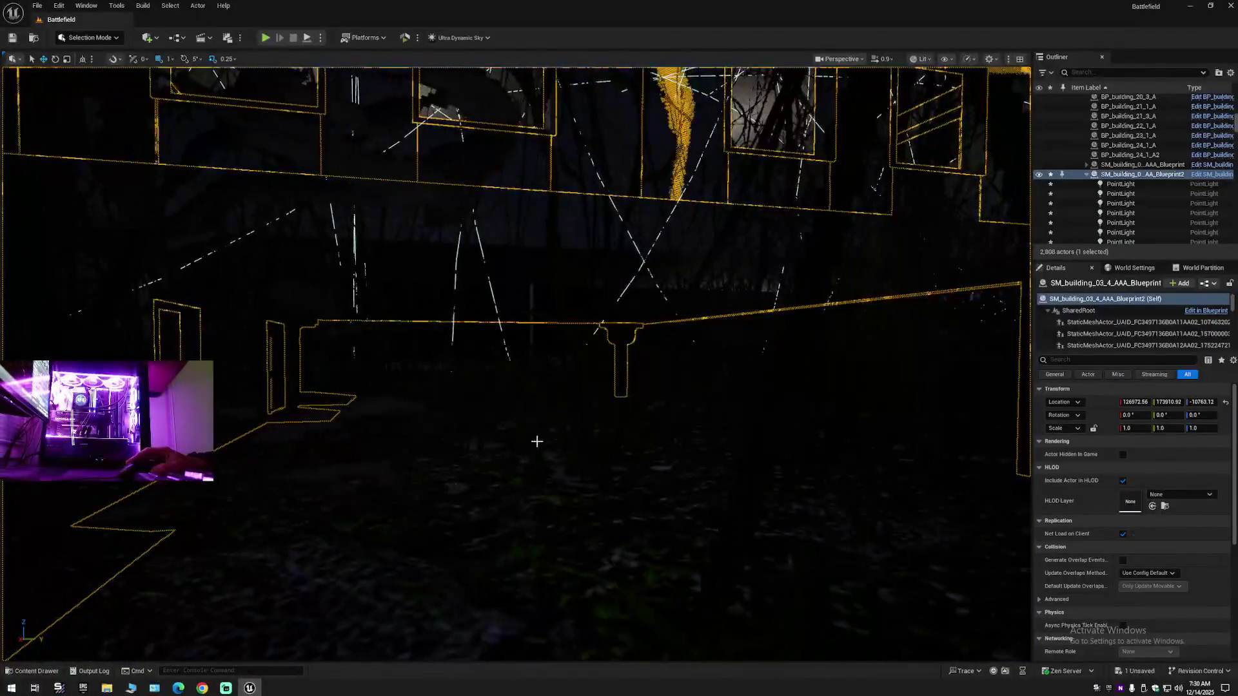
scroll(532, 401, up, 5)
click(532, 400)
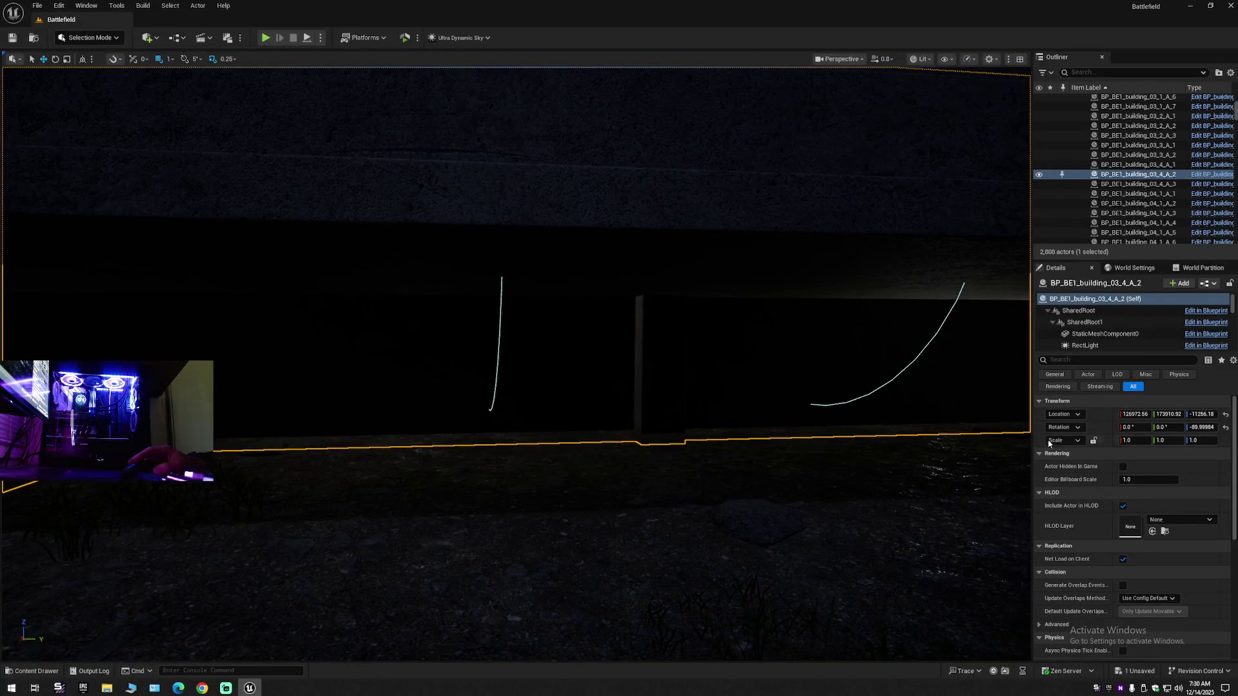
- Copy the building's Rotation Z into the light group, giving it Z rotation -89.99984
click(1193, 426)
right_click(1193, 427)
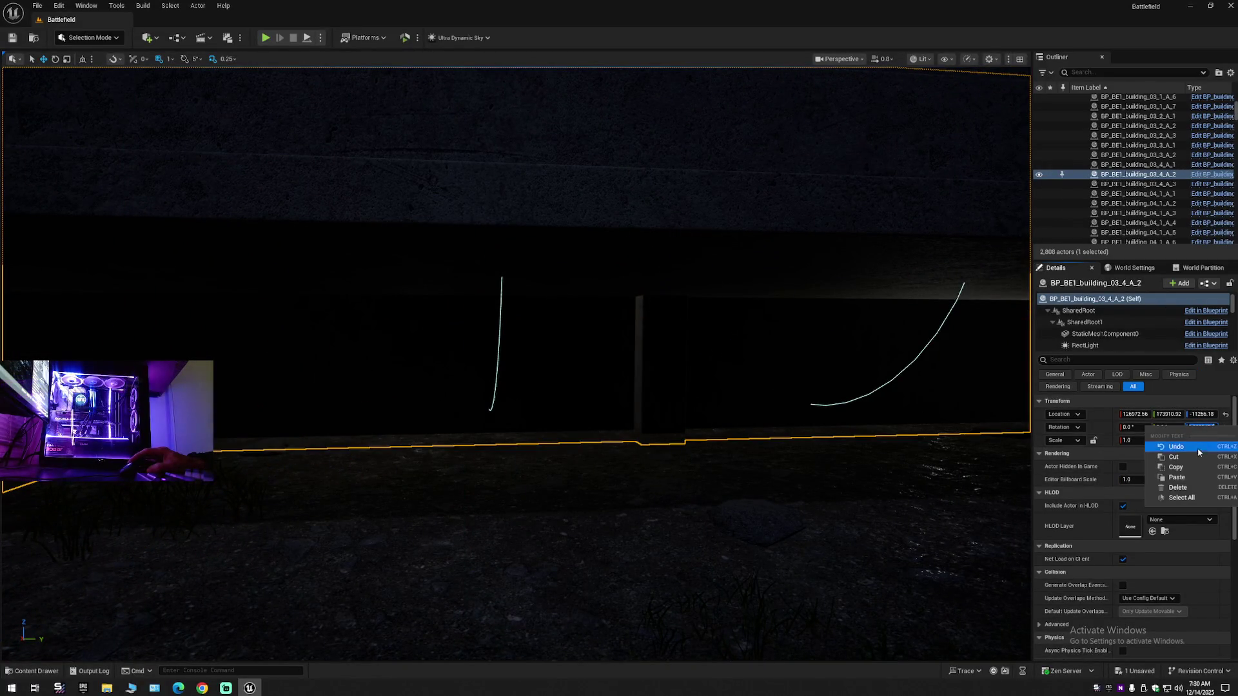
click(1178, 468)
key(Return)
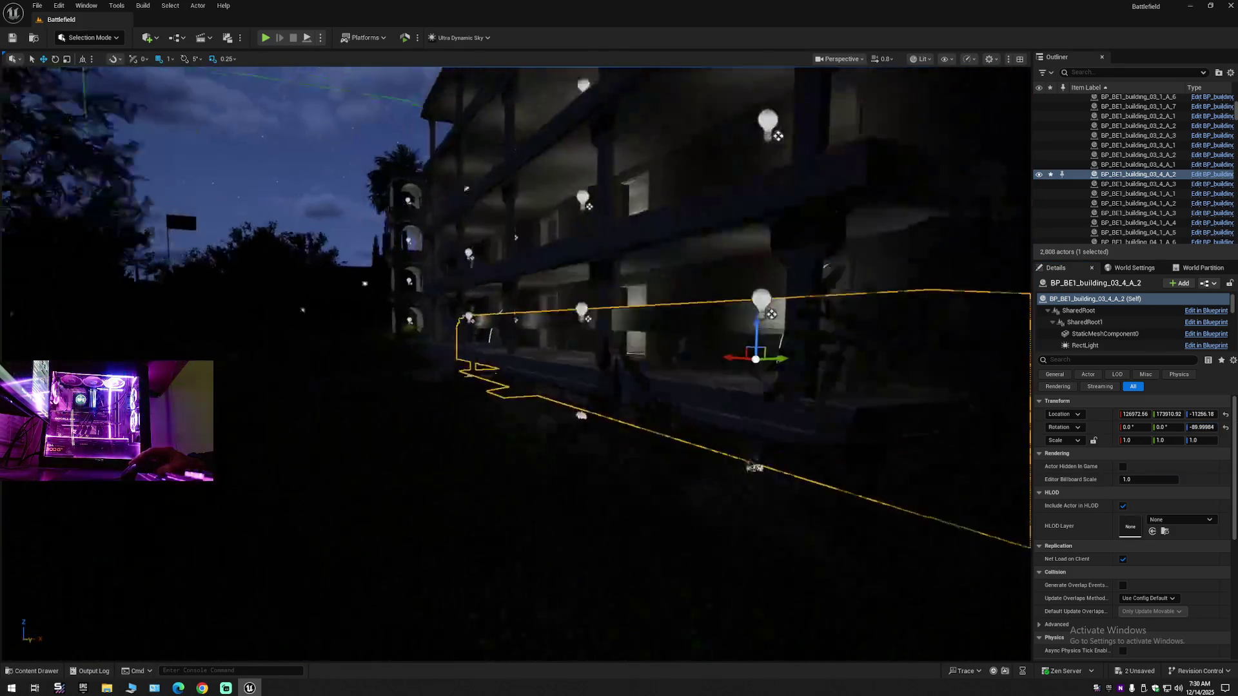
scroll(729, 340, up, 5)
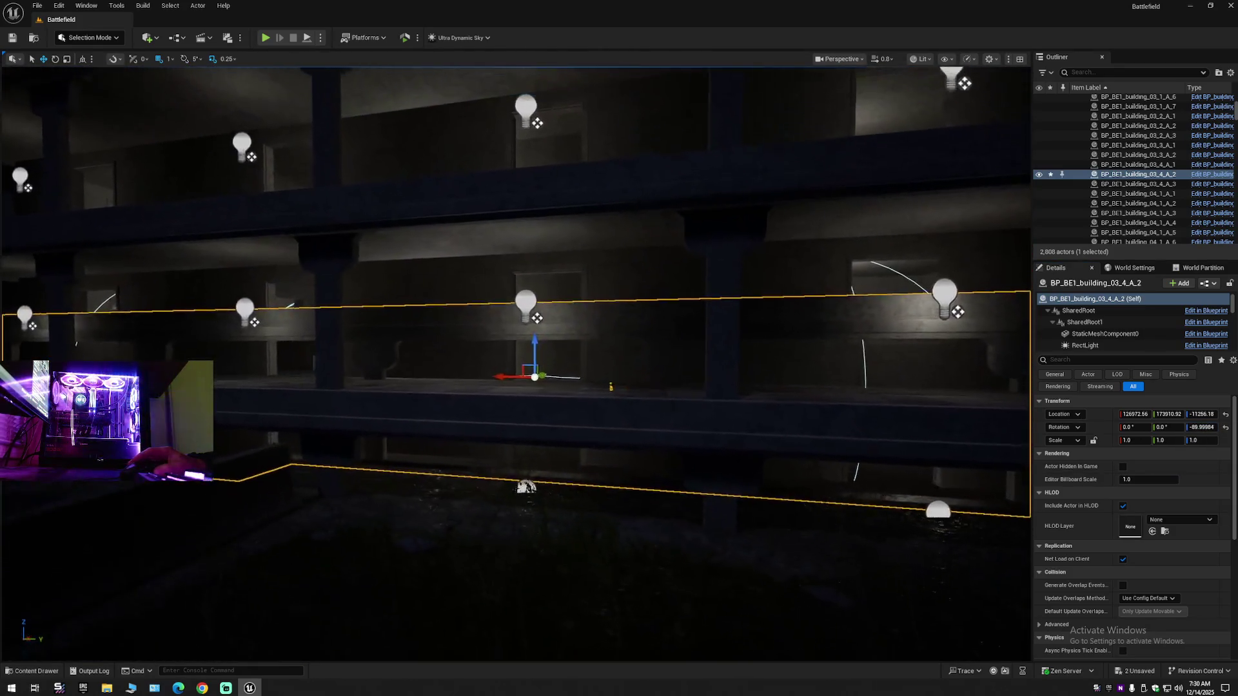
click(468, 239)
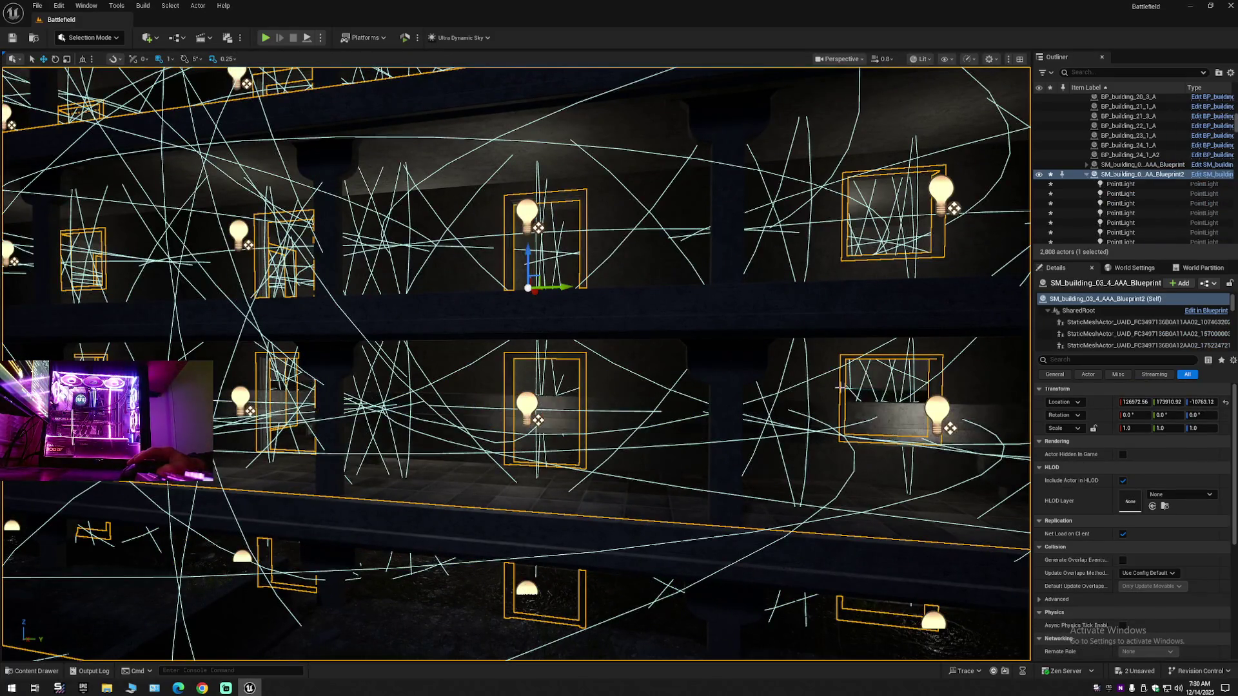
click(1194, 415)
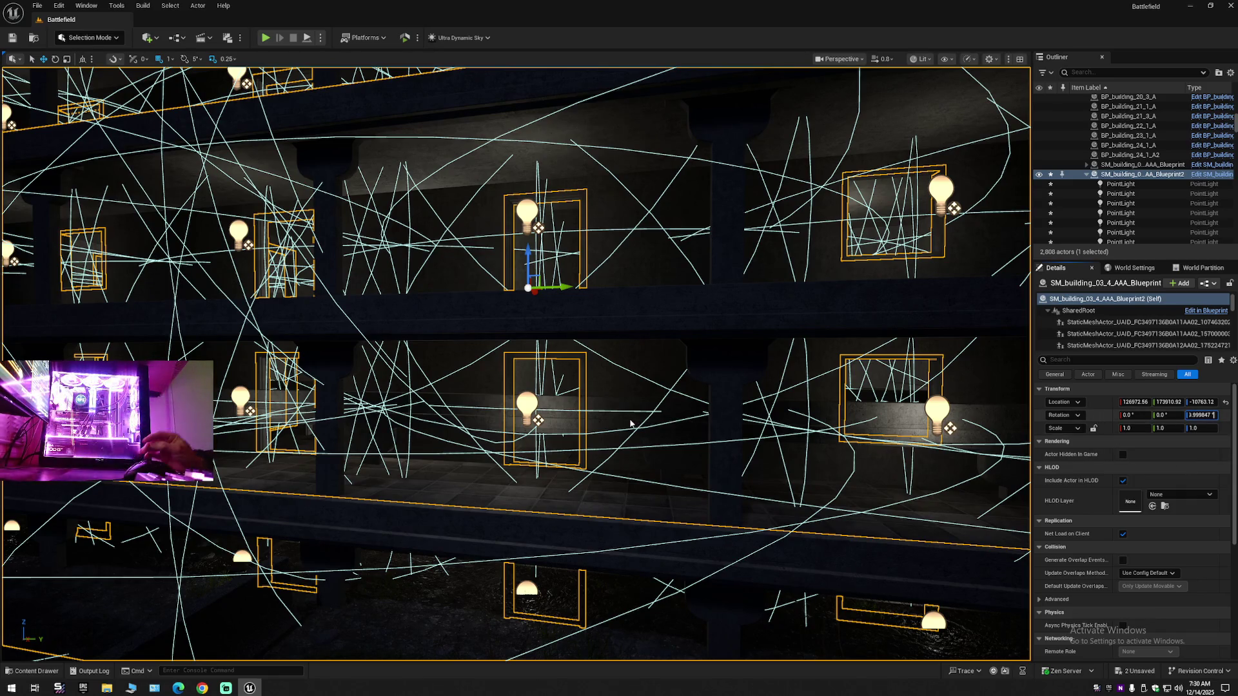
key(Return)
- Fly around the building's facade to inspect it and undo the light group's rotation change
key(s)
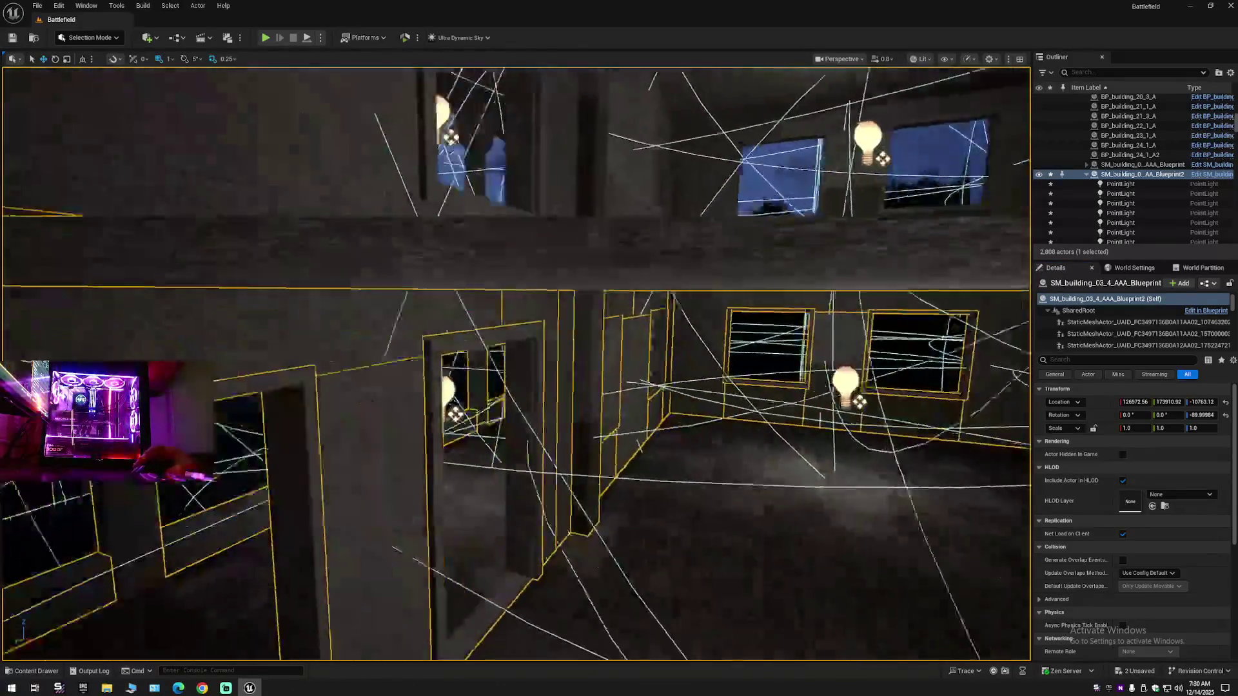
key(d)
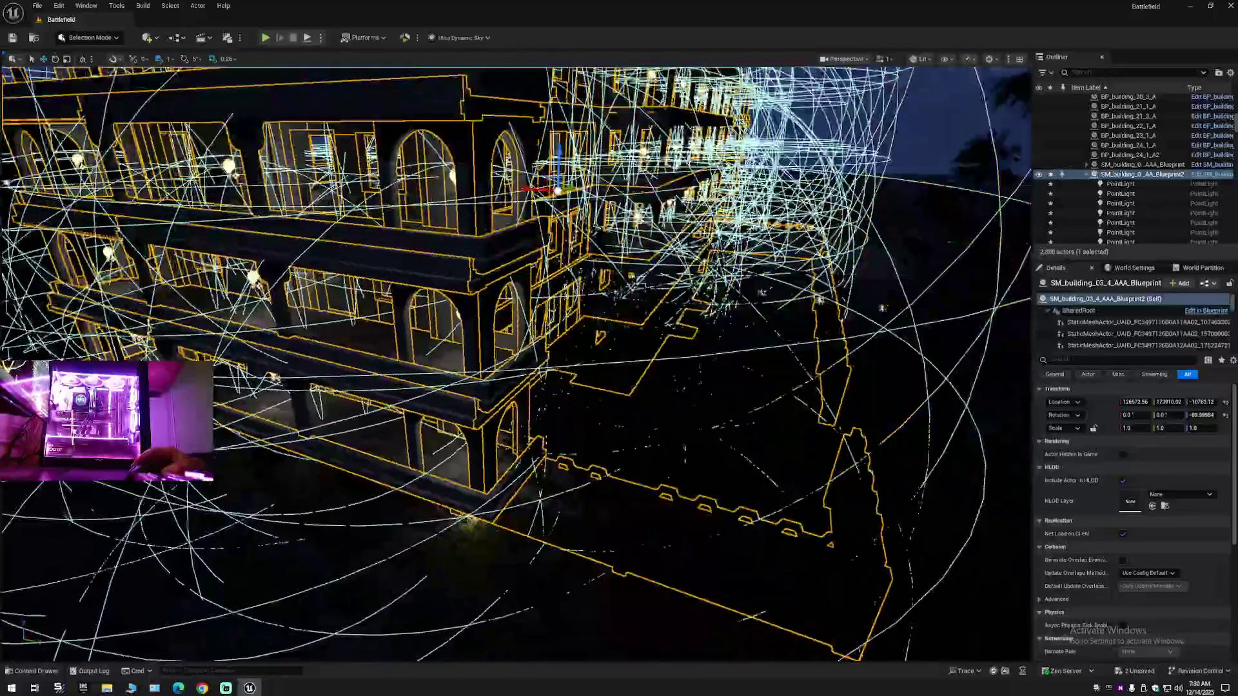
key(w)
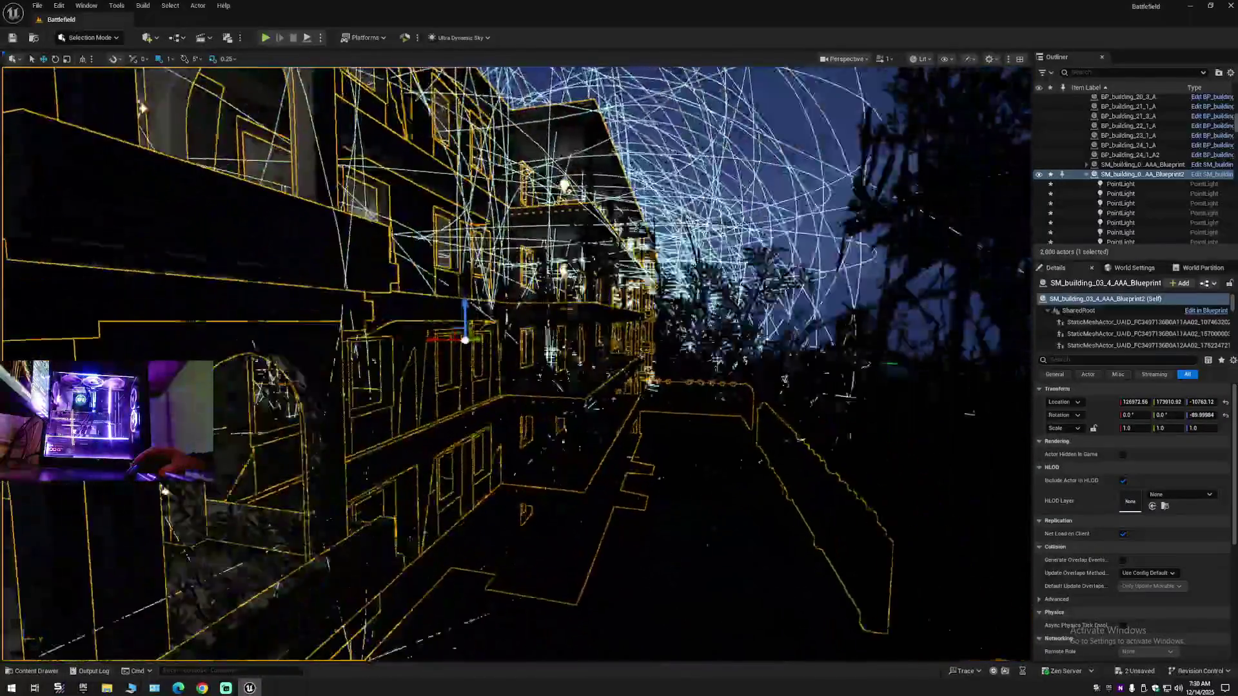
key(s)
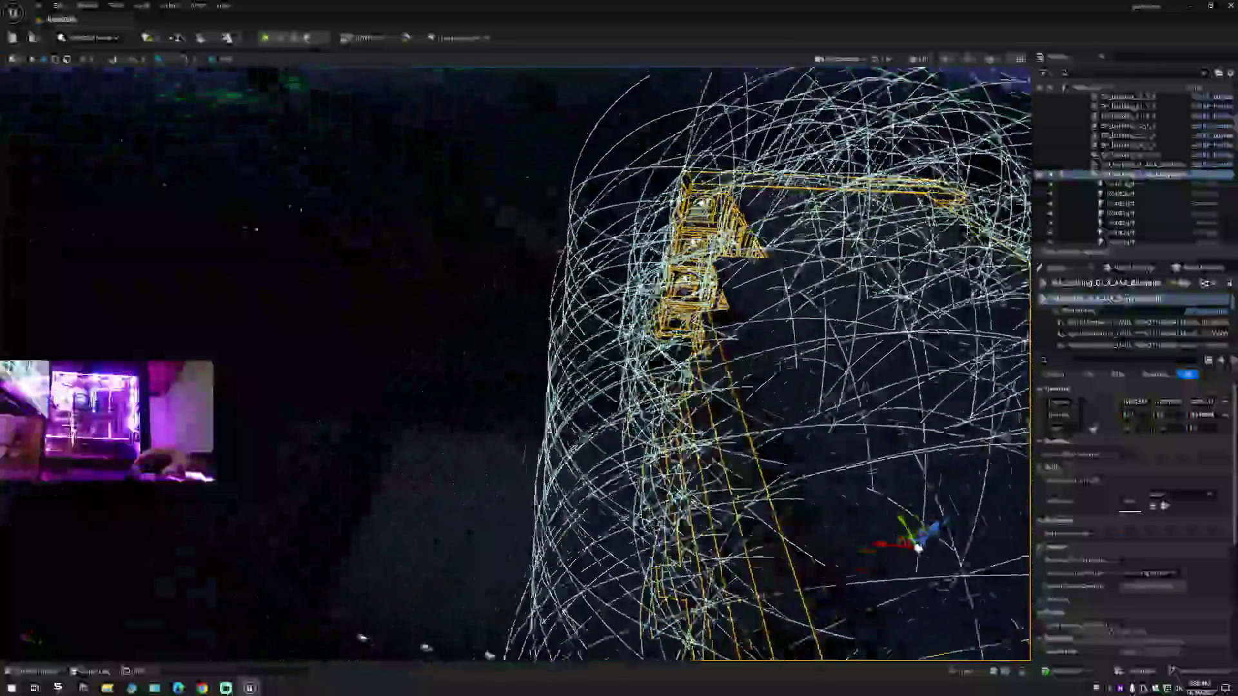
key(s)
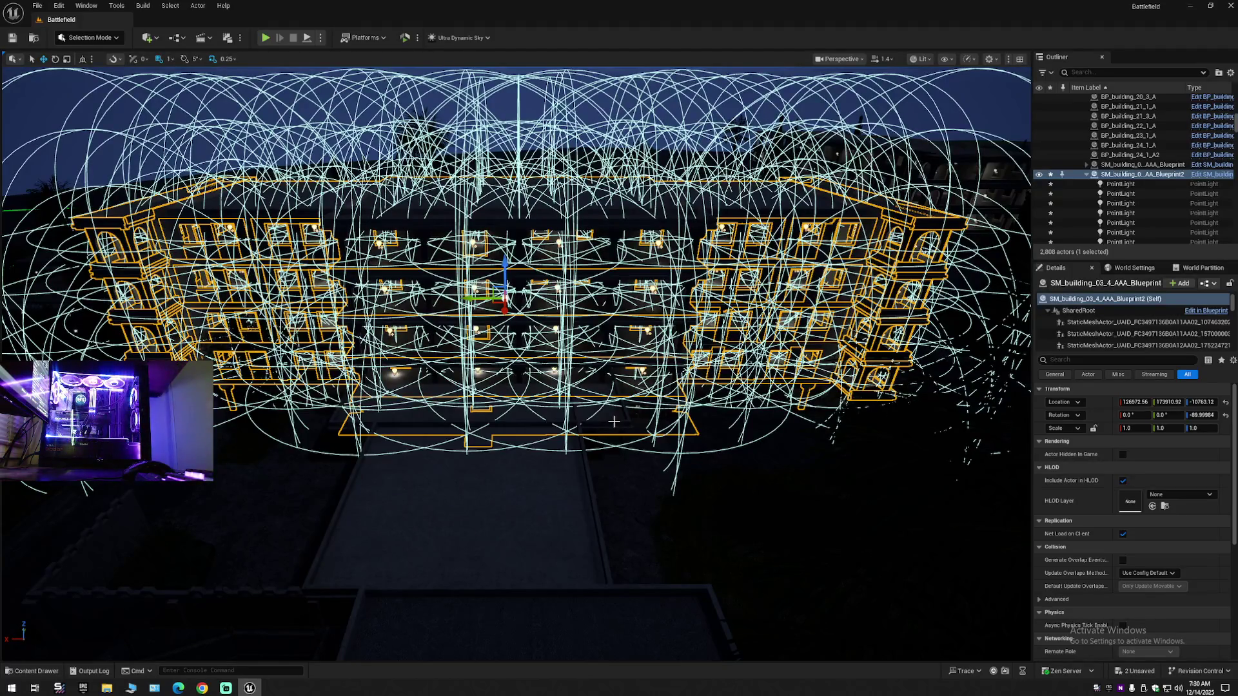
drag(578, 390, 532, 381)
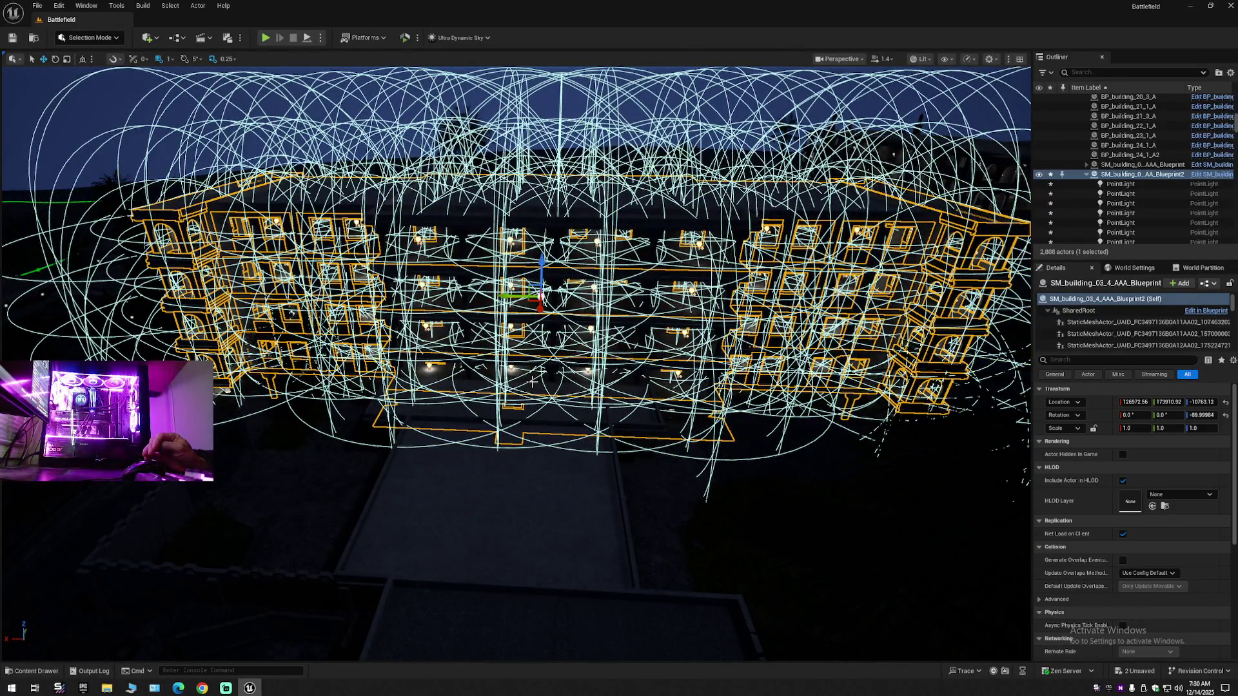
key(ctrl+z)
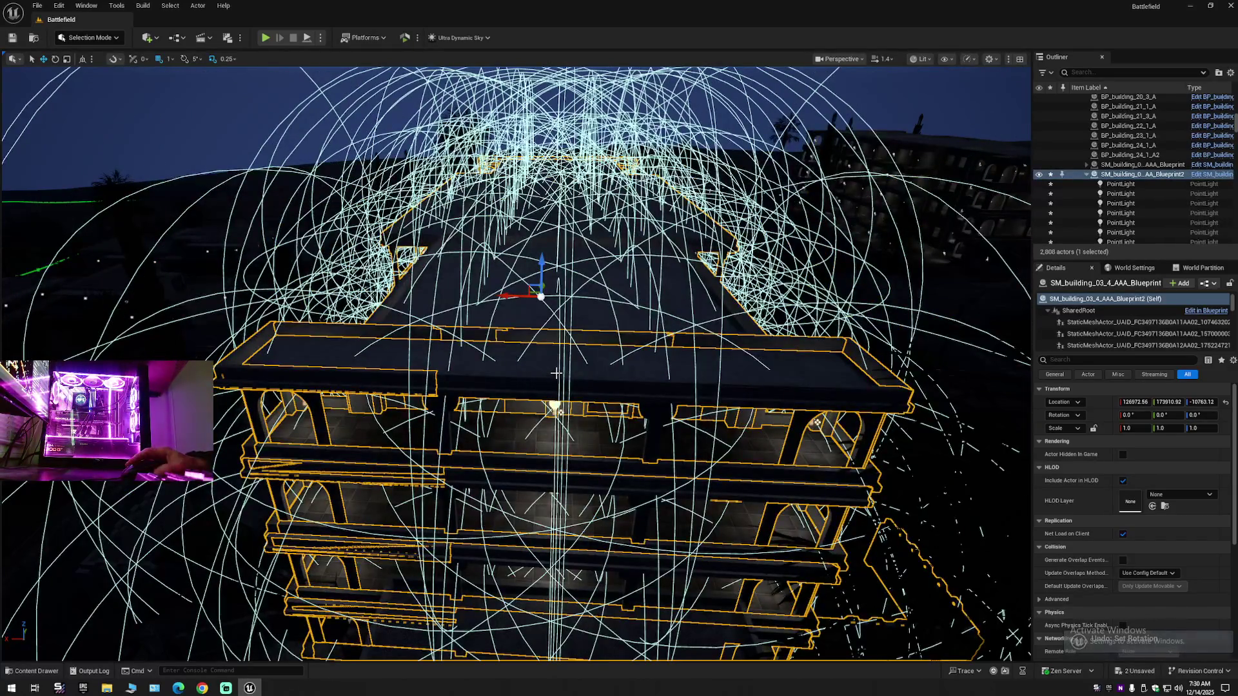
drag(533, 381, 490, 387)
key(f)
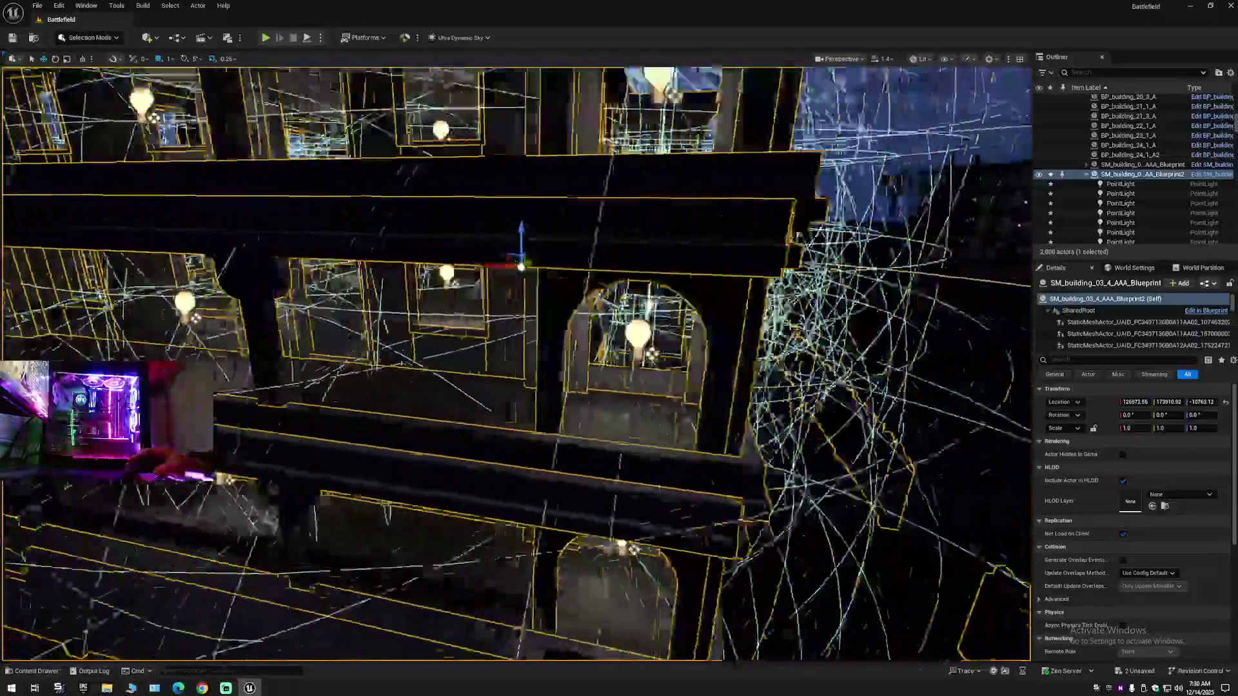
mouse_move(964, 384)
mouse_down()
mouse_move(915, 386)
mouse_move(964, 384)
mouse_up()
text(90)
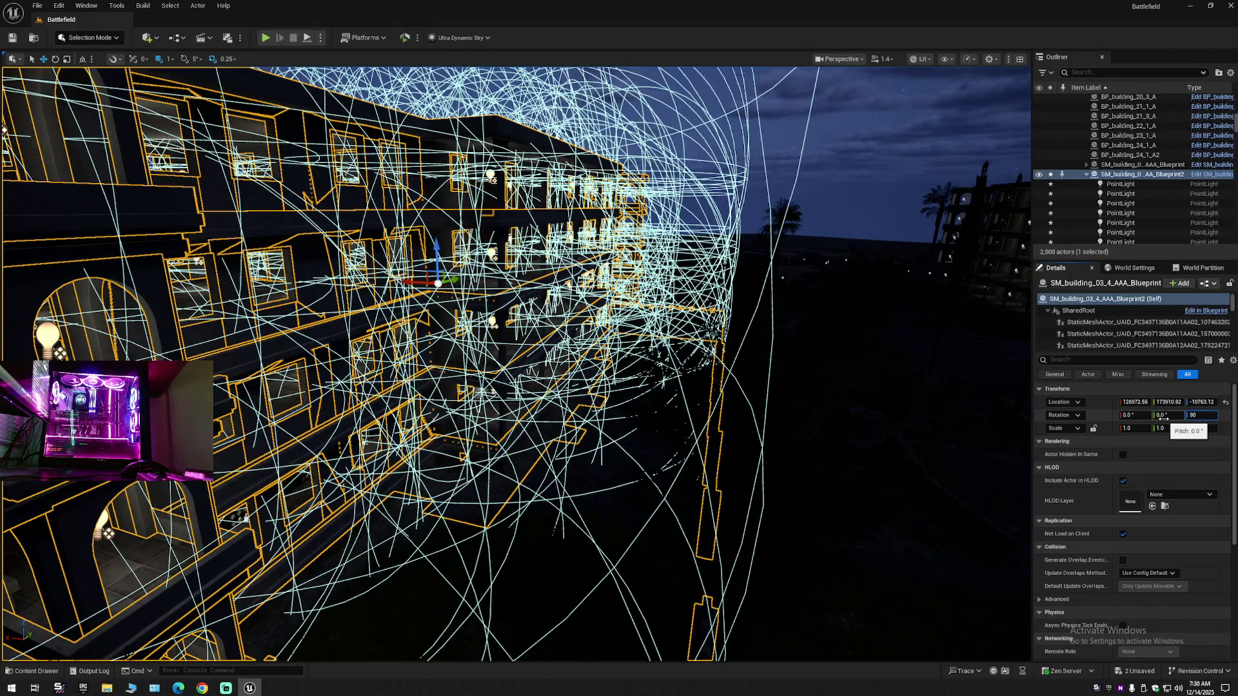
- Set the yaw to 90, then to 180 degrees
key(Return)
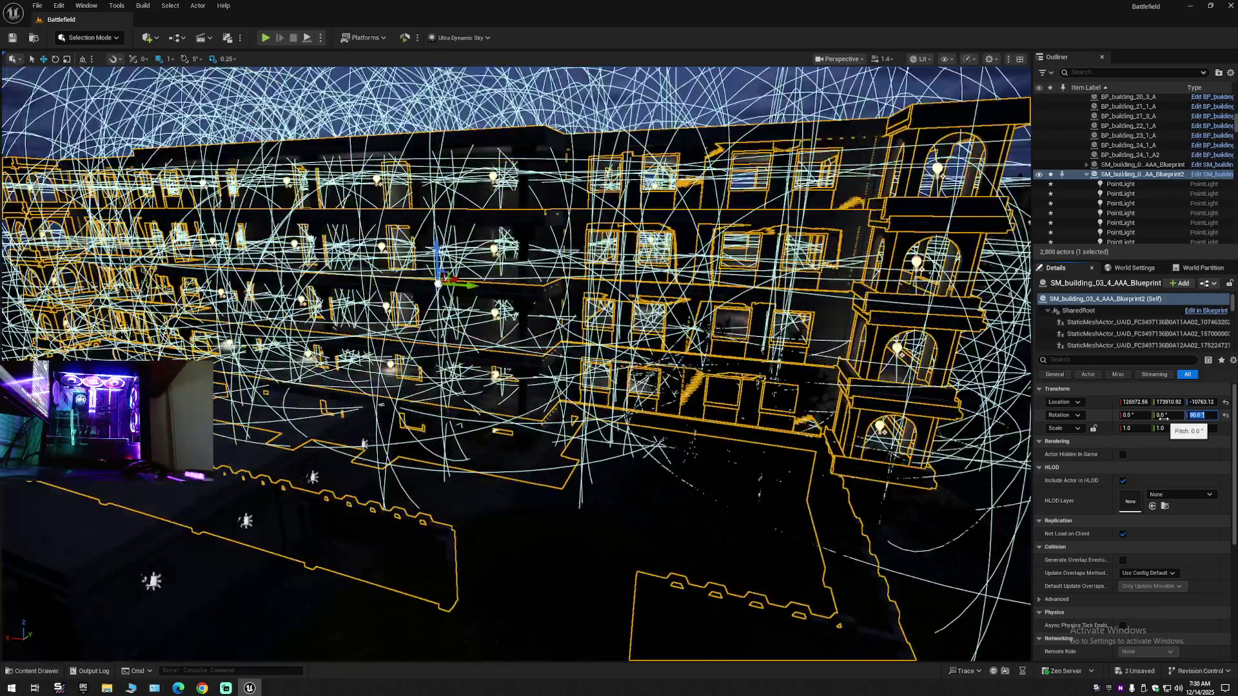
mouse_move(773, 468)
mouse_down()
mouse_move(747, 535)
mouse_move(625, 559)
mouse_move(737, 464)
mouse_up()
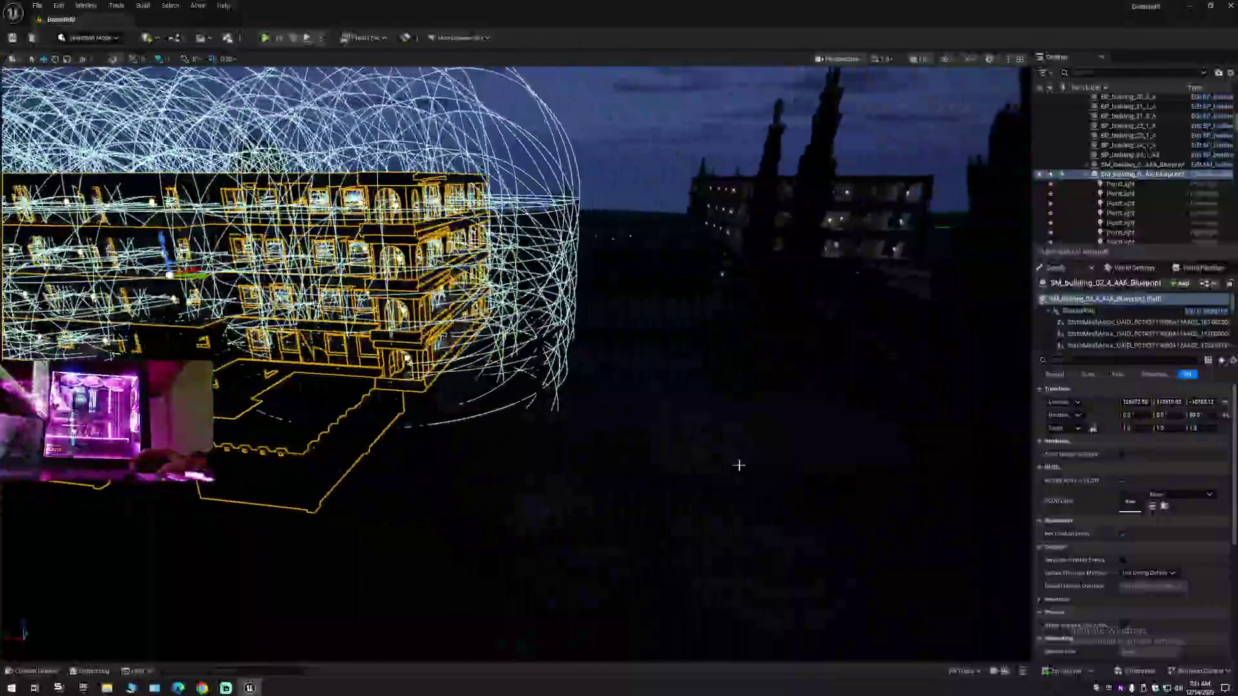
click(1201, 416)
text(180)
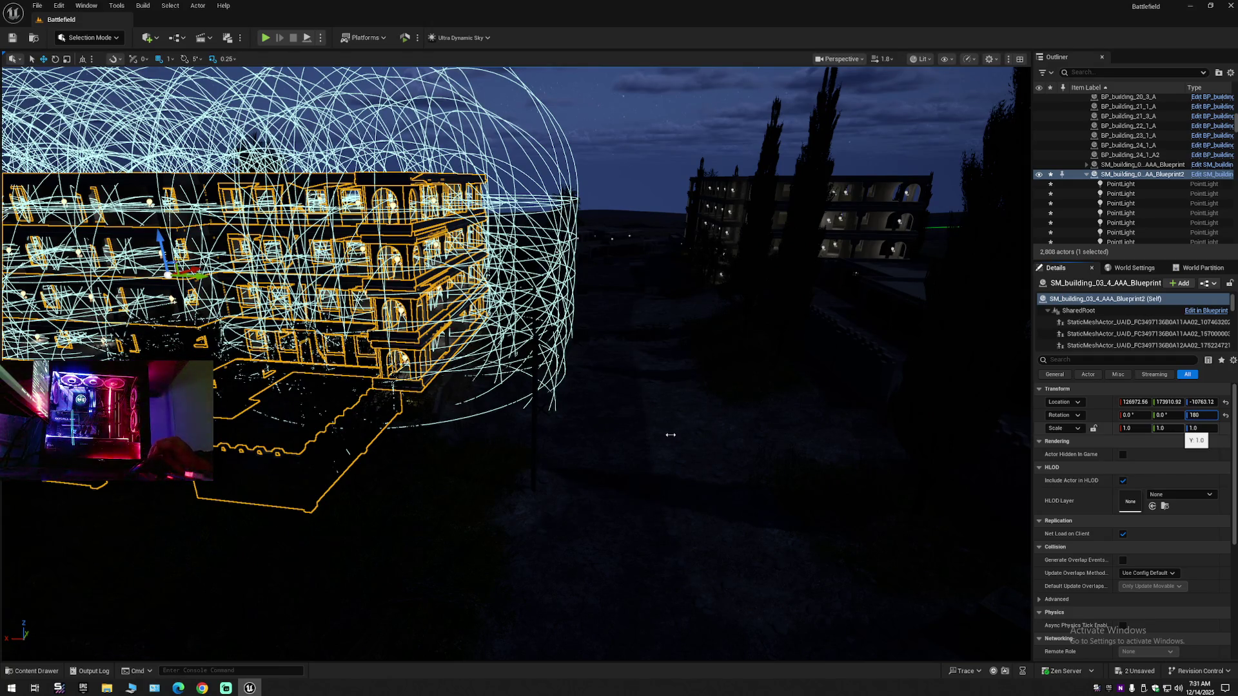
key(Return)
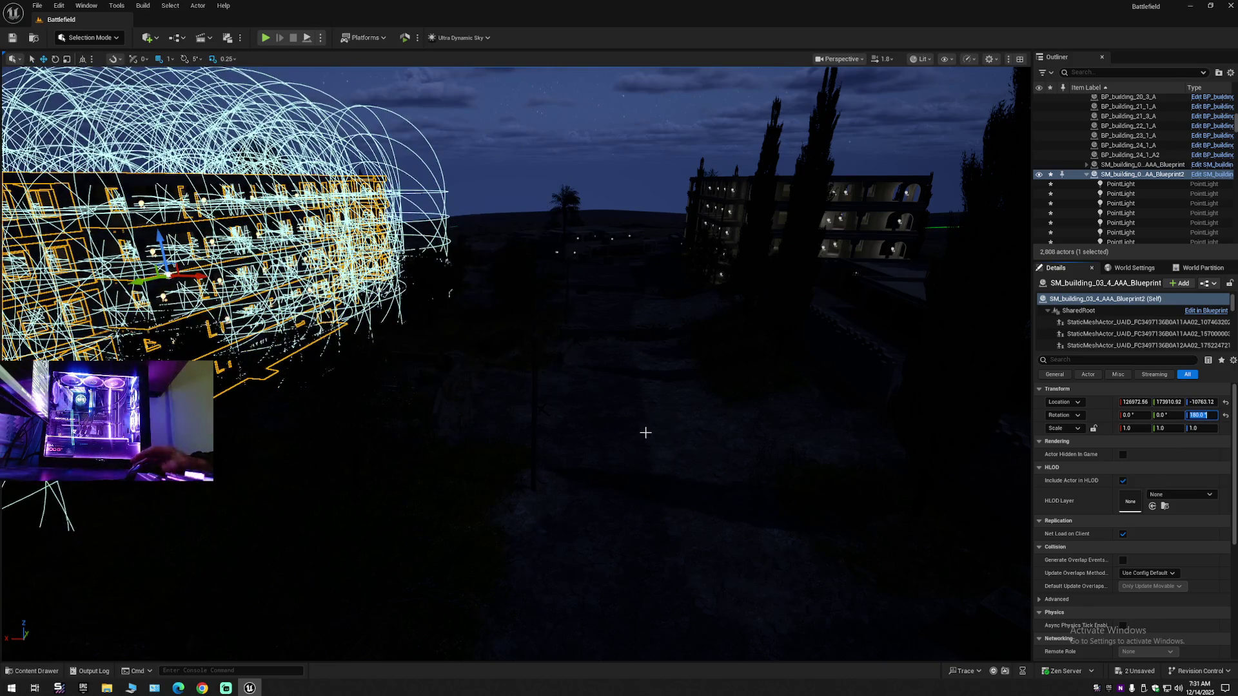
- Fly beneath the balcony and through the building to inspect its interior point lights
key(f)
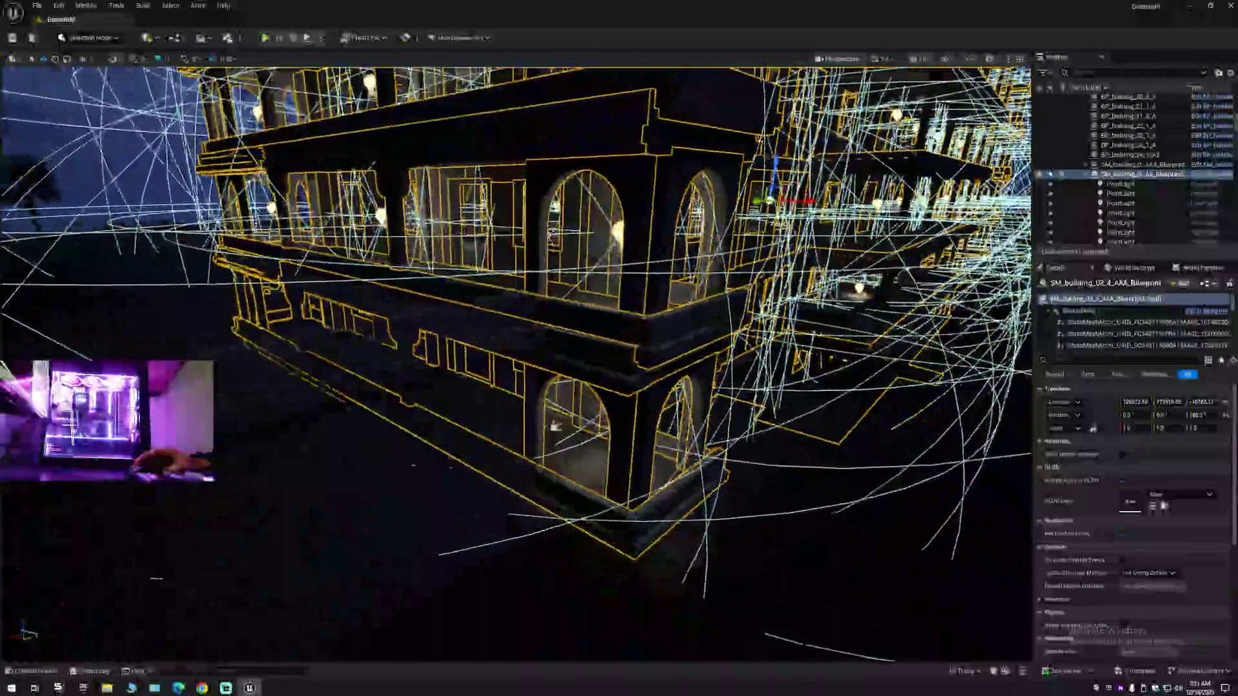
scroll(516, 361, down, 3)
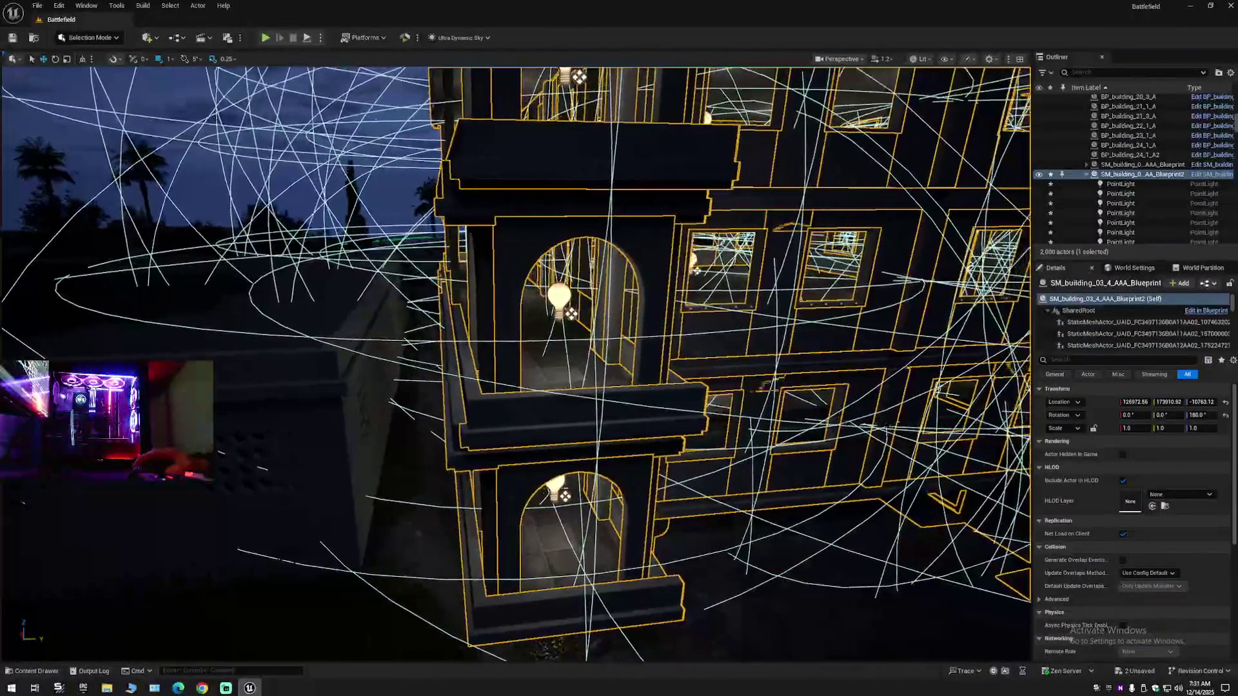
scroll(516, 361, up, 2)
key(w)
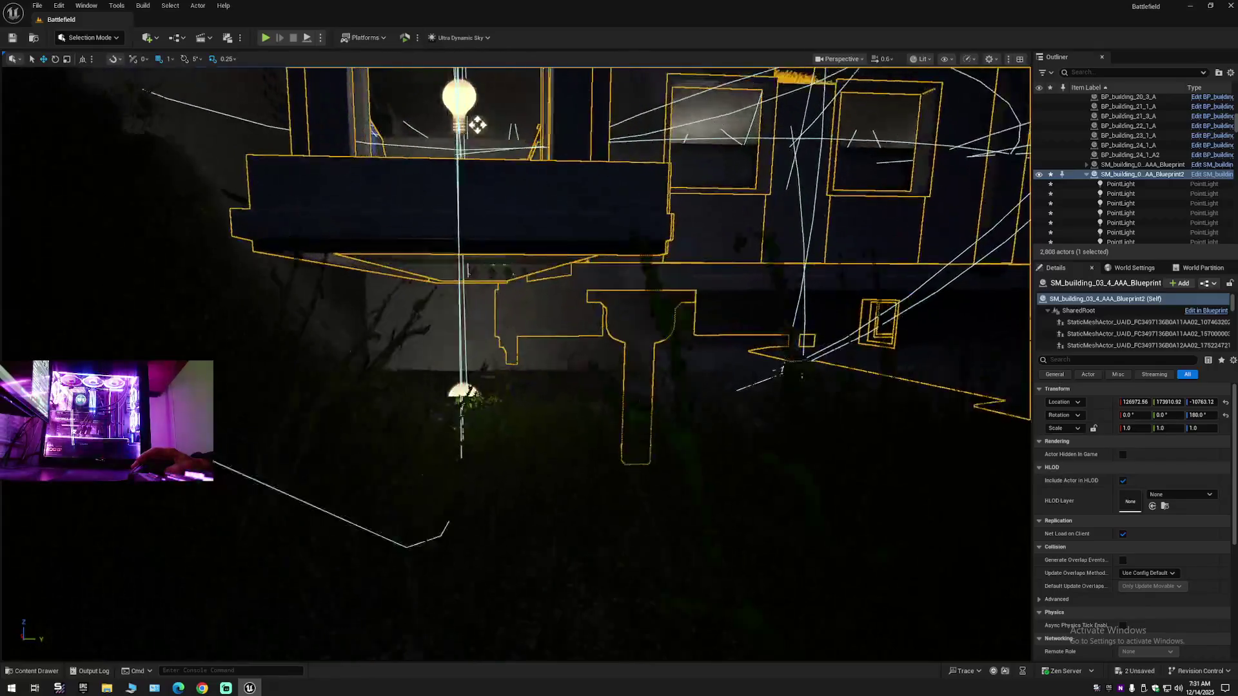
key(w)
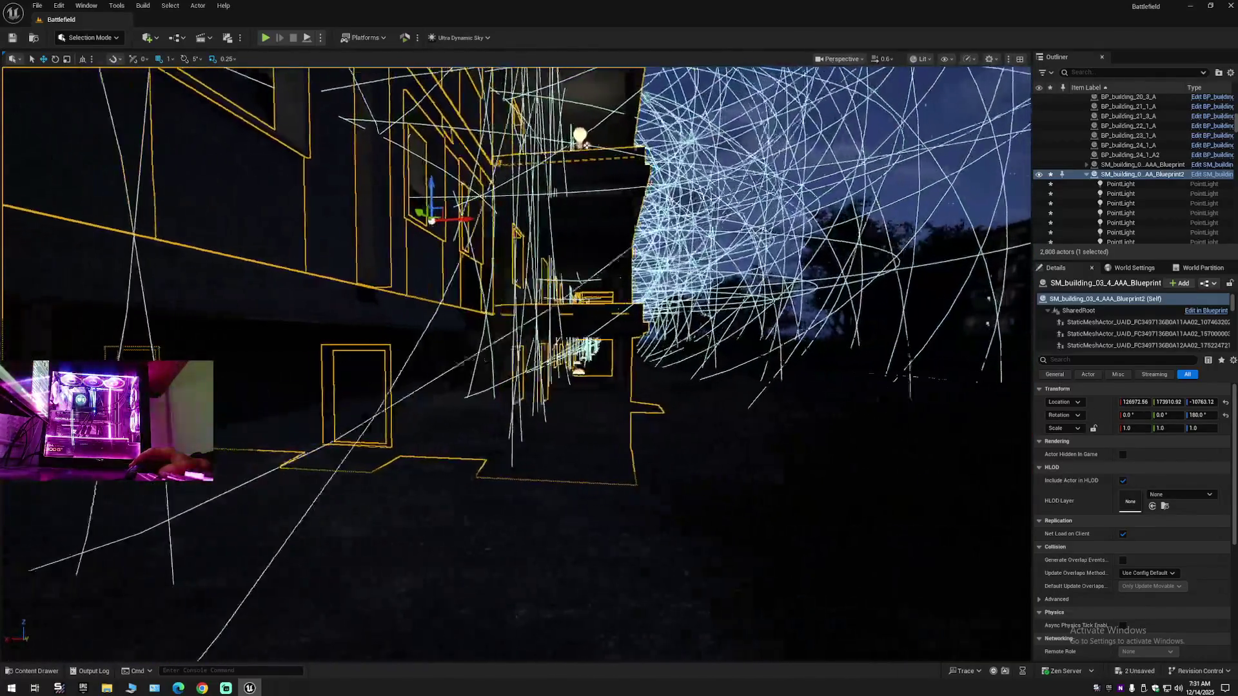
key(w)
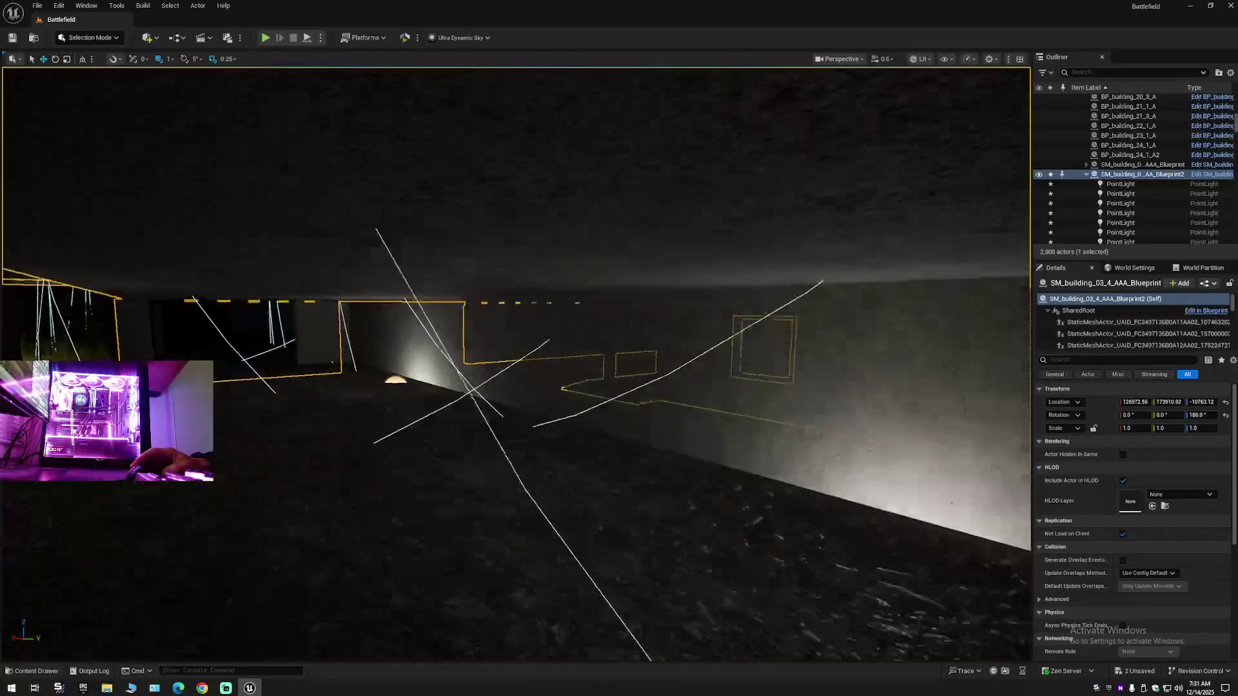
key(w)
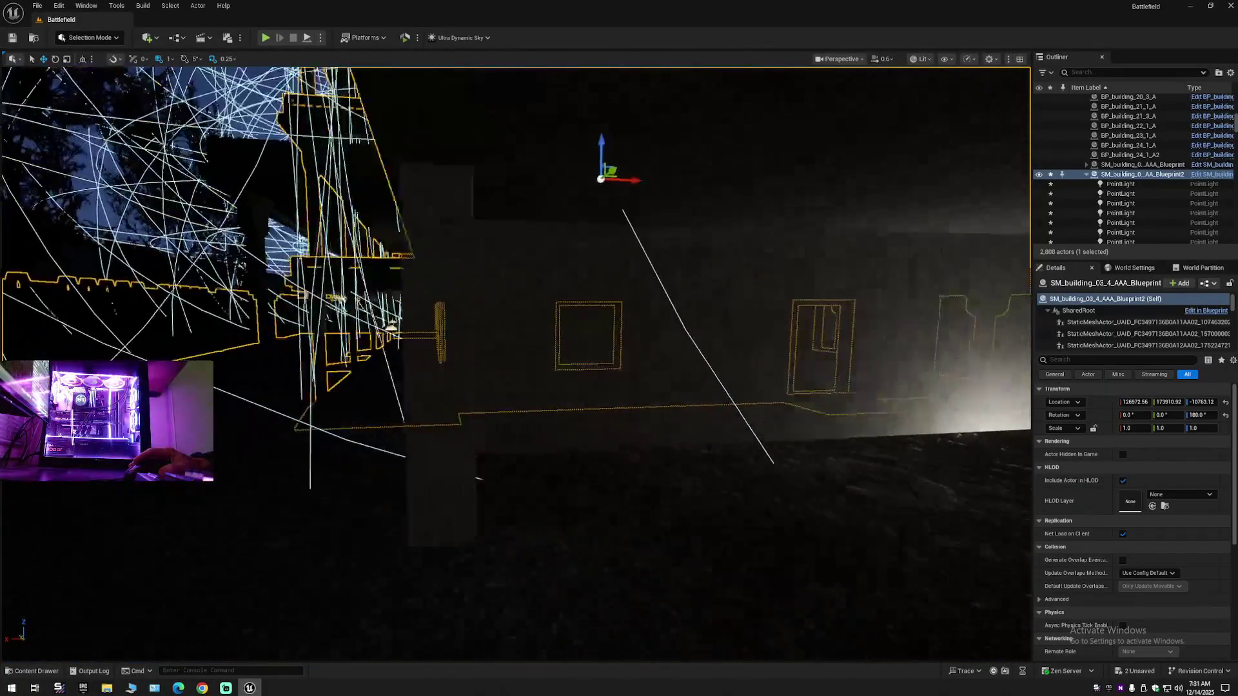
- Select BP_BE1_building_03_4_A_2, fly through its dark corridor, then collapse the Outliner hierarchy
click(584, 296)
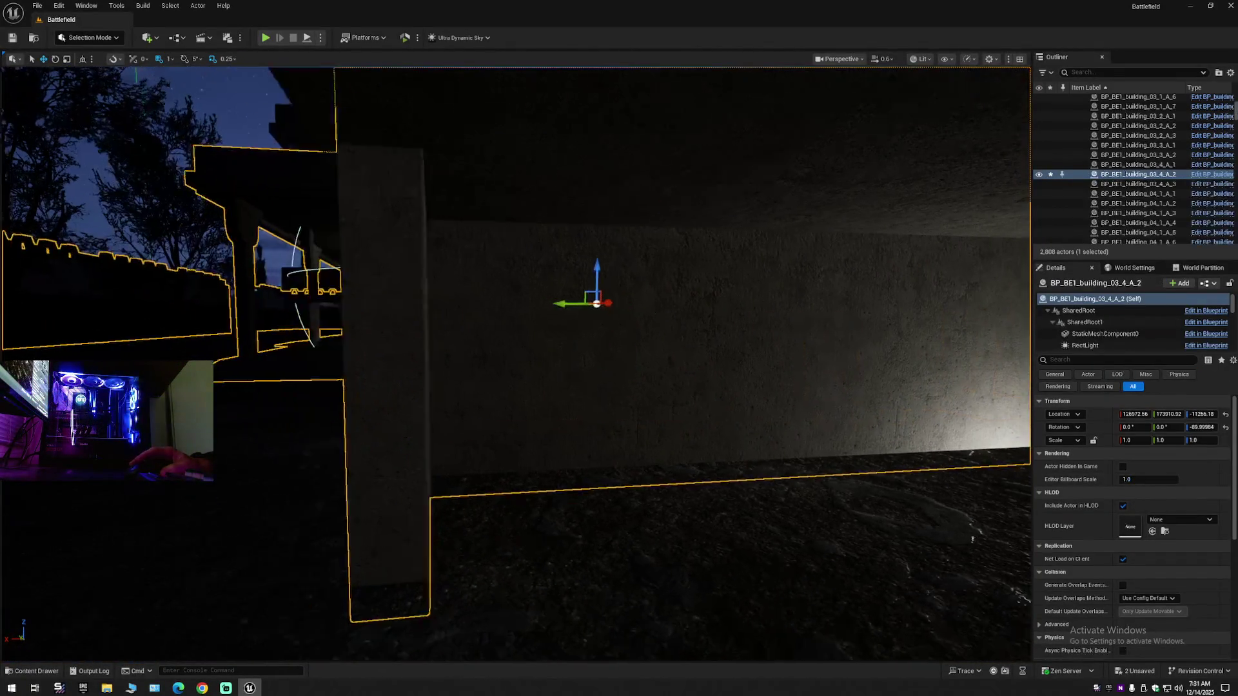
key(w)
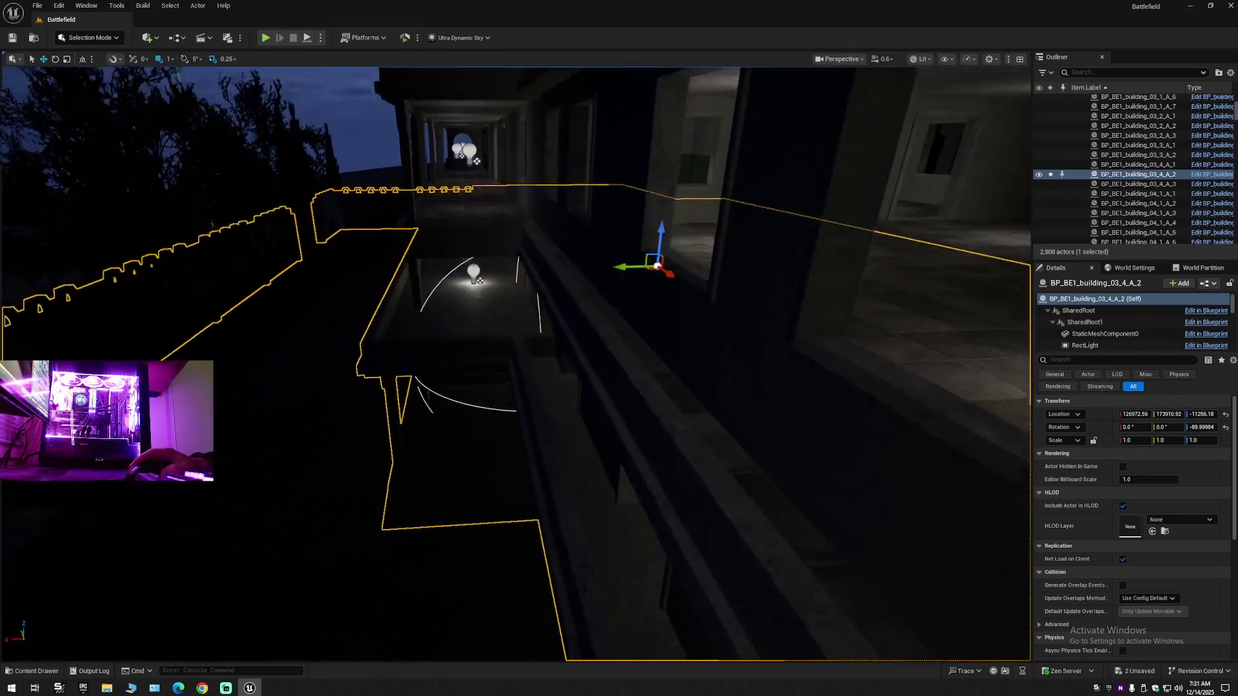
key(w)
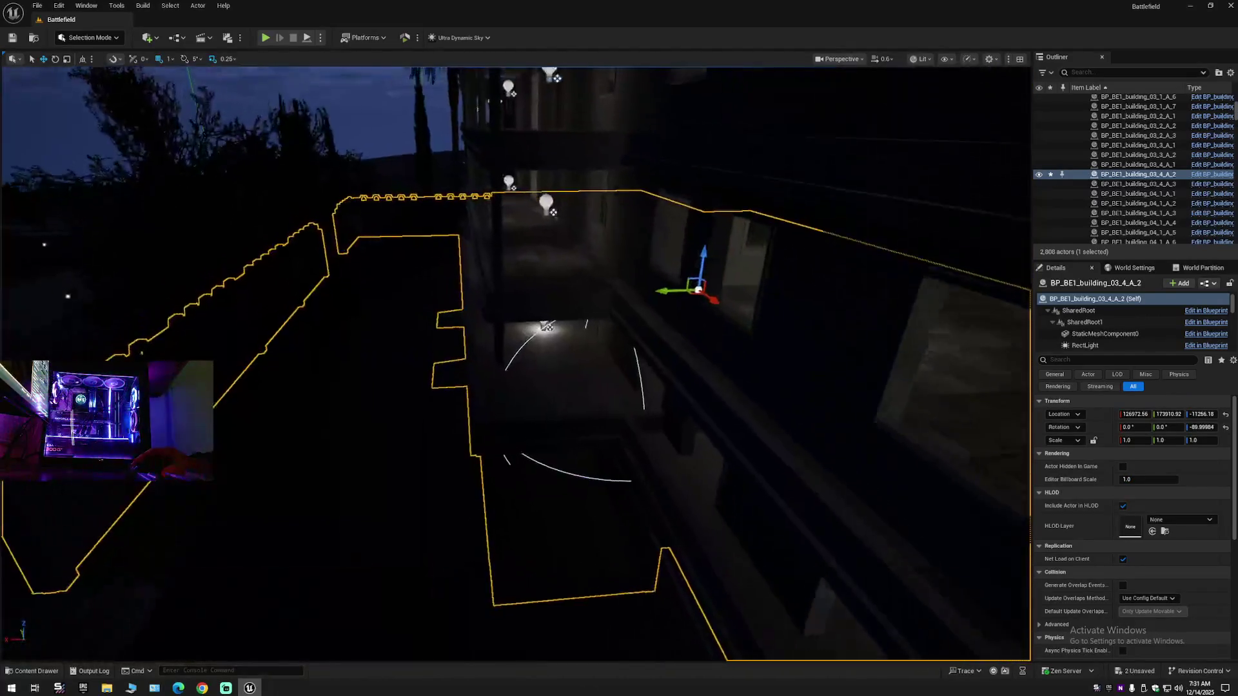
key(w)
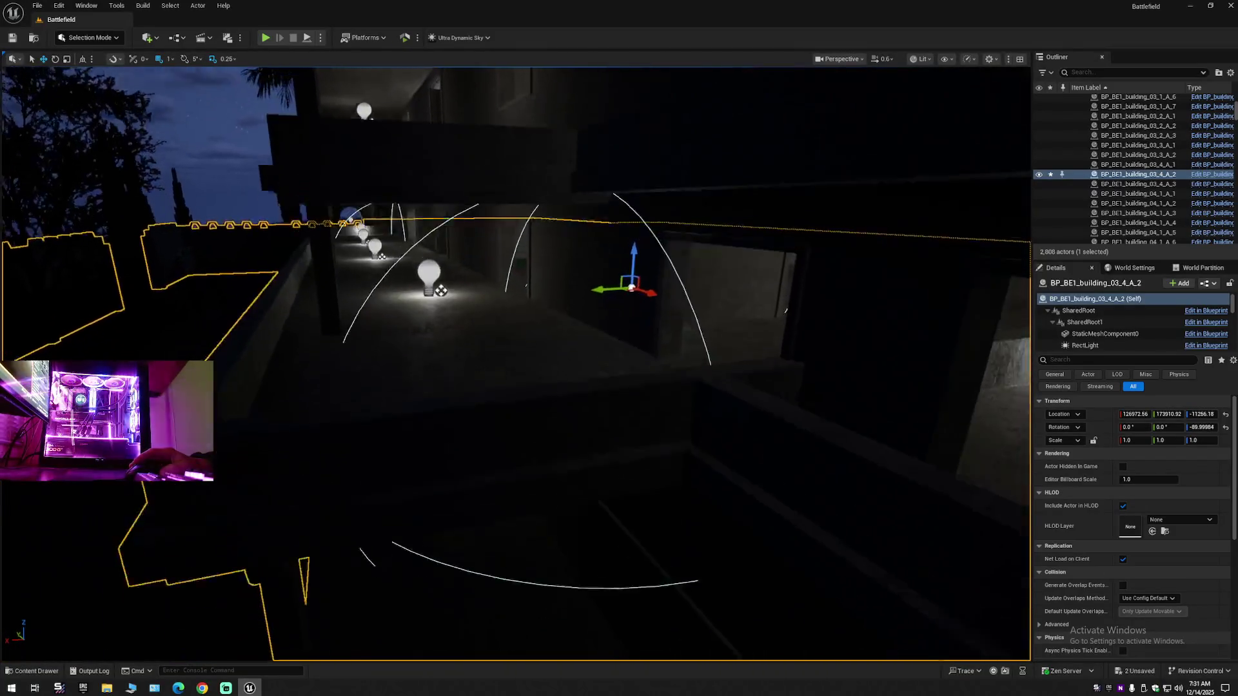
key(w)
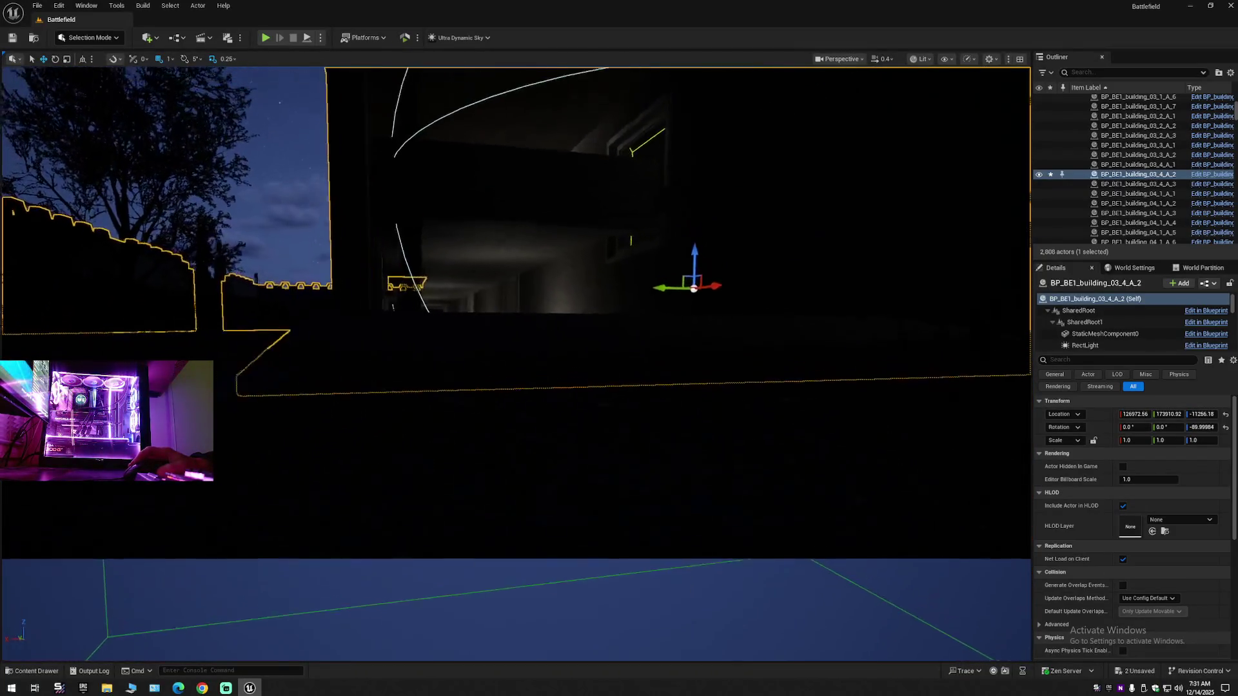
key(w)
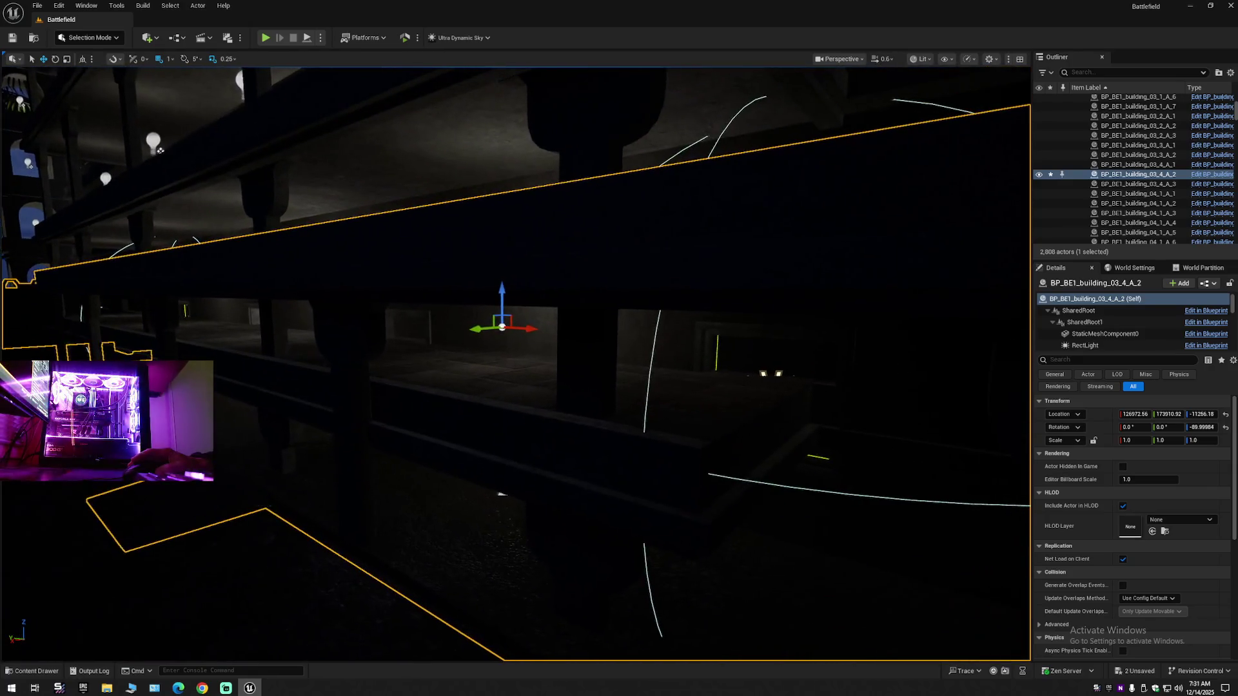
key(w)
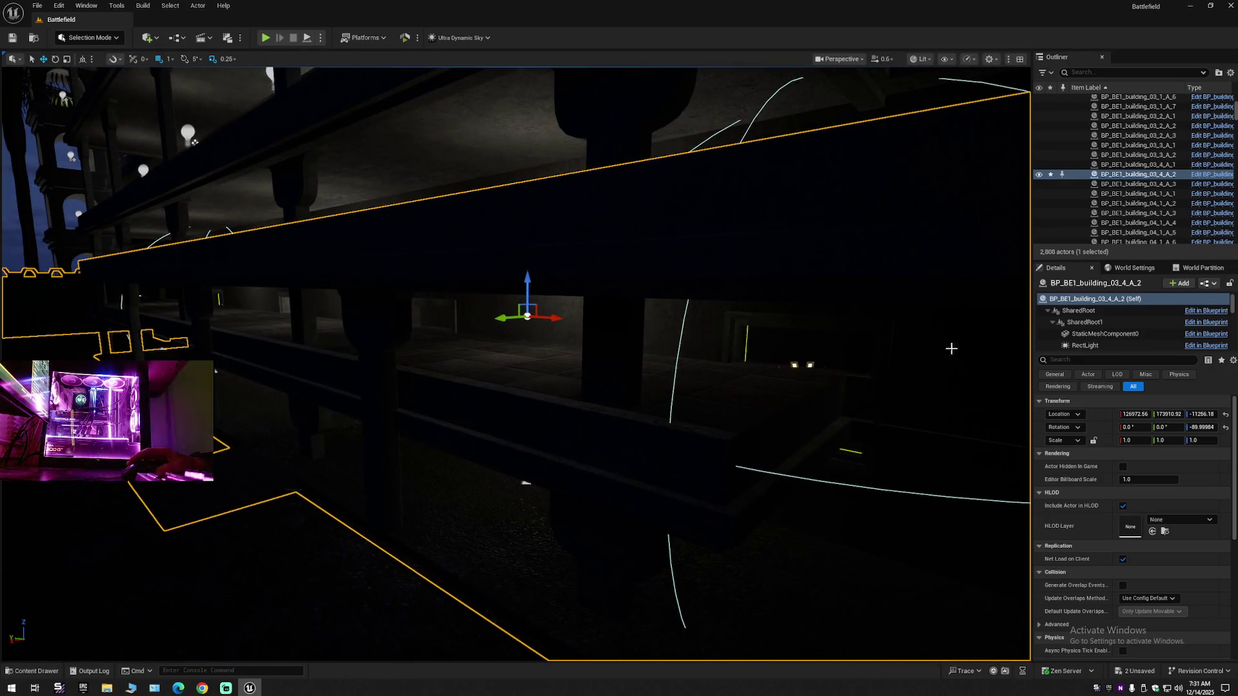
click(1231, 73)
click(1134, 122)
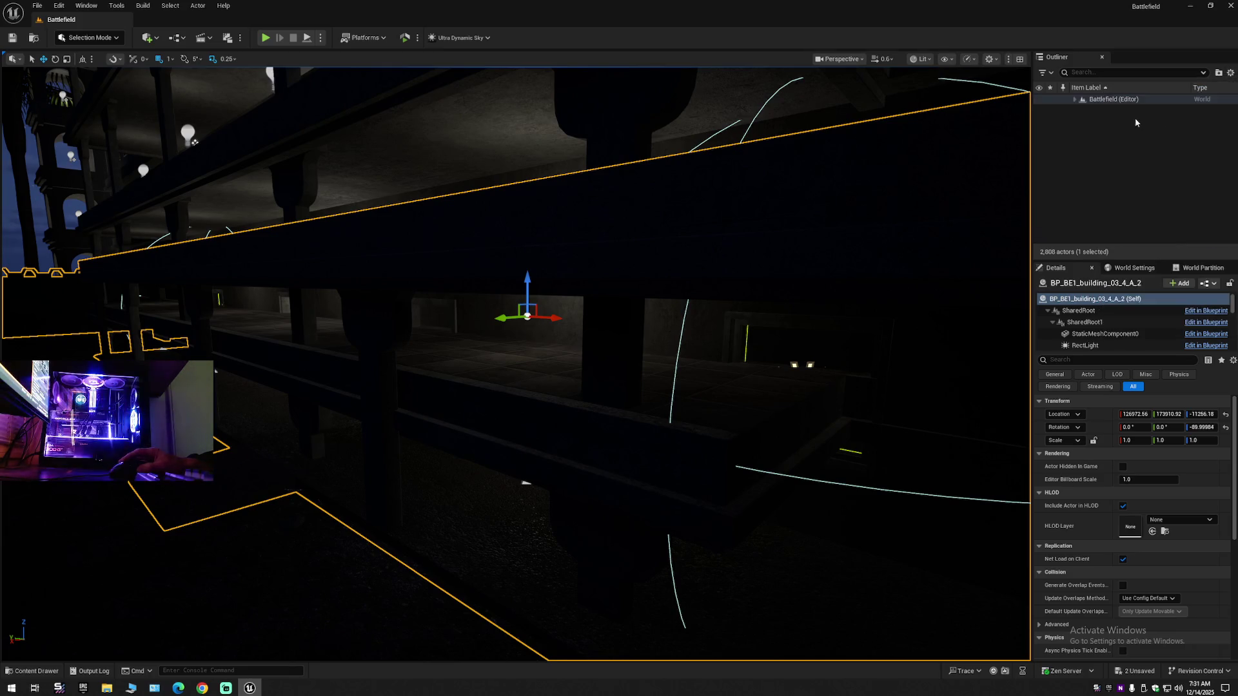
- Expand Settings > Lighting, select Ultra_Dynamic_Sky and lower Time of Day to 960
click(1096, 161)
click(1074, 98)
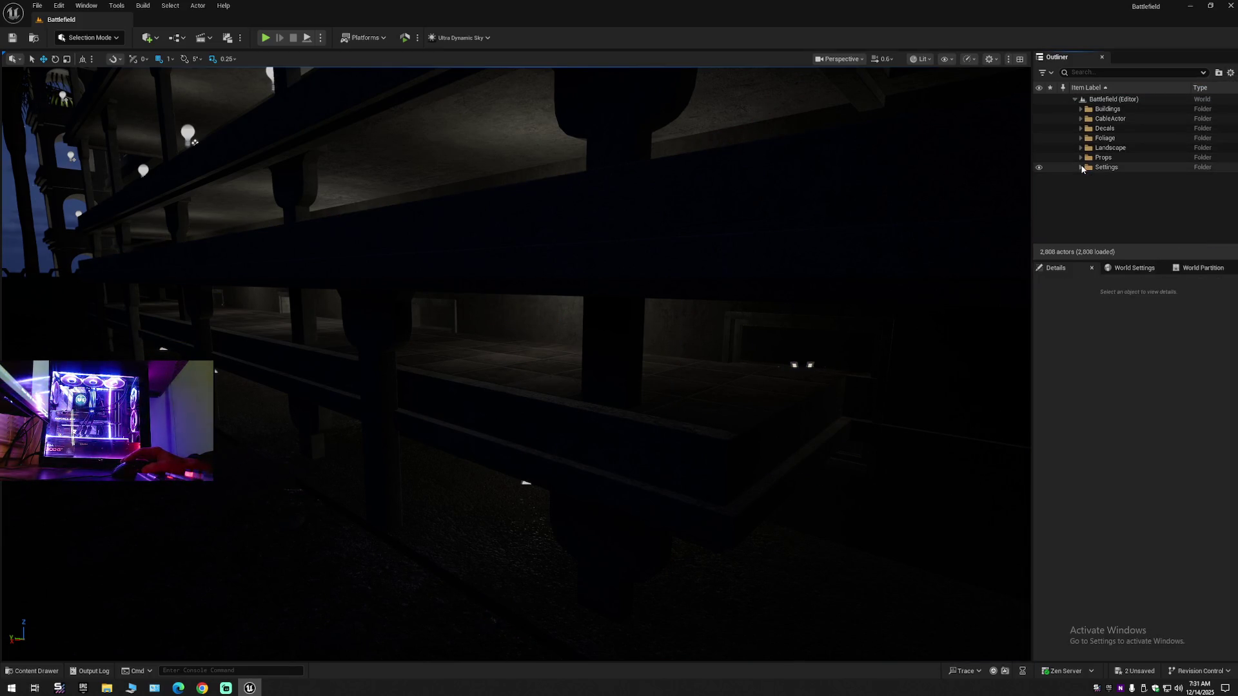
click(1081, 167)
click(1087, 187)
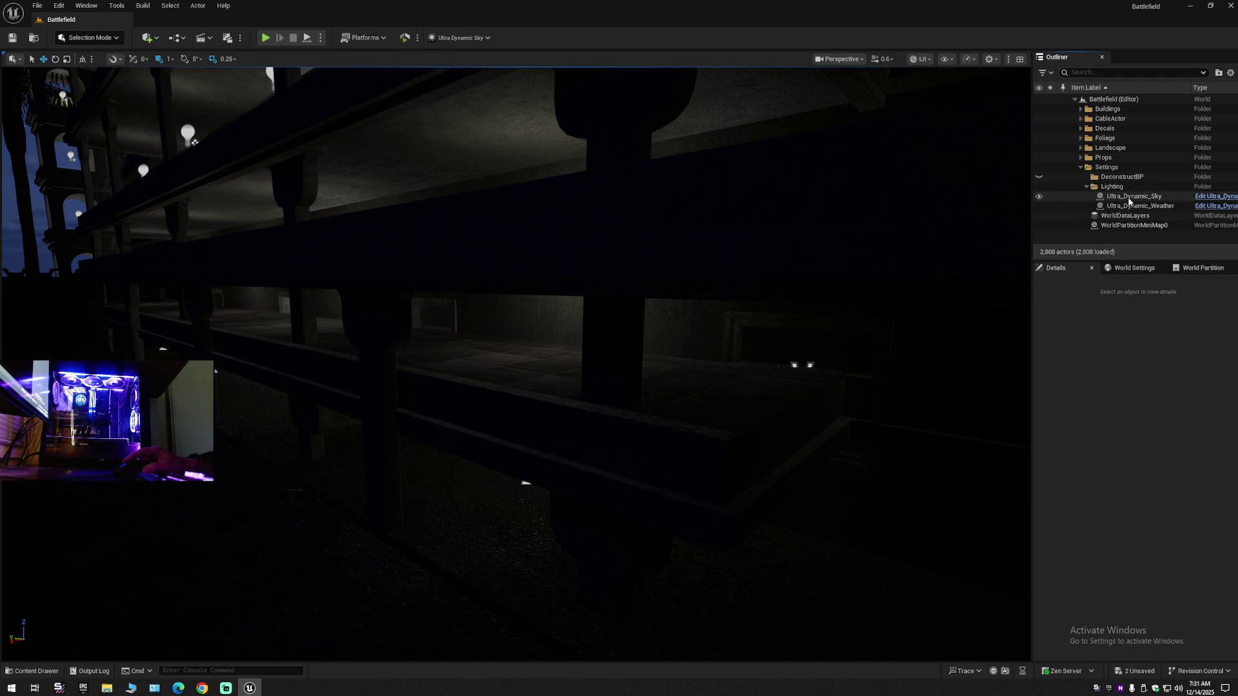
click(1125, 196)
drag(1147, 493, 1096, 493)
- Collapse the Outliner to the Battlefield folders, fly to a low view, and select the building
right_click(1073, 100)
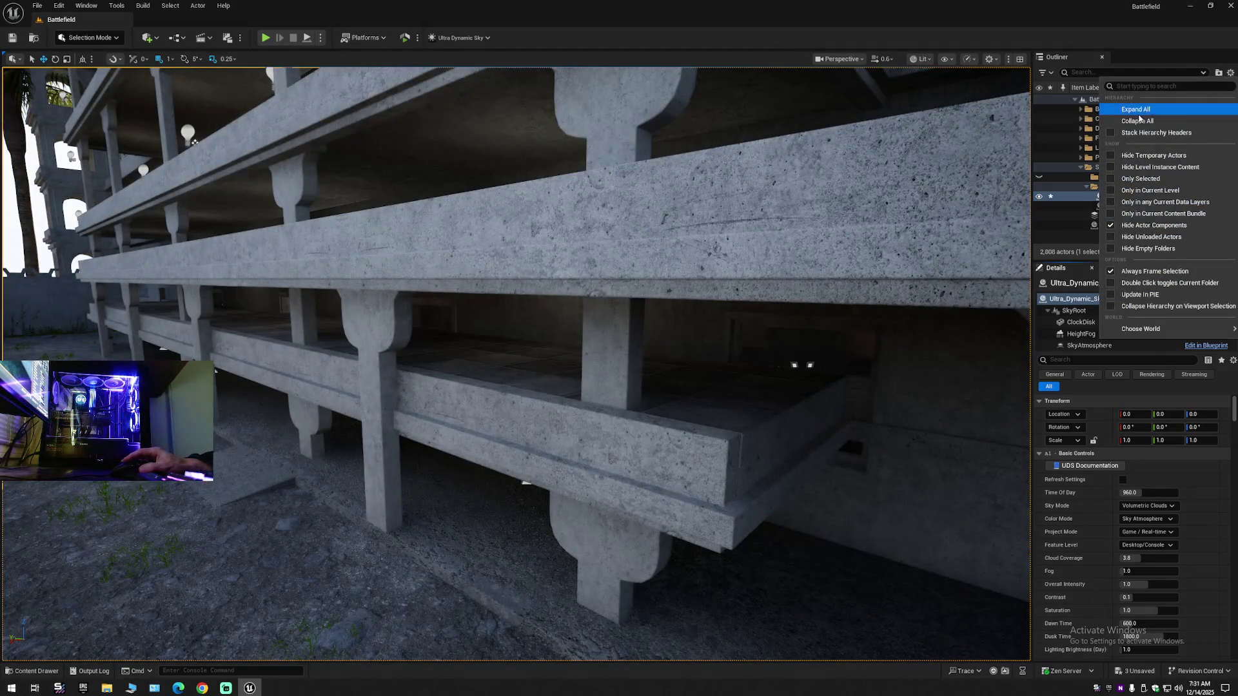
click(1073, 102)
click(1073, 100)
mouse_move(718, 317)
mouse_down()
mouse_move(676, 329)
mouse_move(689, 361)
mouse_move(709, 335)
mouse_move(492, 345)
mouse_up()
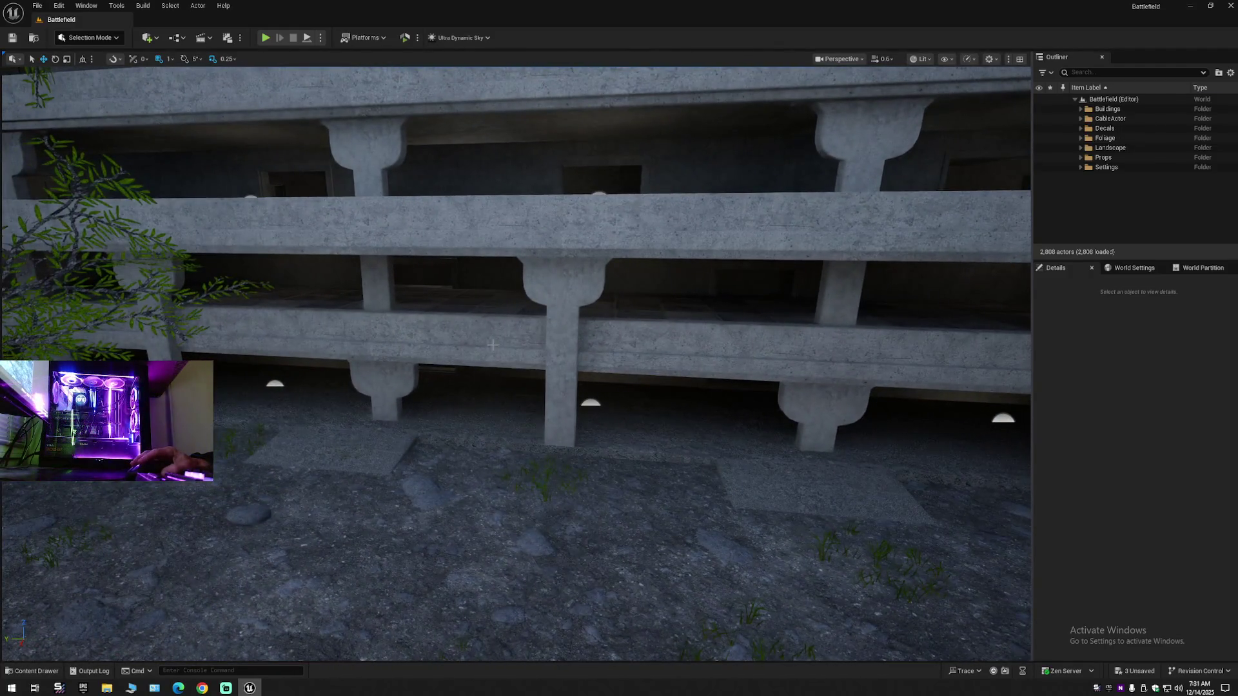
click(492, 344)
scroll(509, 354, up, 6)
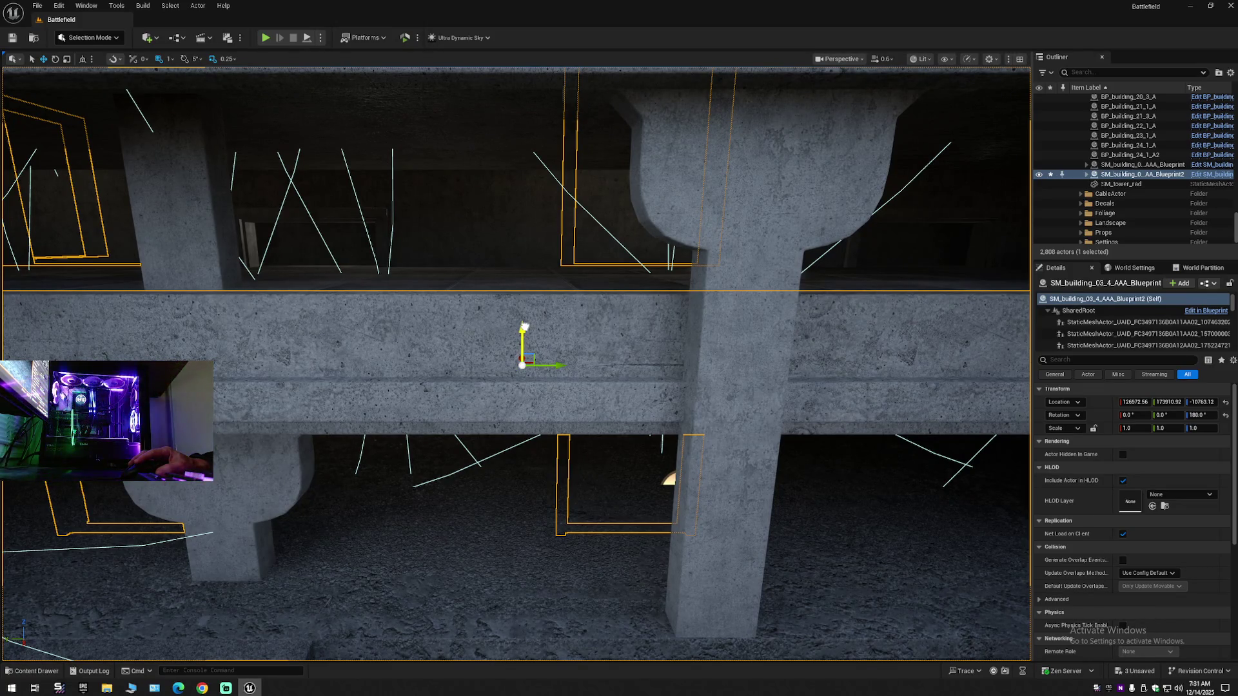
- Raise the SM_building_03_4_AAA_Blueprint2 frames along Z to about -10651.12
drag(526, 321, 529, 287)
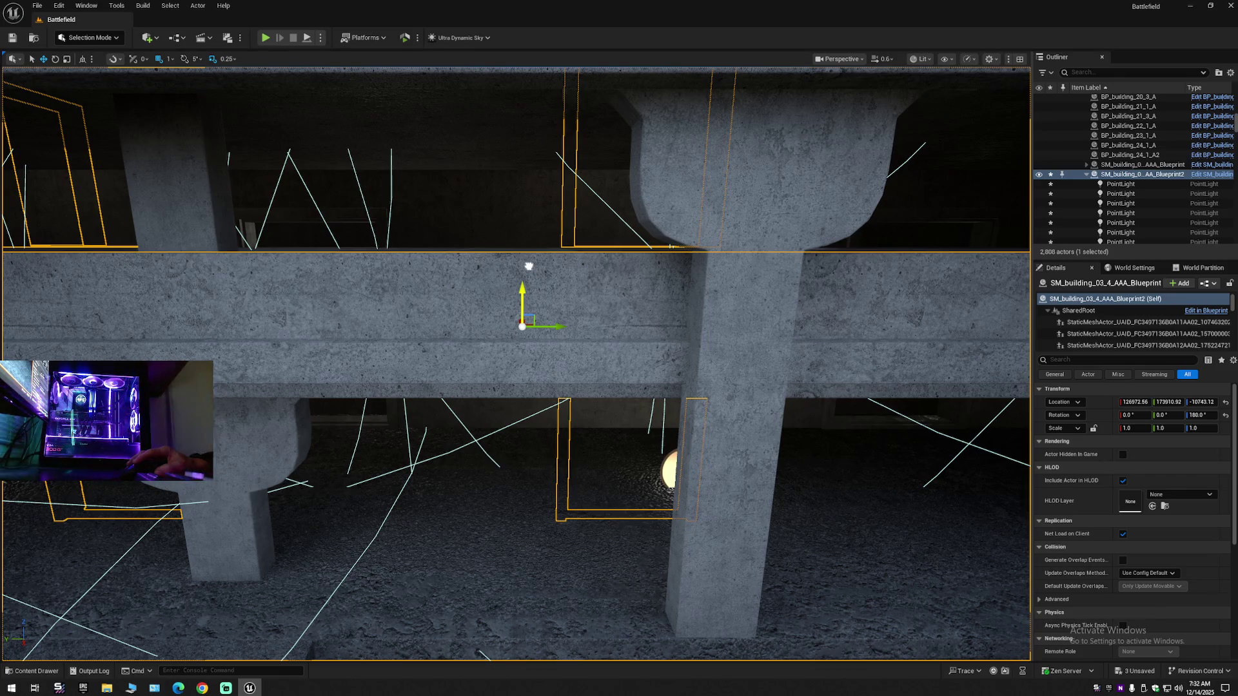
drag(528, 262, 529, 261)
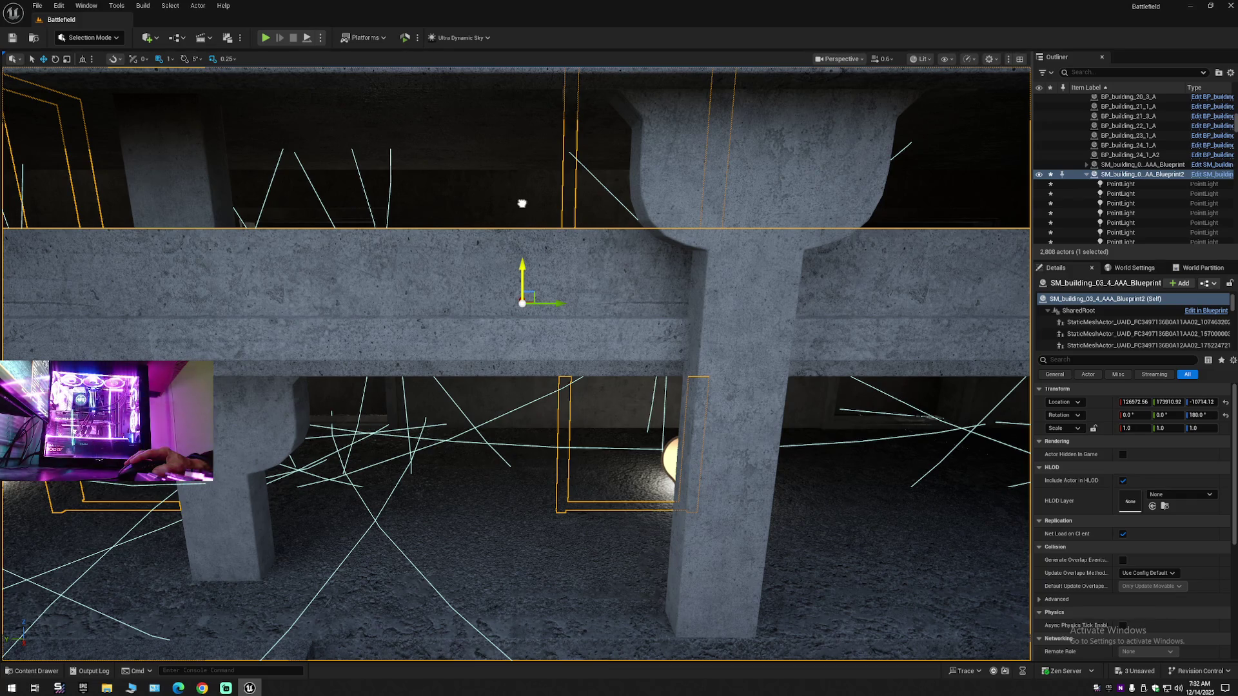
drag(522, 204, 522, 204)
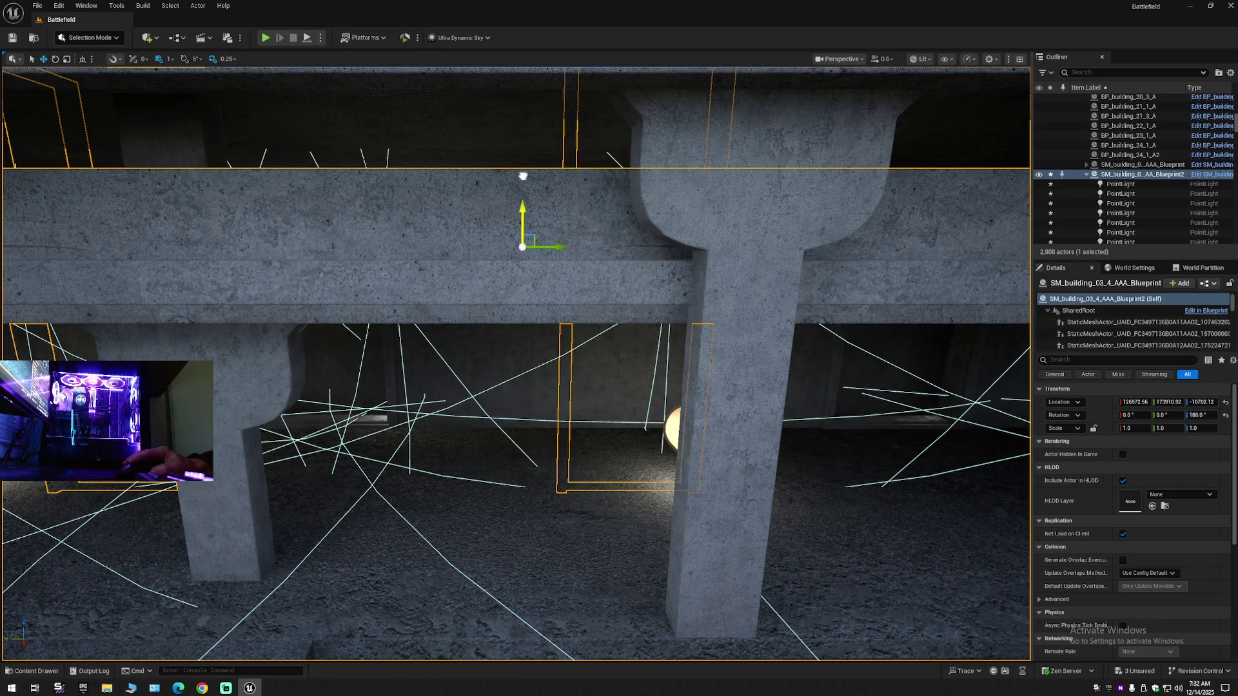
drag(523, 175, 523, 169)
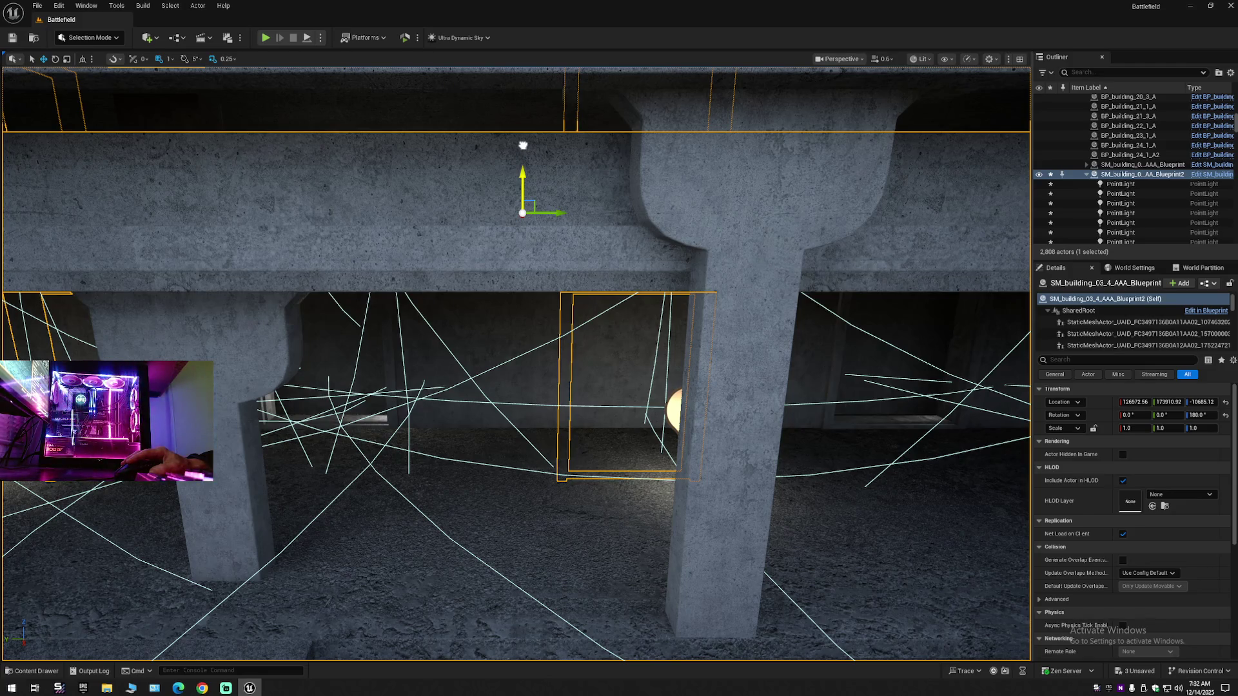
drag(523, 145, 522, 135)
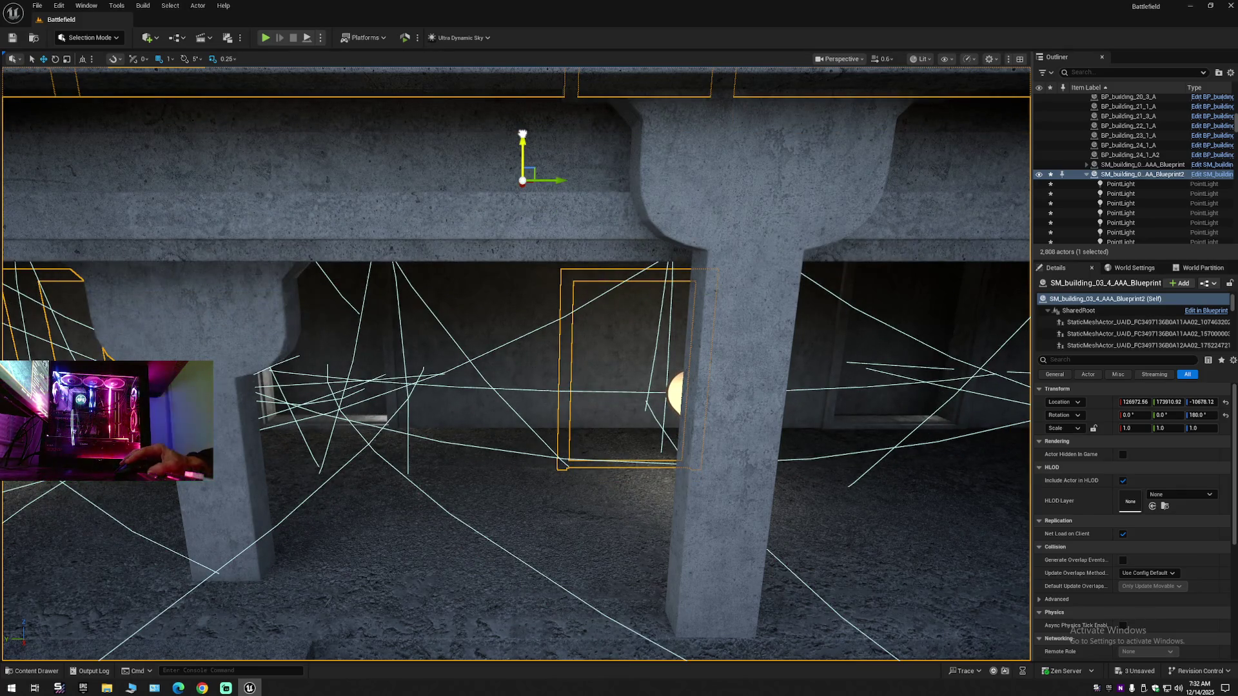
drag(522, 132, 519, 82)
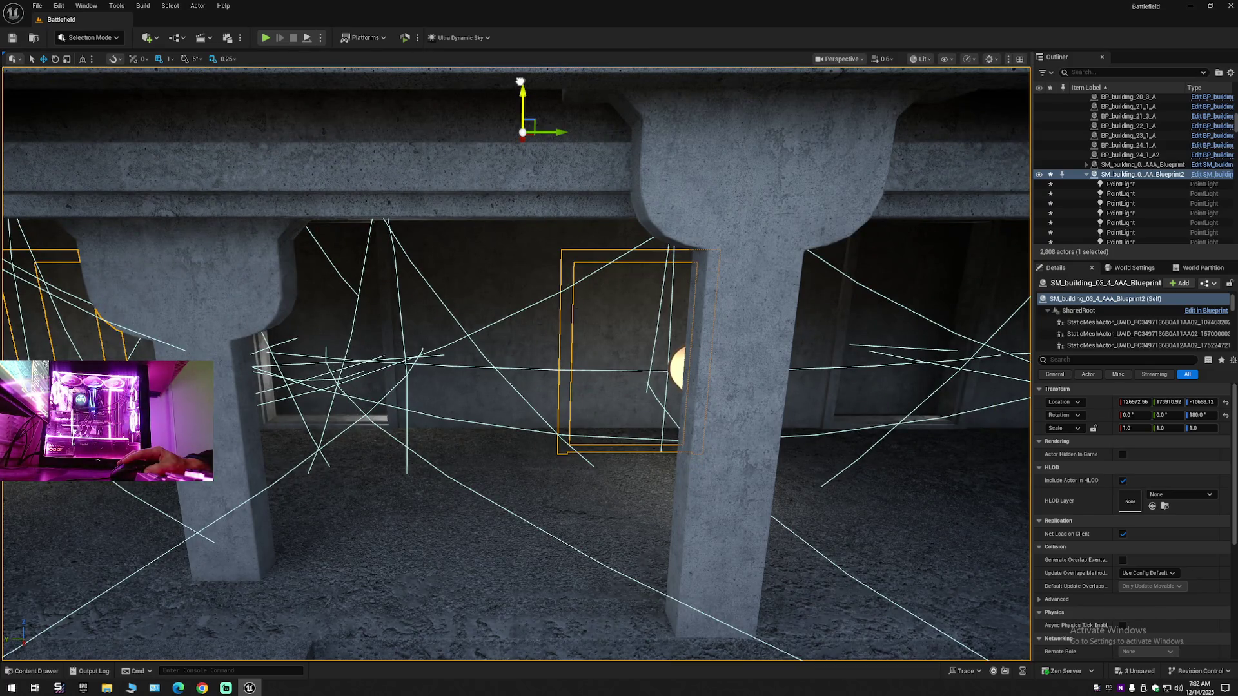
drag(520, 82, 519, 70)
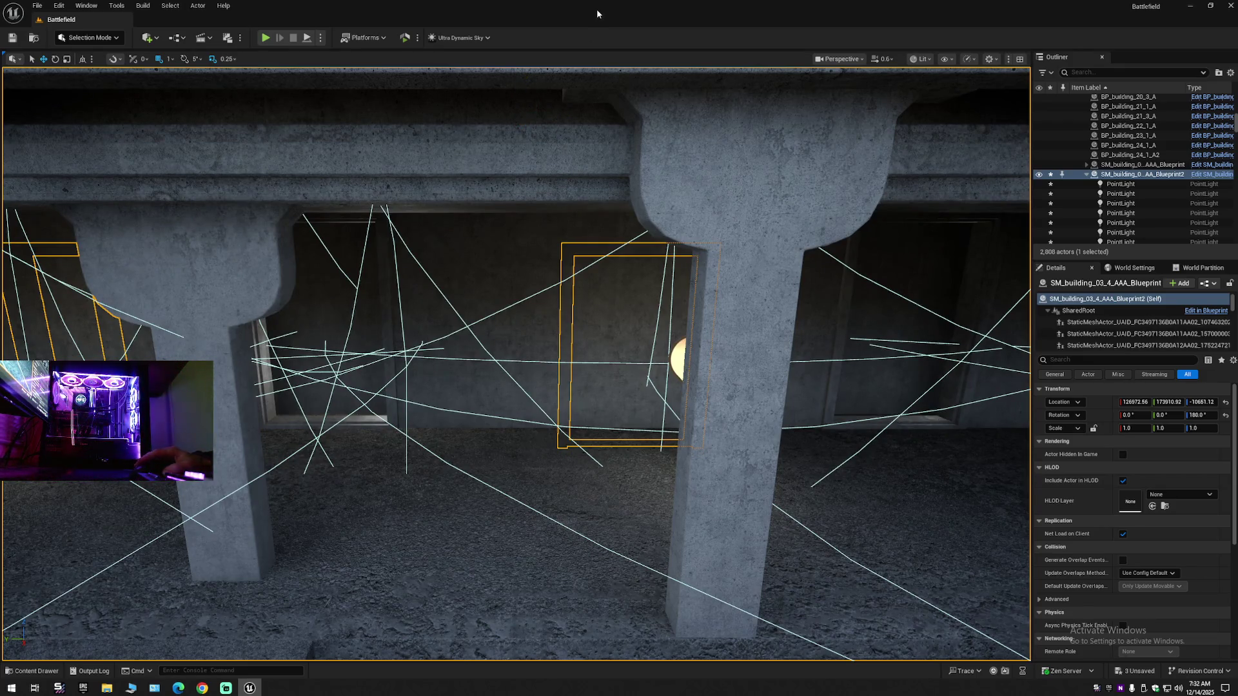
- Lift the frames further to Z -10624.12 so the point lights sit under the balcony
mouse_move(584, 226)
mouse_down()
mouse_move(582, 244)
mouse_move(505, 312)
mouse_up()
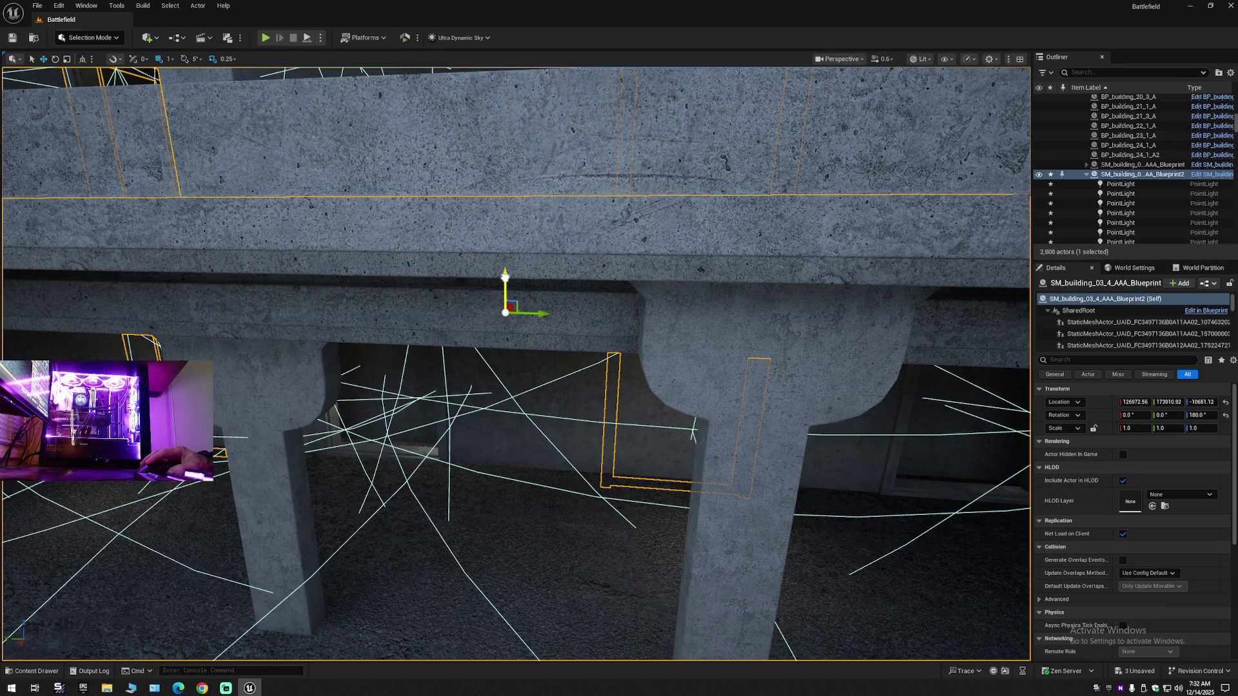
drag(505, 276, 506, 245)
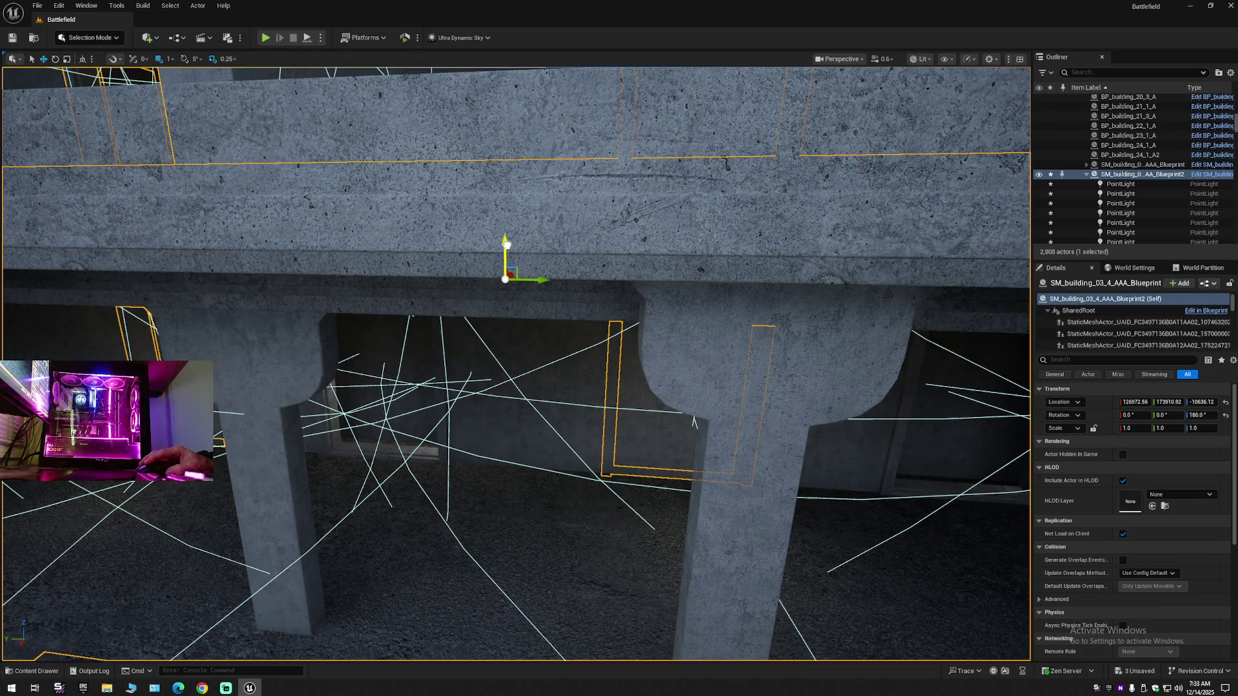
drag(508, 228, 507, 220)
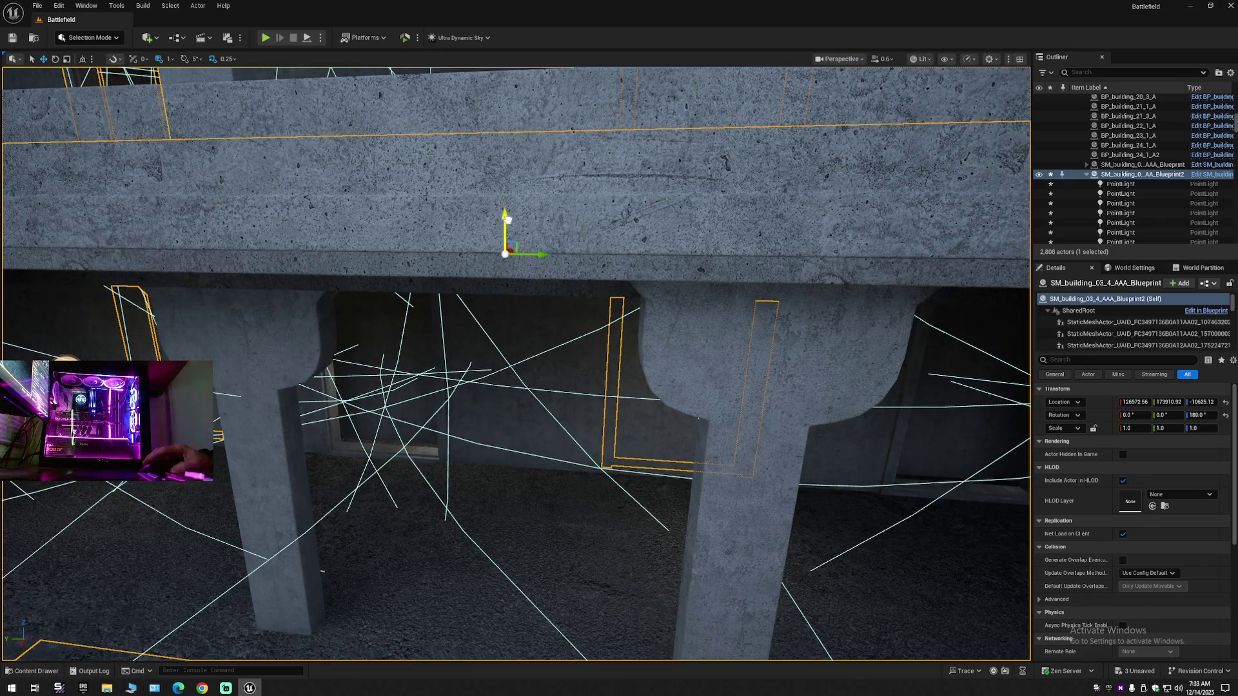
mouse_move(508, 220)
mouse_down()
mouse_move(506, 292)
mouse_move(593, 462)
mouse_move(590, 316)
mouse_move(519, 243)
mouse_up()
- Re-centre the pivot on the ledge and nudge the frames up to Z -10618.12
alt+middle_click(521, 246)
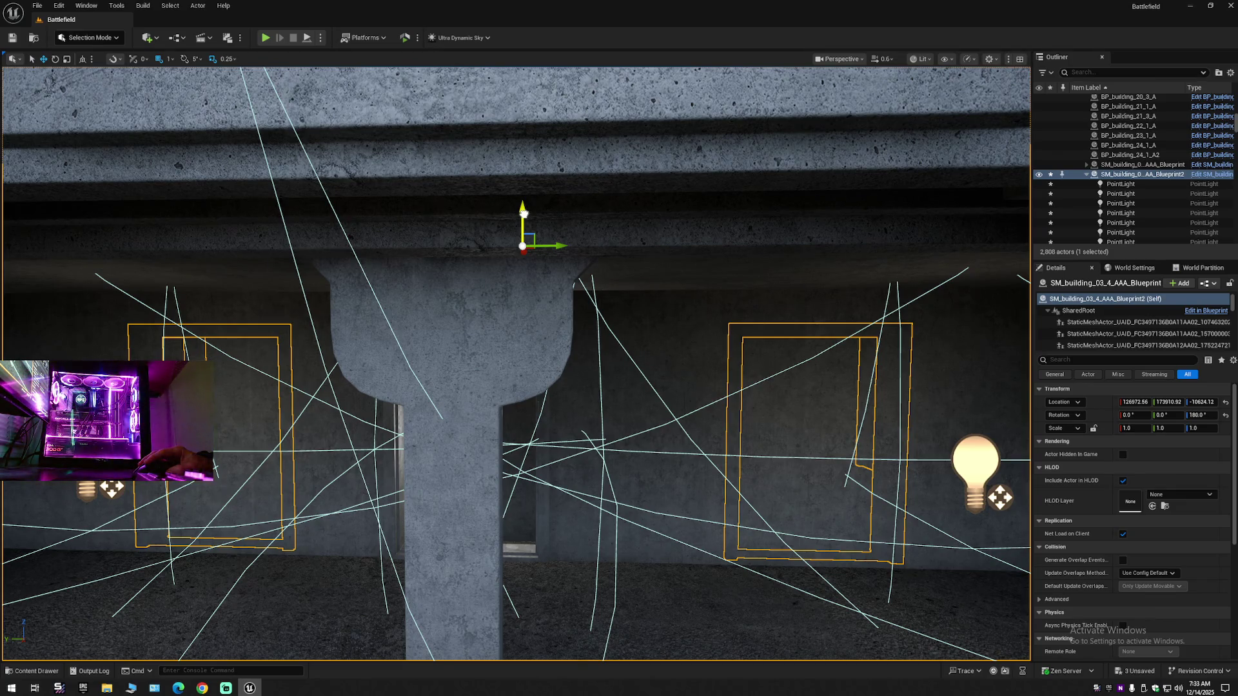
drag(523, 213, 523, 200)
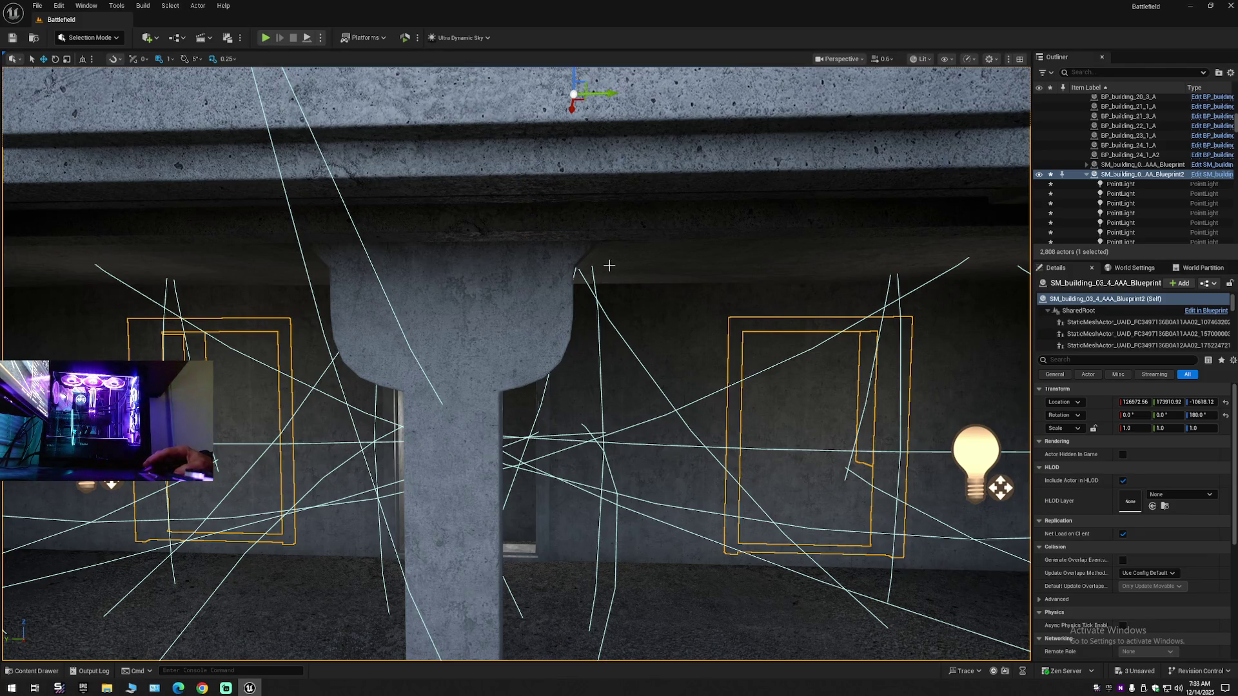
drag(589, 276, 548, 290)
mouse_move(526, 449)
mouse_down()
mouse_move(621, 369)
mouse_move(583, 405)
mouse_move(401, 511)
mouse_move(442, 442)
mouse_move(717, 442)
mouse_move(699, 268)
mouse_up()
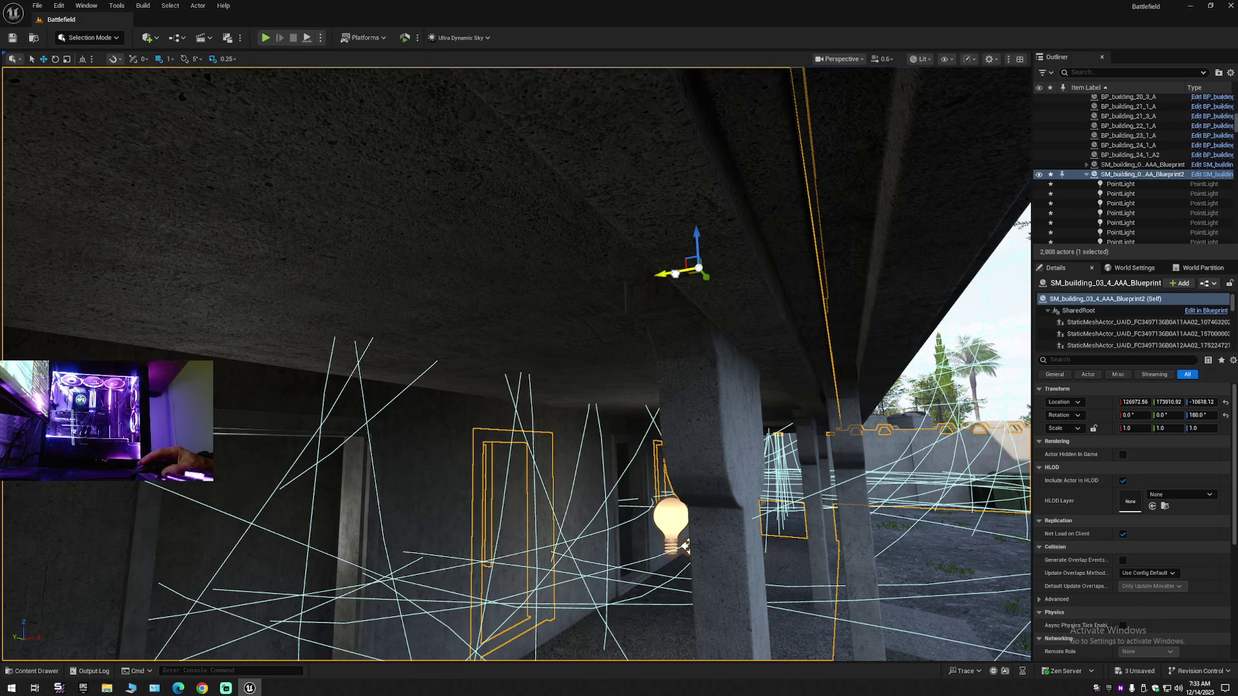
- Shift the frames about 35 units along X to roughly 127007.56 beside the pillars
drag(678, 274, 733, 276)
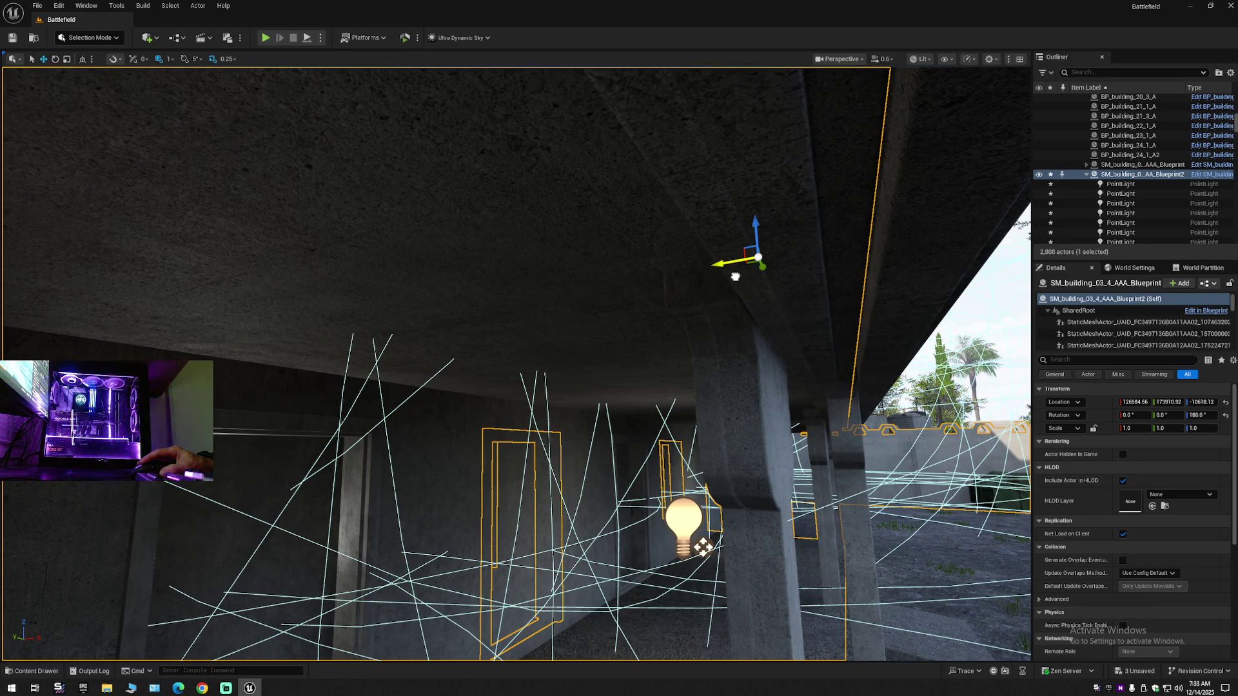
drag(735, 277, 798, 278)
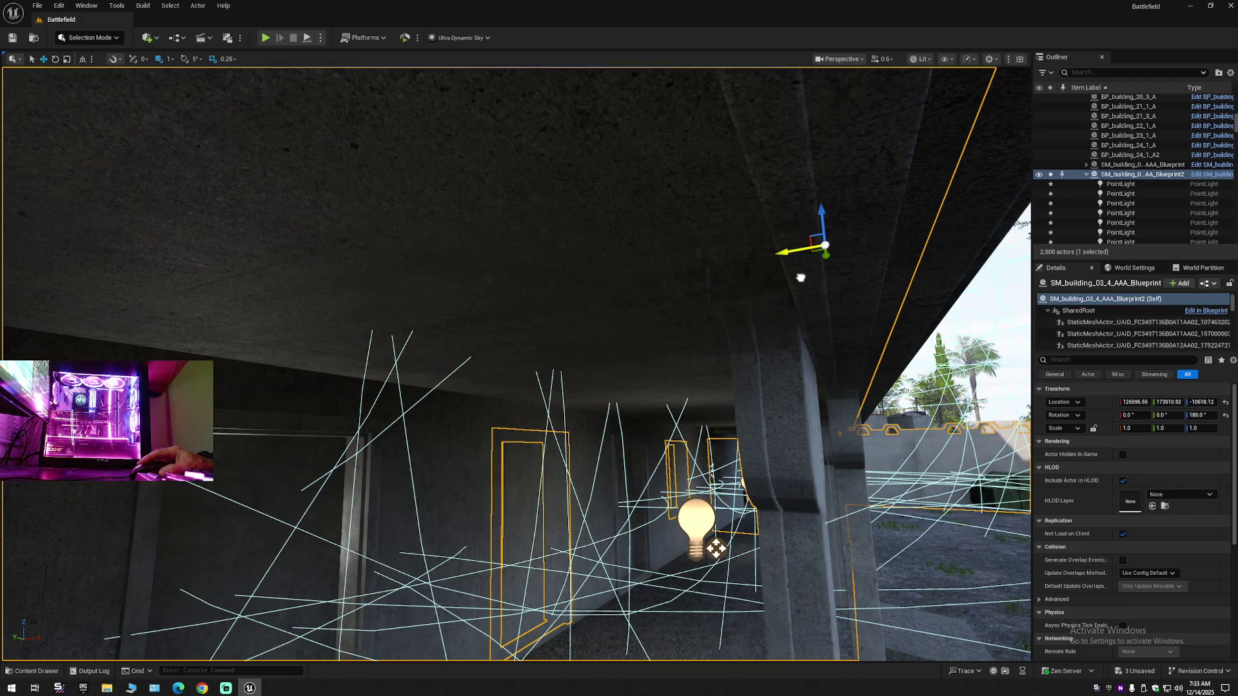
drag(801, 278, 831, 279)
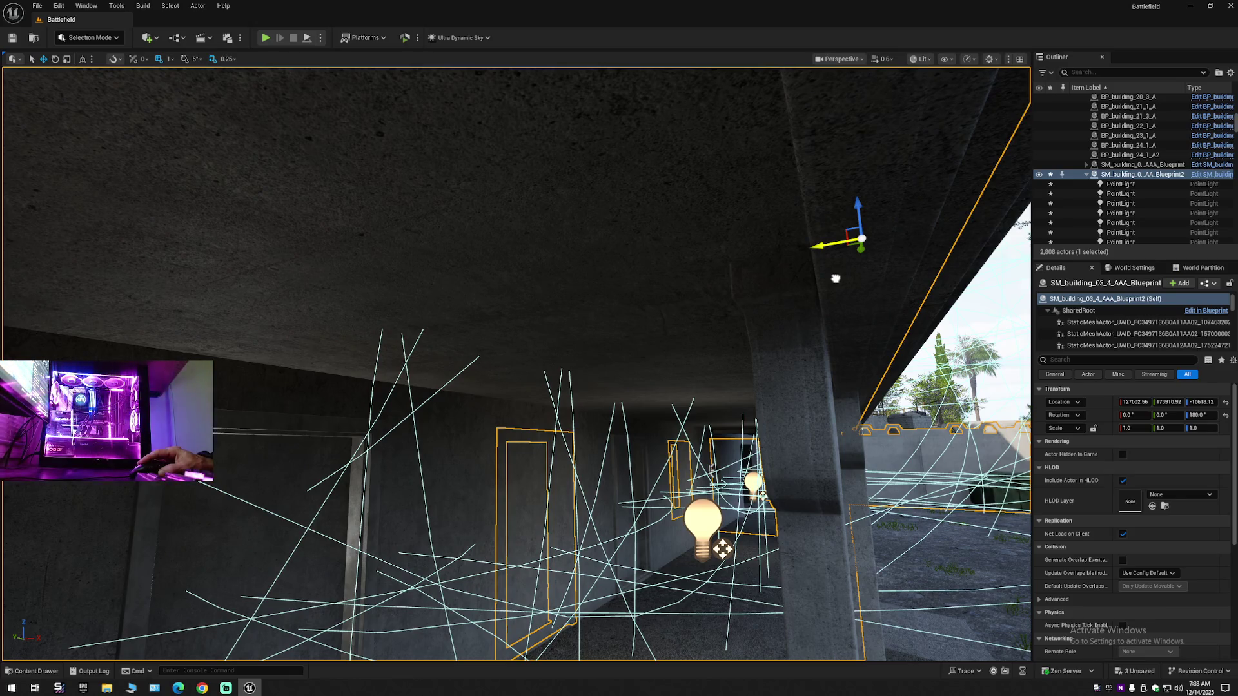
drag(837, 279, 863, 274)
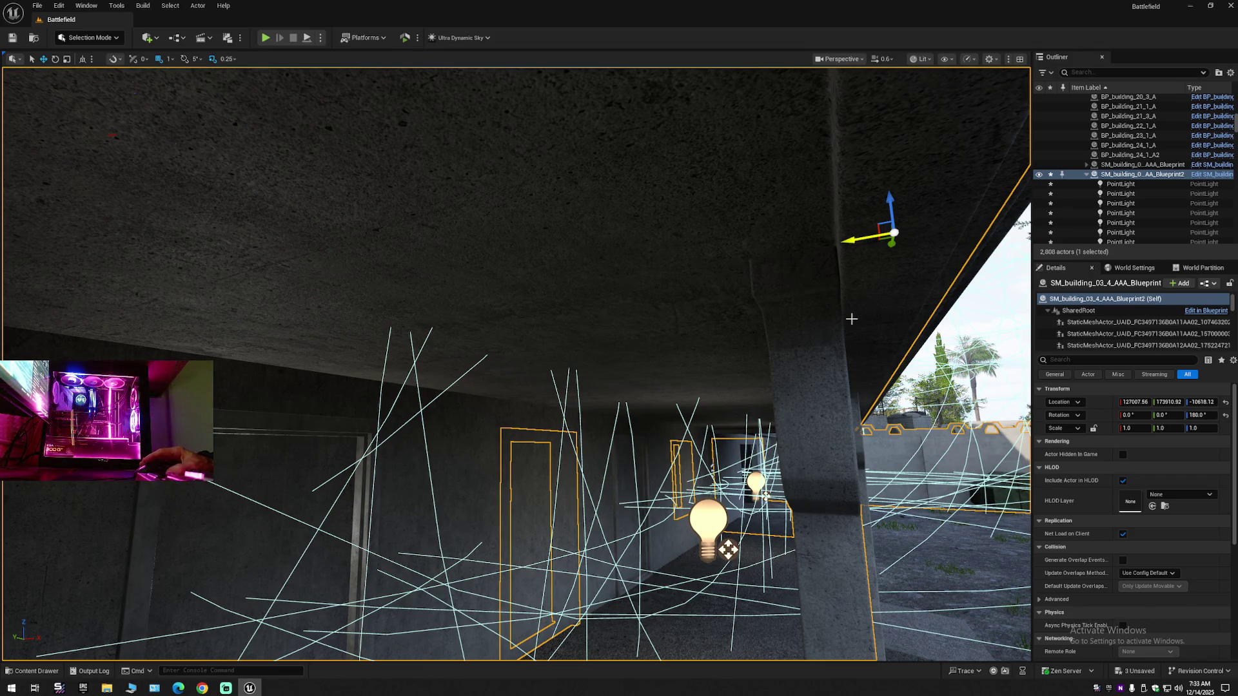
drag(873, 352, 1009, 233)
mouse_move(636, 348)
mouse_down()
mouse_move(664, 342)
mouse_move(636, 348)
mouse_up()
alt+middle_click(637, 348)
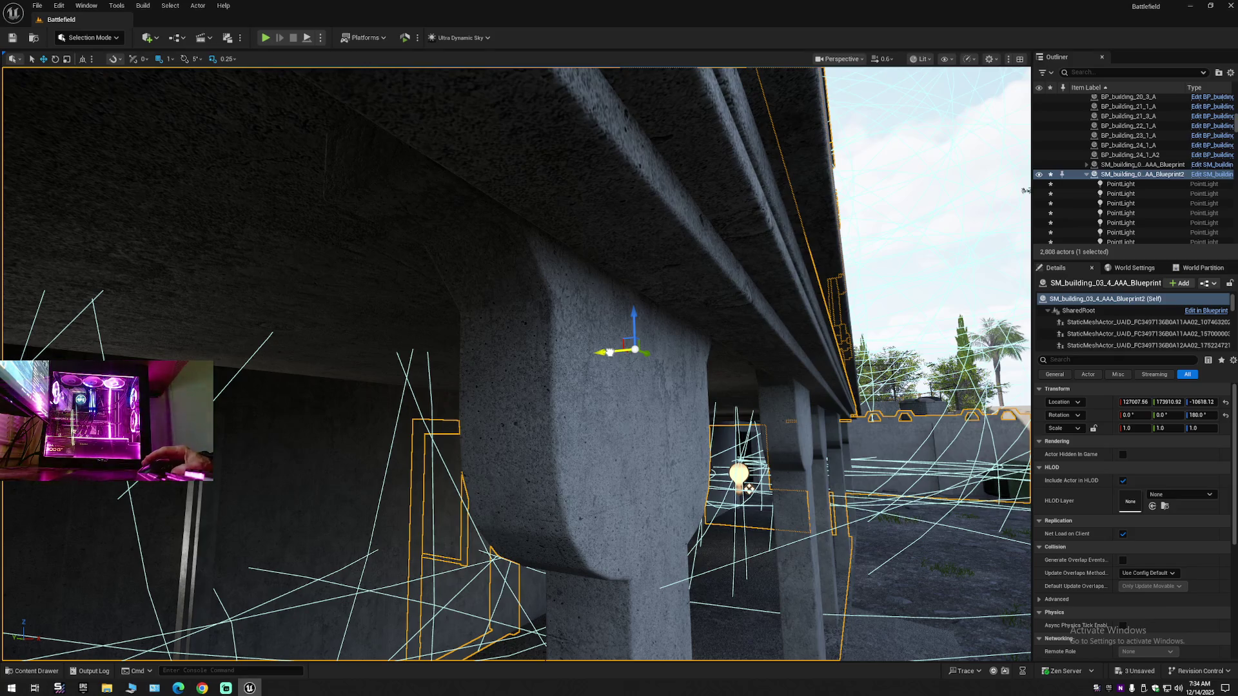
- Nudge the frames to X 127008.56 and slide them about 270 units along Y to 173641.92
drag(609, 352, 657, 566)
drag(457, 404, 457, 404)
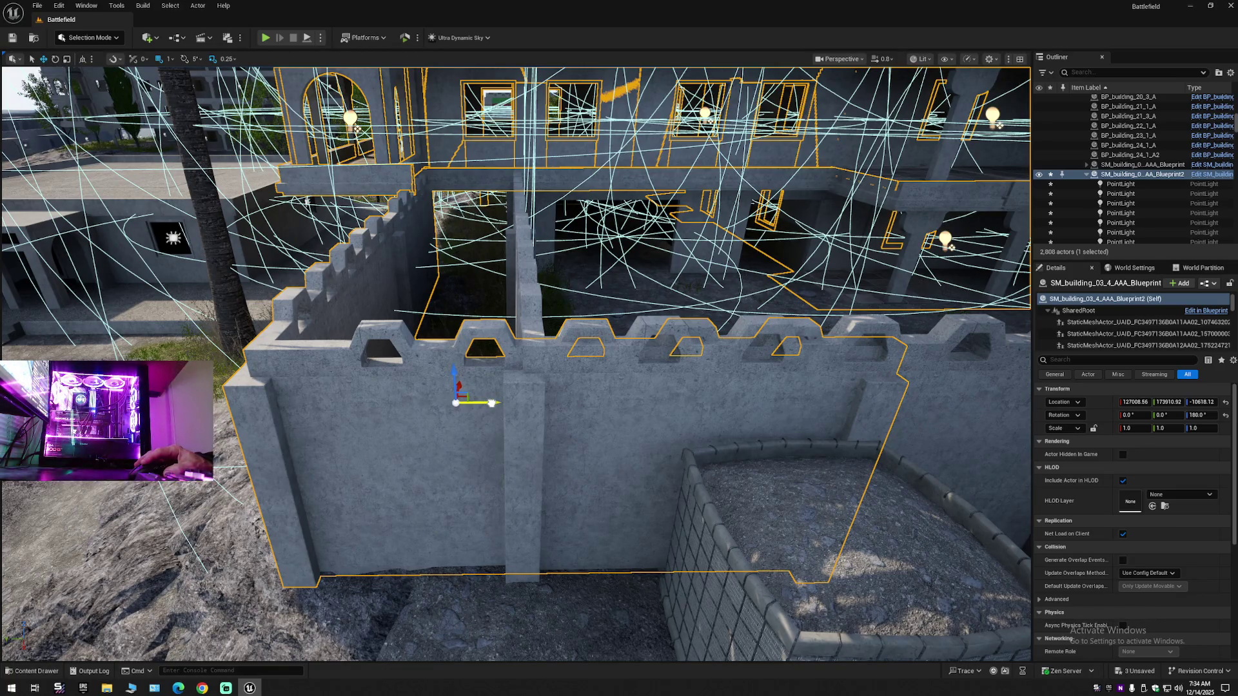
drag(492, 403, 641, 404)
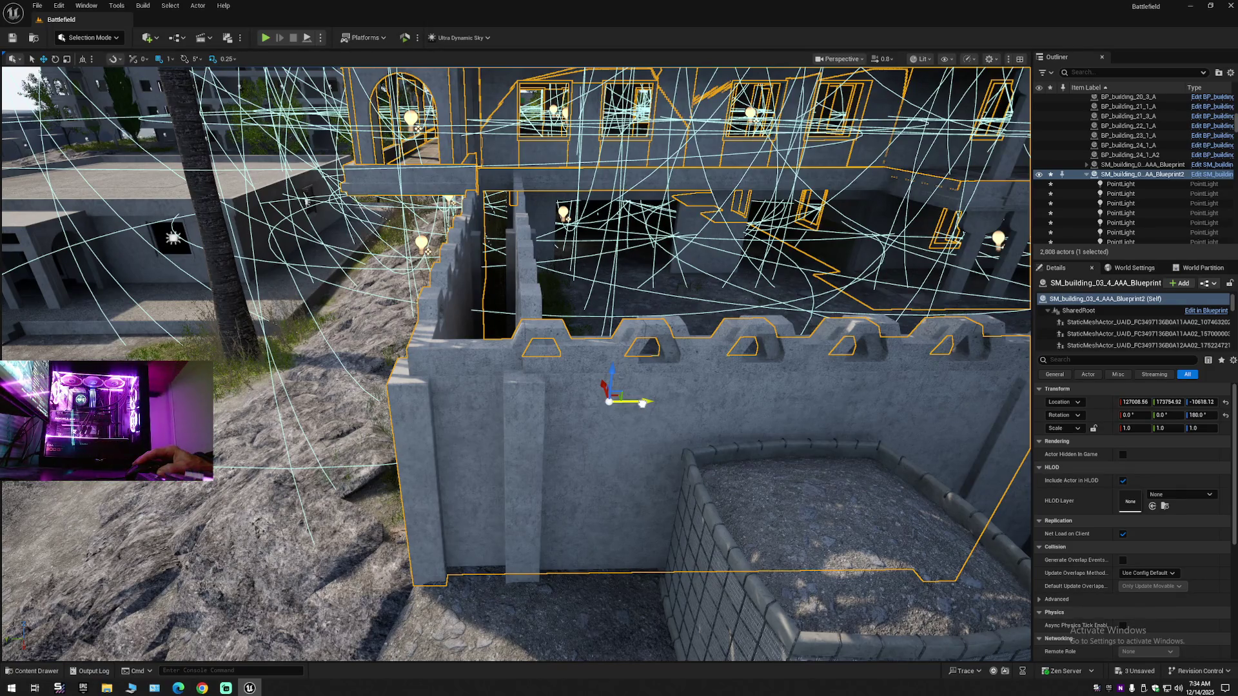
drag(642, 403, 728, 399)
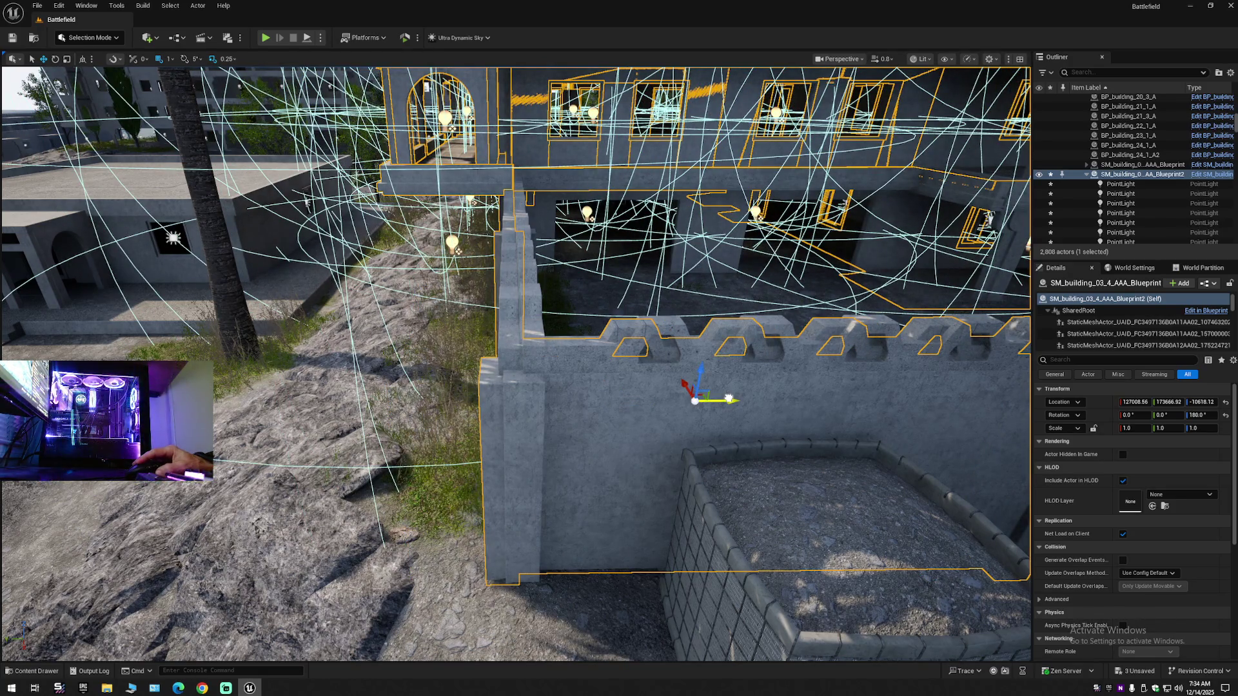
drag(729, 398, 743, 398)
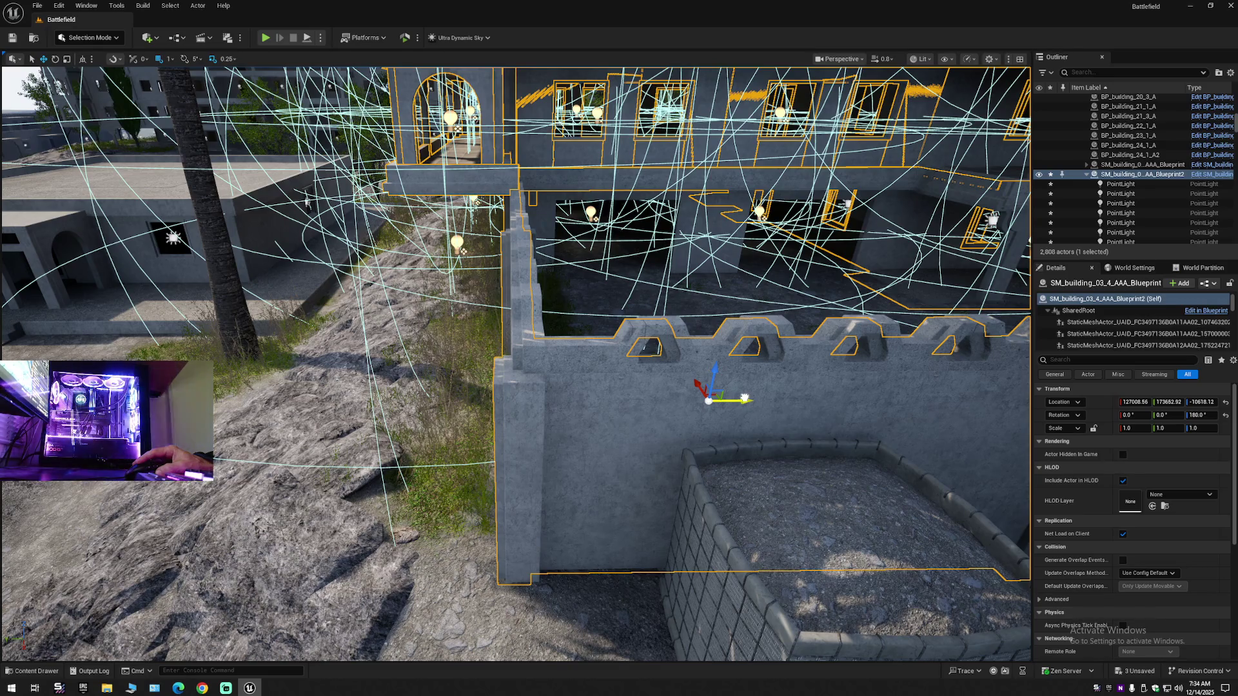
drag(744, 397, 762, 398)
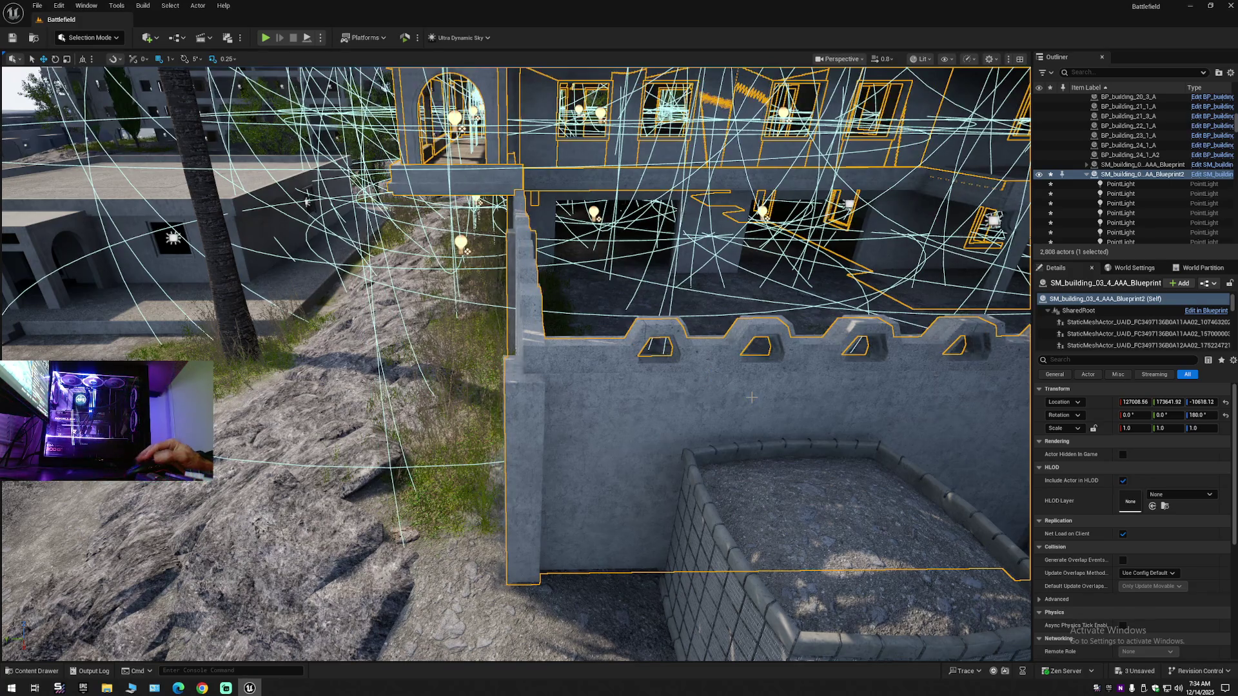
mouse_move(560, 409)
mouse_down()
mouse_move(628, 364)
mouse_move(641, 429)
mouse_move(528, 422)
mouse_up()
scroll(535, 419, down, 1)
- Raise the frames 6 units on Z to -10612.12
drag(531, 335, 530, 336)
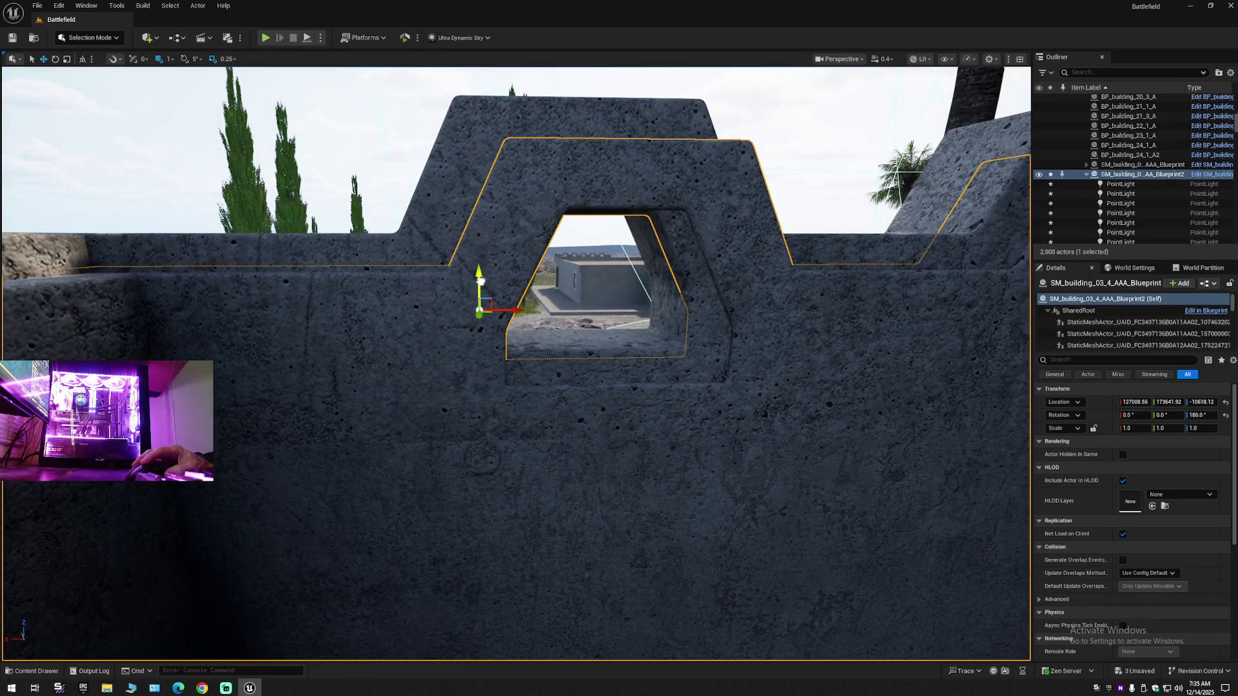
drag(479, 280, 479, 268)
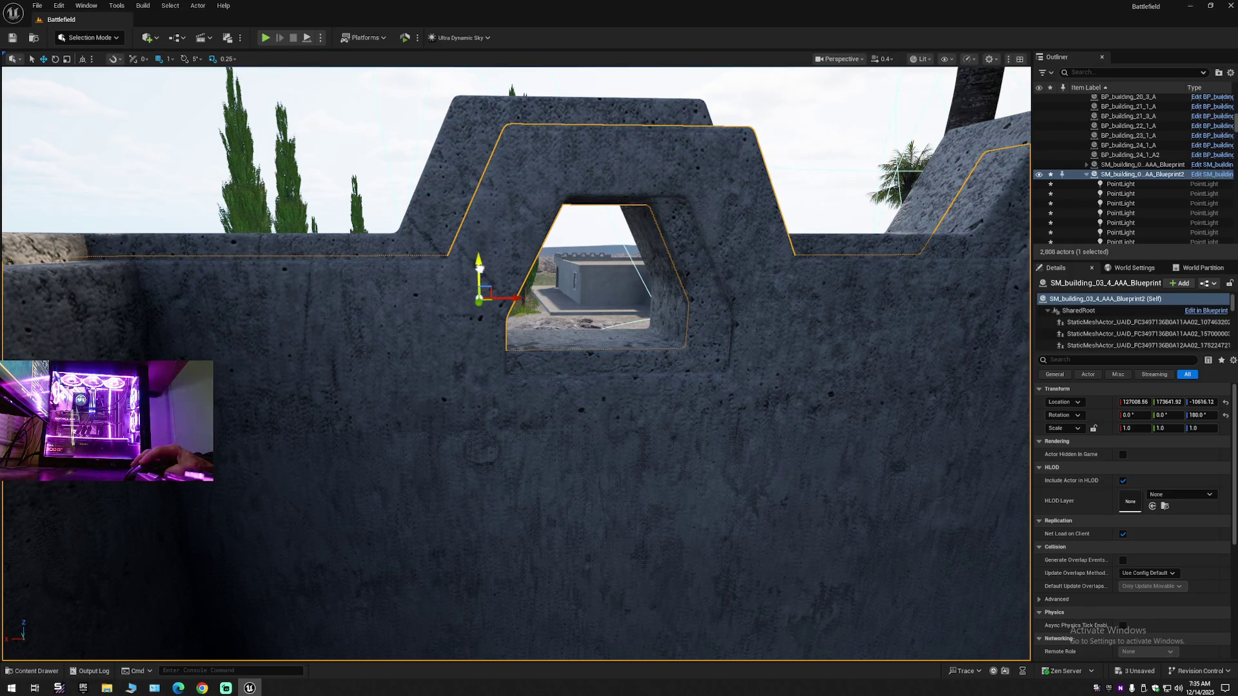
drag(479, 266, 480, 254)
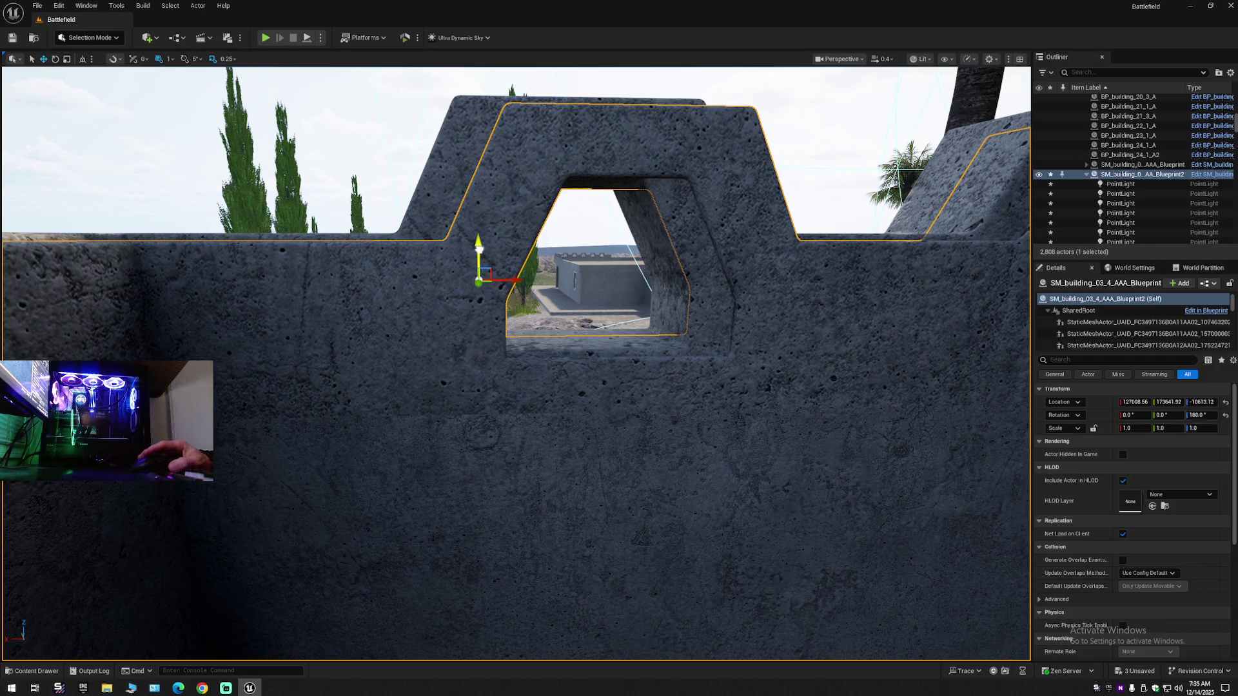
drag(478, 246, 478, 245)
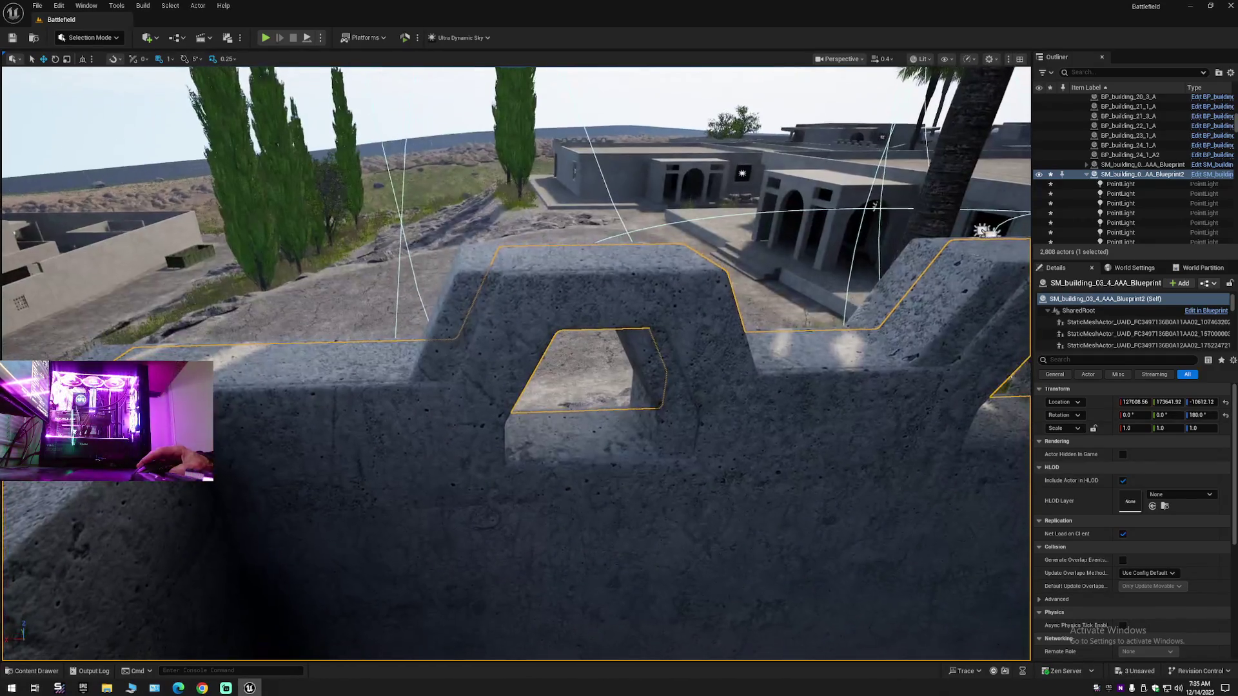
scroll(505, 264, up, 4)
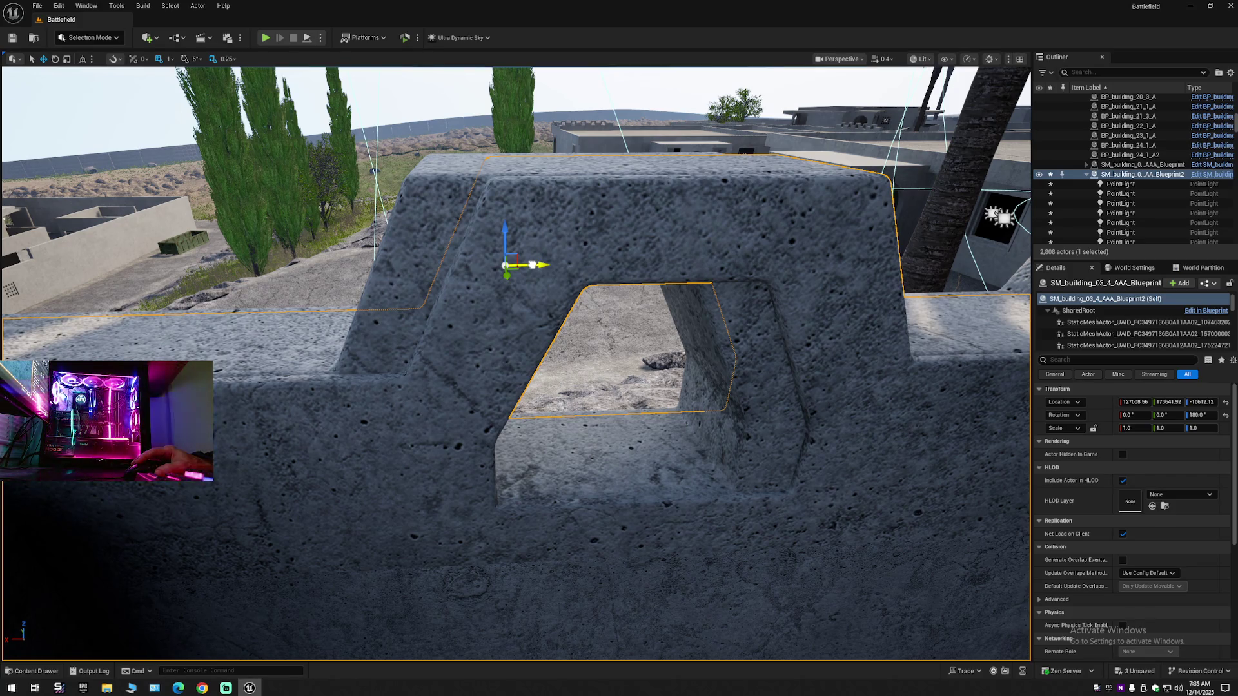
- Shift the frames 8 units along X to 127016.56 to match the wall openings
drag(538, 264, 498, 264)
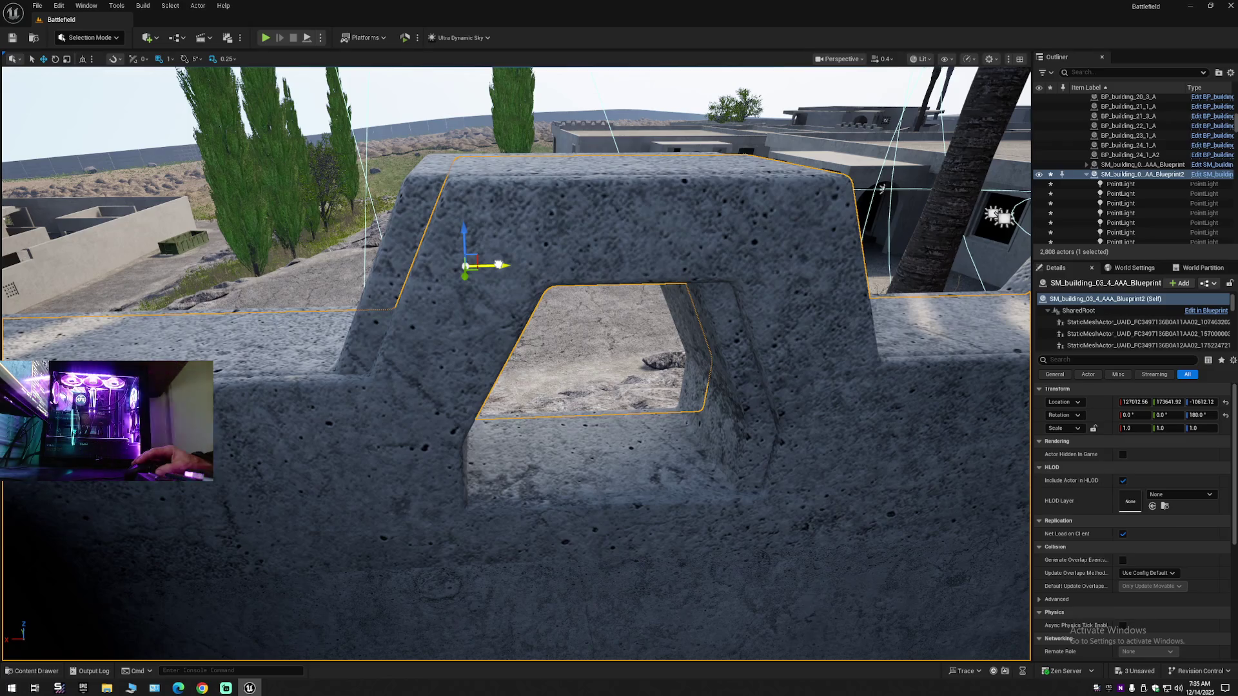
drag(495, 264, 492, 265)
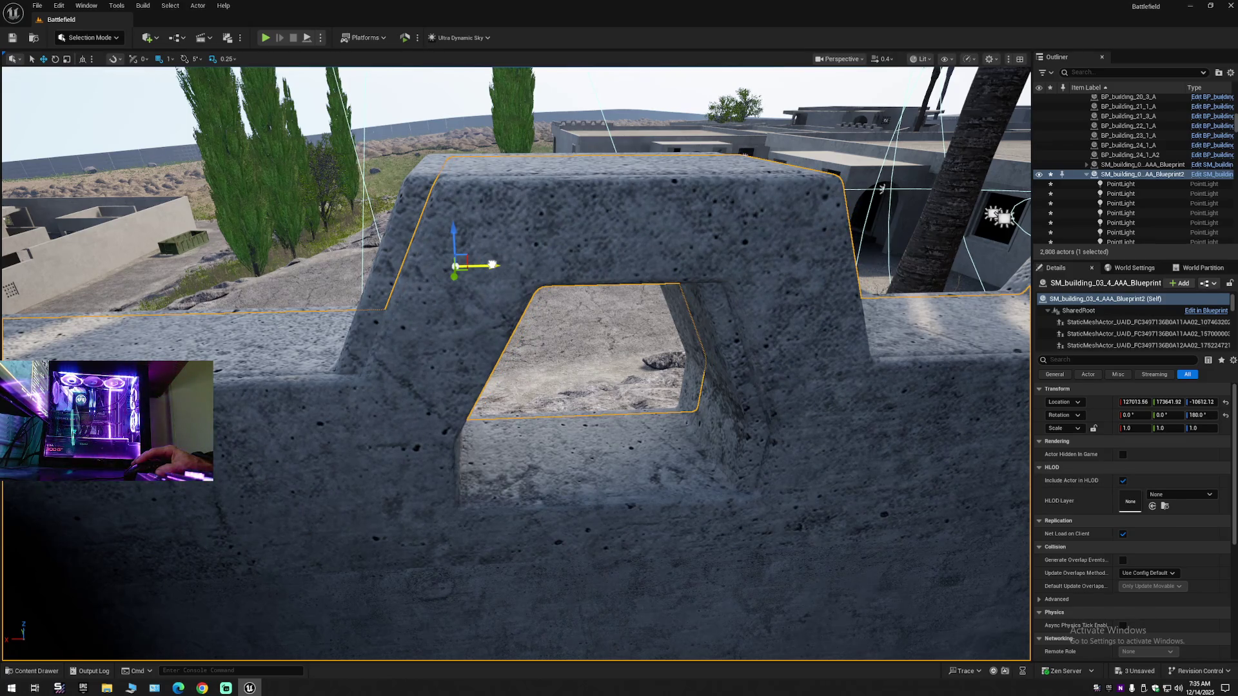
drag(484, 264, 472, 266)
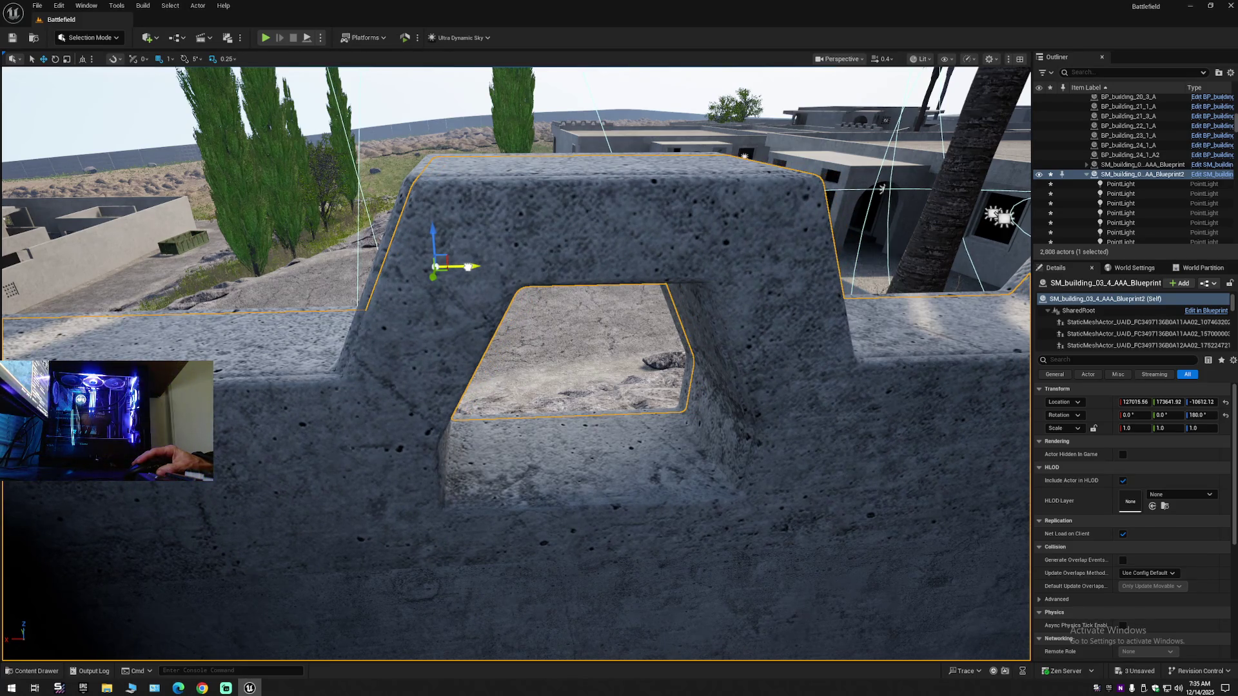
mouse_move(467, 266)
mouse_down()
mouse_move(387, 277)
mouse_move(403, 173)
mouse_move(438, 173)
mouse_move(381, 176)
mouse_move(481, 290)
mouse_move(486, 361)
mouse_move(486, 323)
mouse_up()
- Select BP_BE1_building_03_4_A_2 and its SM_building_03_4_AAA_Blueprint2 door frame, focusing on the doorway
click(473, 304)
double_click(1122, 175)
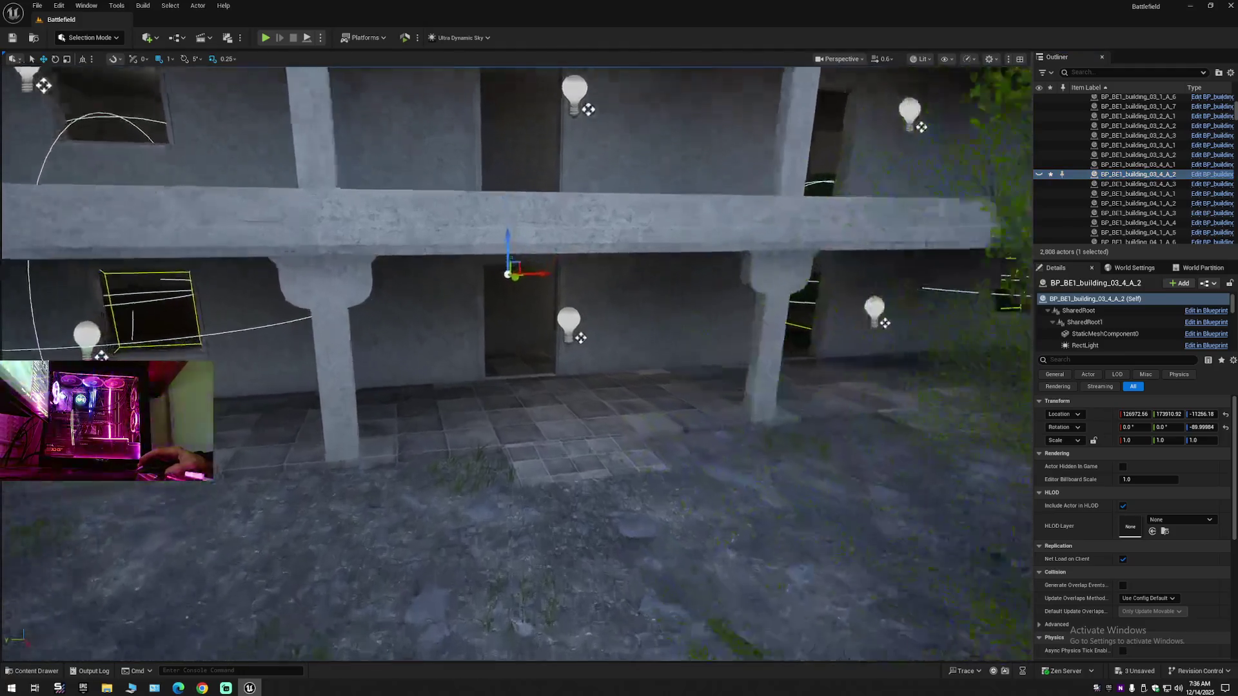
drag(501, 382, 500, 338)
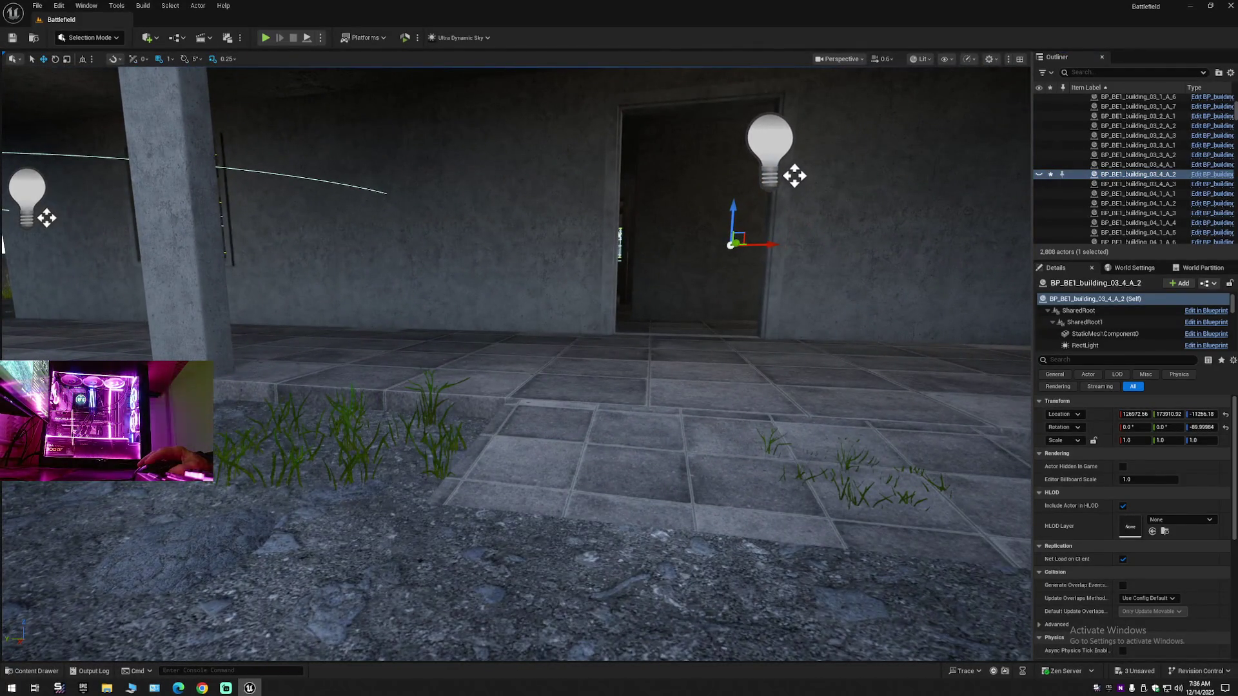
click(619, 241)
drag(619, 242, 618, 207)
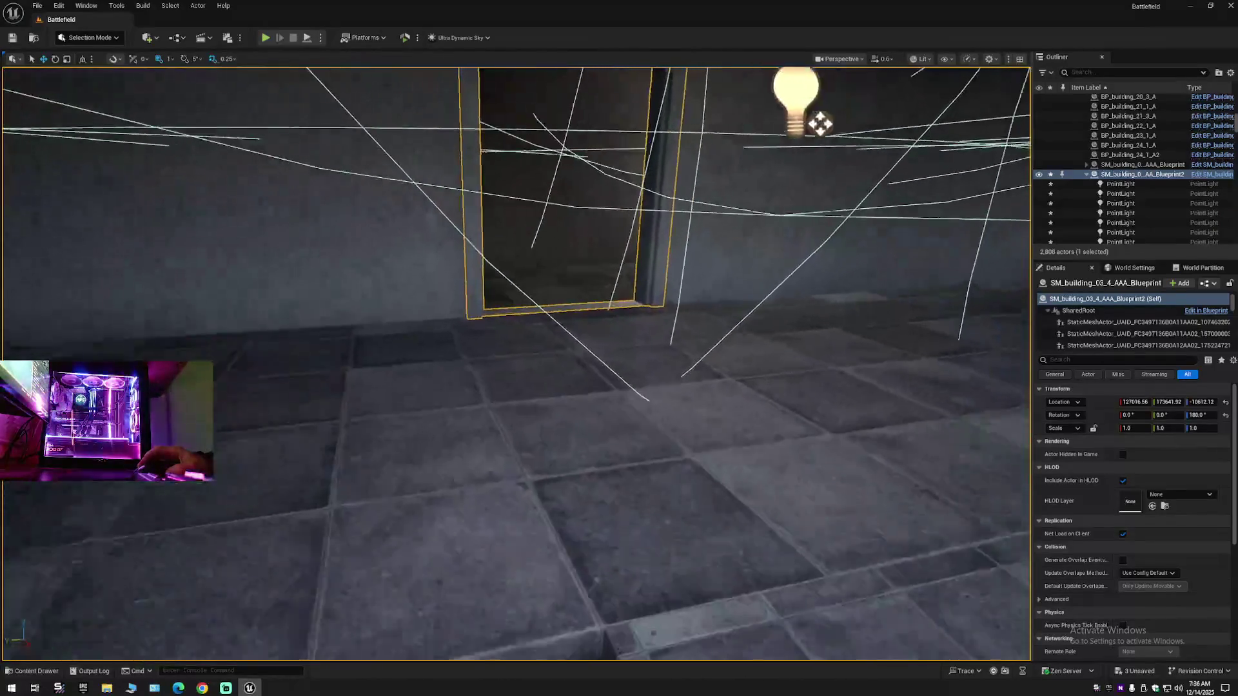
drag(509, 412, 509, 402)
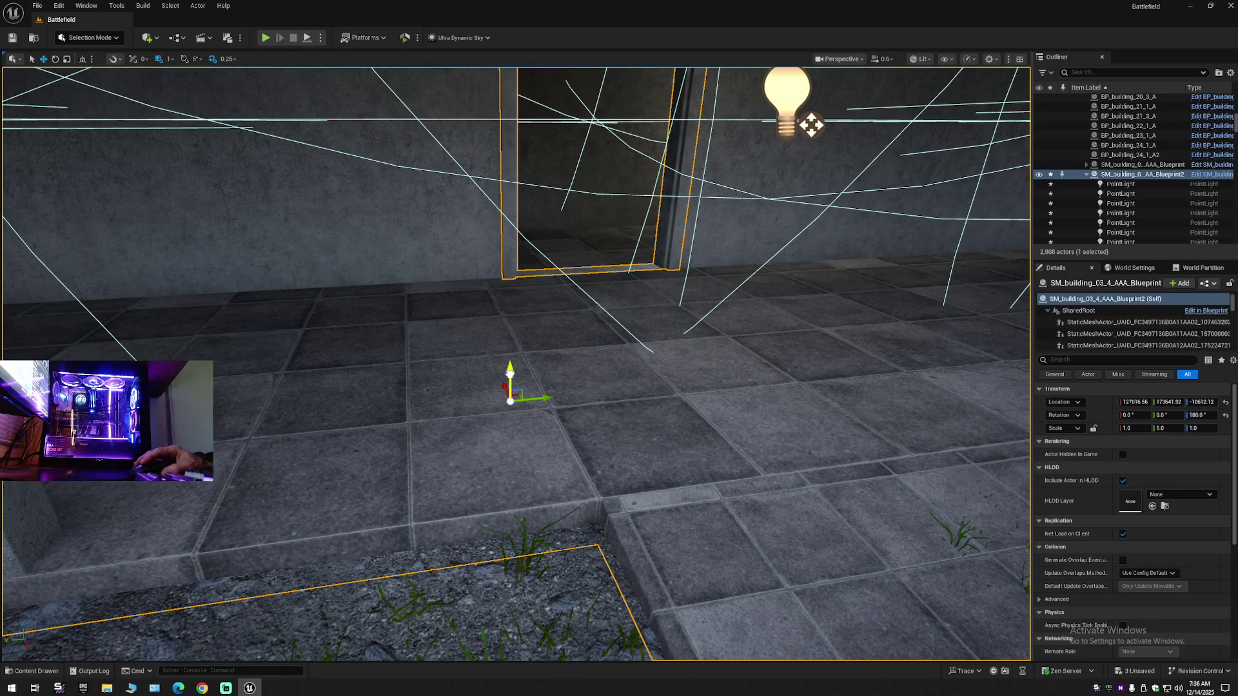
- Lower the building frames to Z -10619.12 and check the lights under the balcony
drag(509, 372, 510, 374)
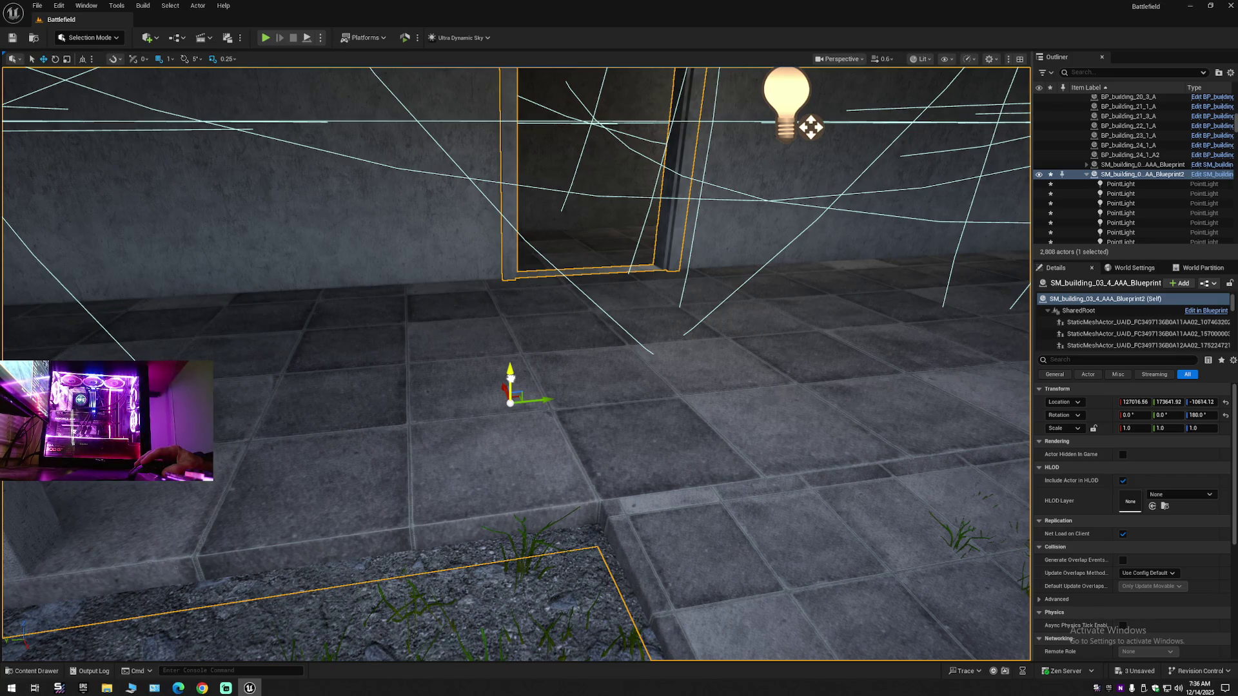
drag(510, 380, 510, 382)
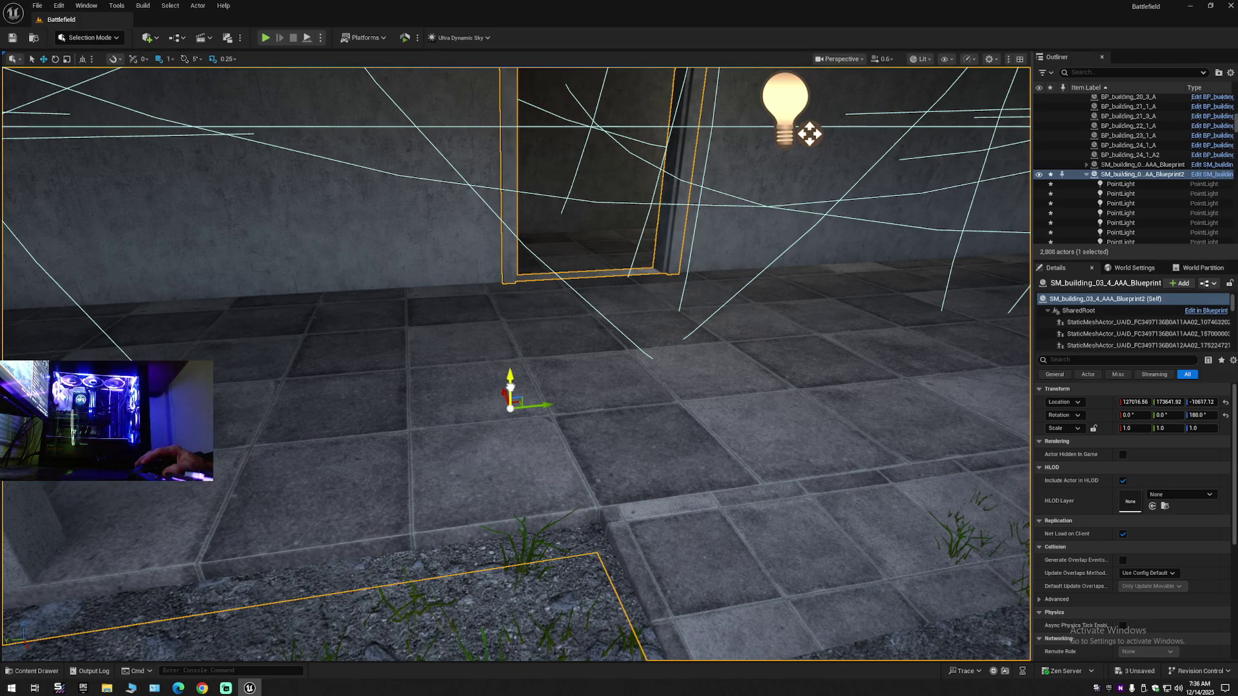
drag(510, 386, 510, 387)
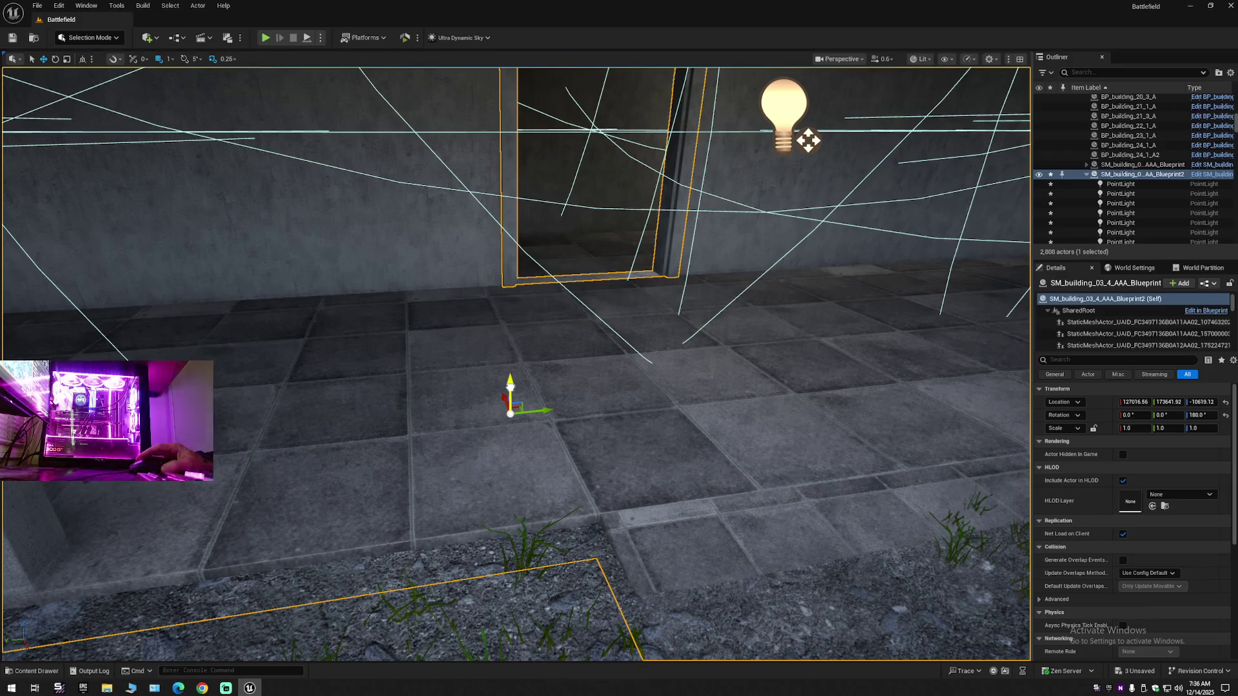
drag(510, 387, 477, 438)
key(w)
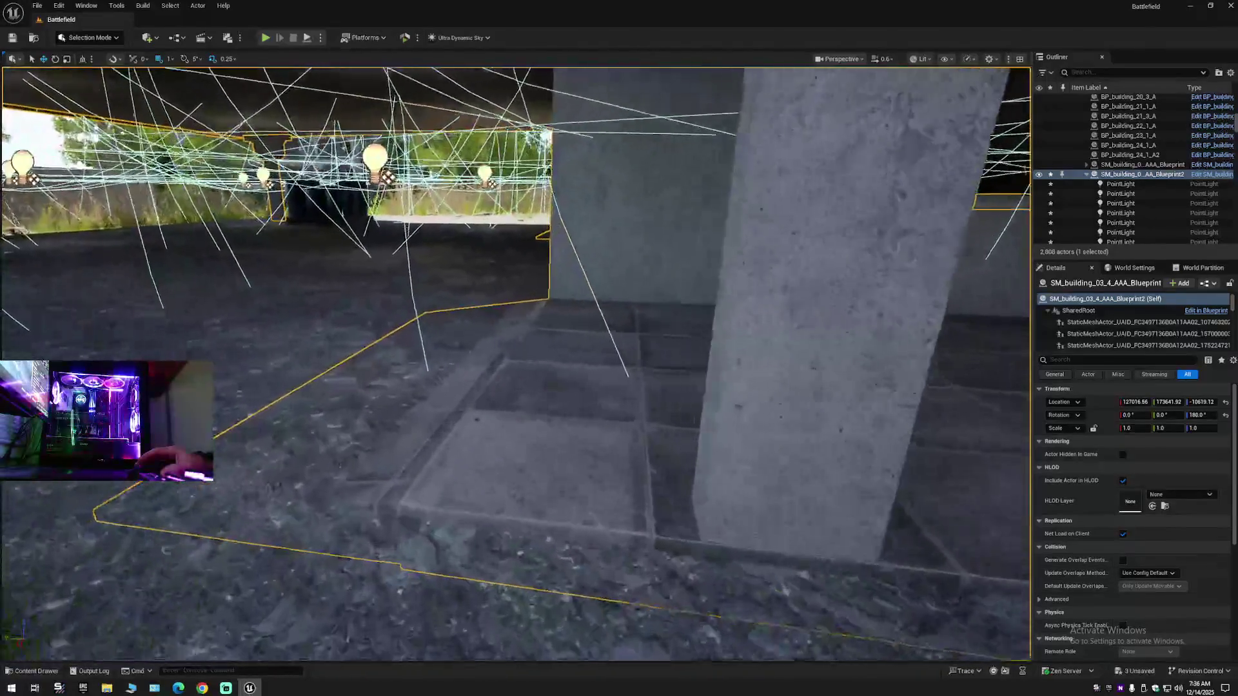
key(s)
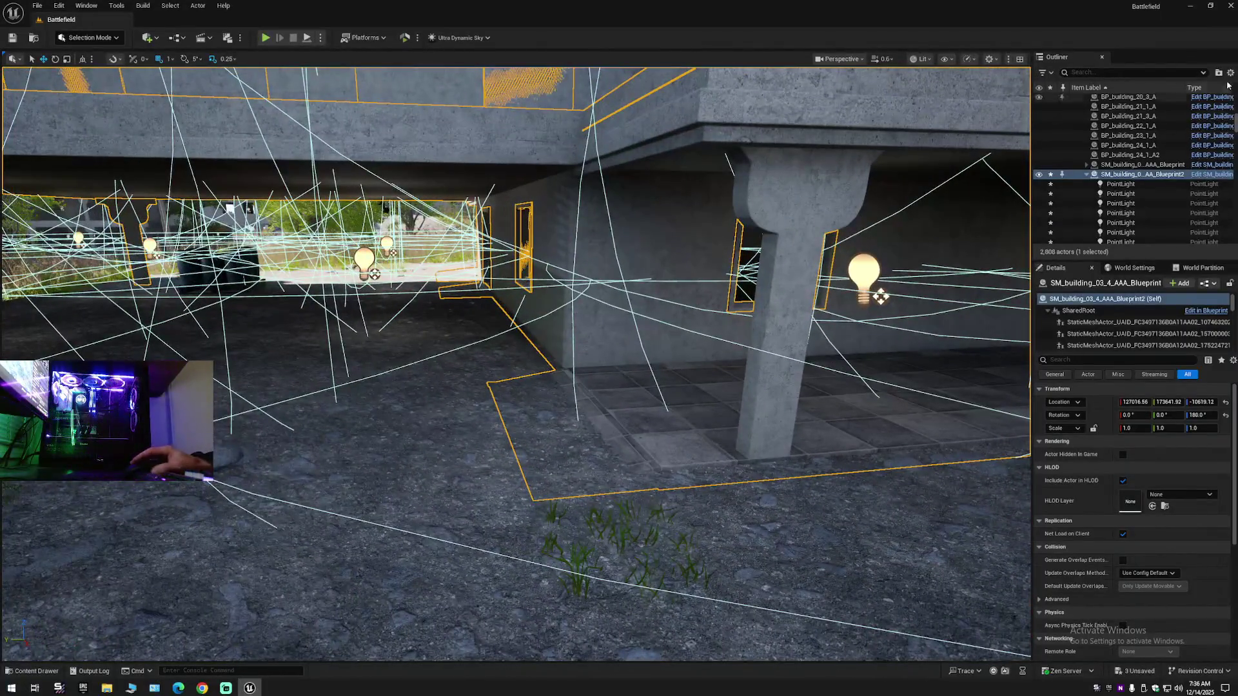
- Collapse the Outliner hierarchy and clear the selection
click(1230, 72)
click(1104, 121)
key(Escape)
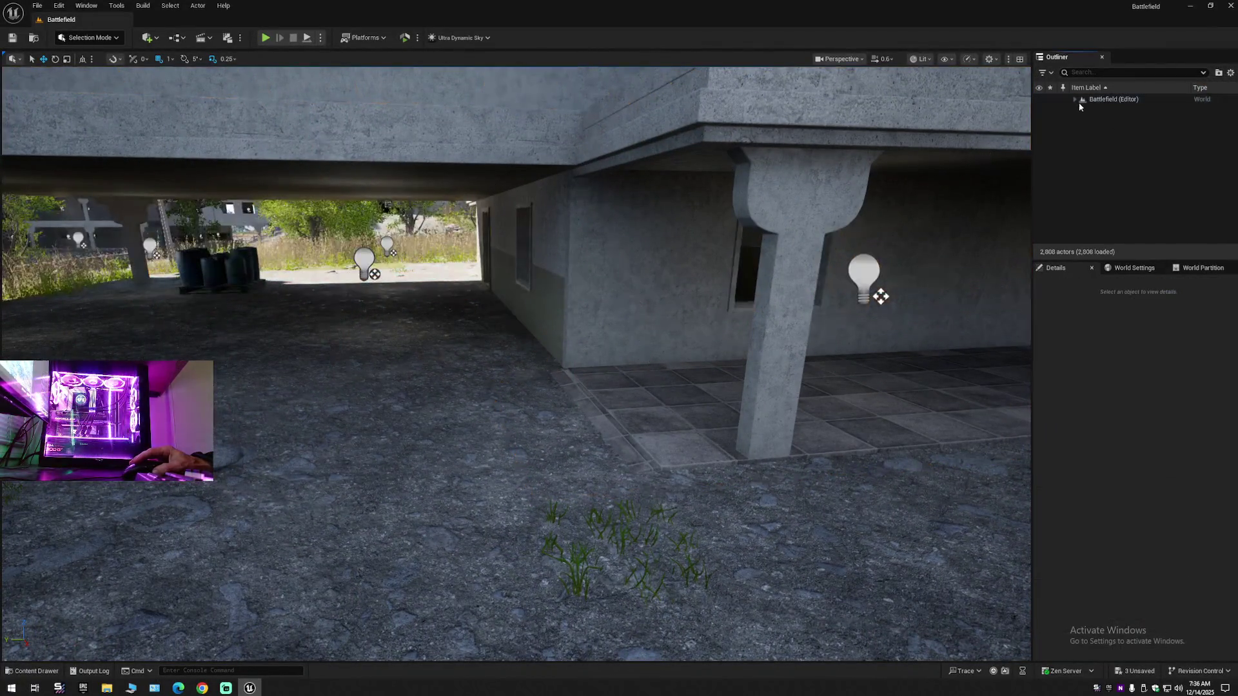
key(w)
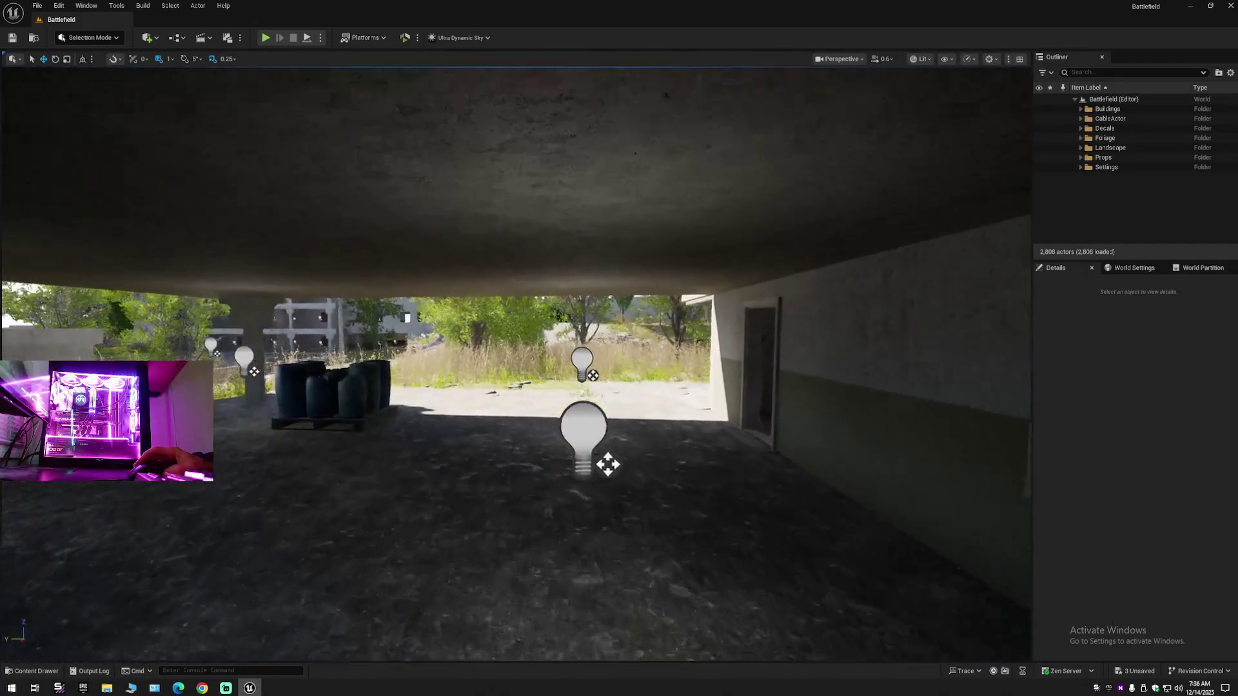
key(w)
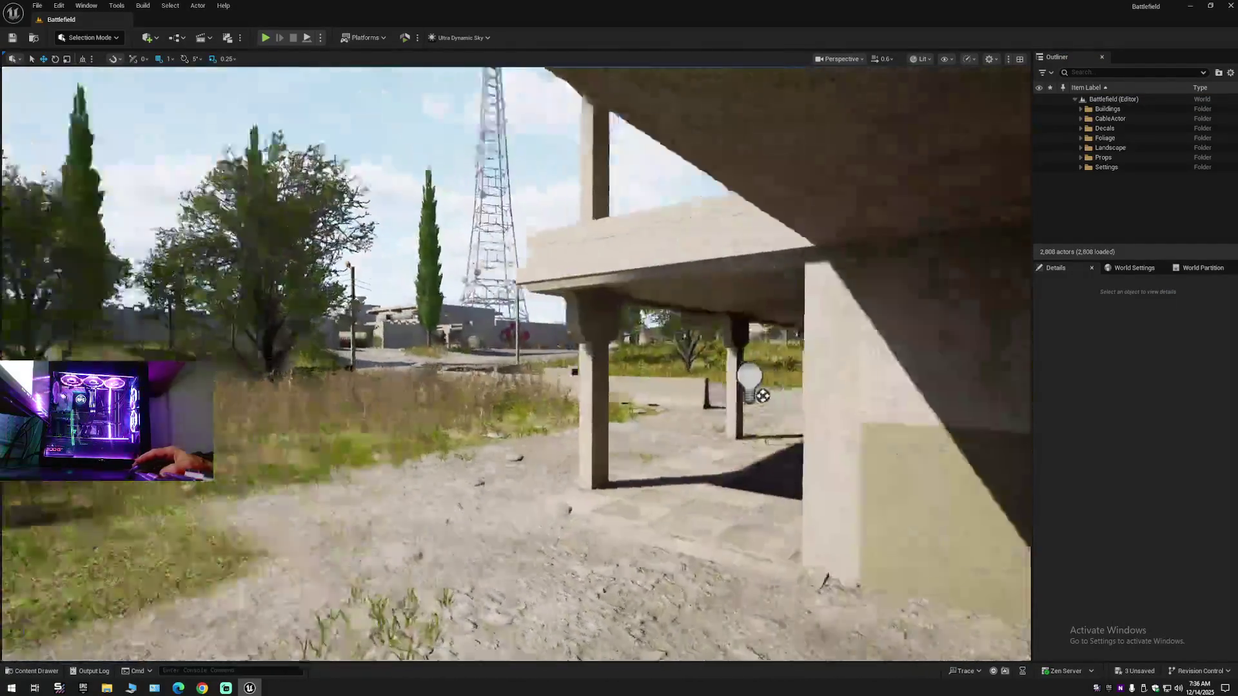
scroll(516, 361, down, 2)
key(s)
scroll(516, 361, up, 1)
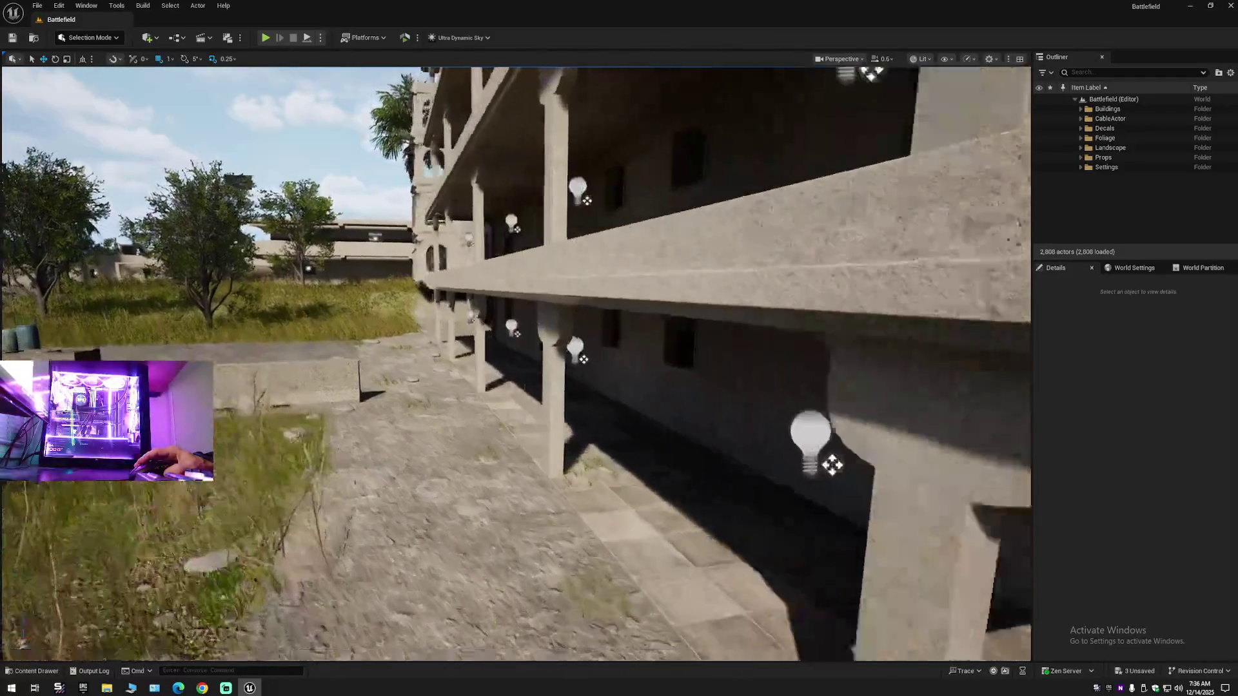
key(w)
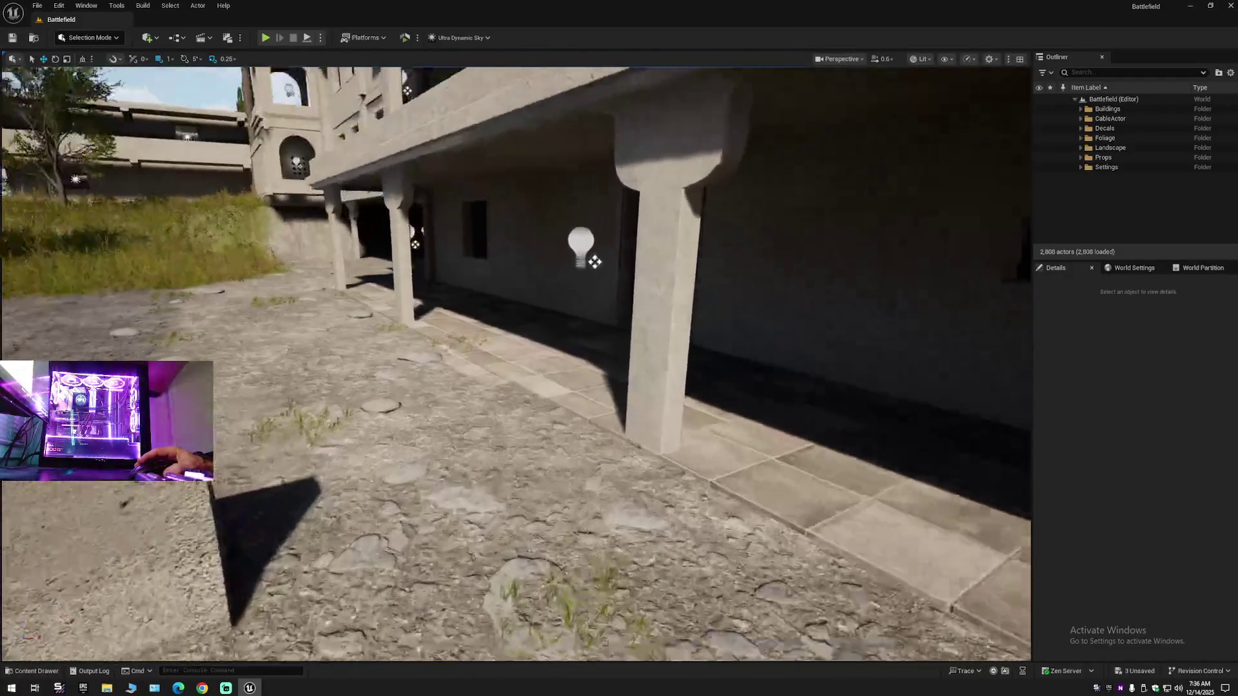
key(w)
key(s)
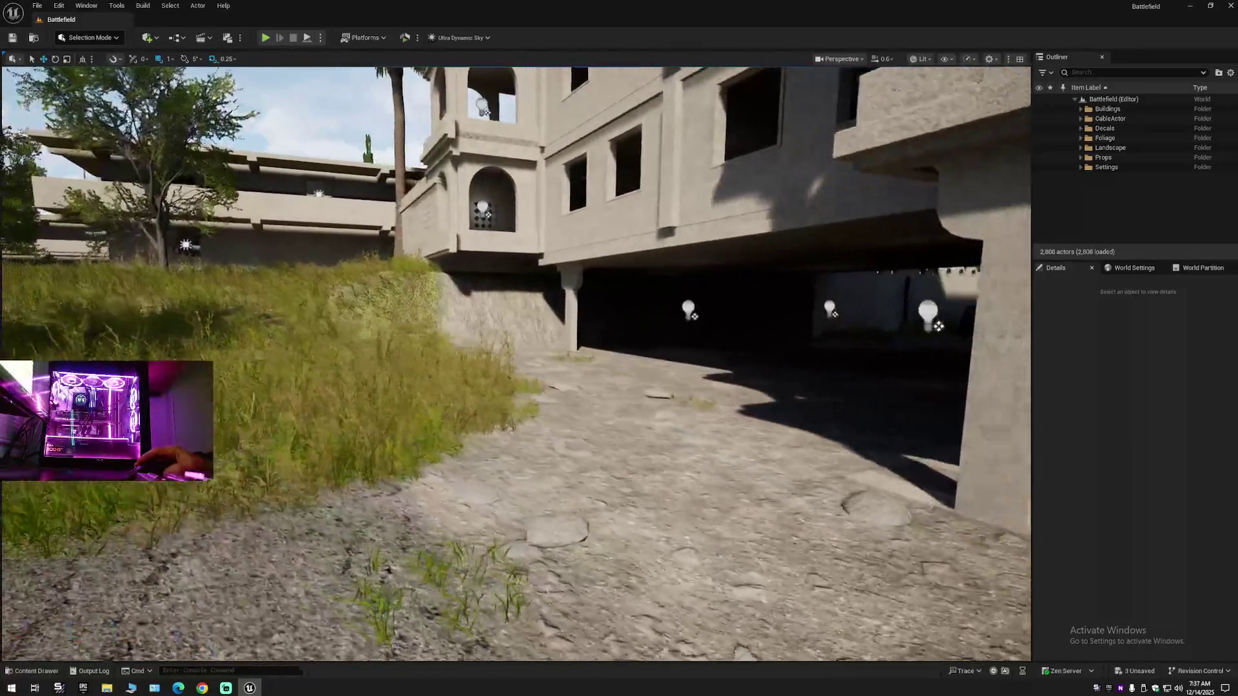
key(w)
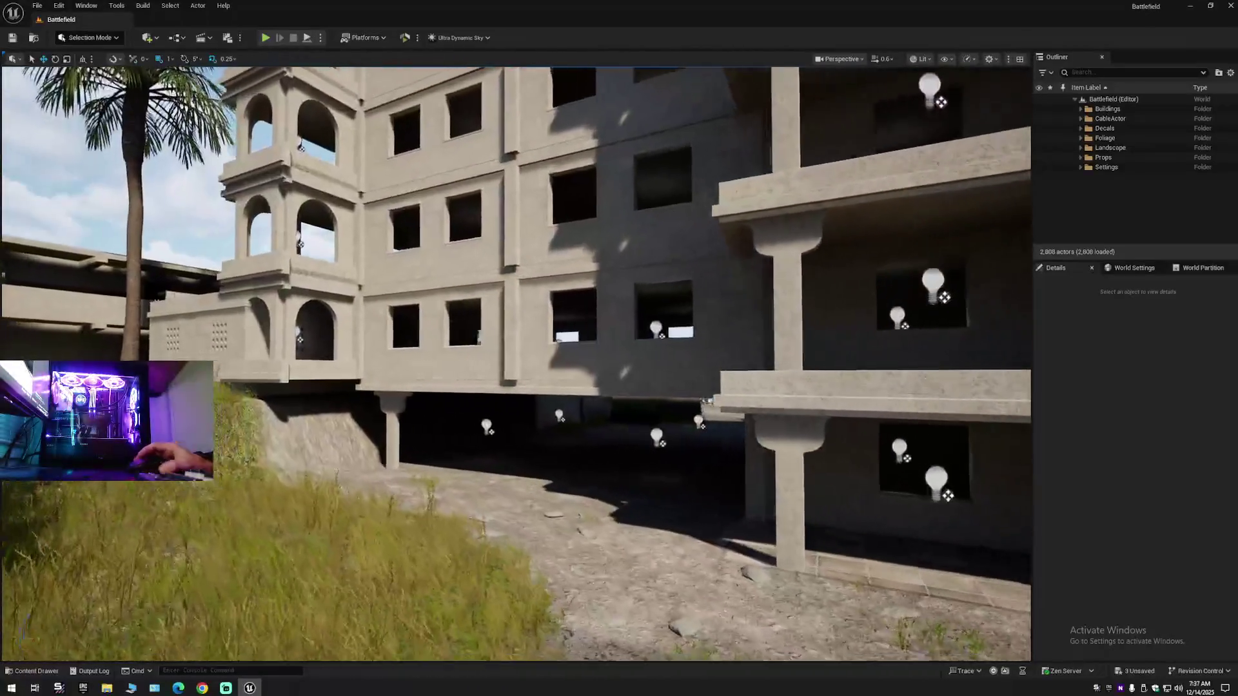
key(e)
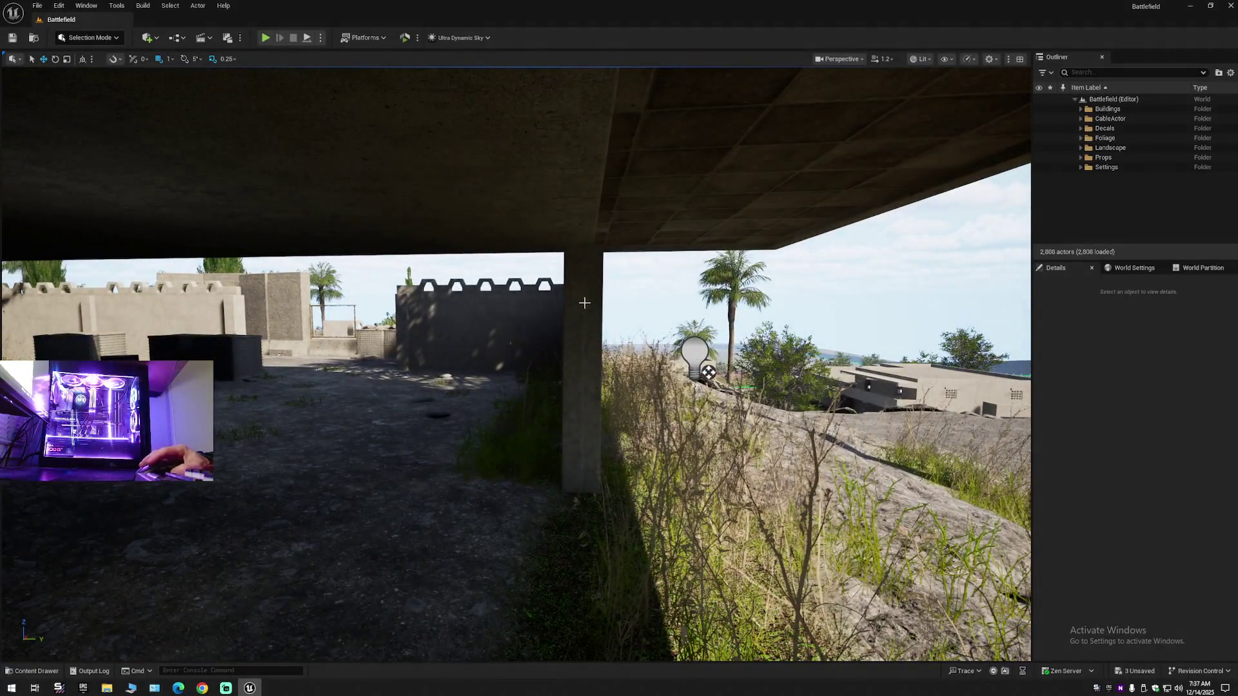
click(584, 303)
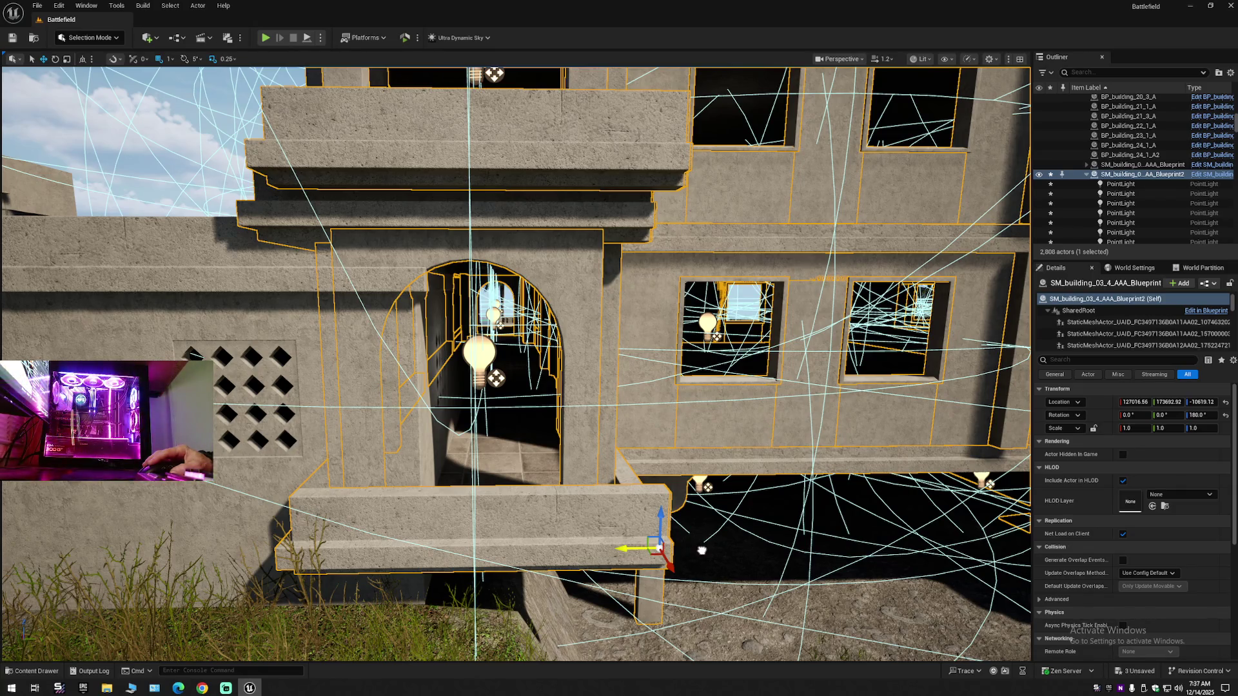
- Slide the arched building along Y to 173781.92, then fly around it to check
drag(701, 550, 720, 552)
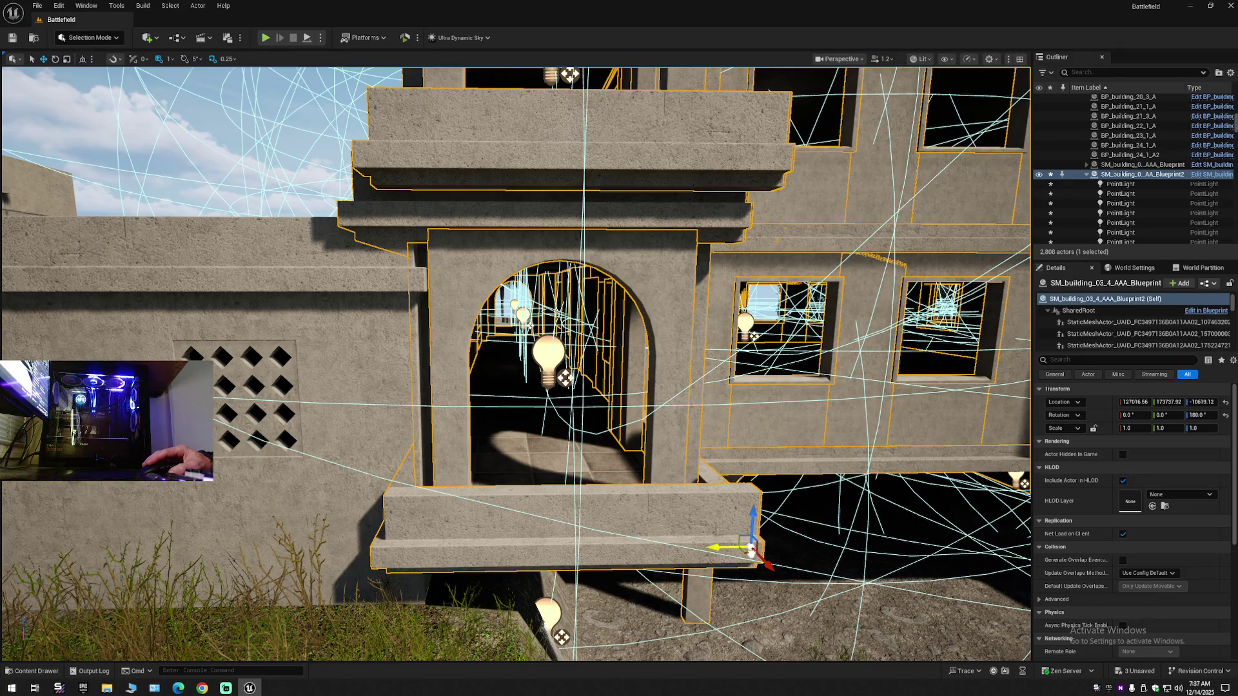
drag(740, 553, 751, 553)
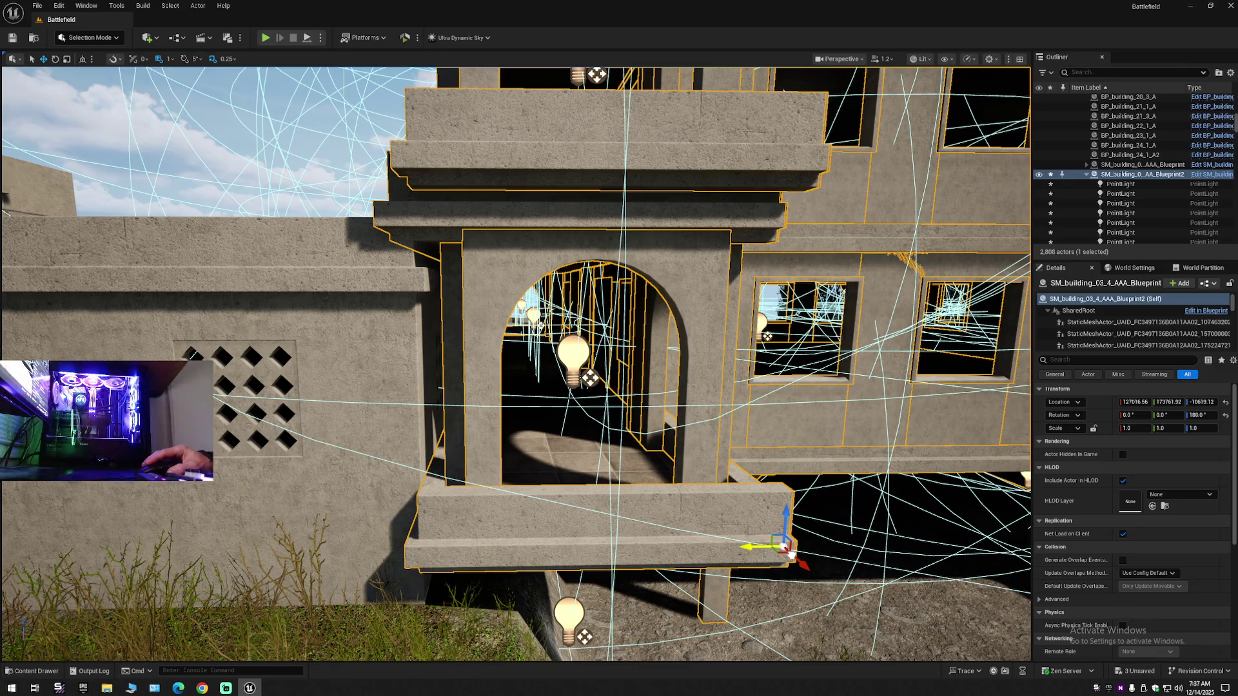
drag(792, 554, 792, 555)
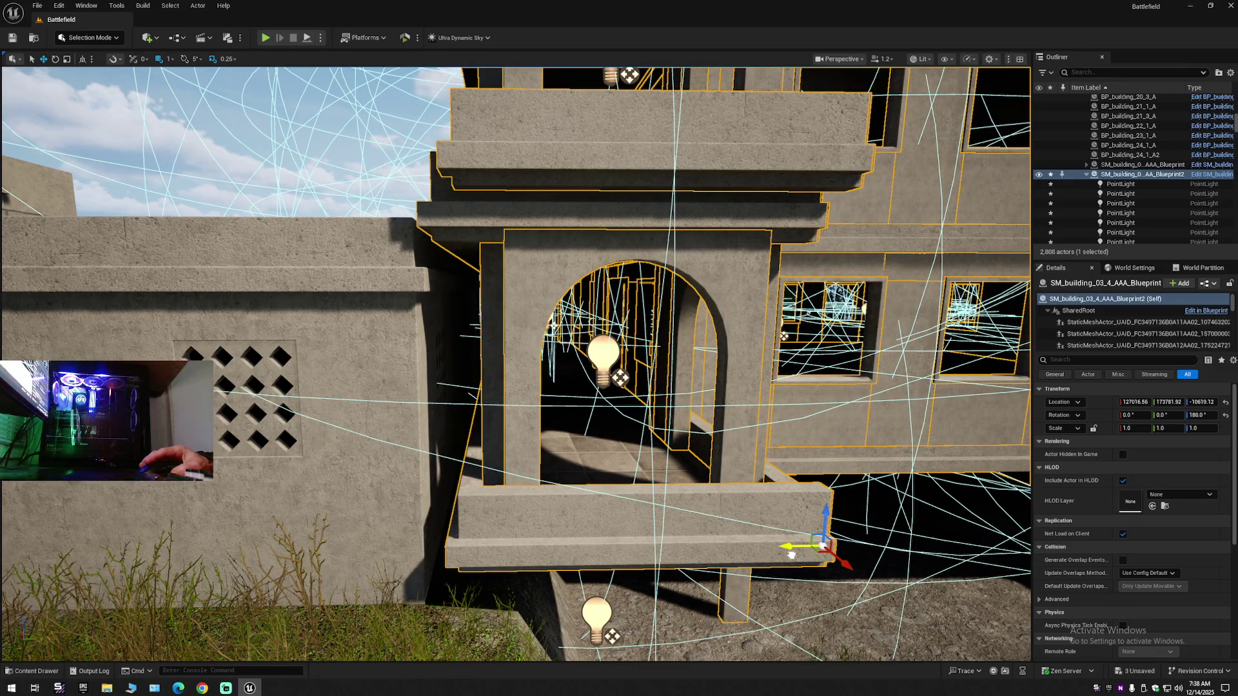
key(q)
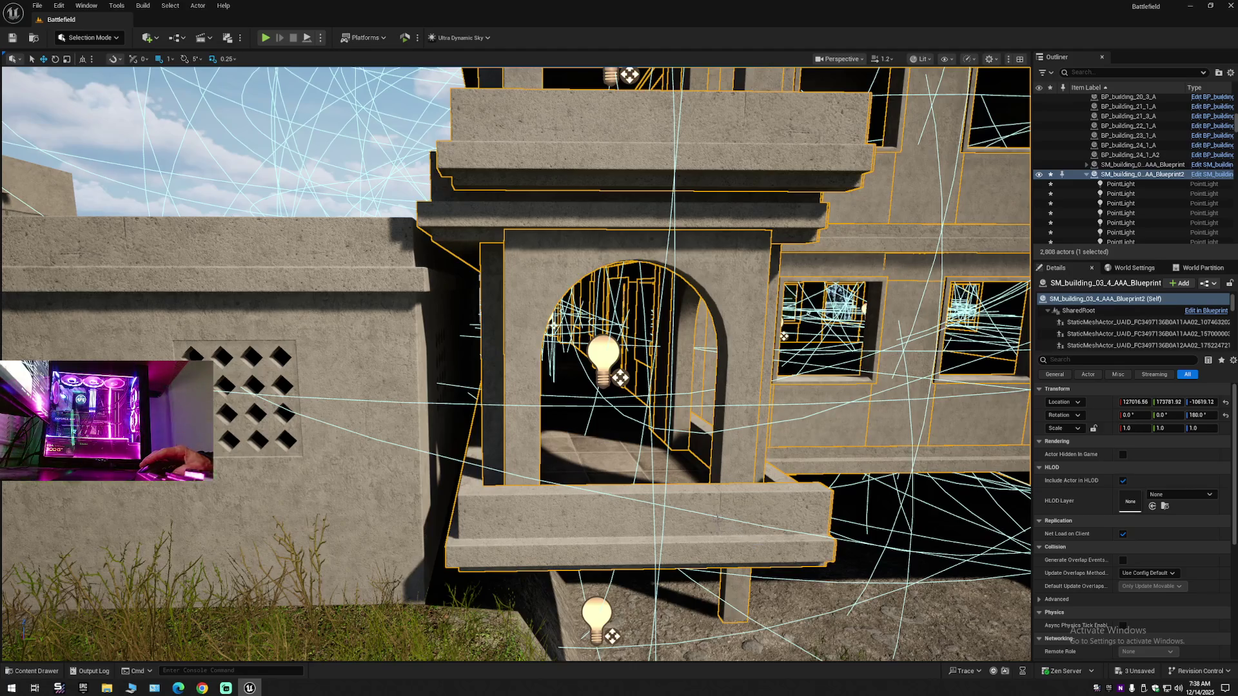
key(s)
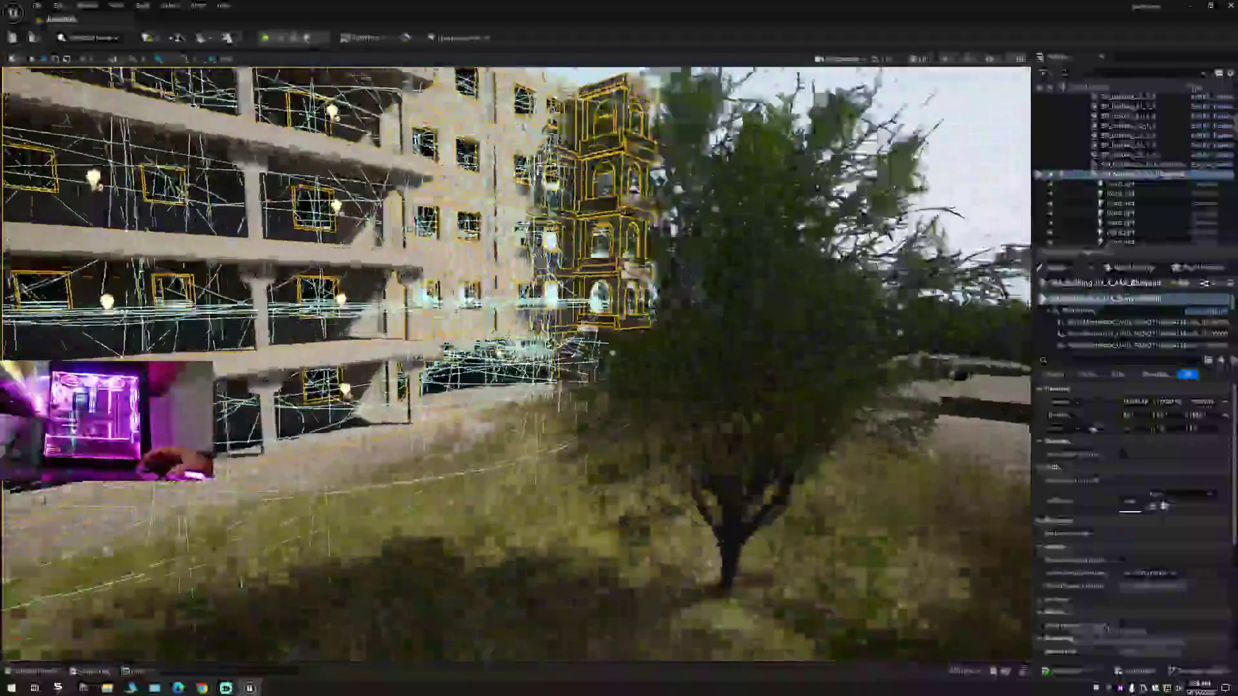
key(w)
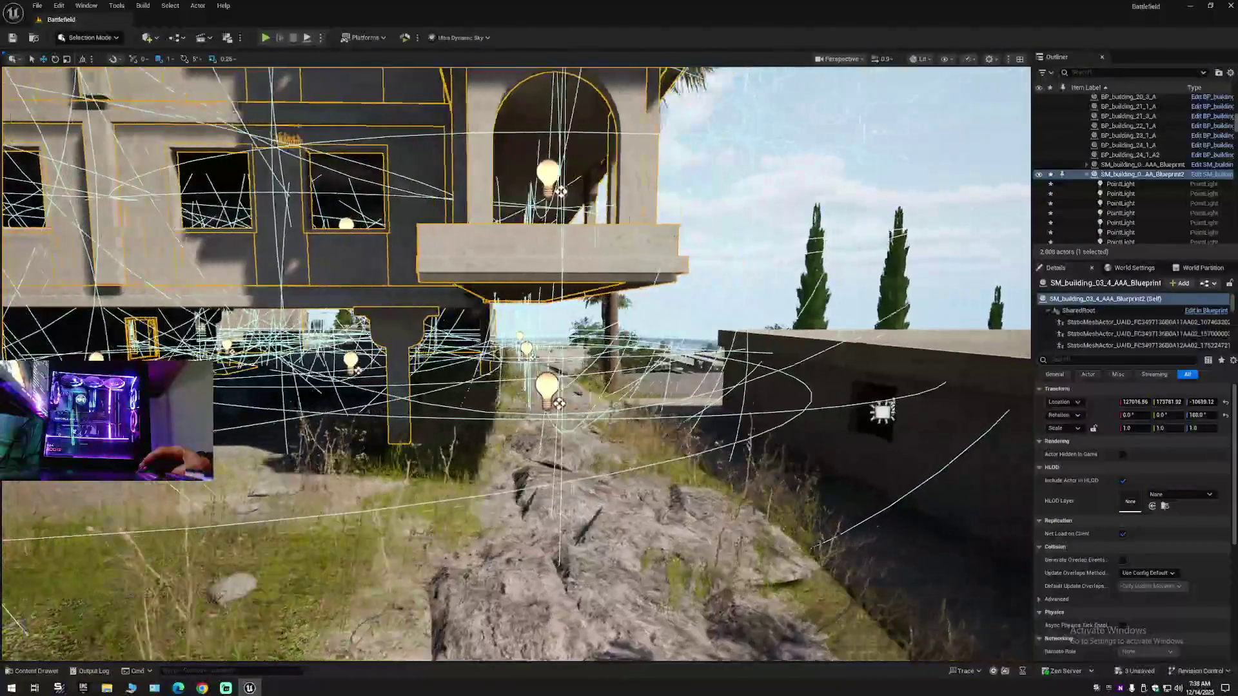
key(w)
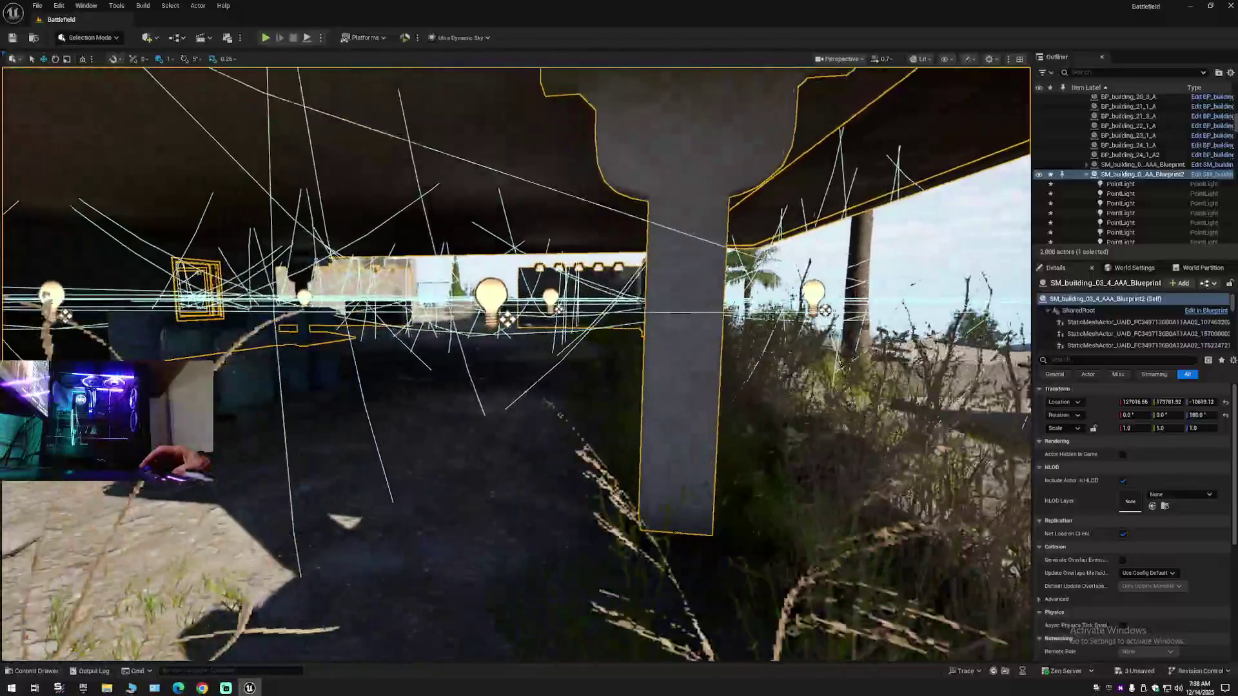
key(w)
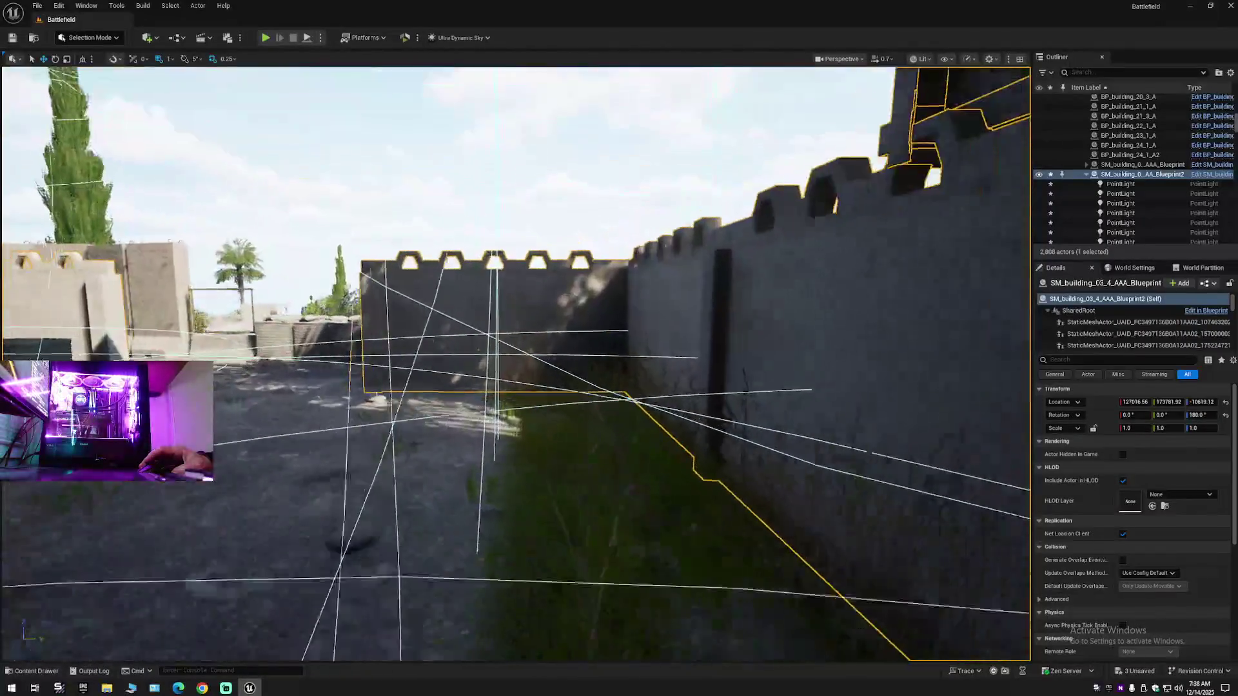
key(w)
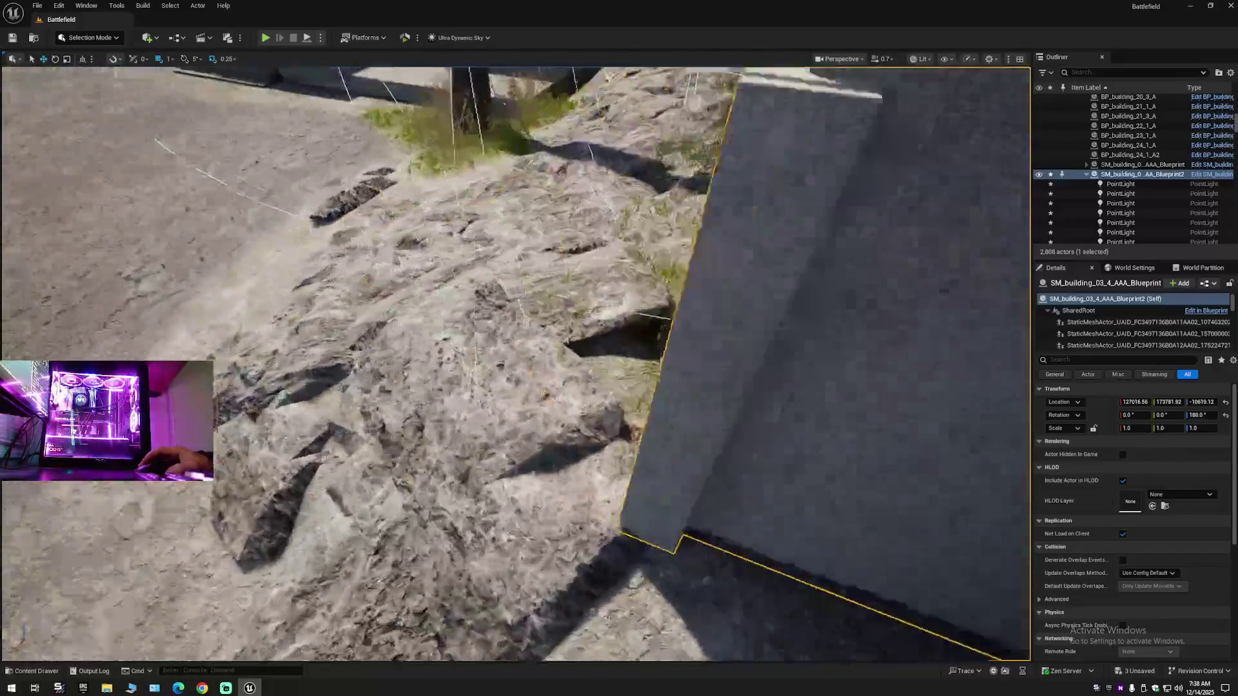
key(s)
key(s)
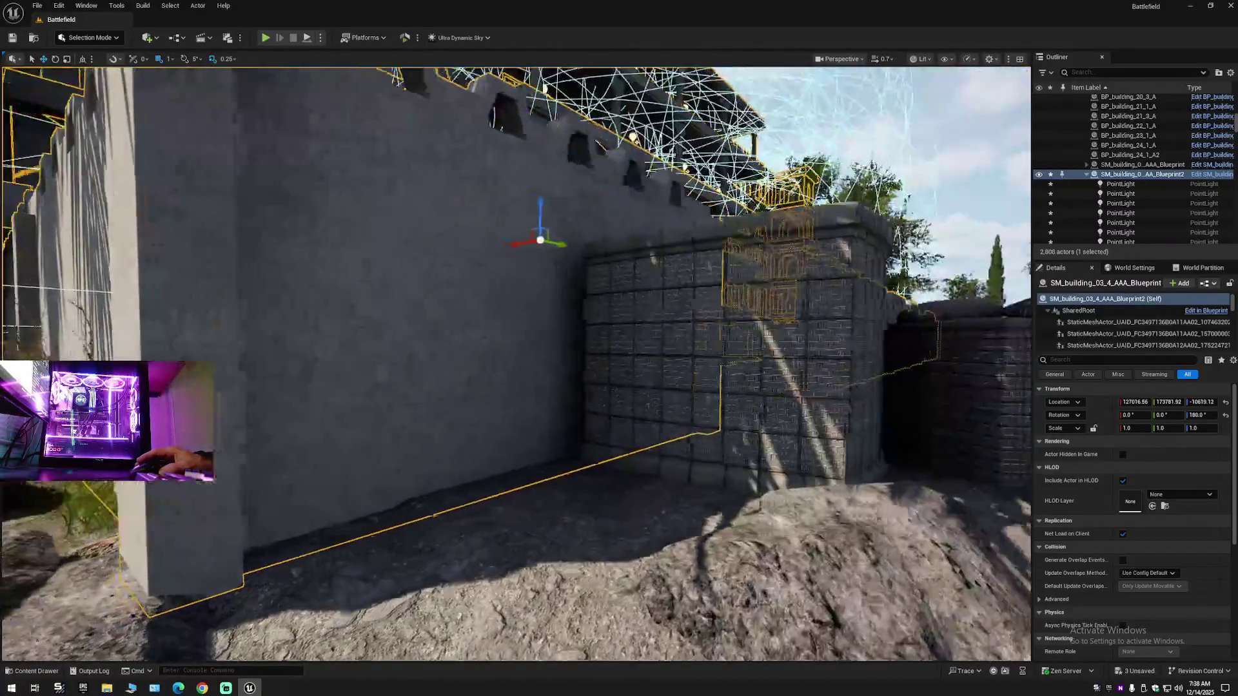
key(w)
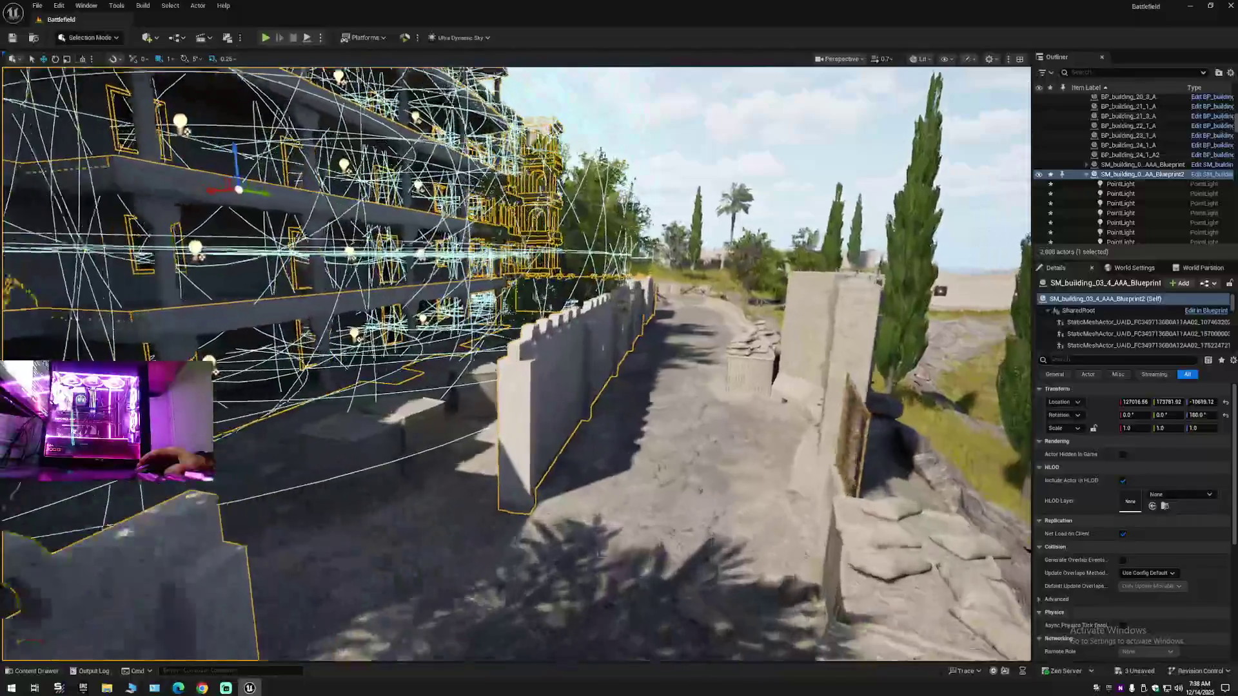
key(s)
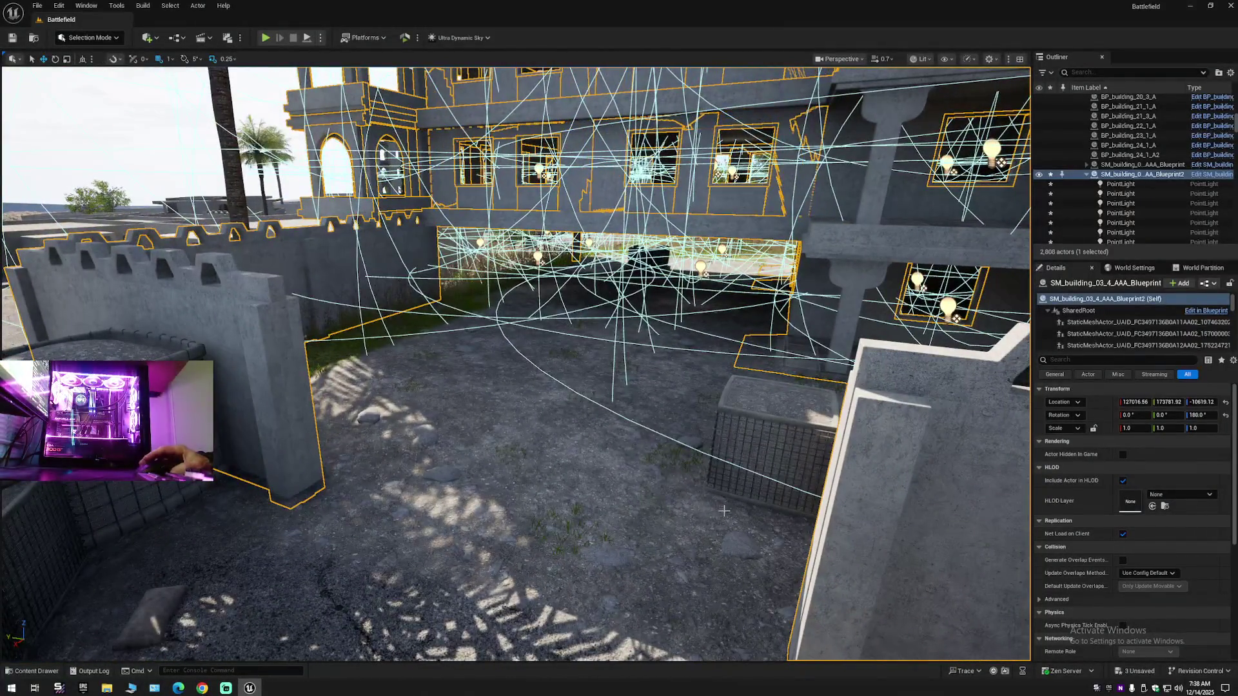
click(1230, 73)
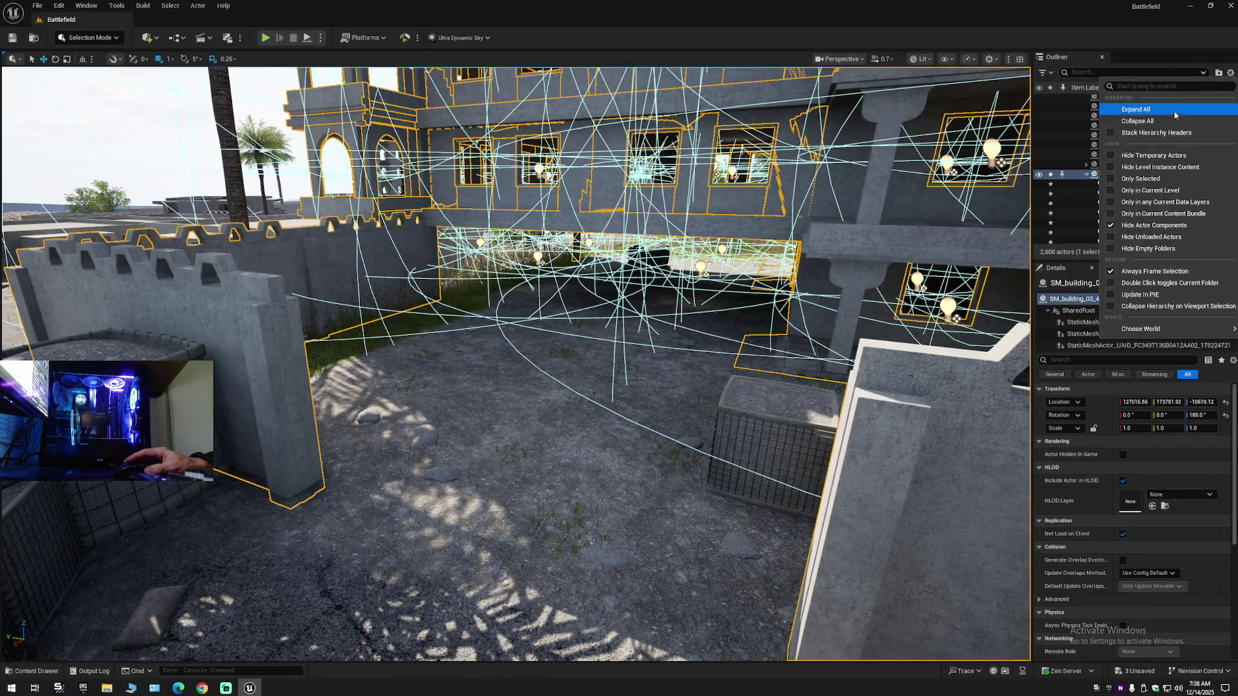
click(1128, 112)
click(1069, 111)
click(1075, 99)
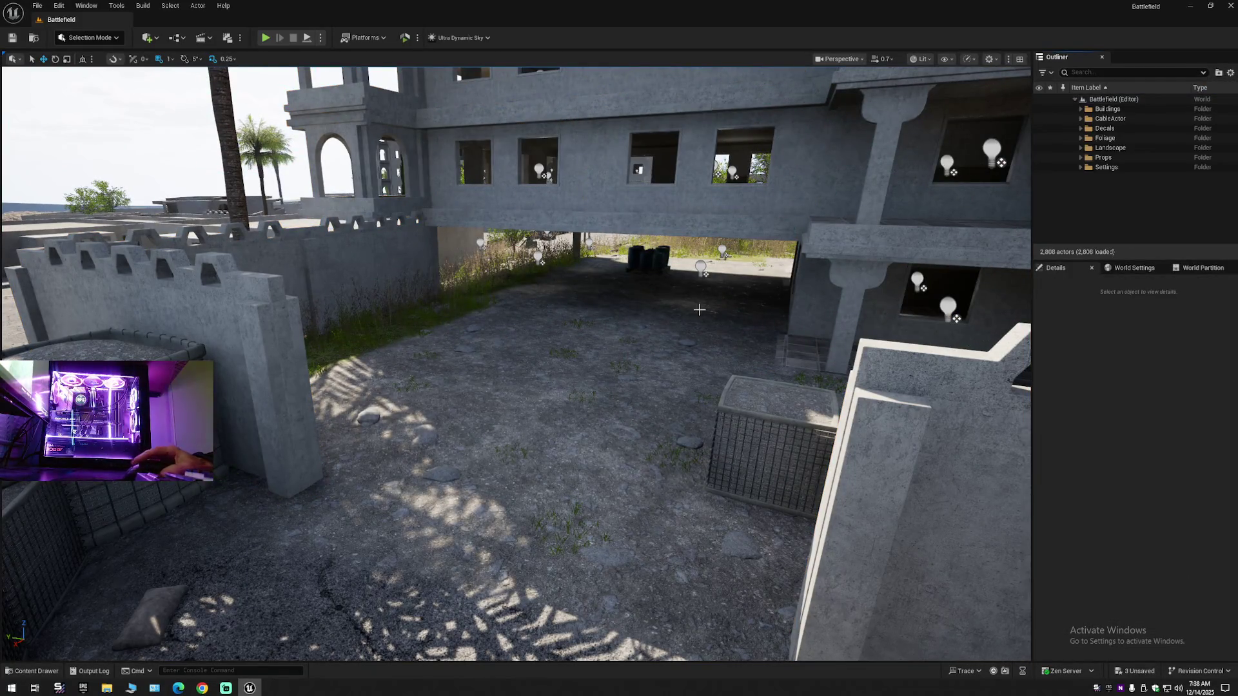
key(w)
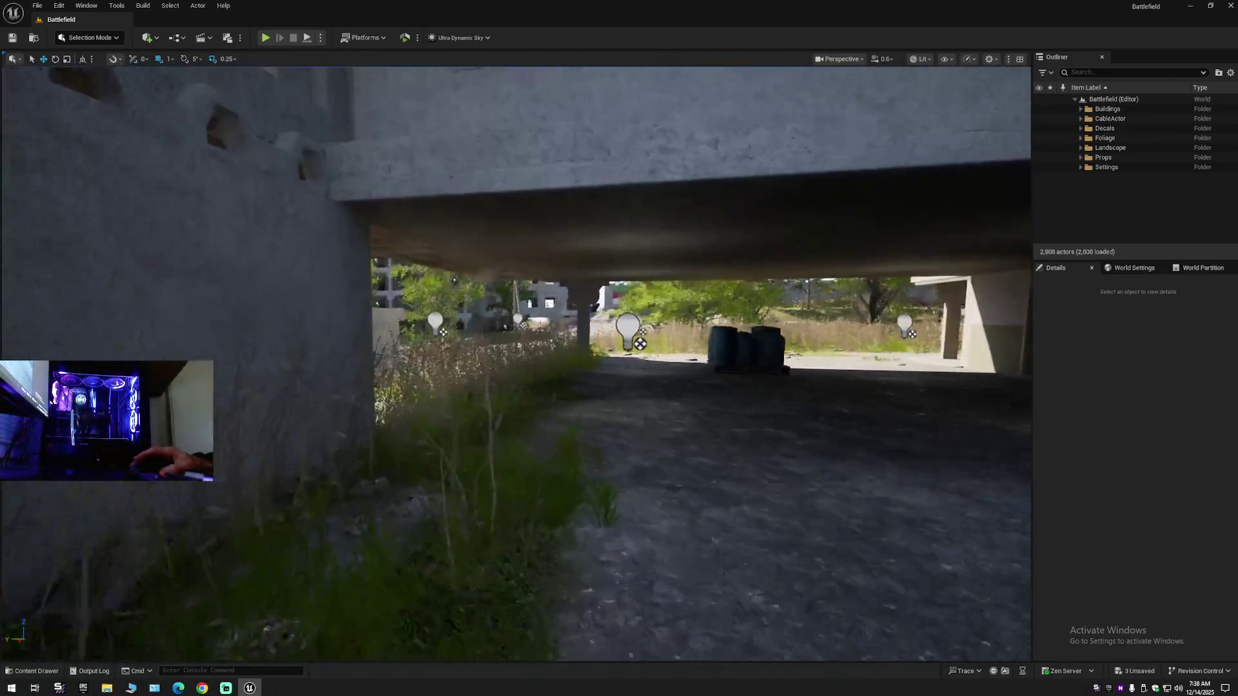
scroll(516, 361, down, 1)
key(w)
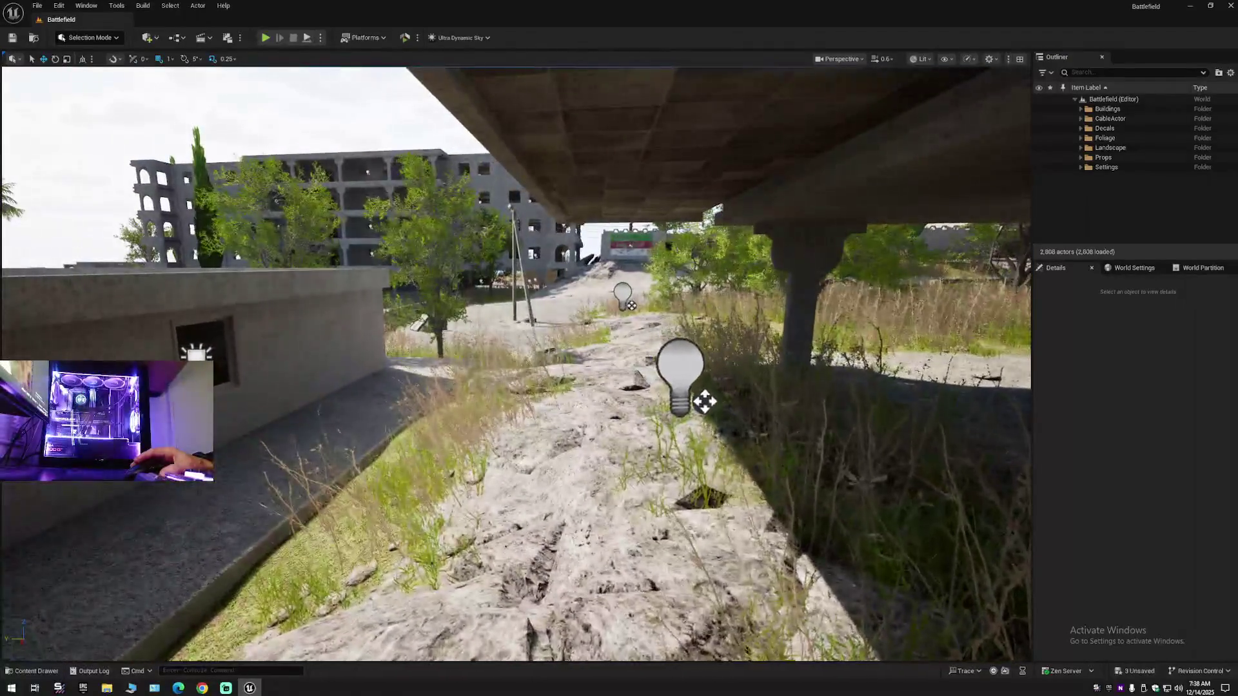
key(w)
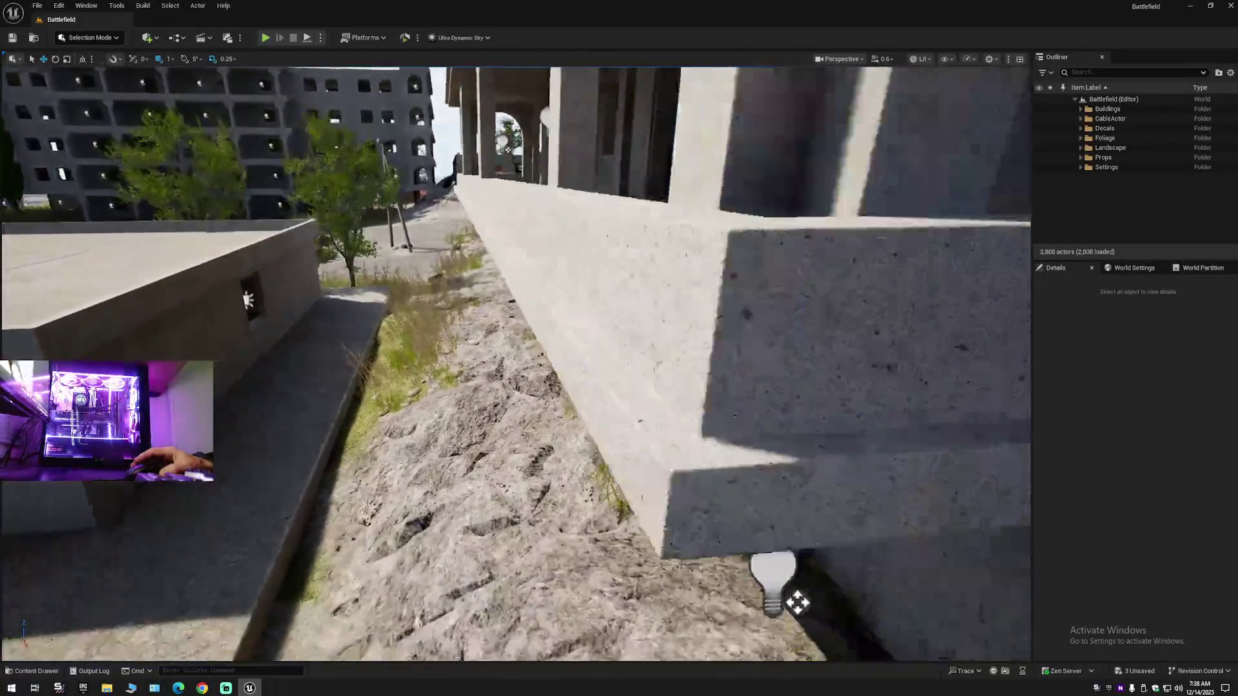
key(w)
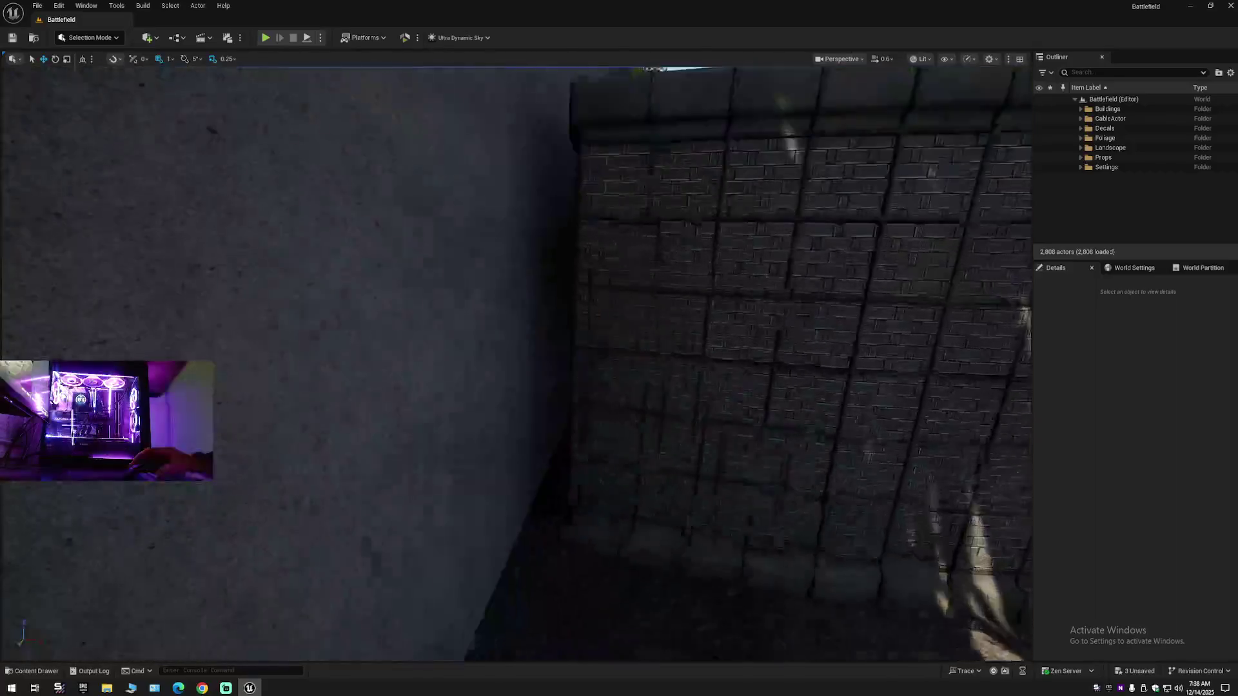
key(w)
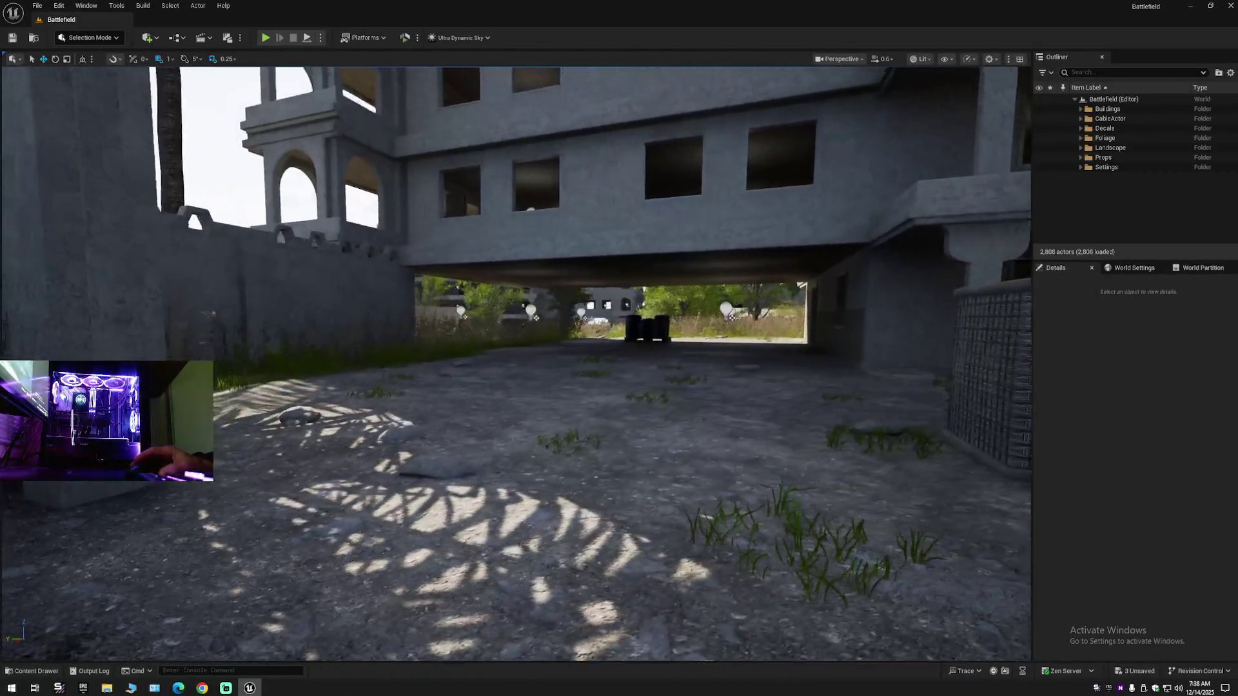
key(w)
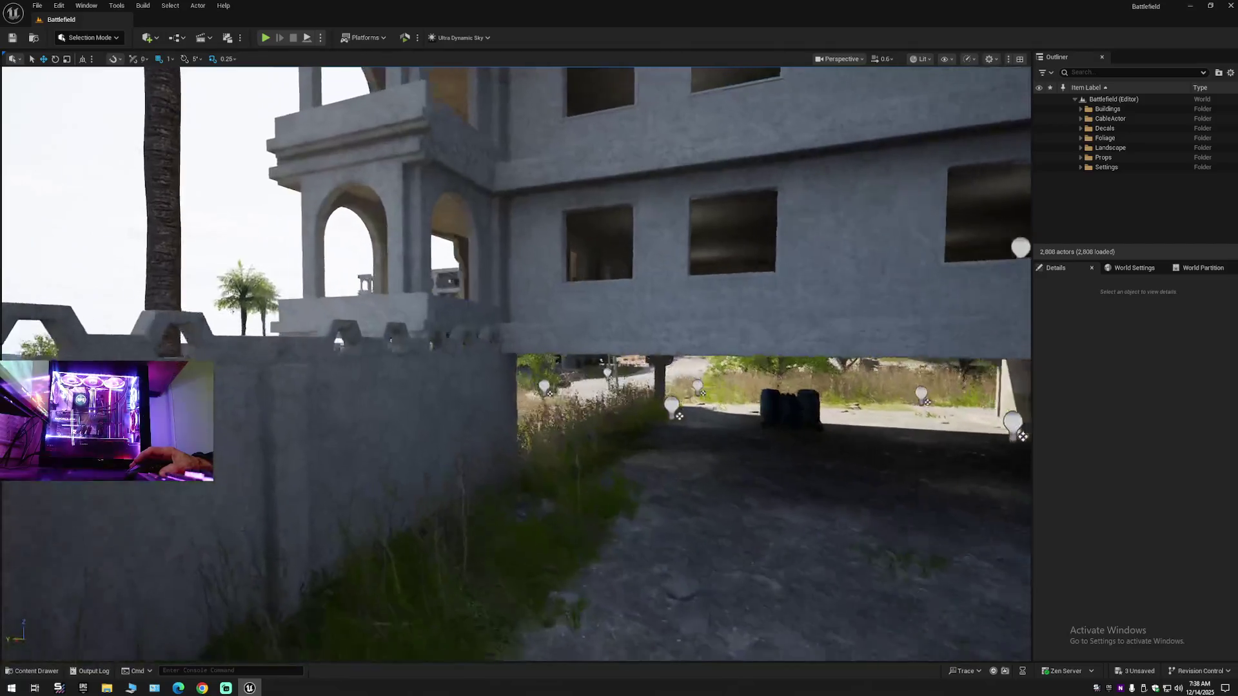
key(w)
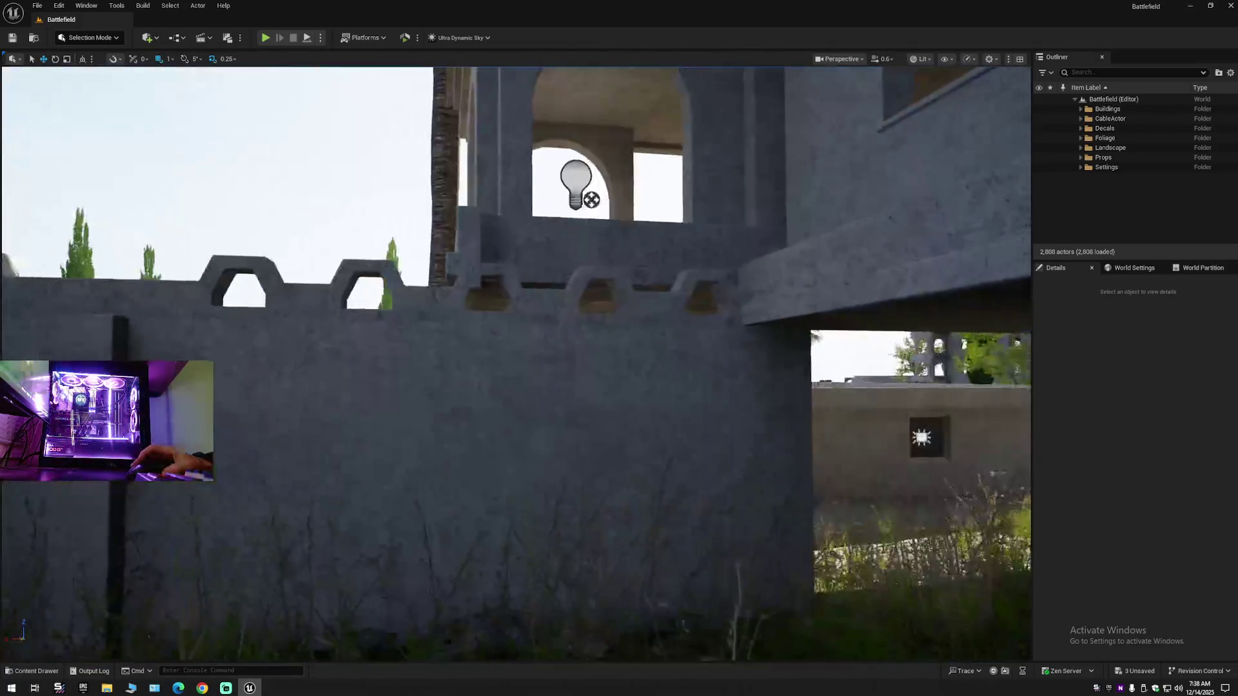
scroll(516, 361, up, 2)
key(w)
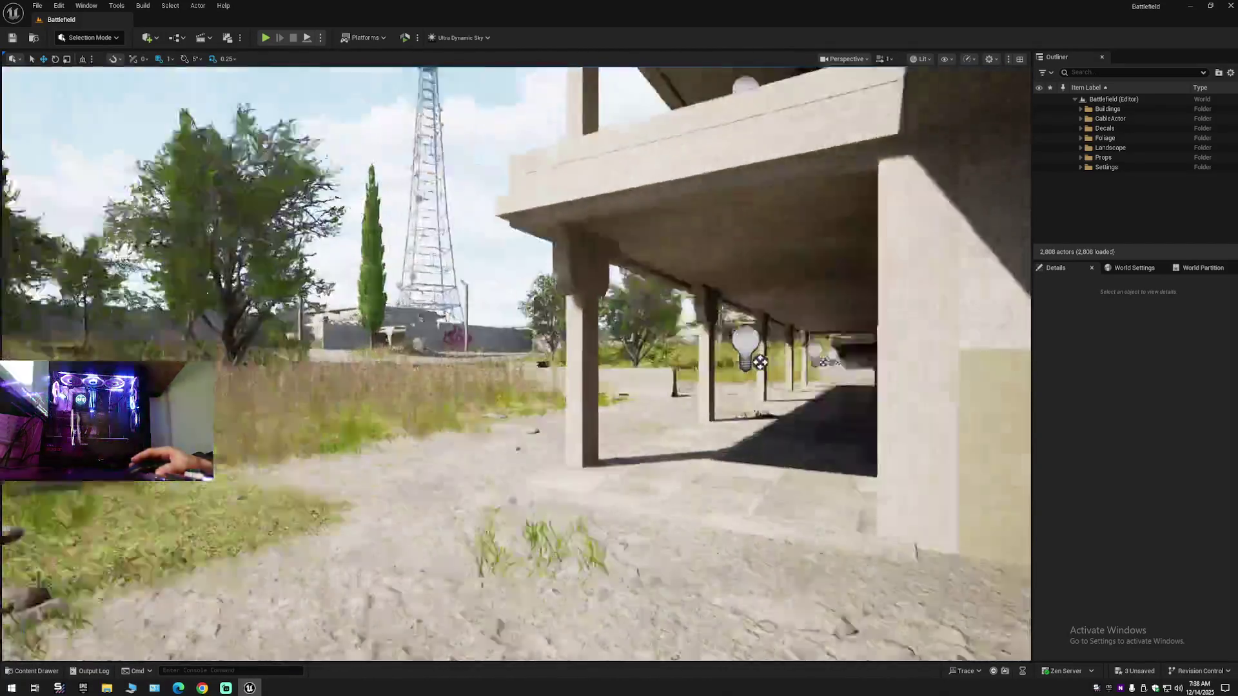
scroll(516, 361, up, 1)
key(w)
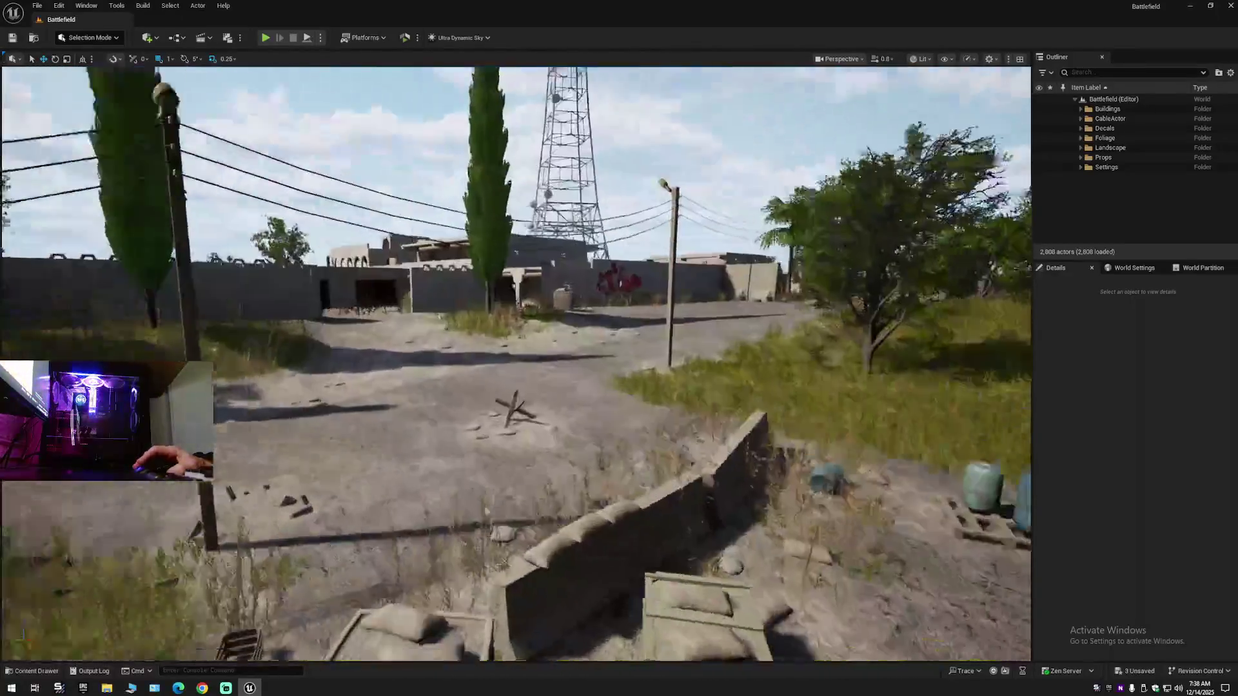
scroll(516, 361, down, 2)
key(w)
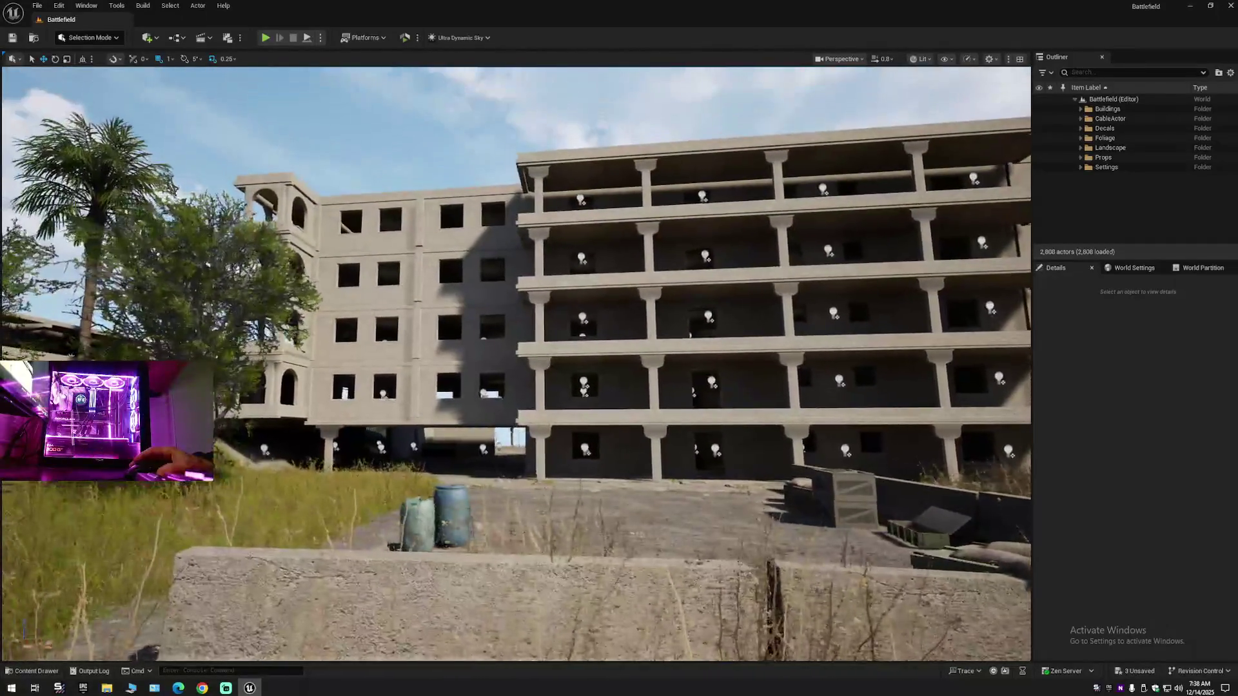
key(w)
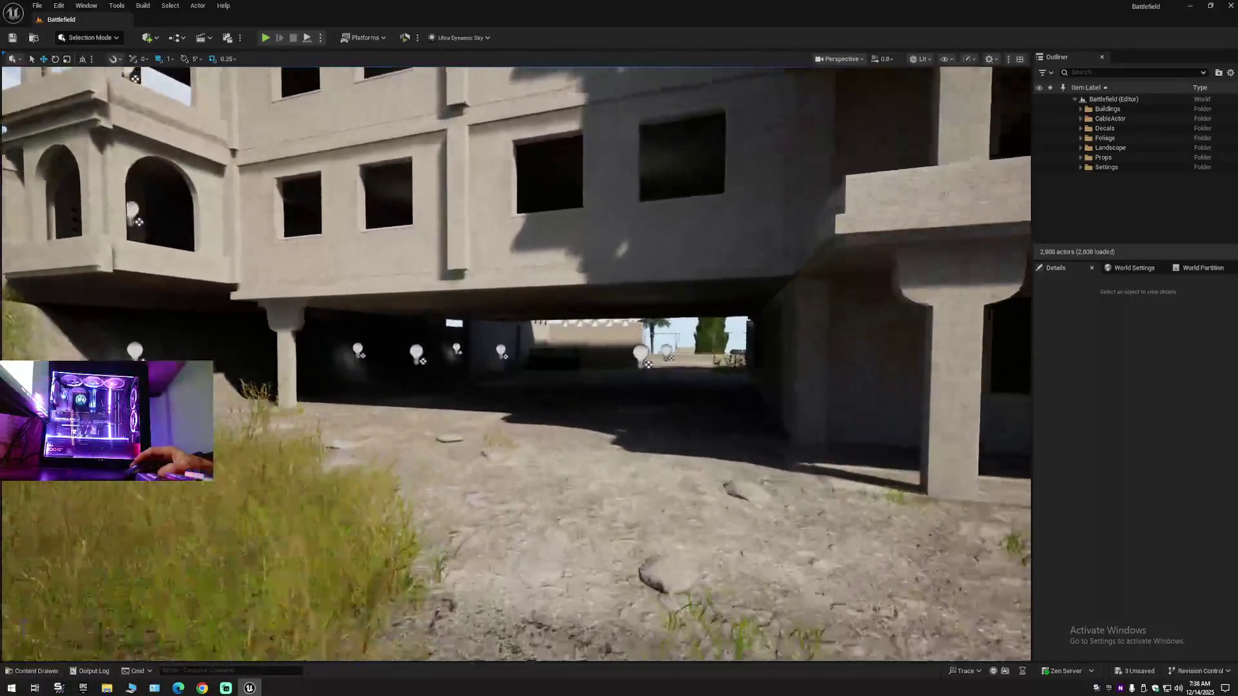
key(w)
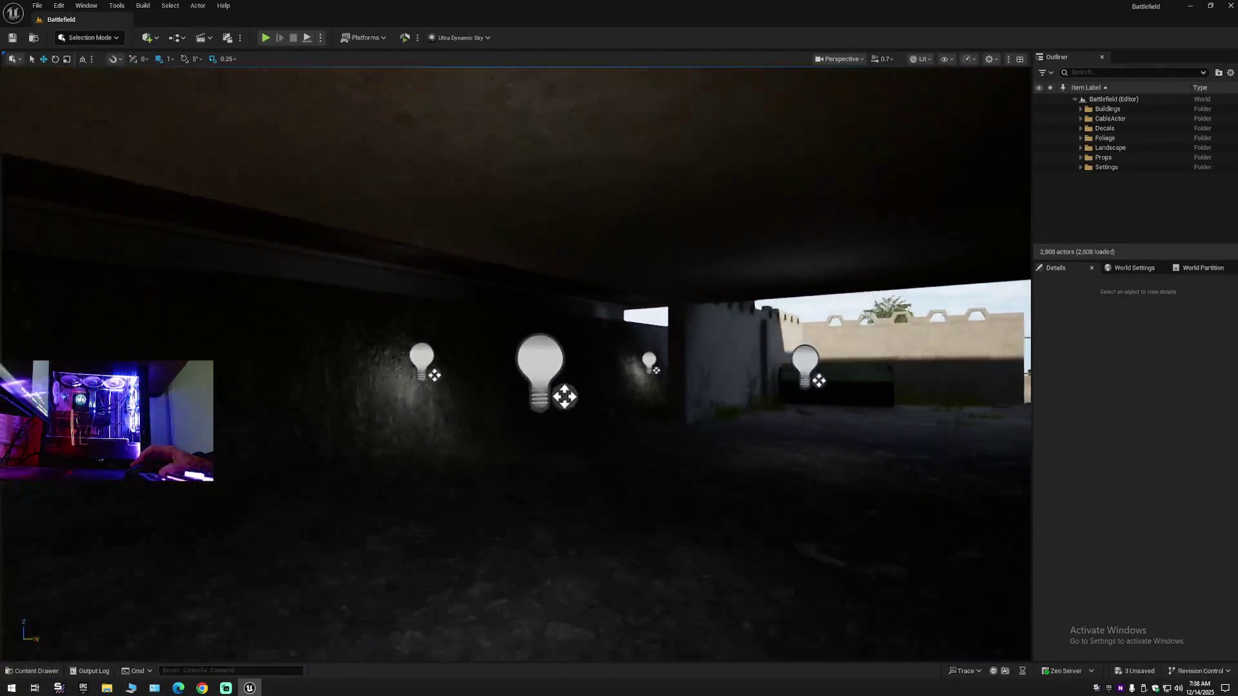
scroll(516, 361, down, 1)
key(w)
scroll(515, 361, down, 1)
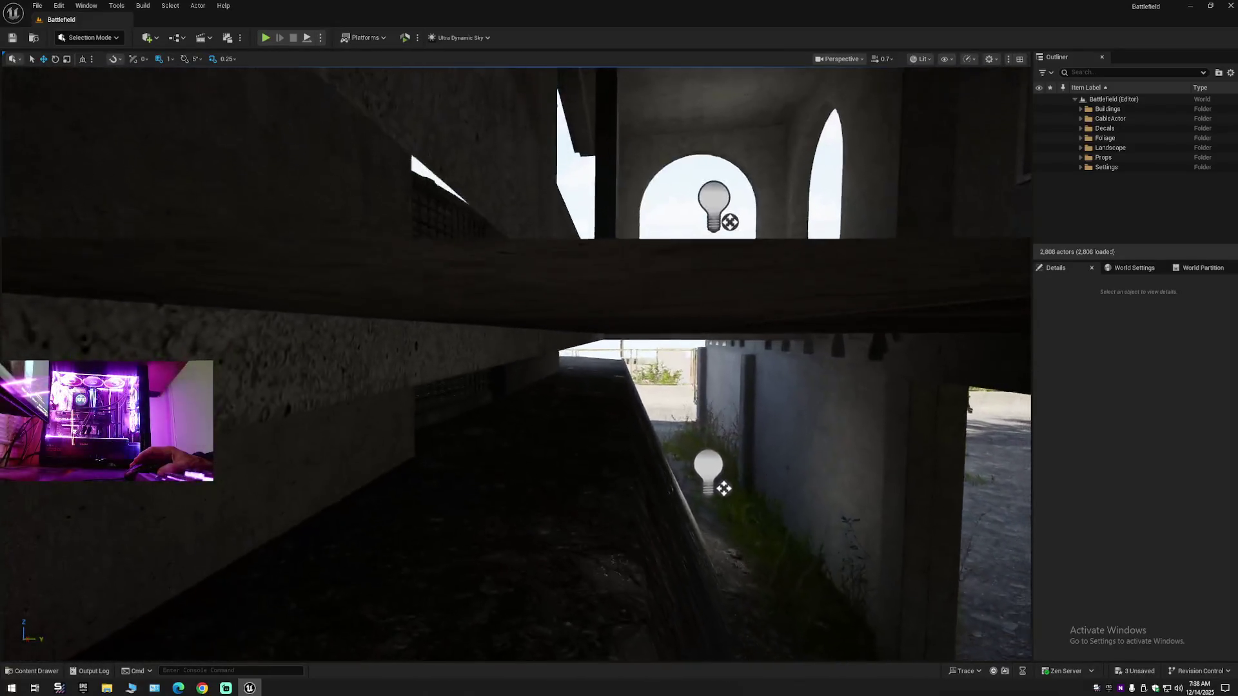
key(w)
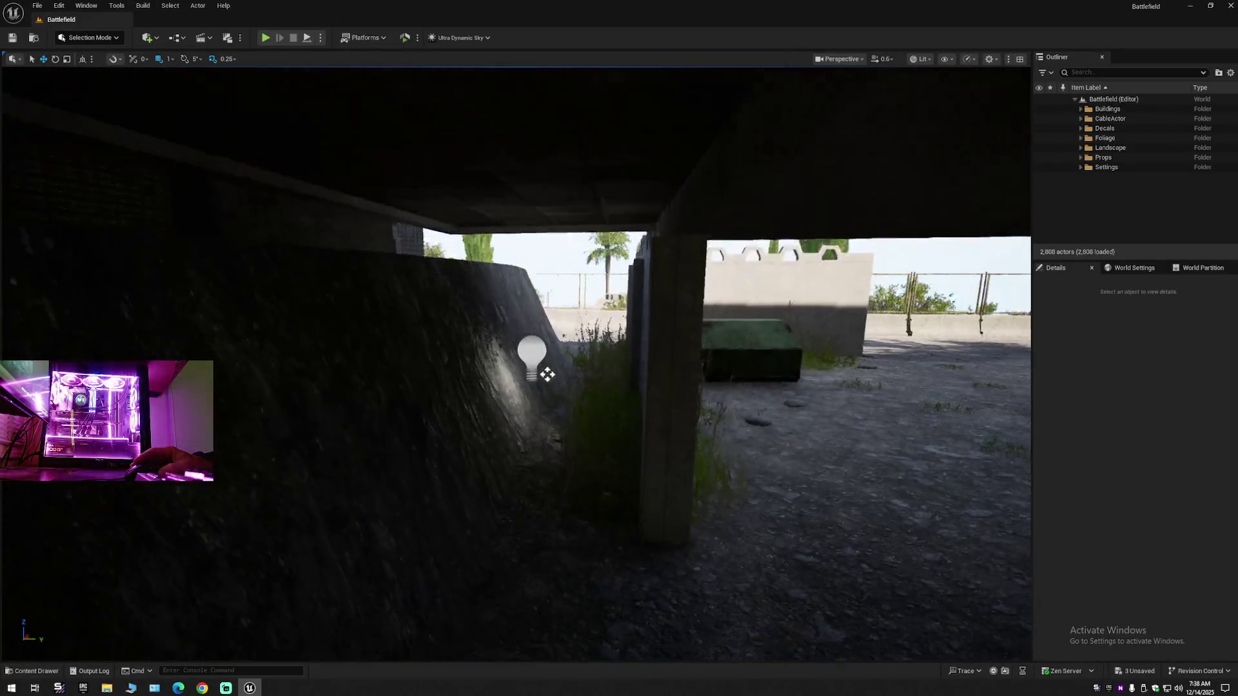
key(w)
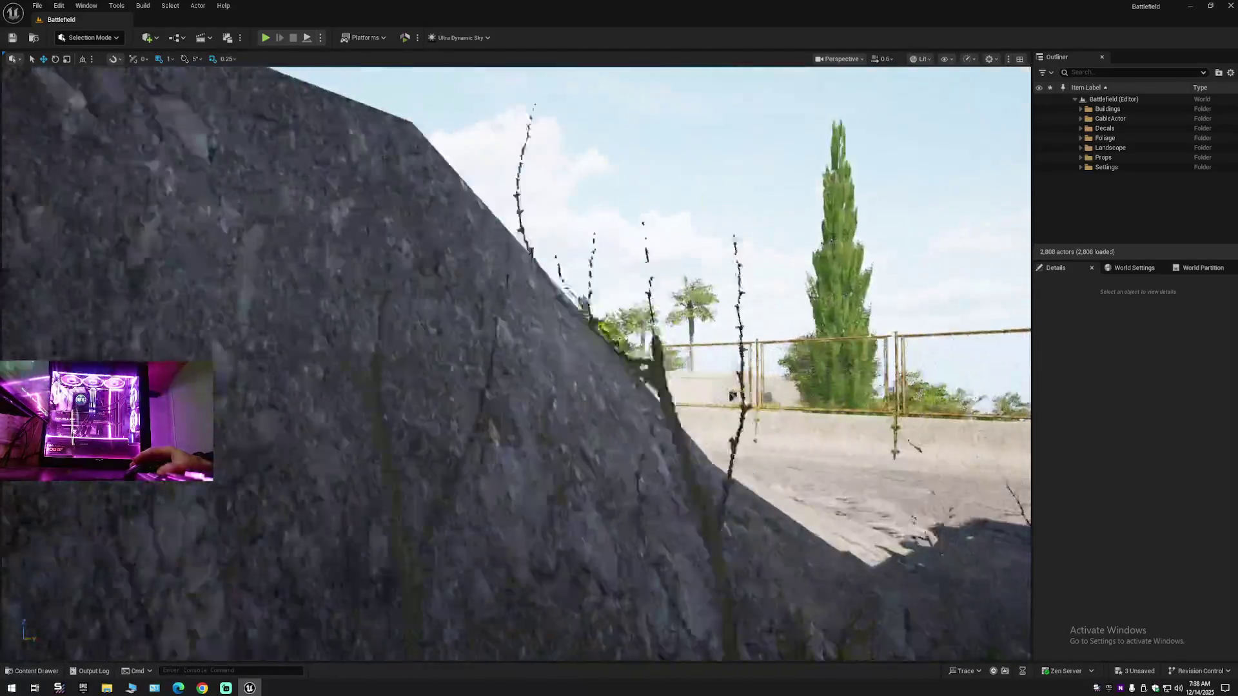
key(w)
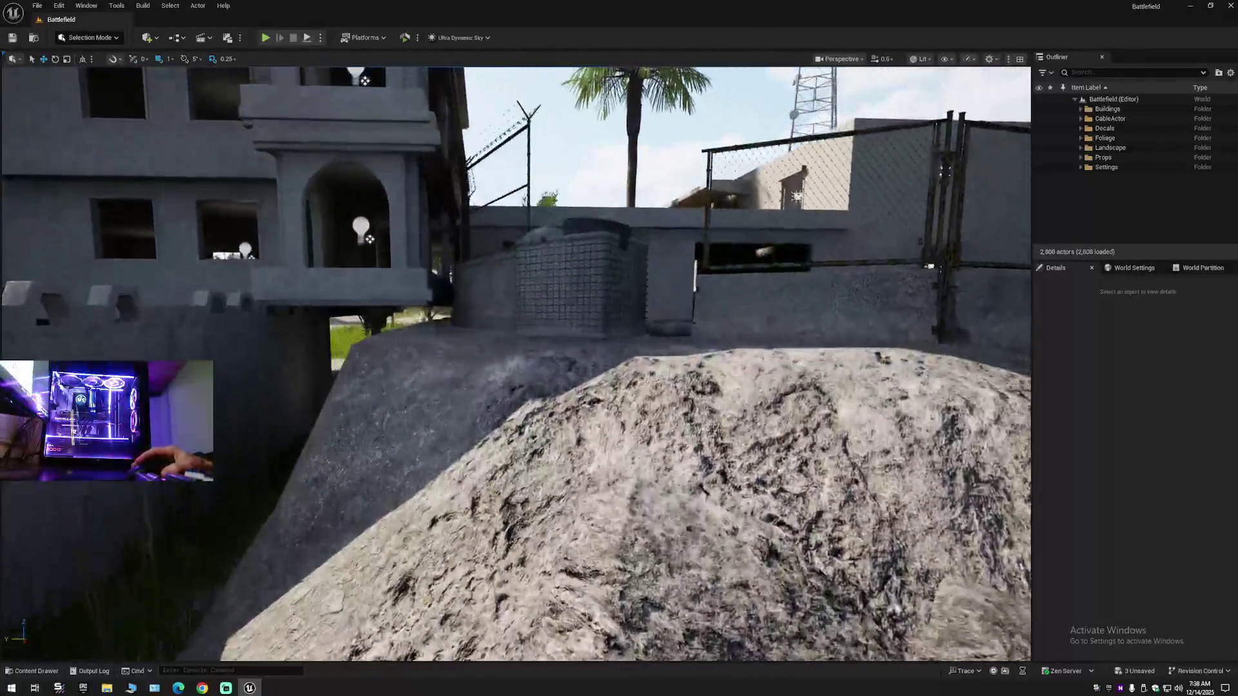
key(w)
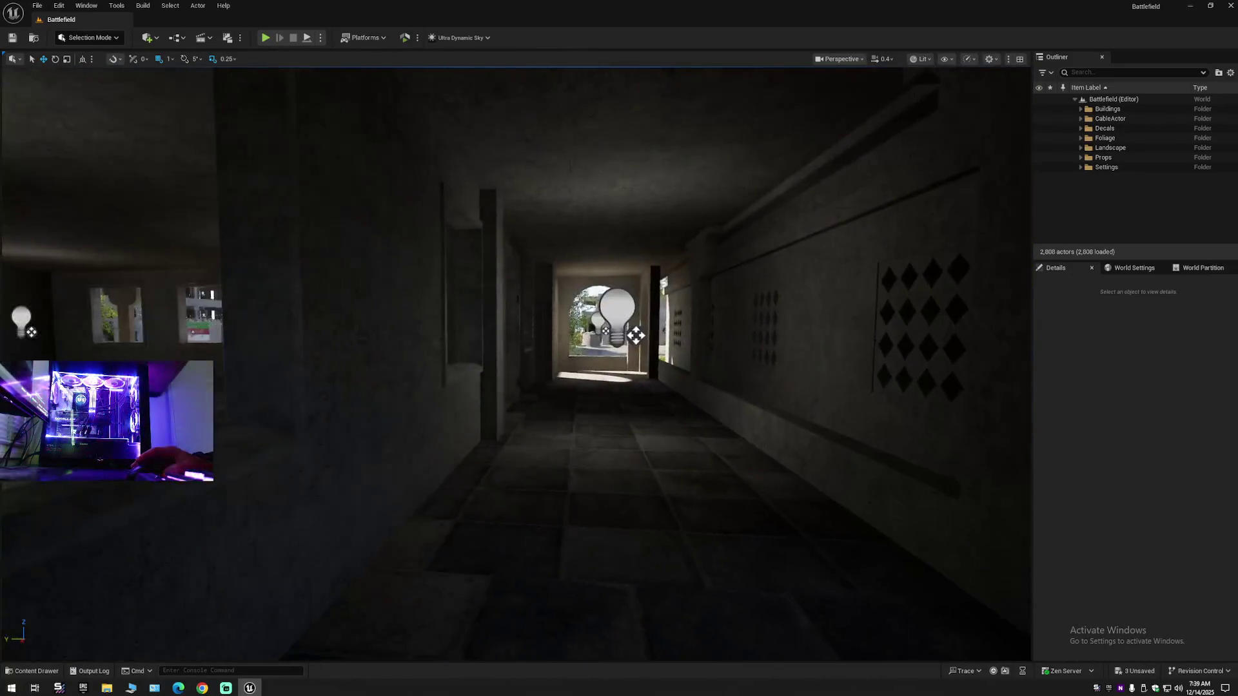
key(w)
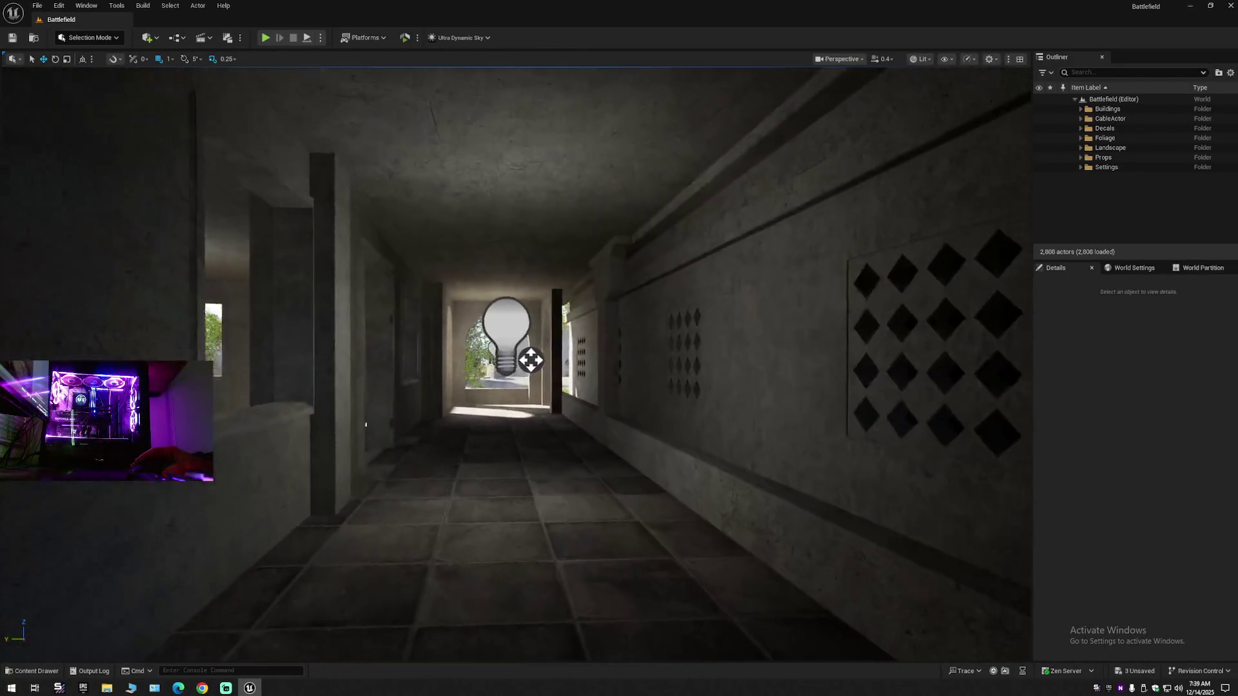
key(w)
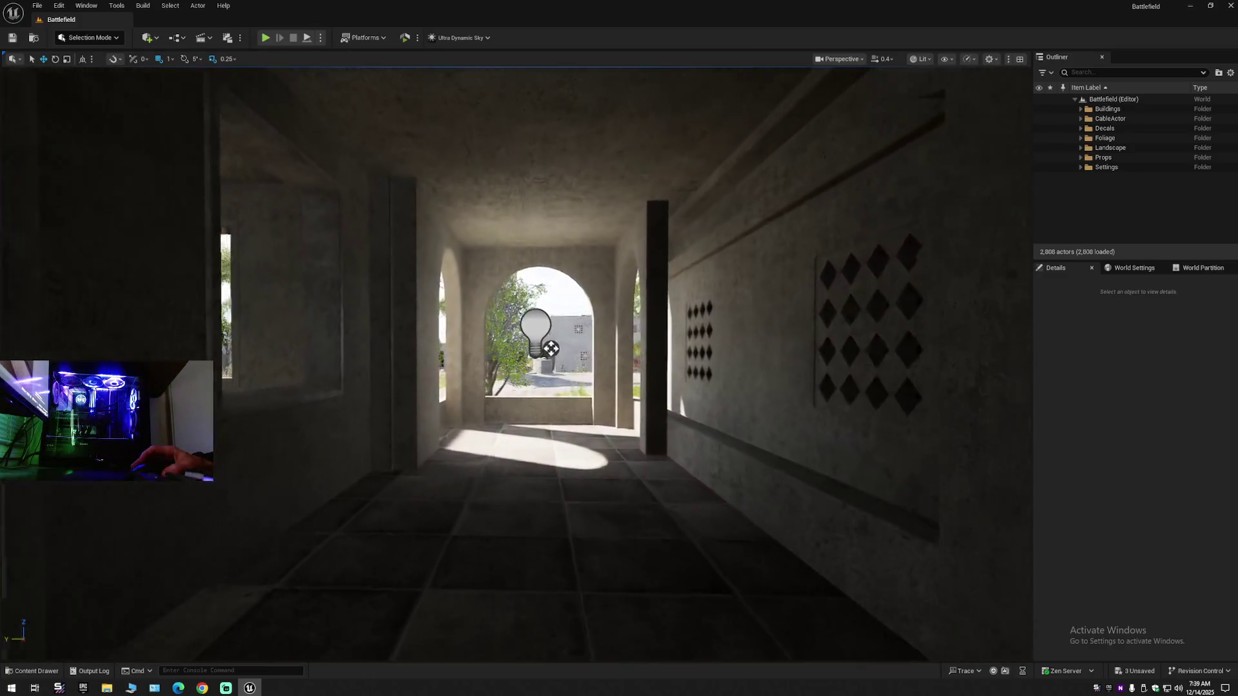
key(w)
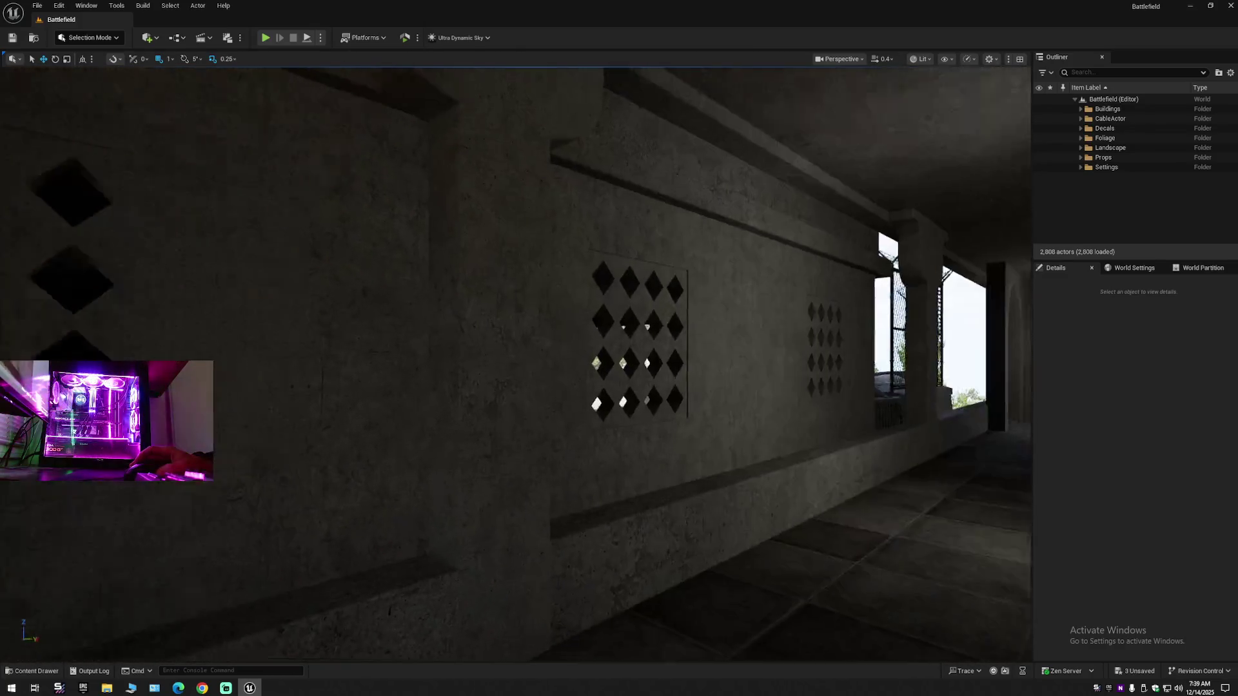
key(w)
scroll(516, 361, up, 1)
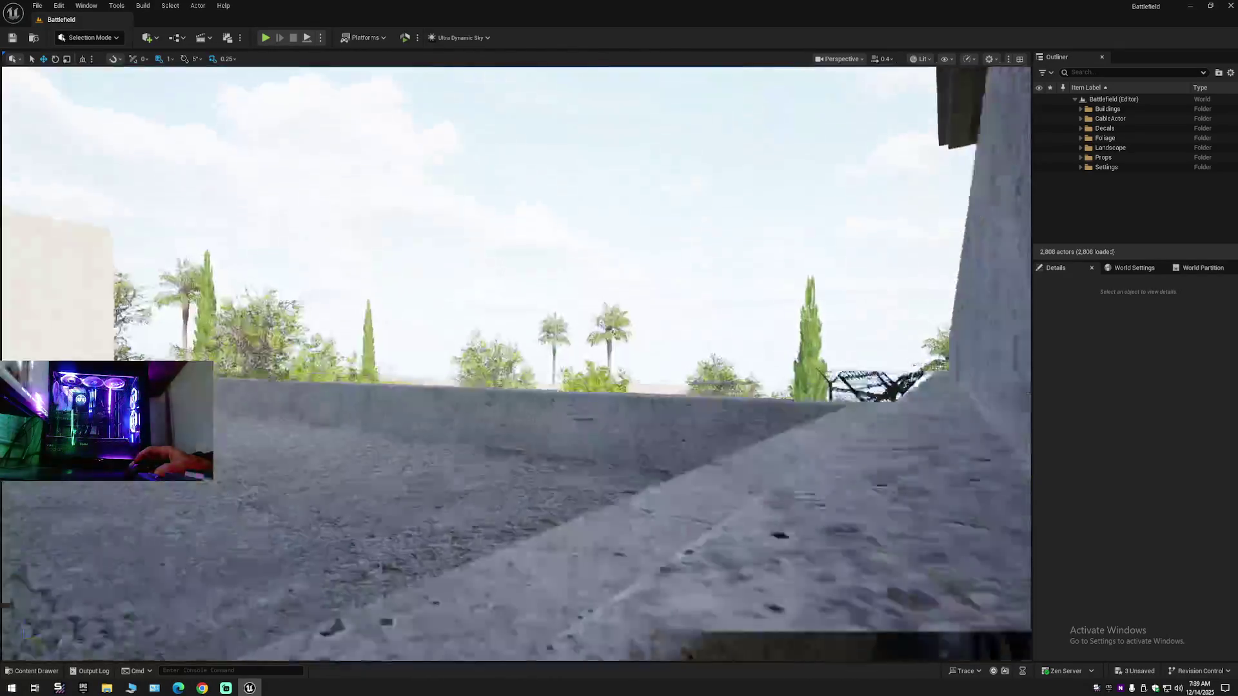
key(w)
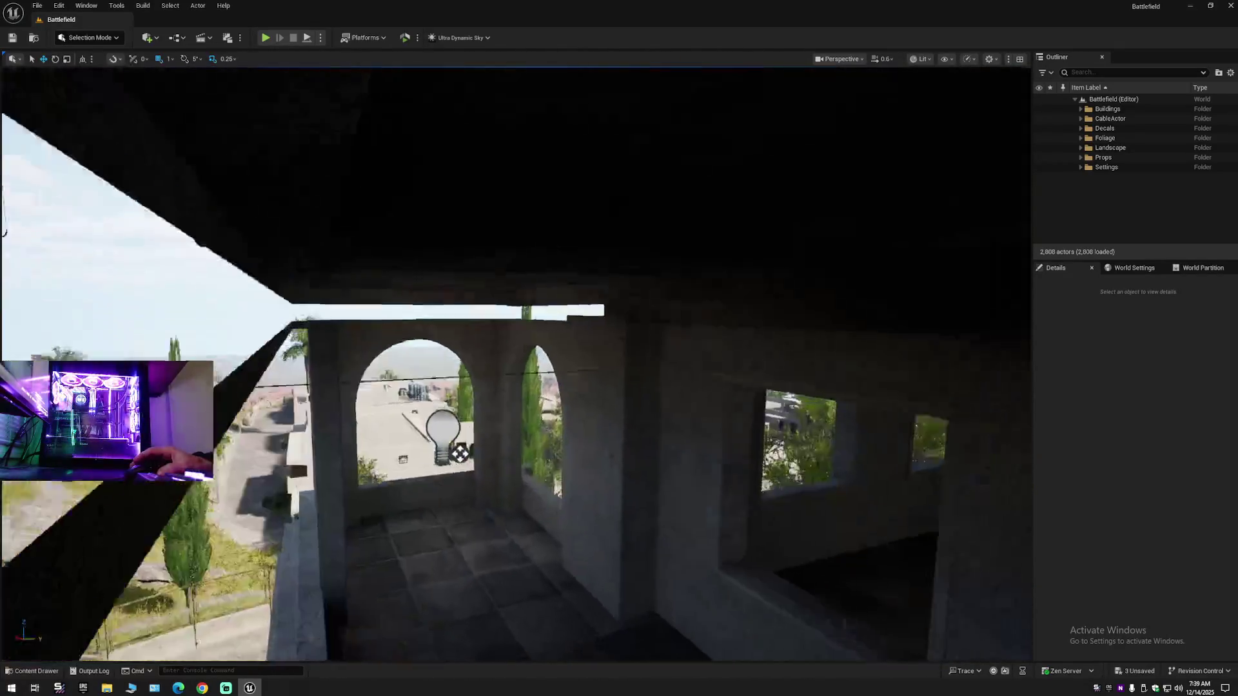
key(w)
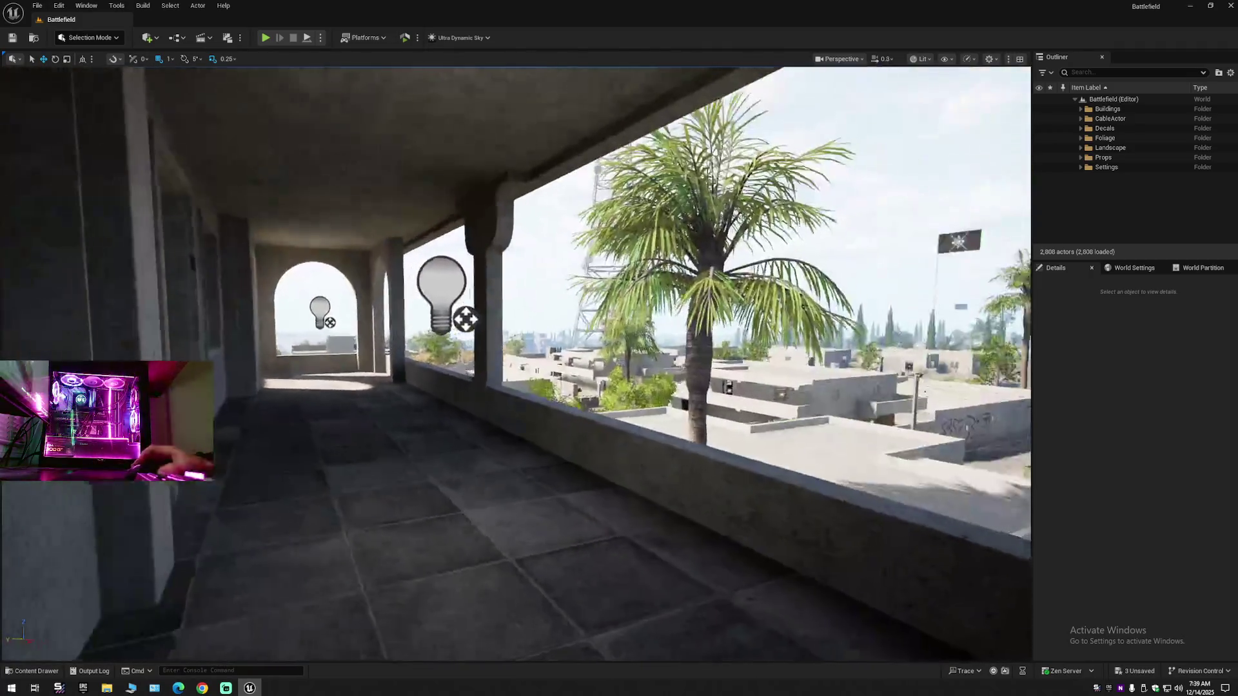
scroll(516, 361, down, 2)
key(w)
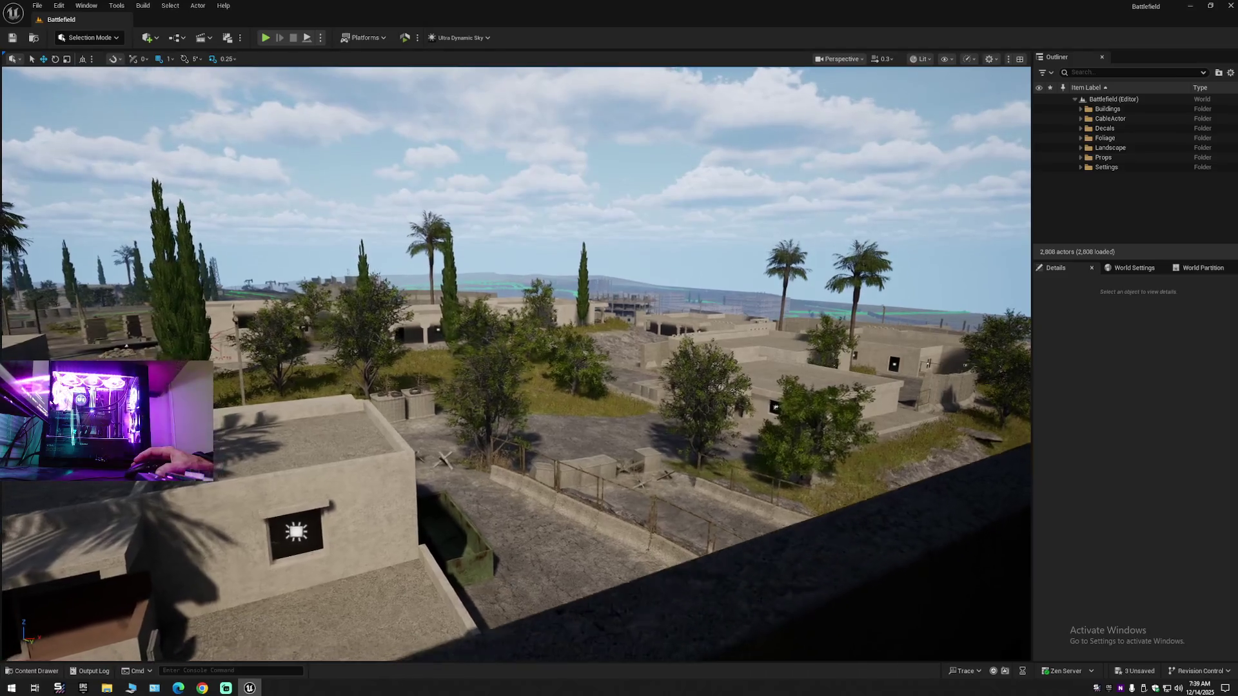
key(w)
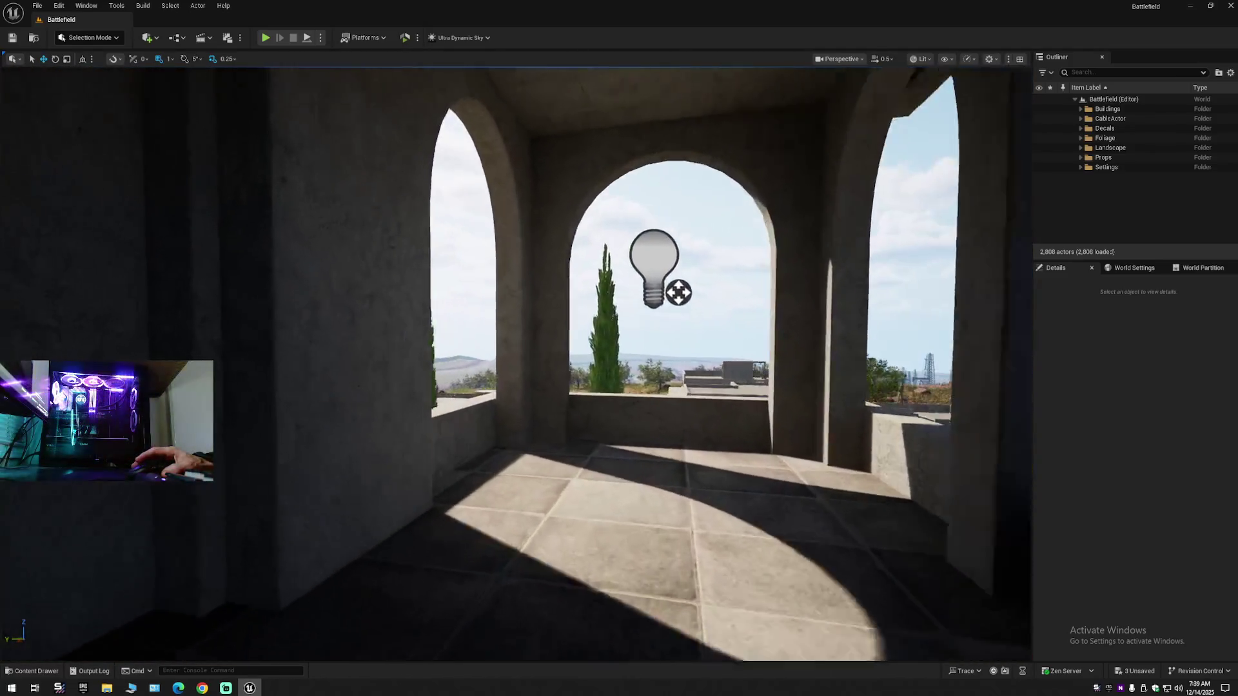
key(w)
scroll(515, 361, down, 1)
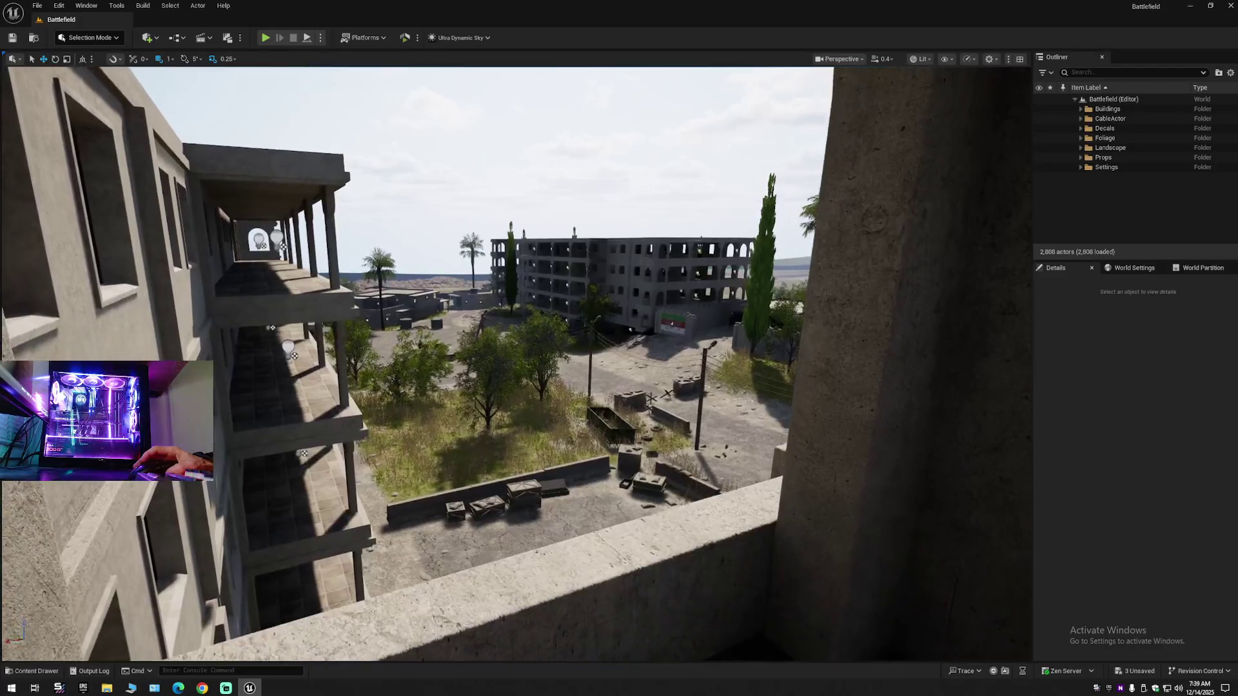
key(w)
scroll(516, 361, up, 2)
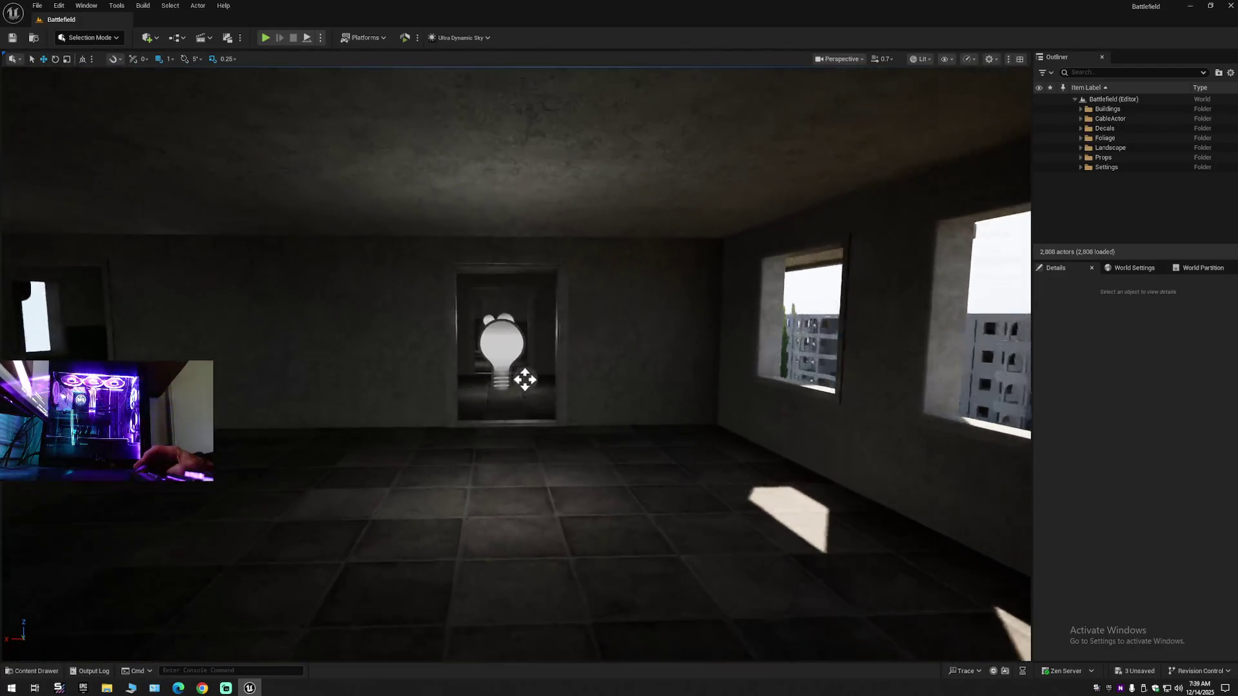
key(w)
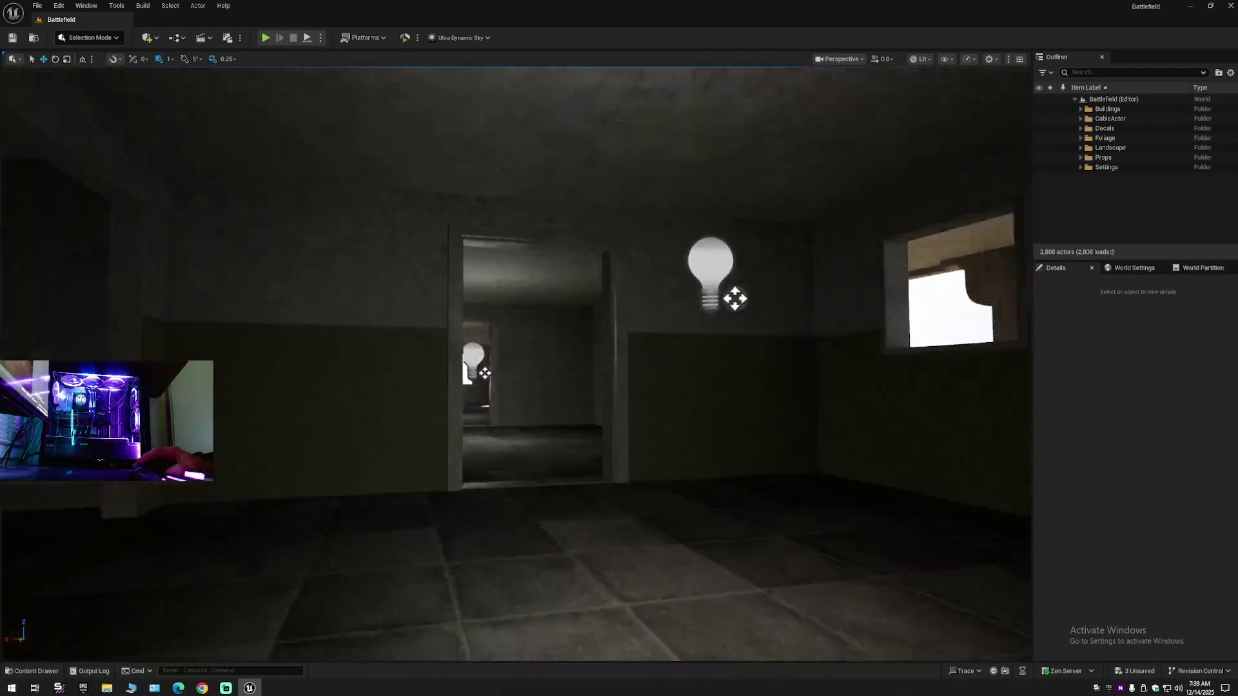
scroll(516, 360, down, 4)
key(s)
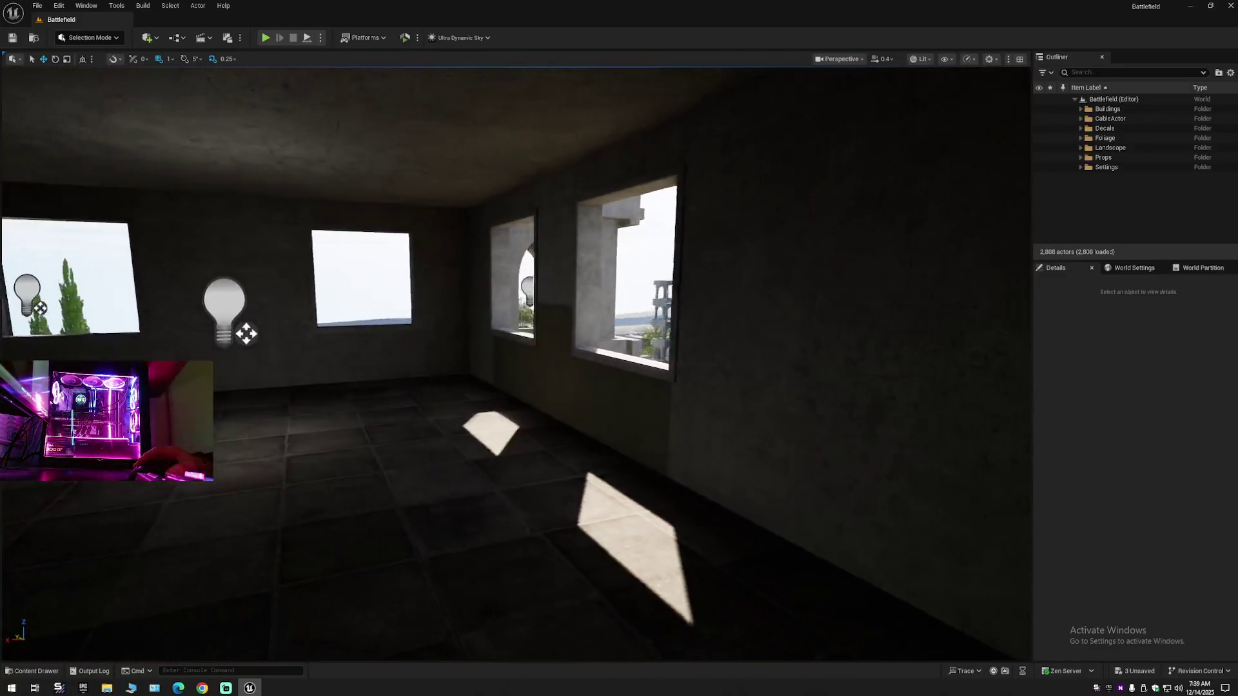
drag(515, 361, 270, 361)
mouse_move(516, 361)
mouse_down()
mouse_move(516, 322)
mouse_move(580, 271)
mouse_up()
key(w)
scroll(516, 361, up, 2)
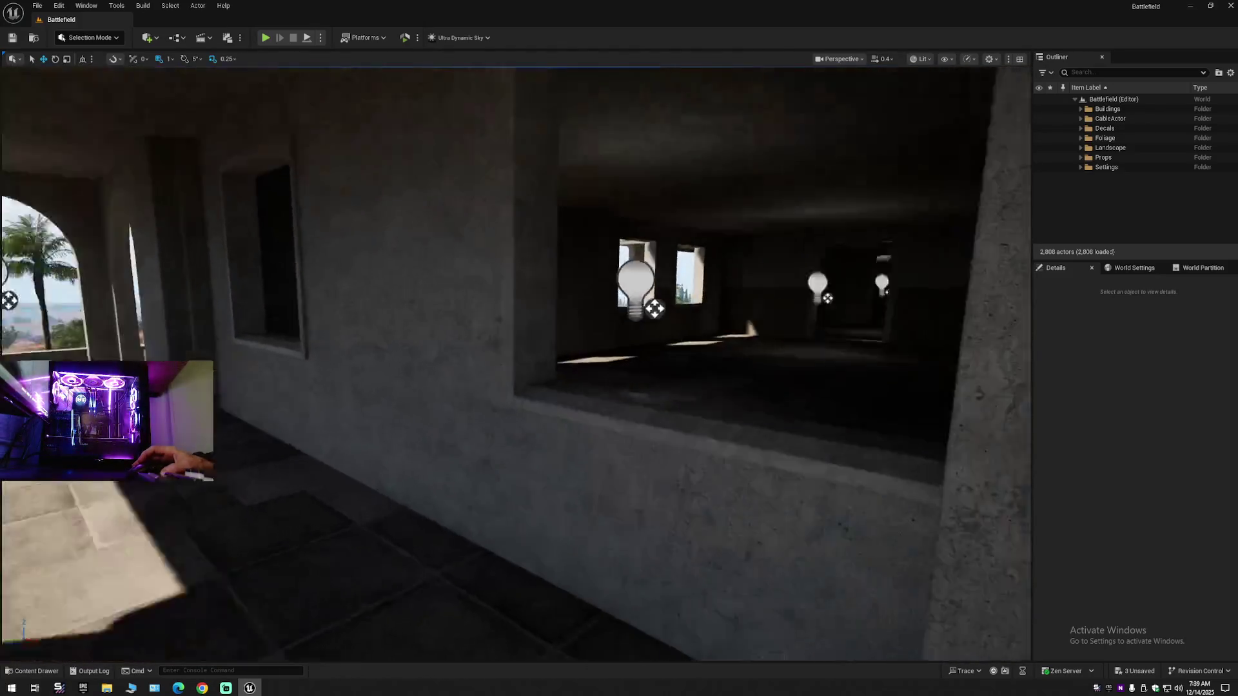
key(w)
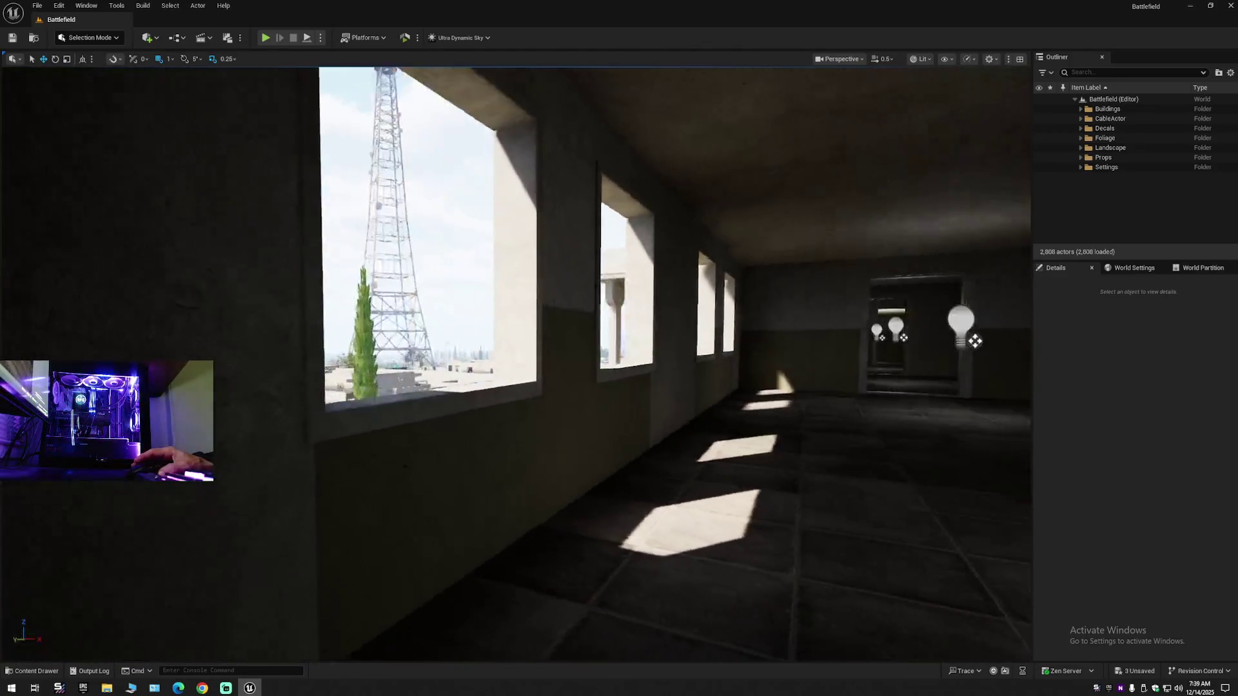
scroll(516, 361, down, 1)
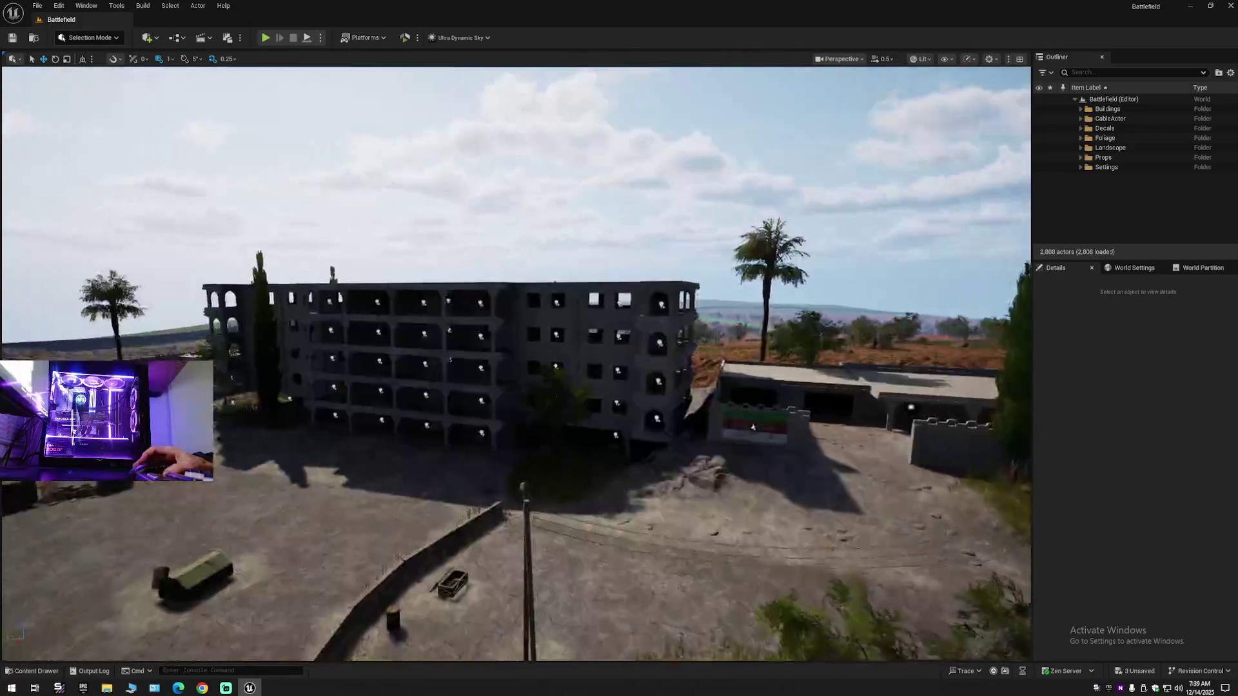
key(w)
scroll(786, 439, up, 2)
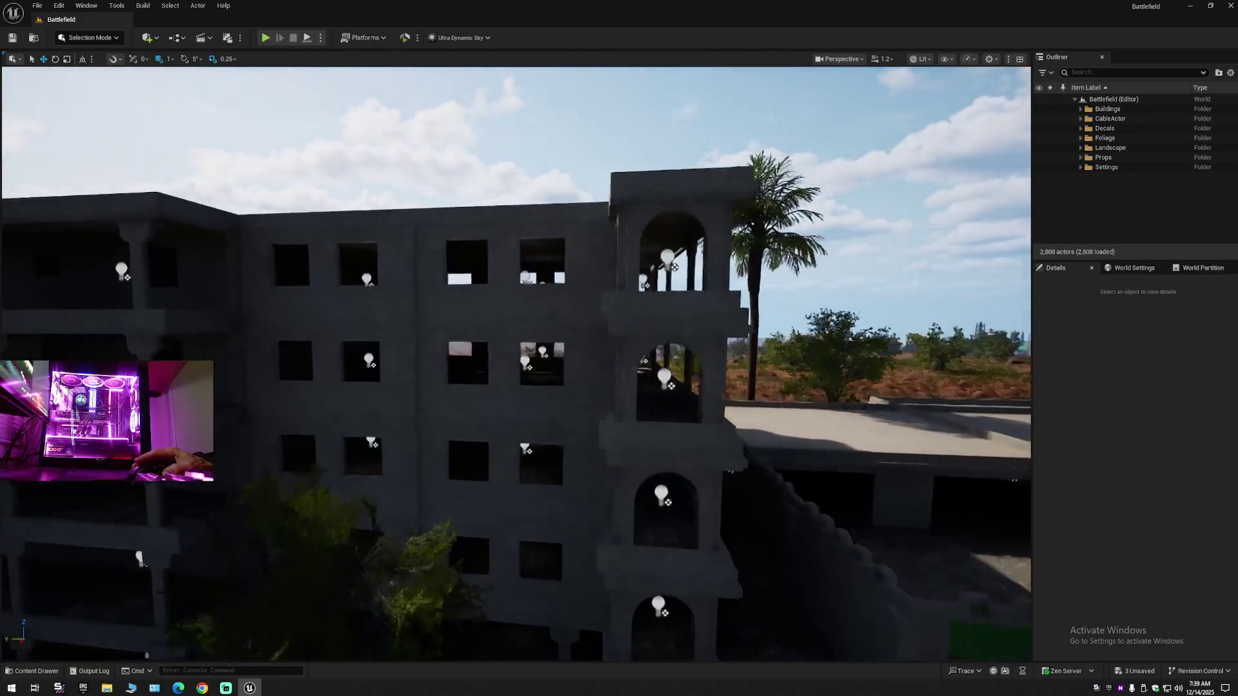
key(w)
scroll(515, 361, down, 3)
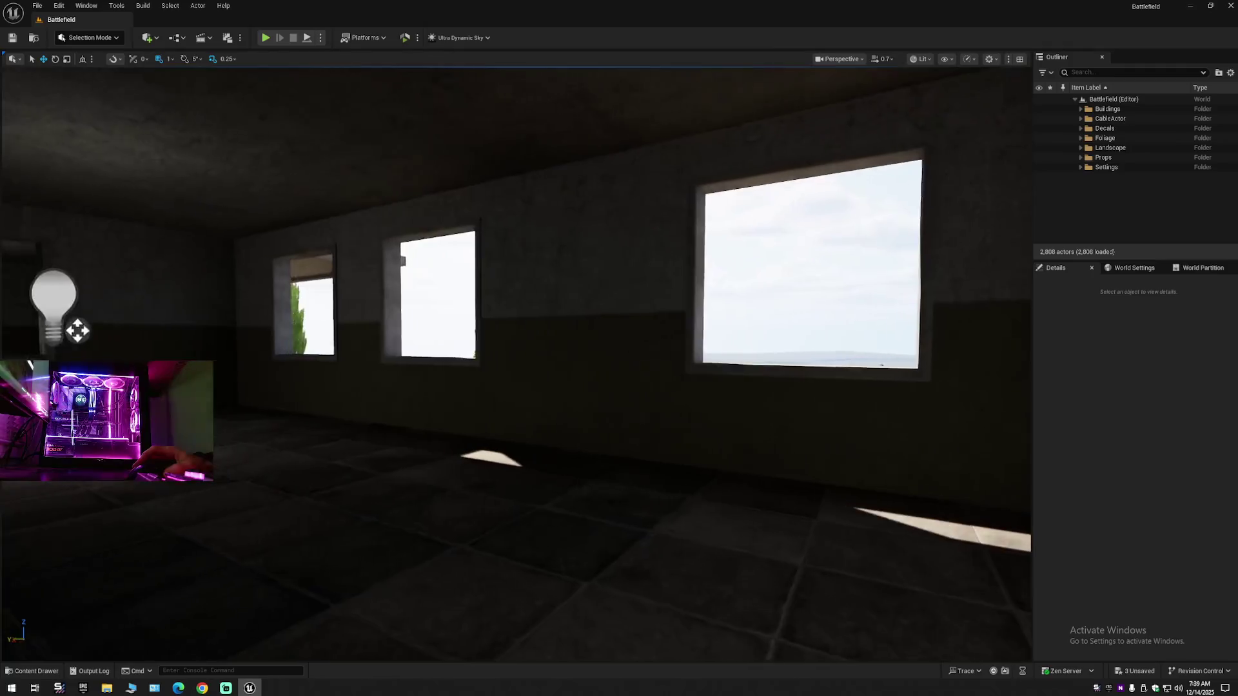
drag(516, 361, 451, 361)
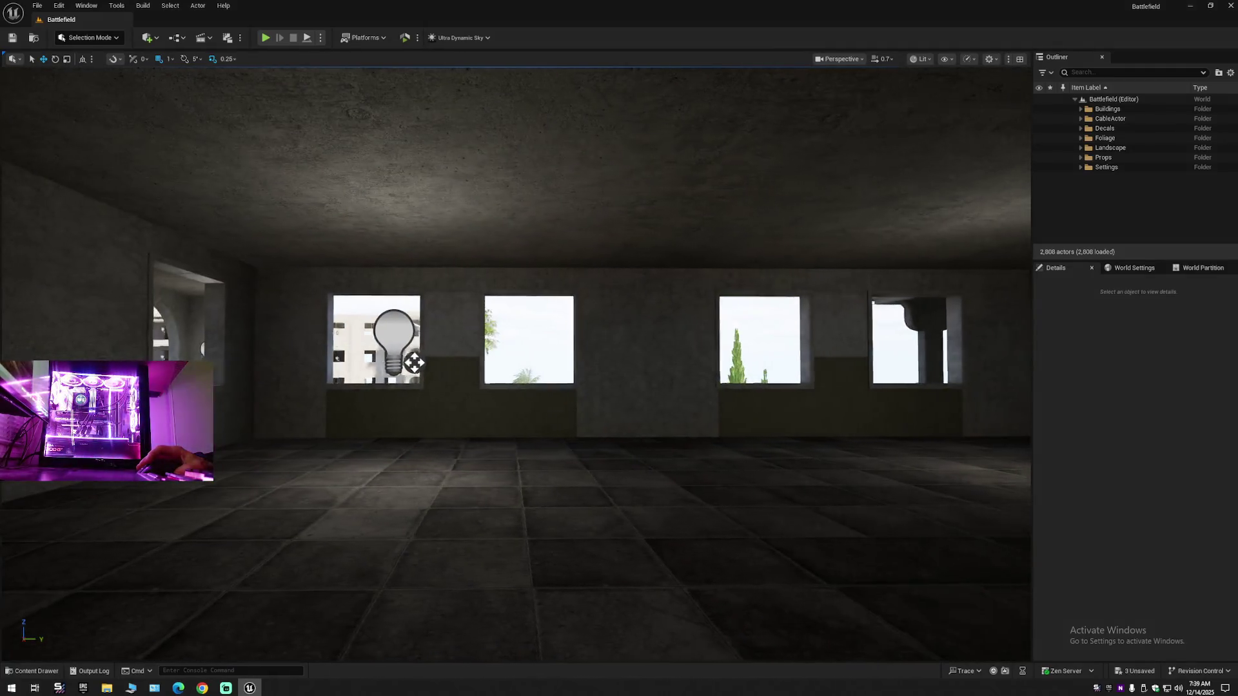
key(w)
scroll(516, 361, down, 1)
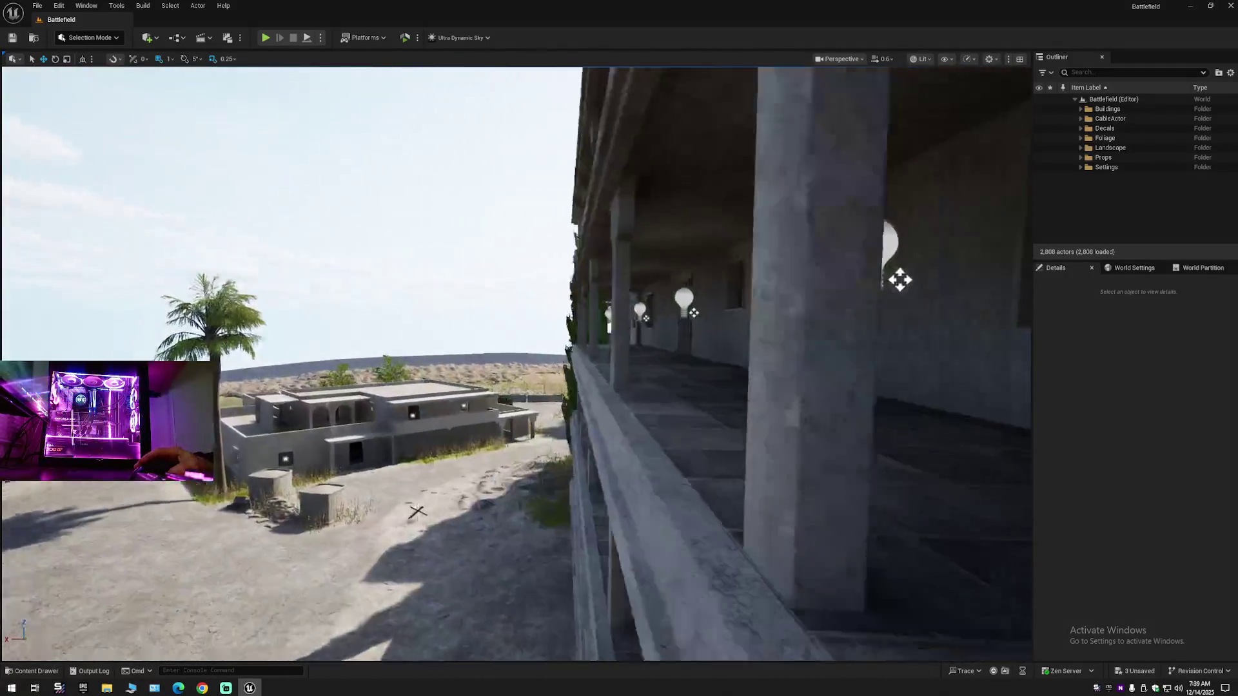
key(a)
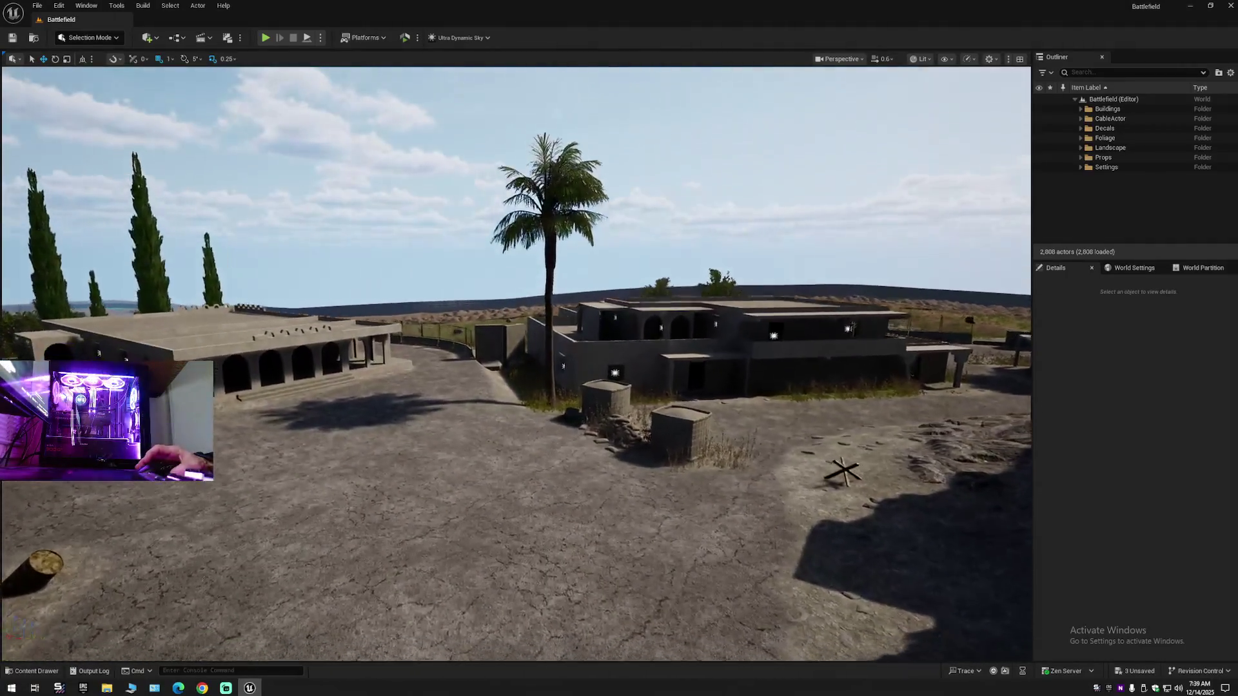
key(w)
scroll(516, 361, up, 2)
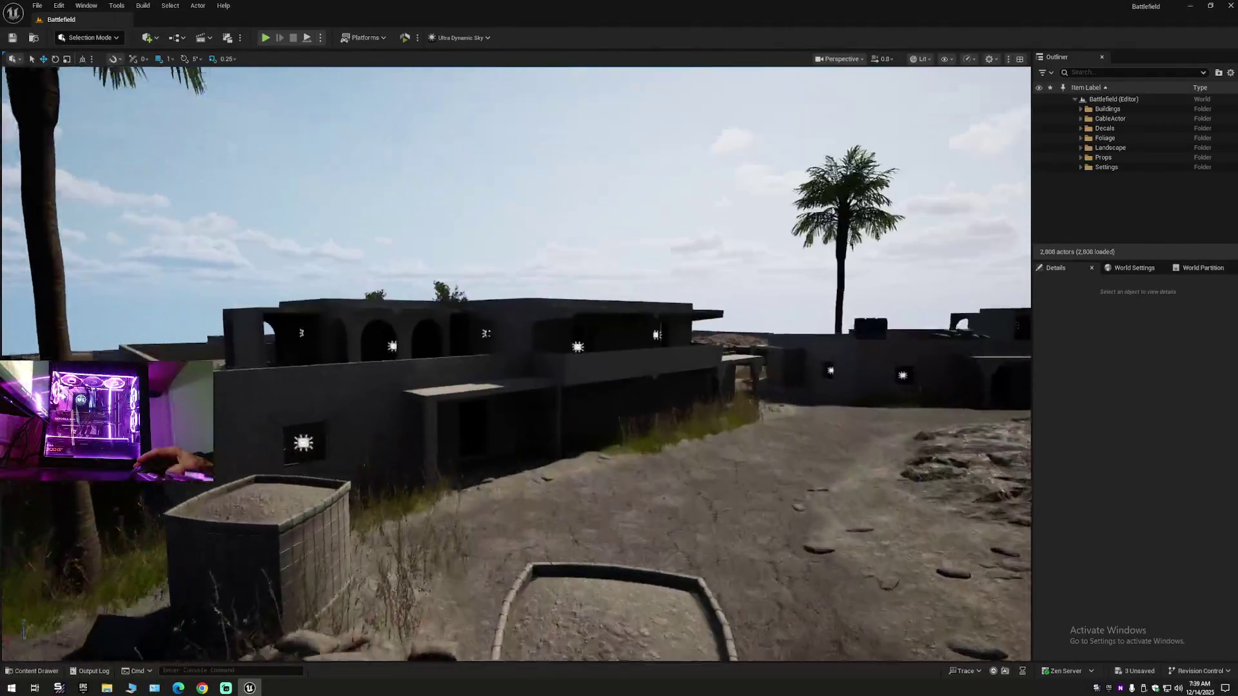
key(w)
key(w)
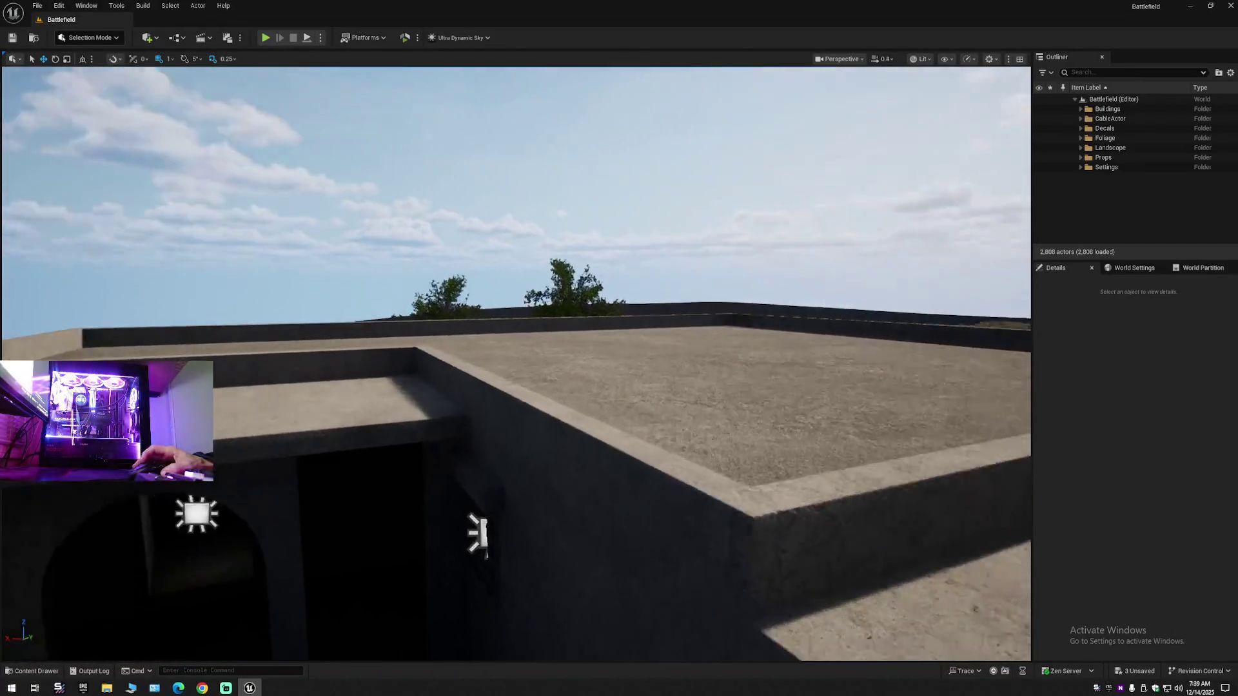
scroll(516, 361, down, 2)
key(w)
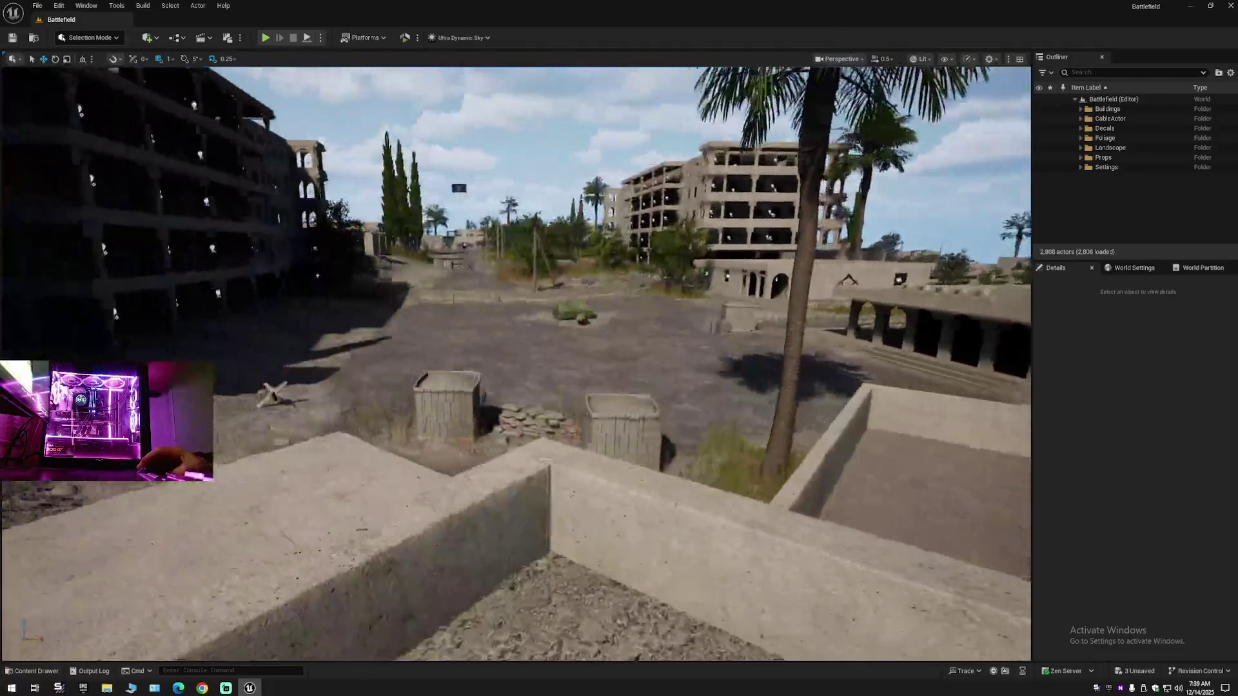
key(w)
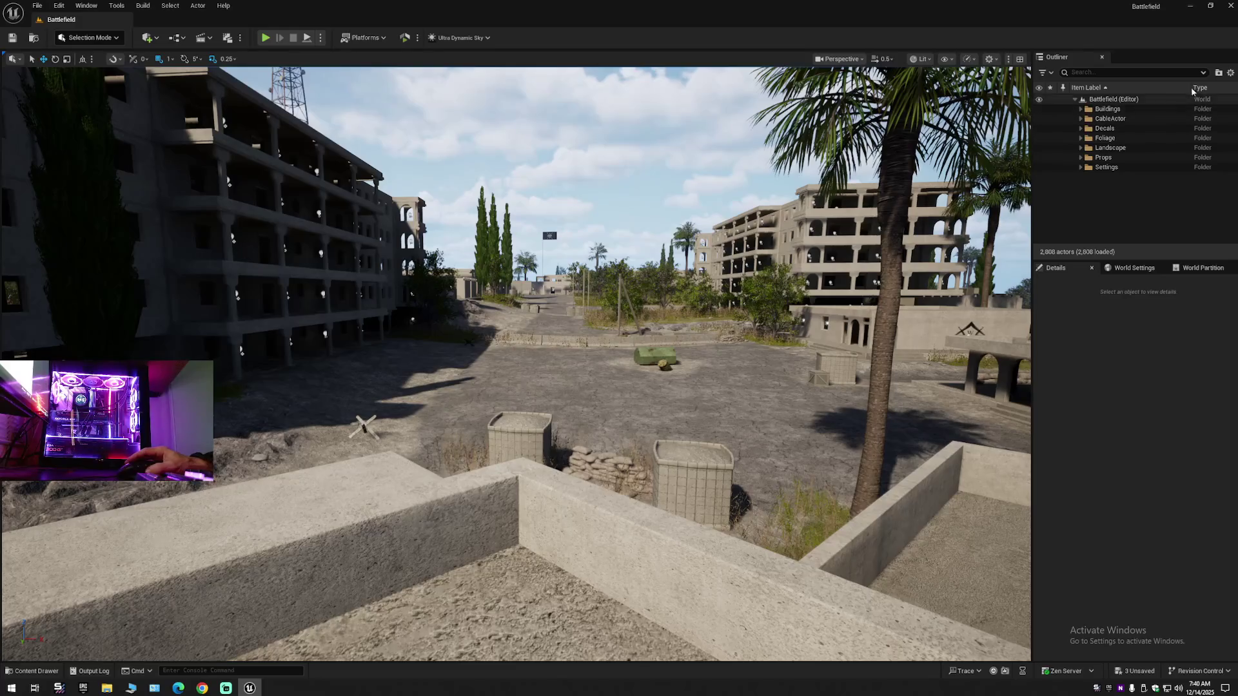
click(1230, 74)
- Collapse the Outliner hierarchy and fly over the rooftops, barriers and arched building to check lights
click(1158, 122)
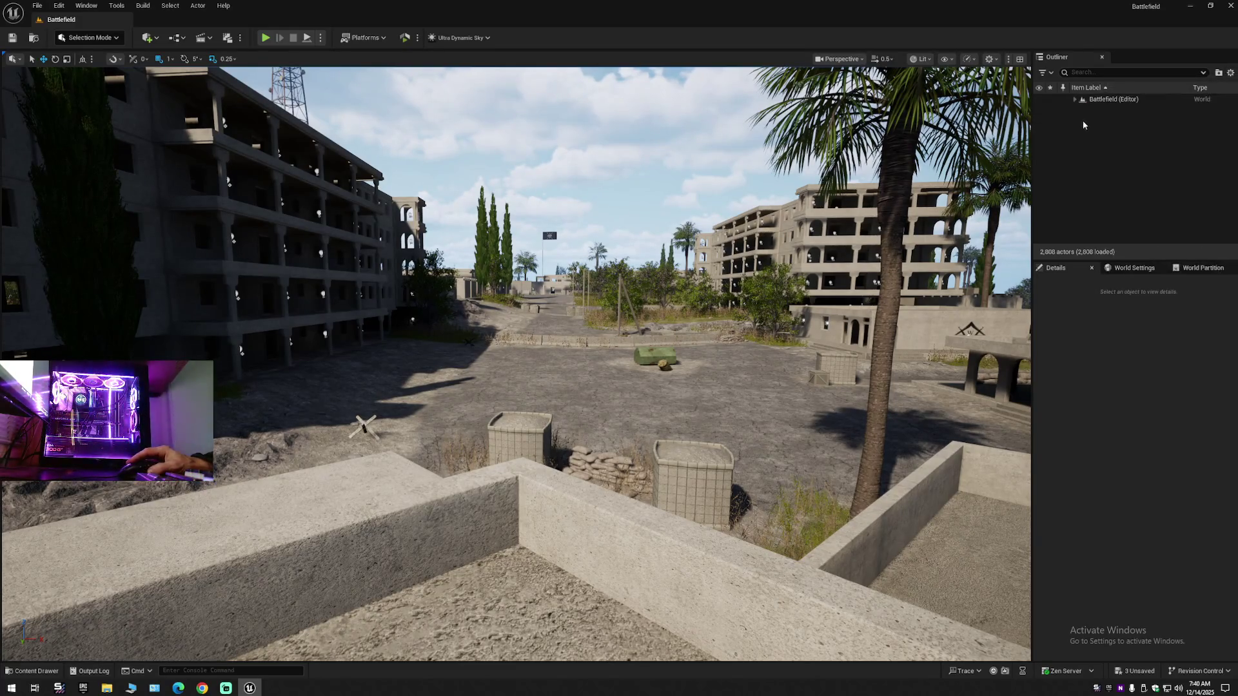
key(w)
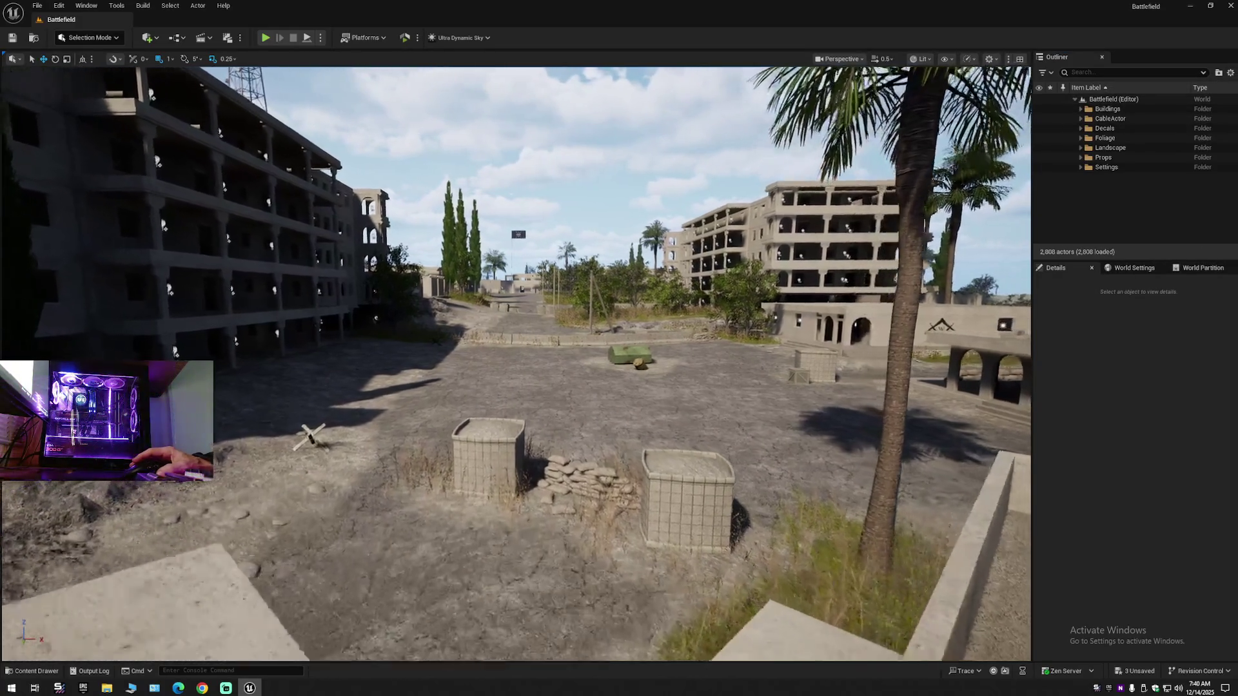
key(w)
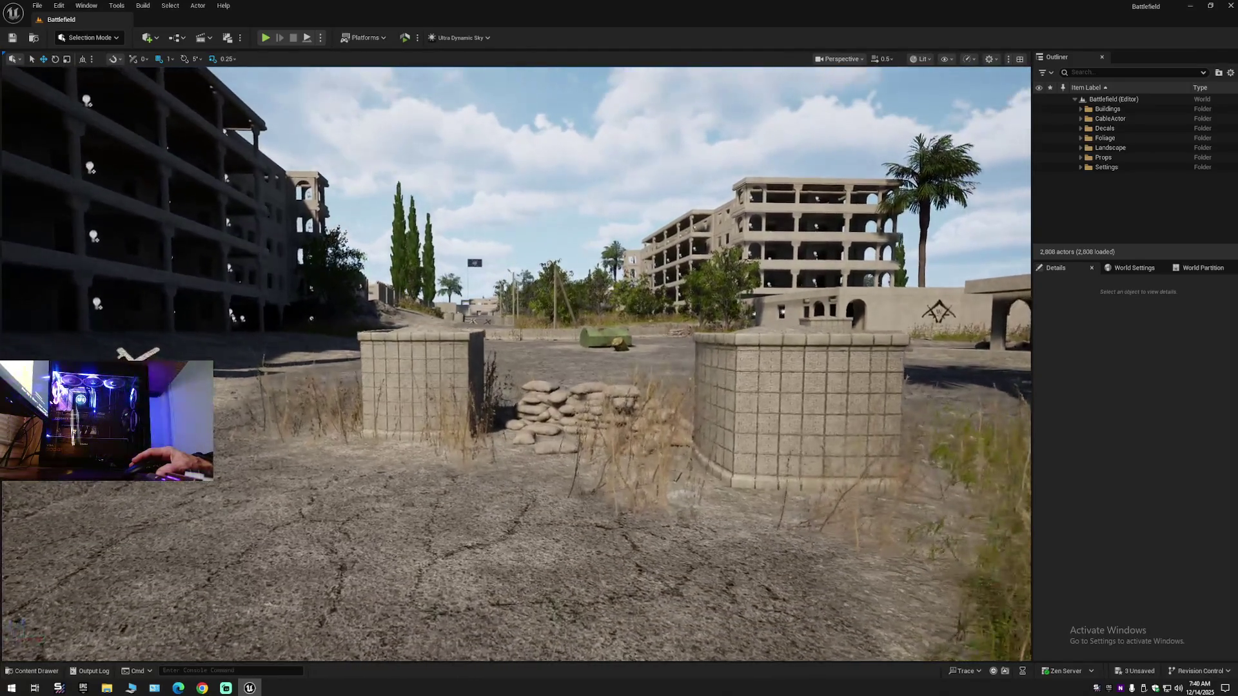
key(w)
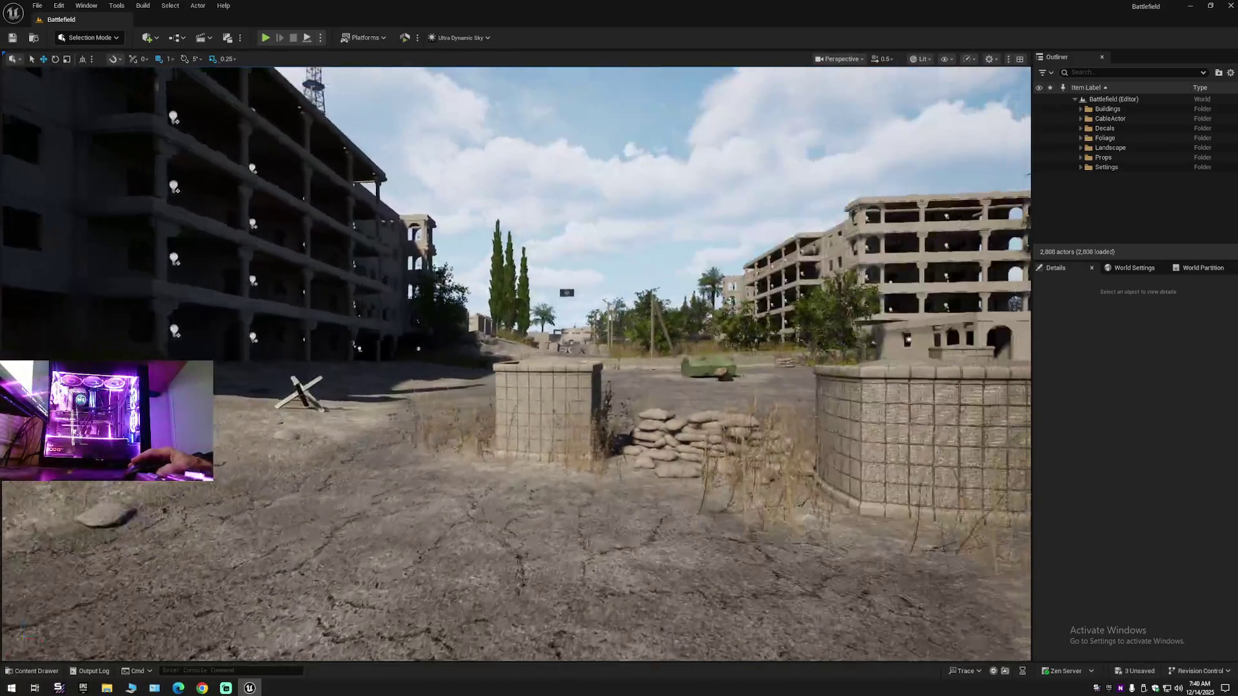
key(w)
scroll(516, 365, up, 2)
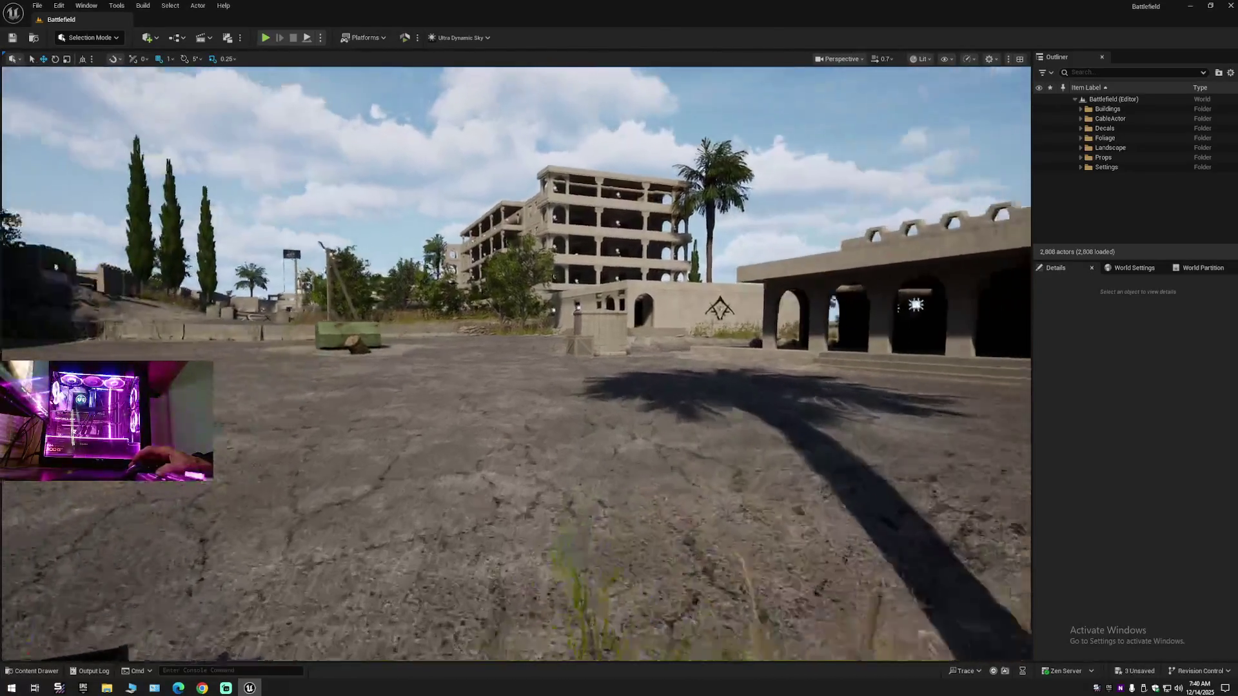
key(w)
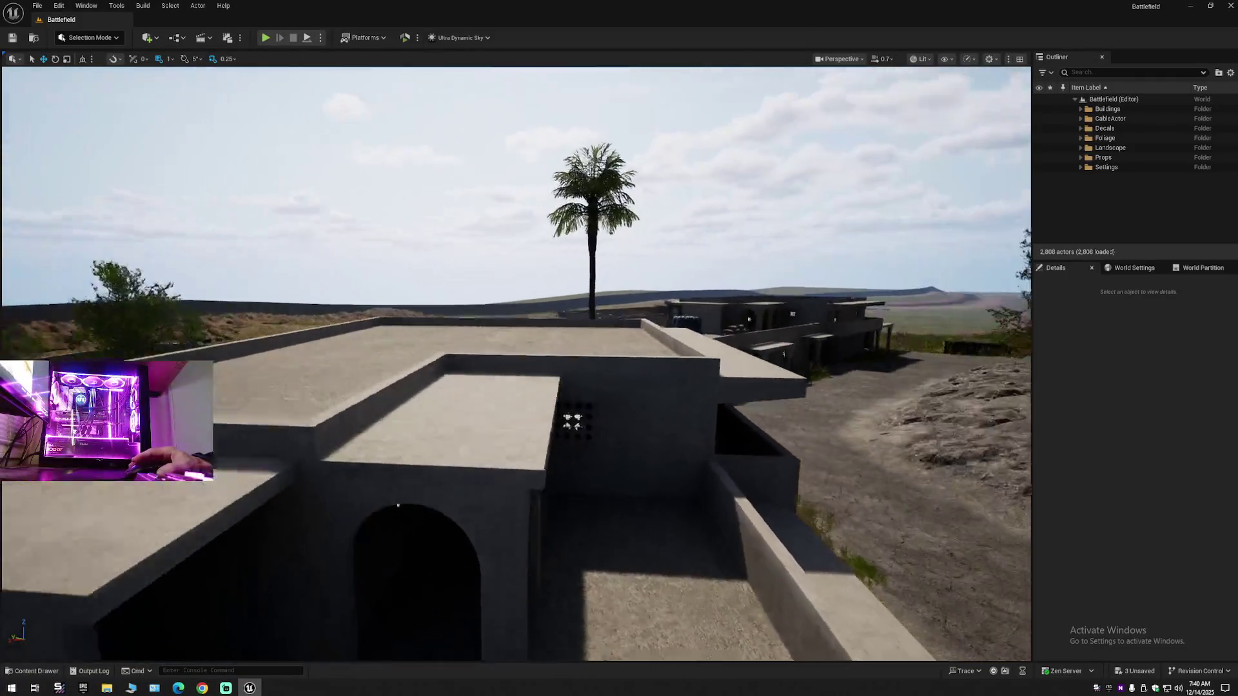
key(w)
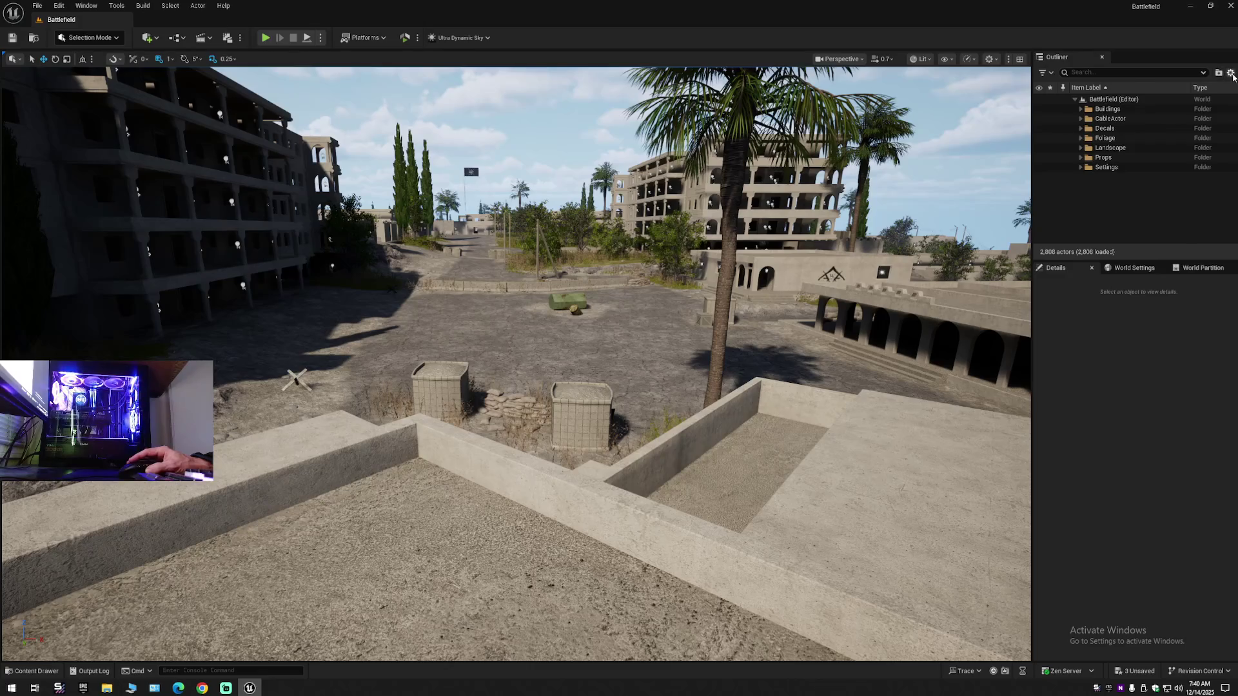
- Adjust the Outliner hierarchy display and save all unsaved level changes
click(1230, 73)
click(1101, 118)
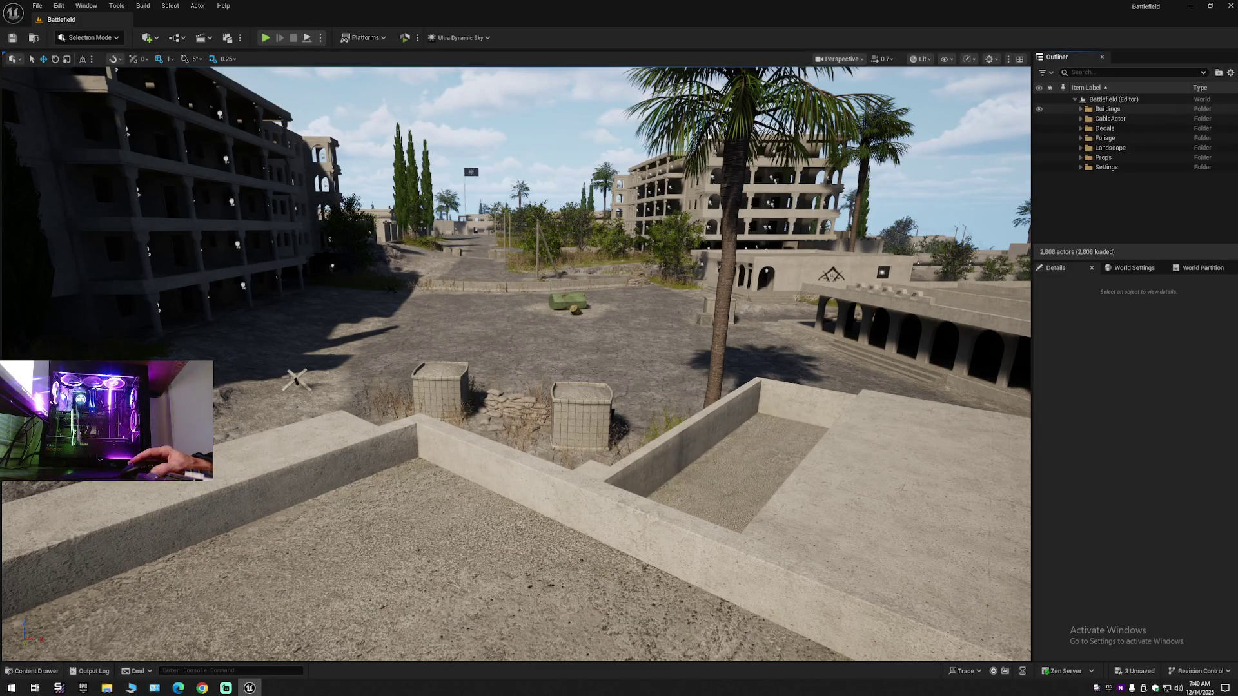
click(12, 38)
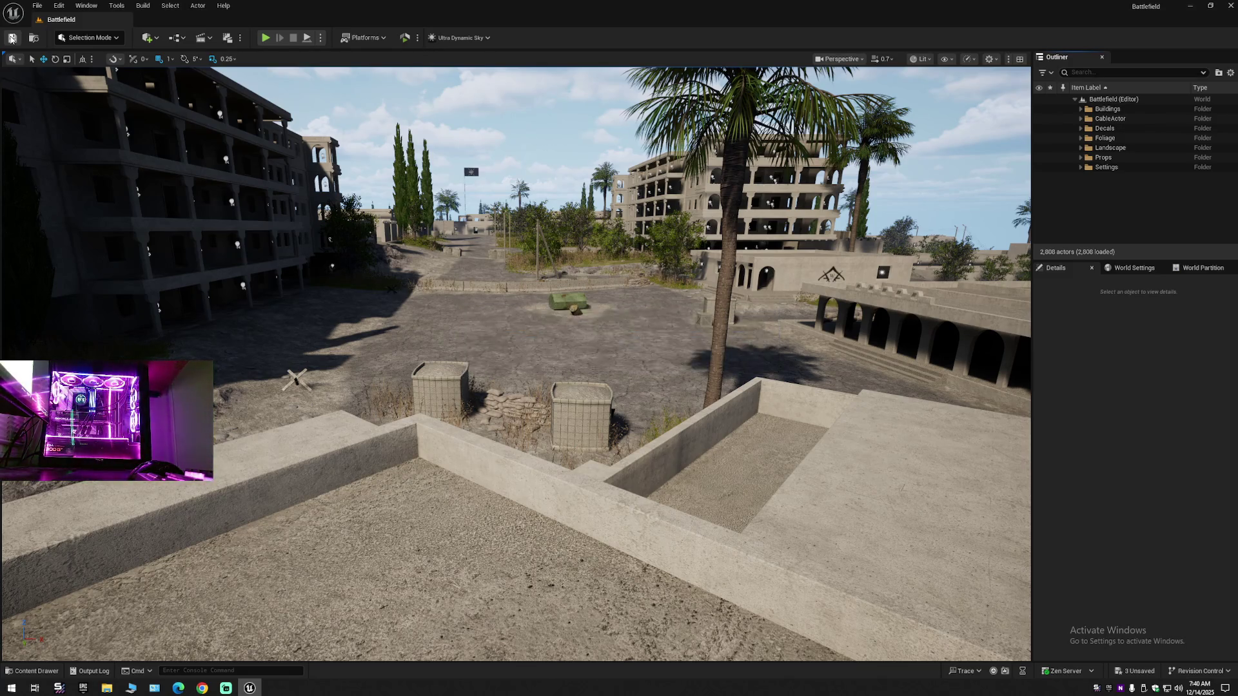
- Run File > Save All for all unsaved levels and assets
click(37, 6)
click(64, 120)
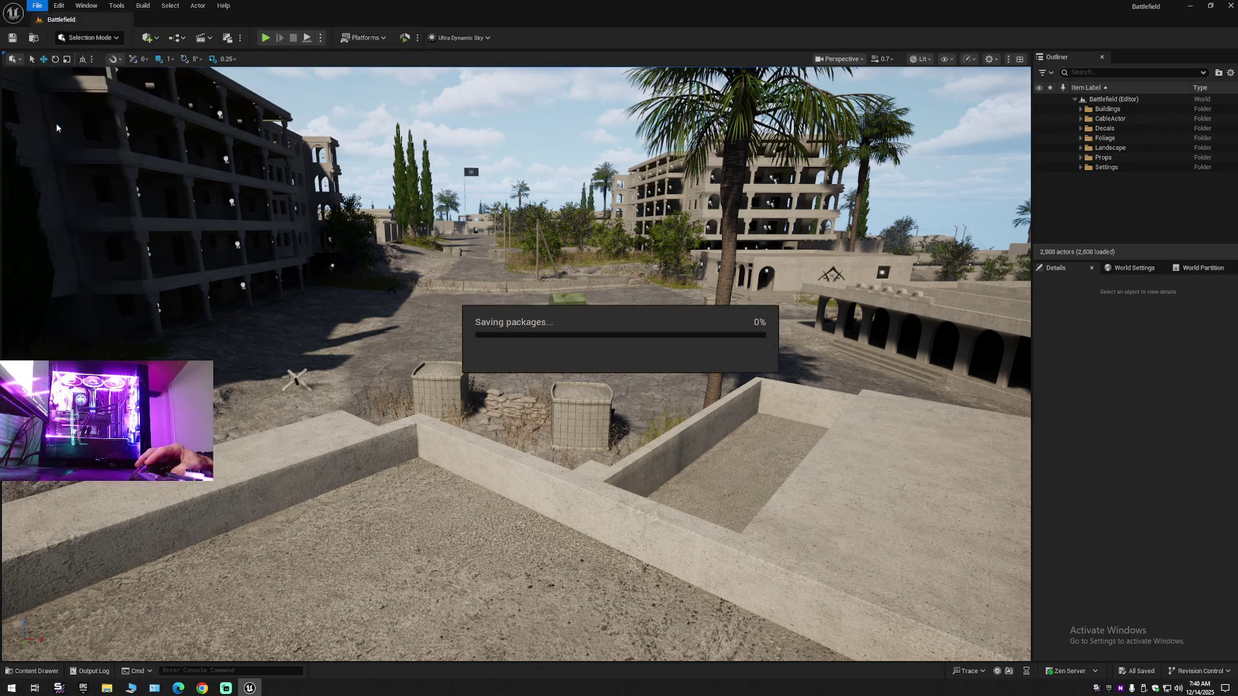
click(39, 6)
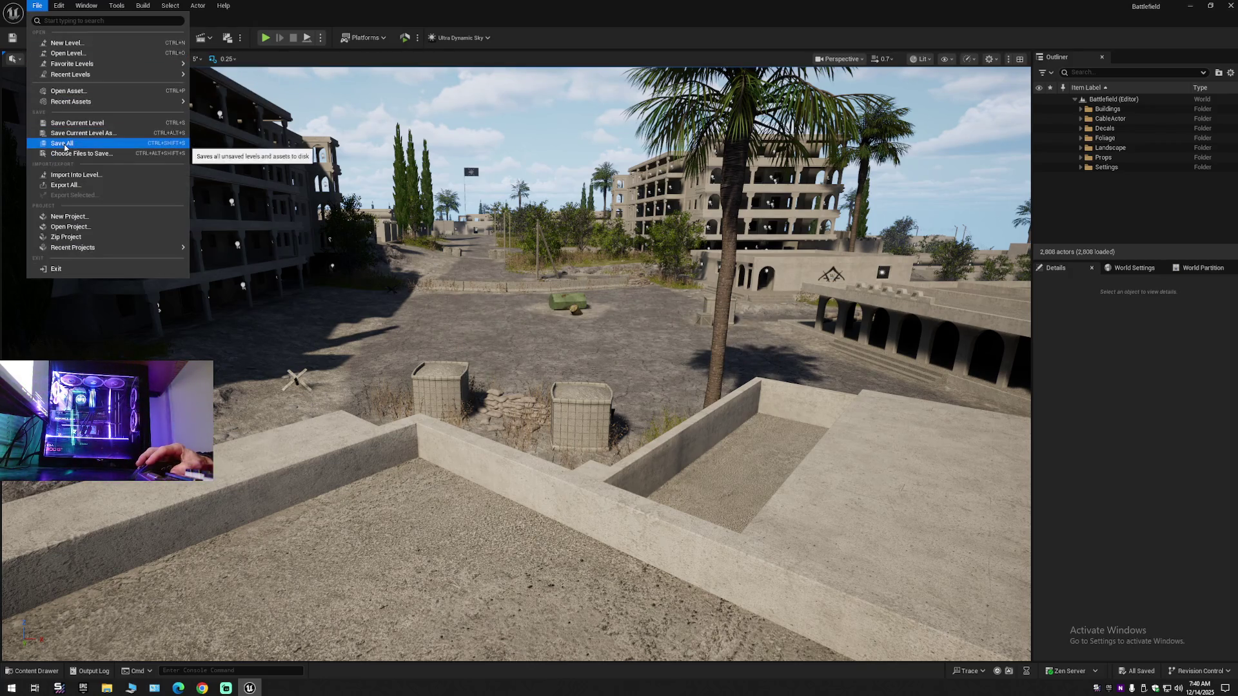
click(64, 146)
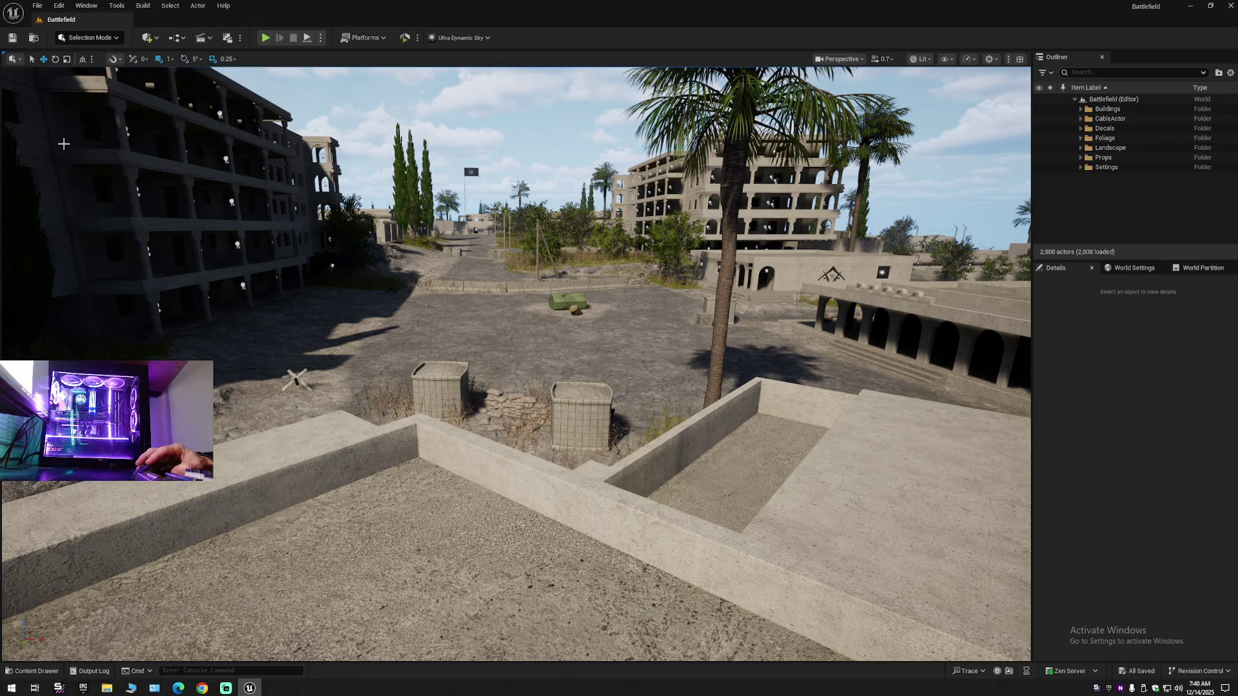
- Save the current level as Battlefield in Maps, replacing the existing map
click(37, 6)
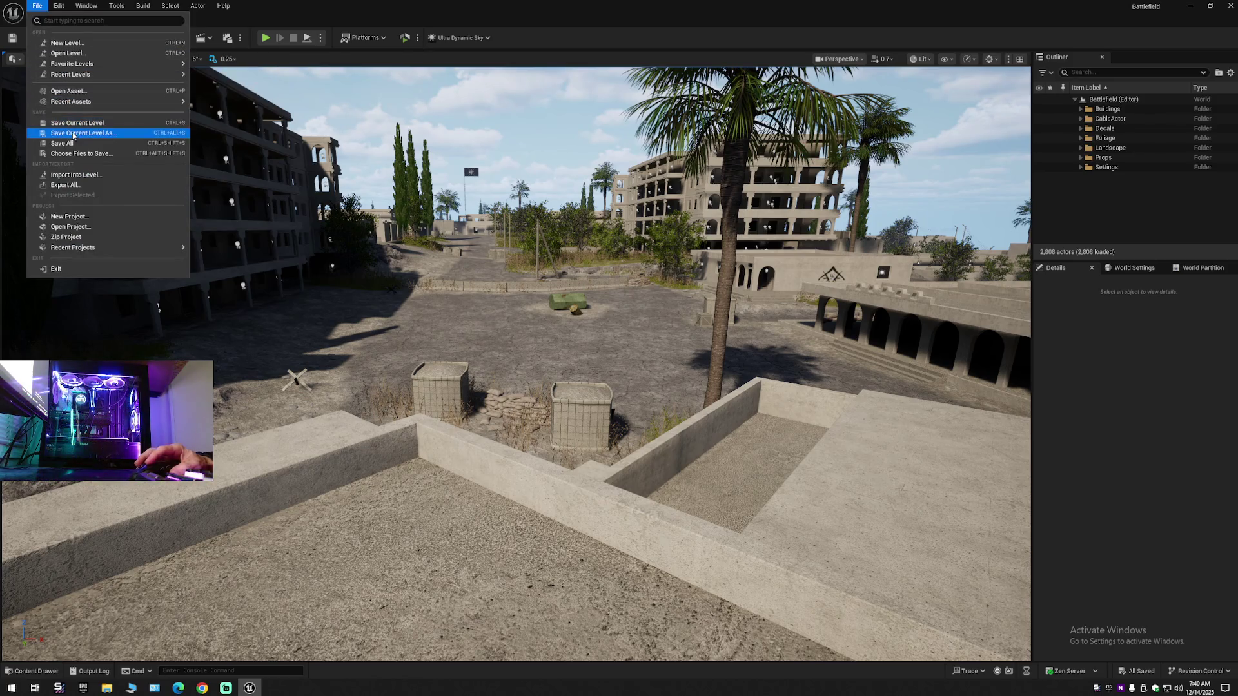
click(71, 131)
click(585, 262)
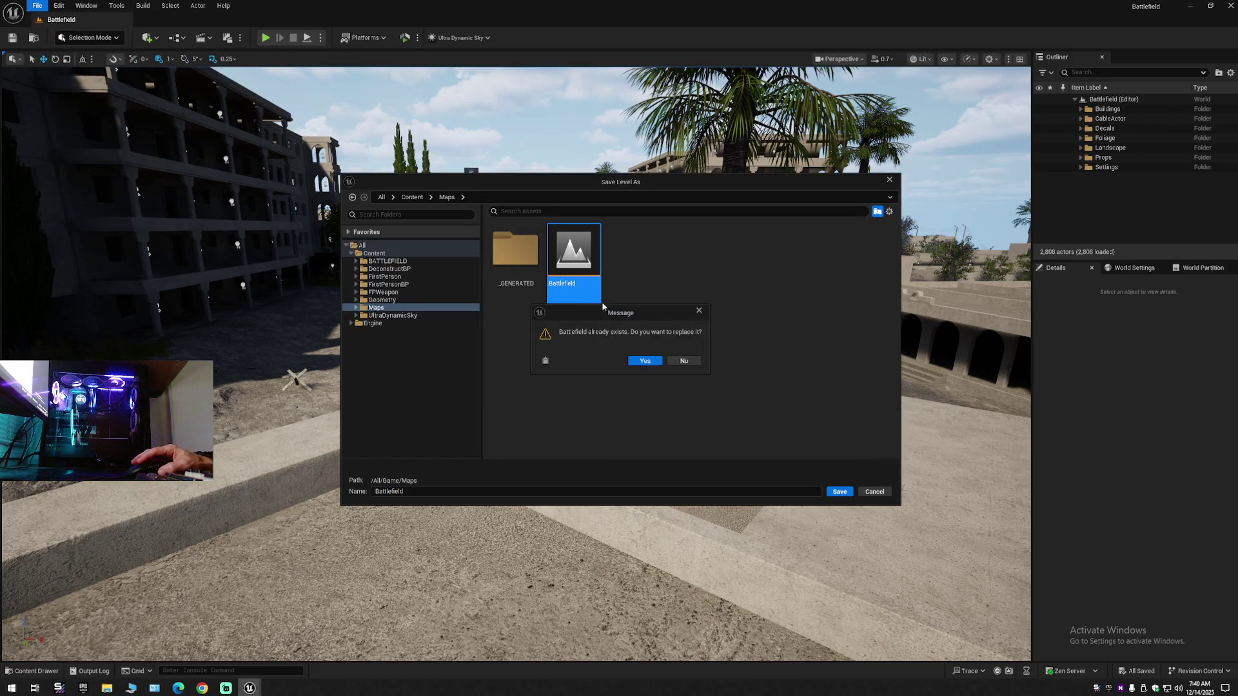
click(658, 362)
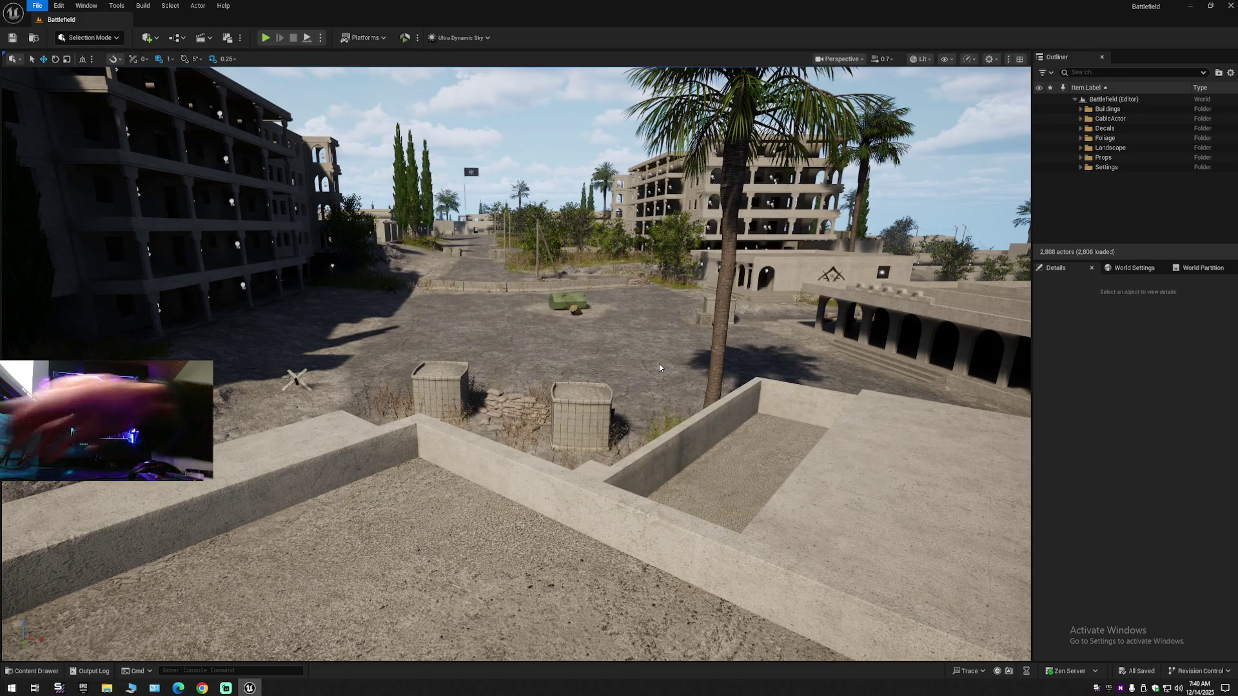